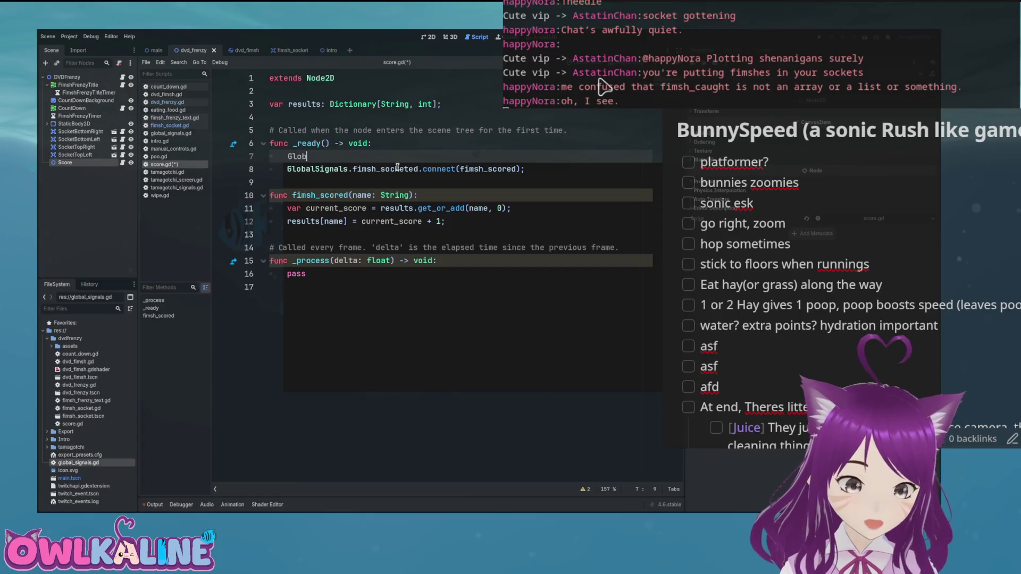
- In _ready, connect GlobalSignals.fimsh_frenzy_started to clear_scores
key("Return")
type(".")
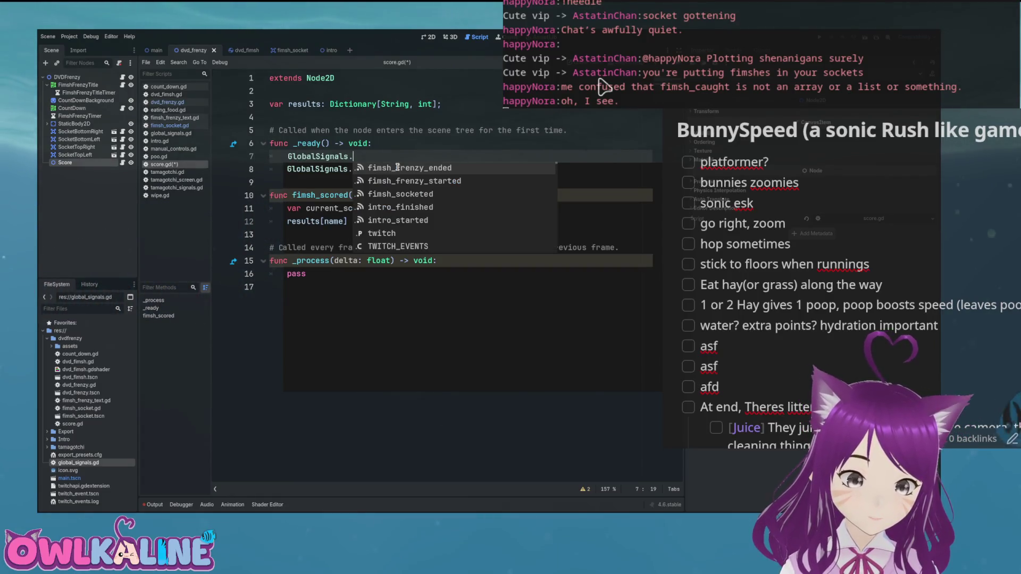
key("Down")
key("Return")
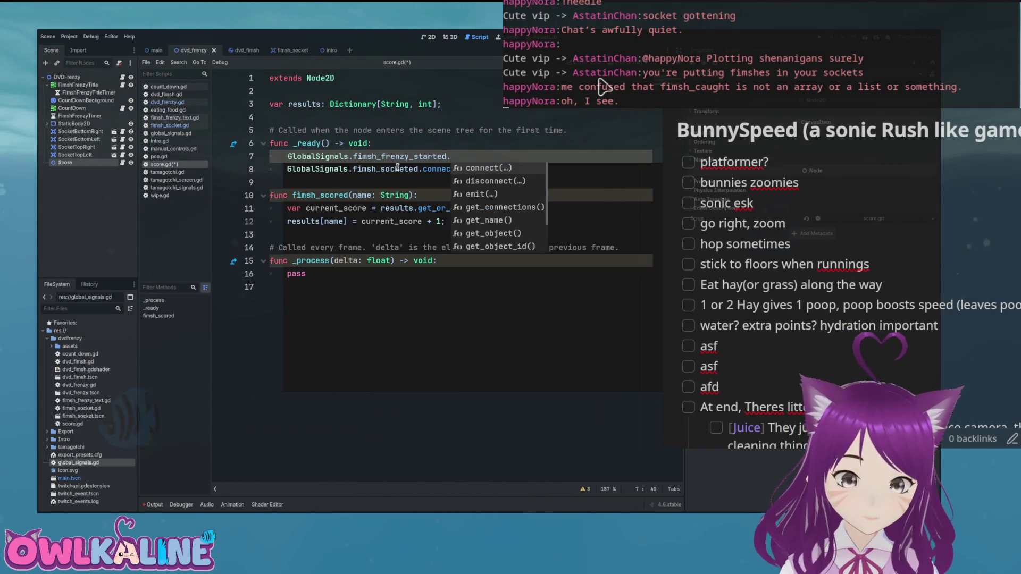
key("Return")
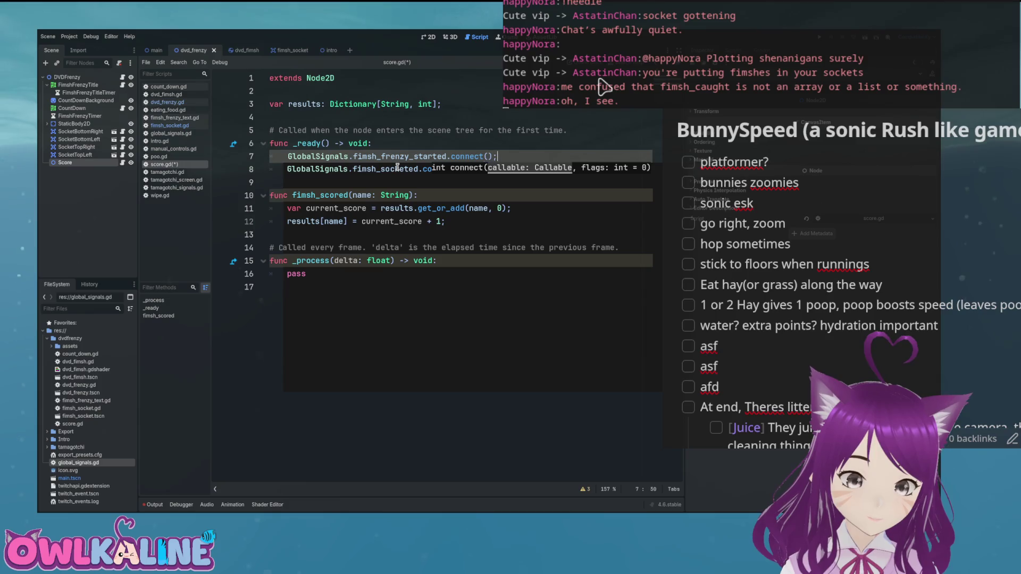
type("lear")
key("Down")
key("Down")
- Add a clear_scores function below _ready whose body calls results.clear()
key("Return")
key("Return")
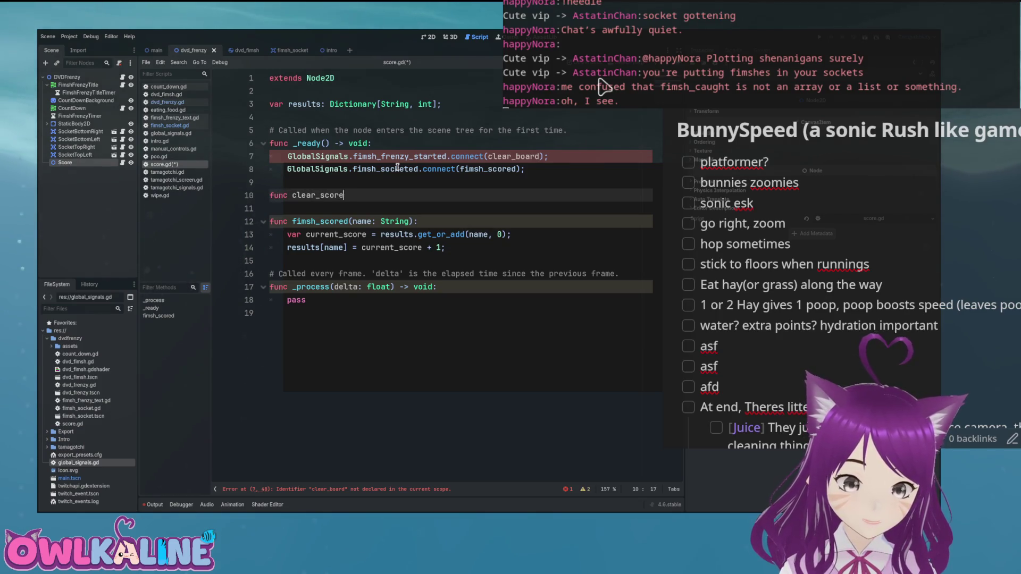
type(":")
key("Return")
type(";")
key("Up")
key("Up")
key("Up")
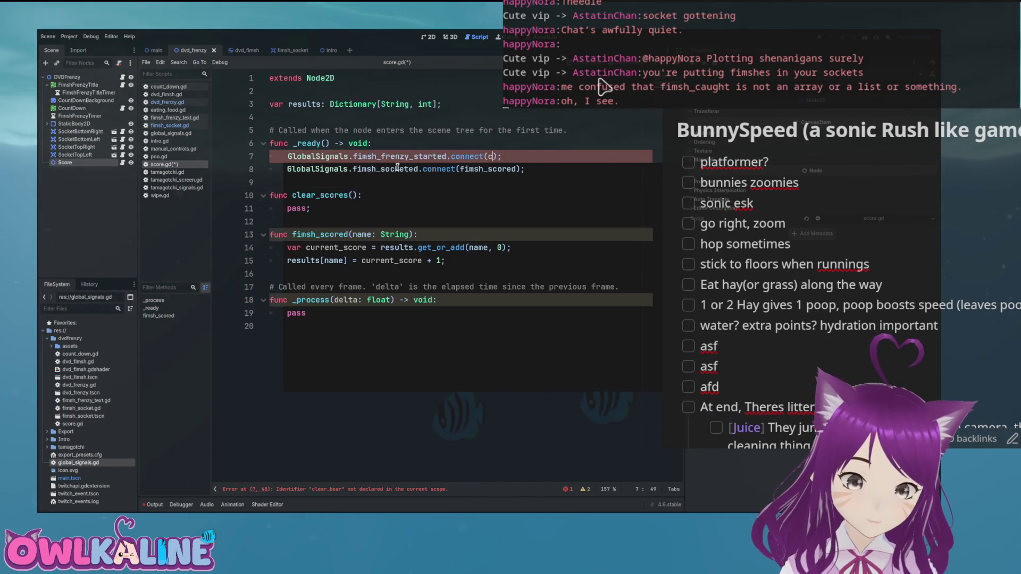
type("clear_")
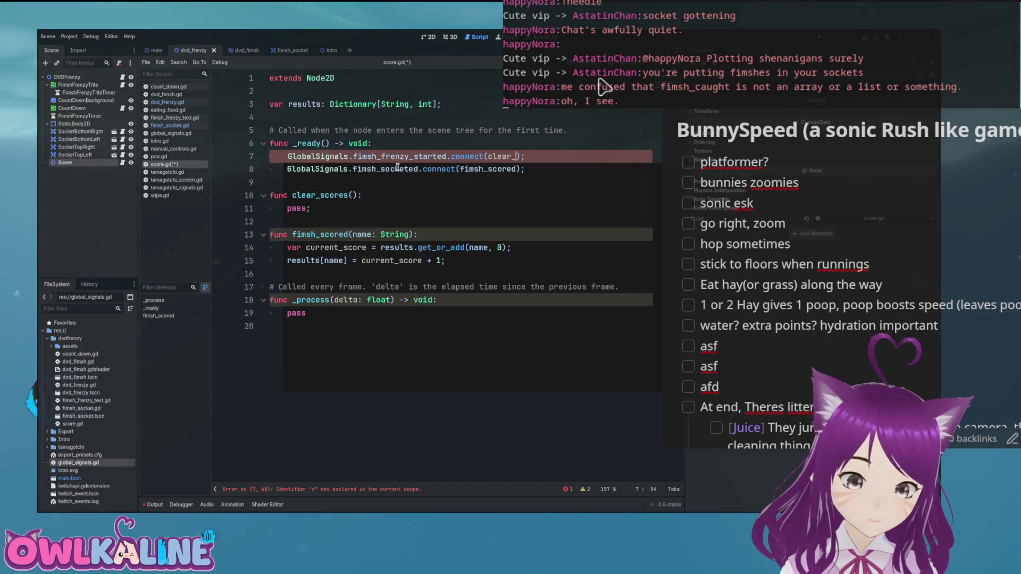
key("Down")
key("Down")
key("Down")
key("BackSpace")
key("BackSpace")
key("BackSpace")
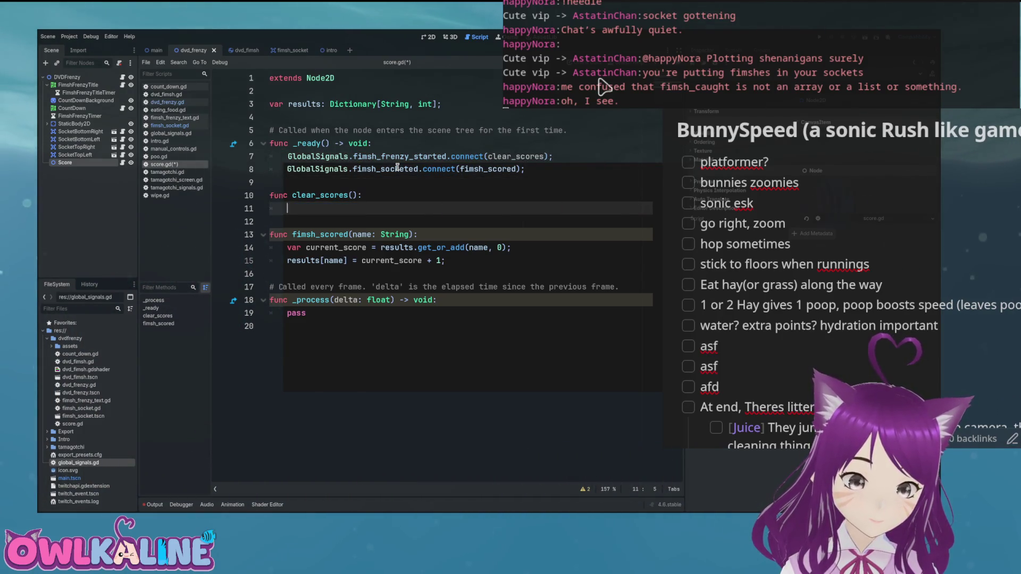
type("results.")
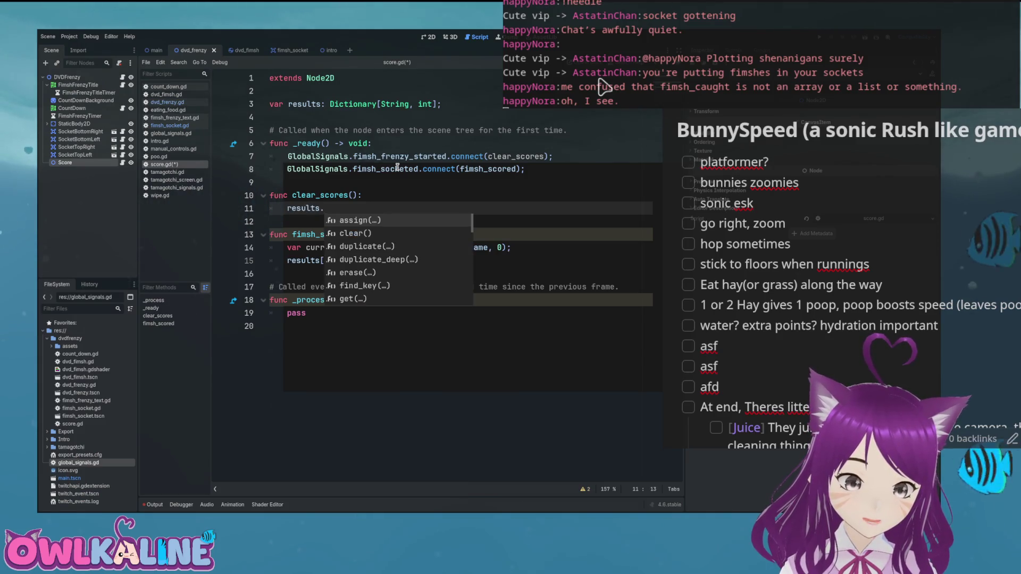
key("Down")
key("Return")
type(";")
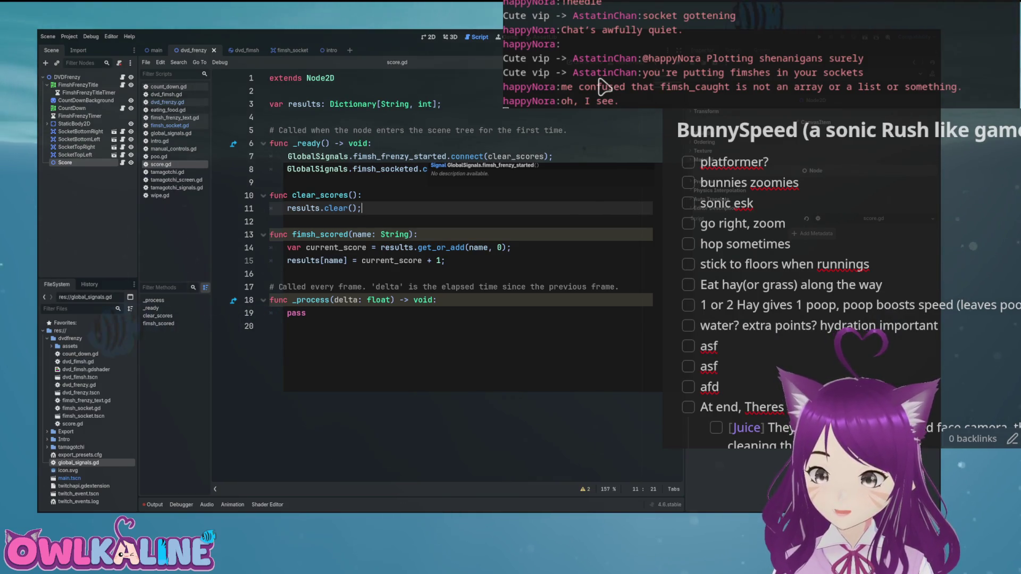
- Delete the leftover _process function and return to the dvd_frenzy 2D scene
mouse_move(340, 325)
left_mouse_down()
mouse_move(320, 296)
mouse_move(287, 281)
left_mouse_up()
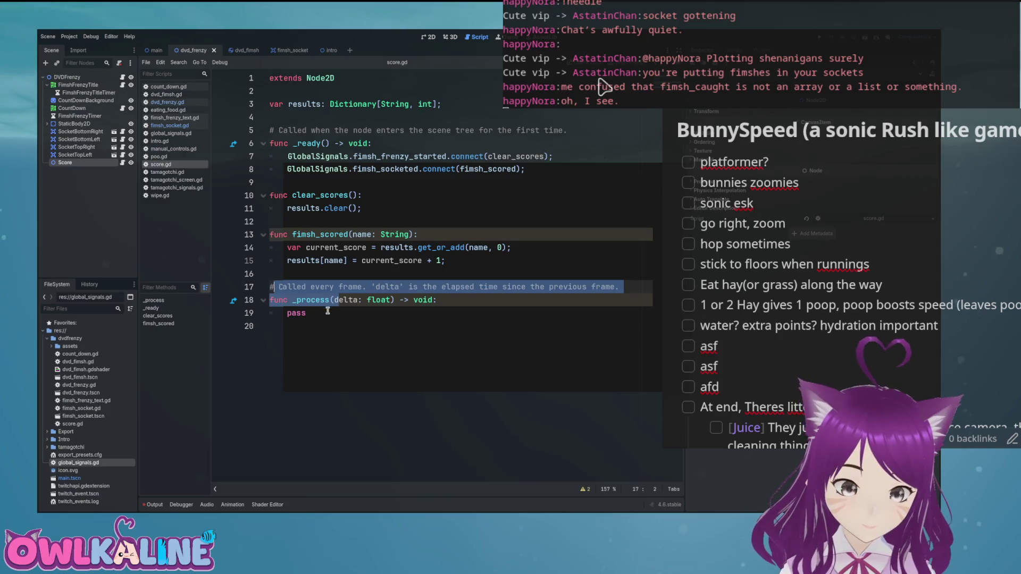
key("BackSpace")
key("BackSpace")
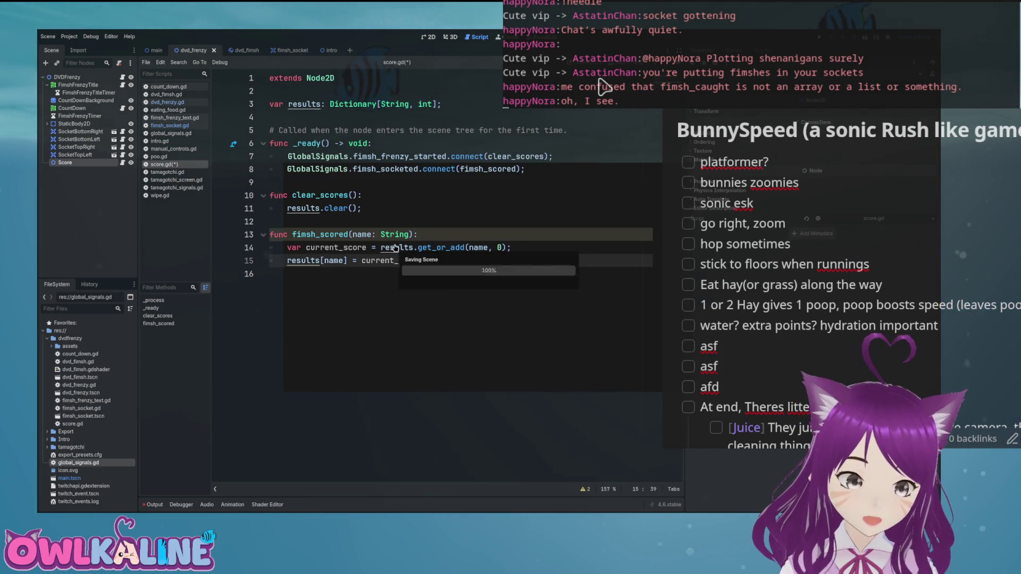
key("ctrl+F1")
scroll(404, 208, "down", 10)
- Add a VBoxContainer under the Score node, filtering the node list by 'v'
mouse_move(404, 141)
left_mouse_down()
mouse_move(404, 208)
mouse_move(445, 252)
left_mouse_up()
scroll(404, 208, "up", 5)
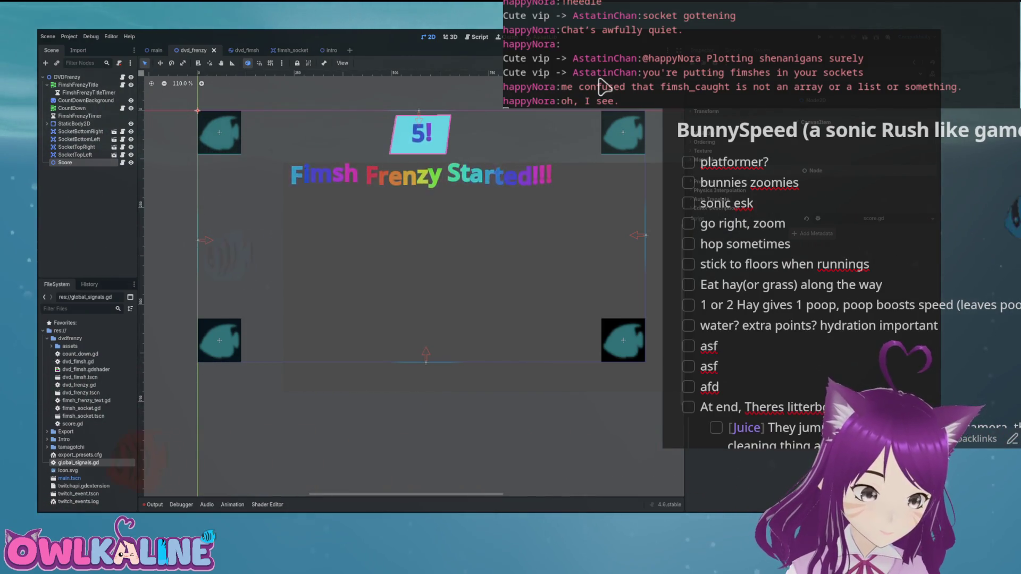
key("ctrl+a")
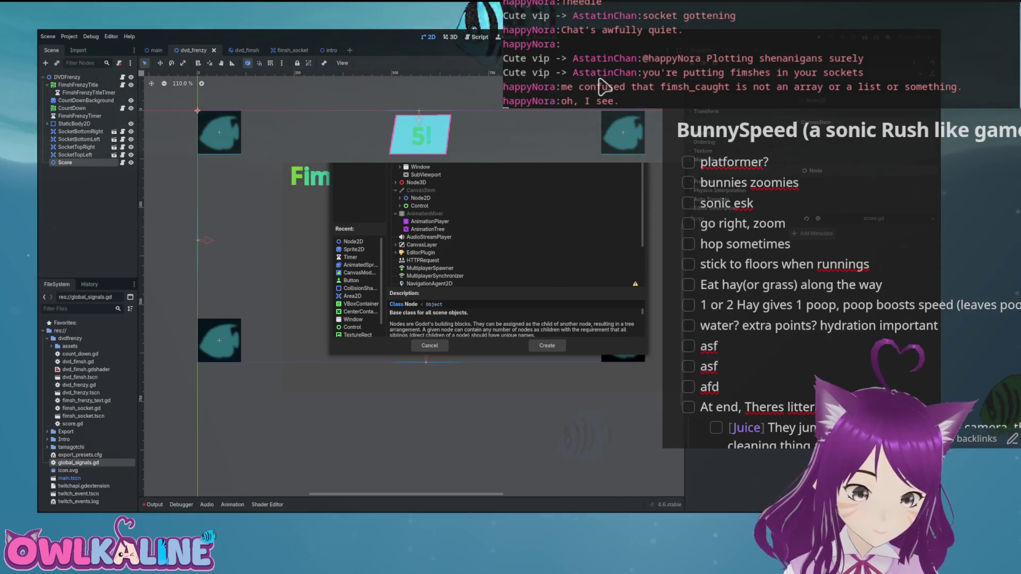
type("v")
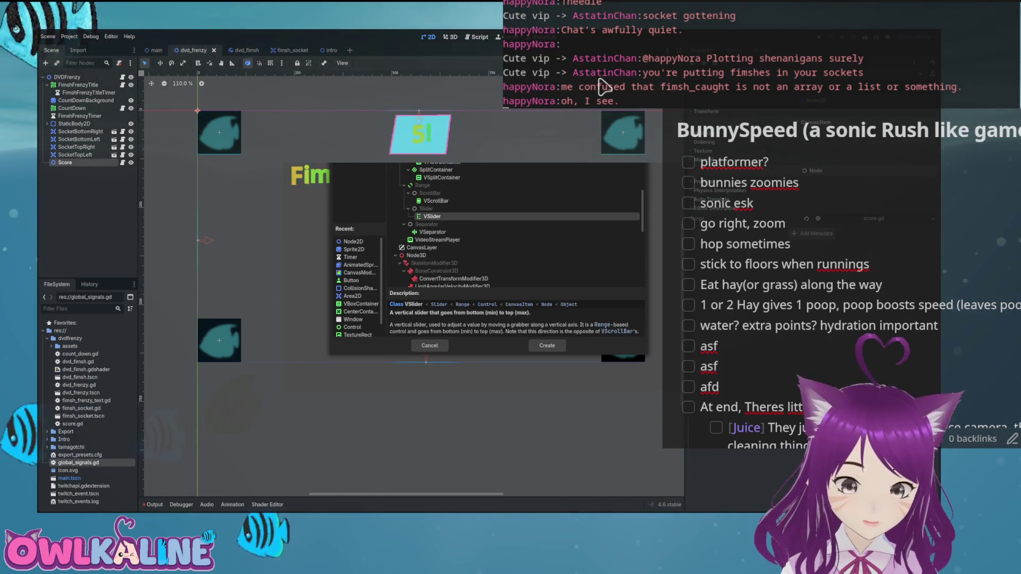
scroll(439, 221, "up", 3)
left_click(439, 216)
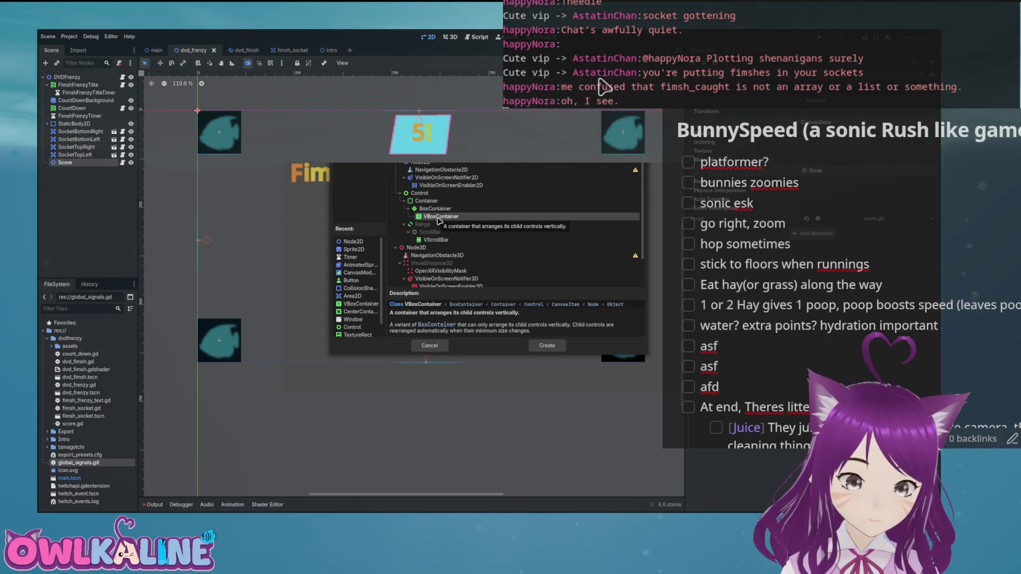
left_click(540, 346)
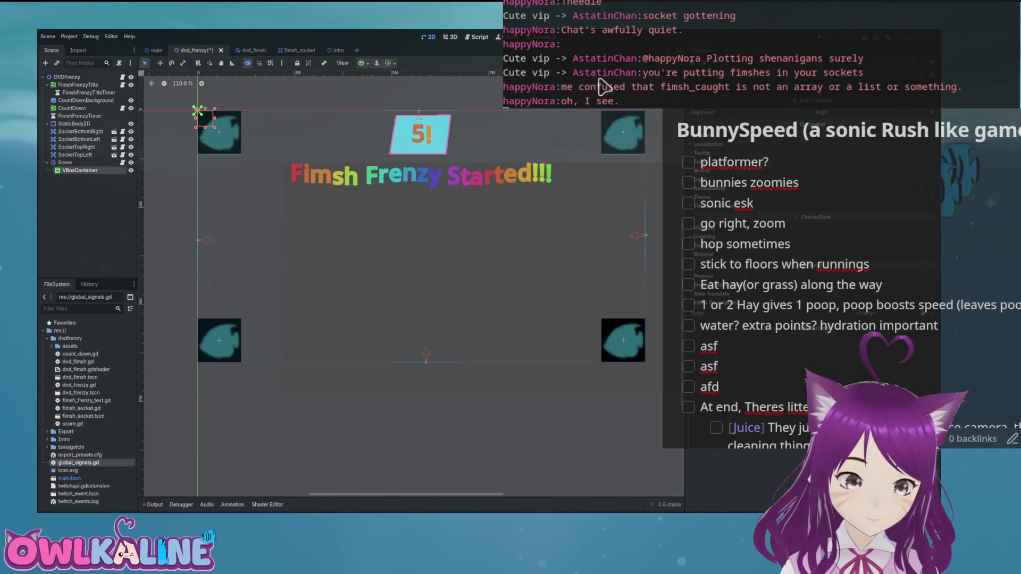
scroll(213, 132, "up", 5)
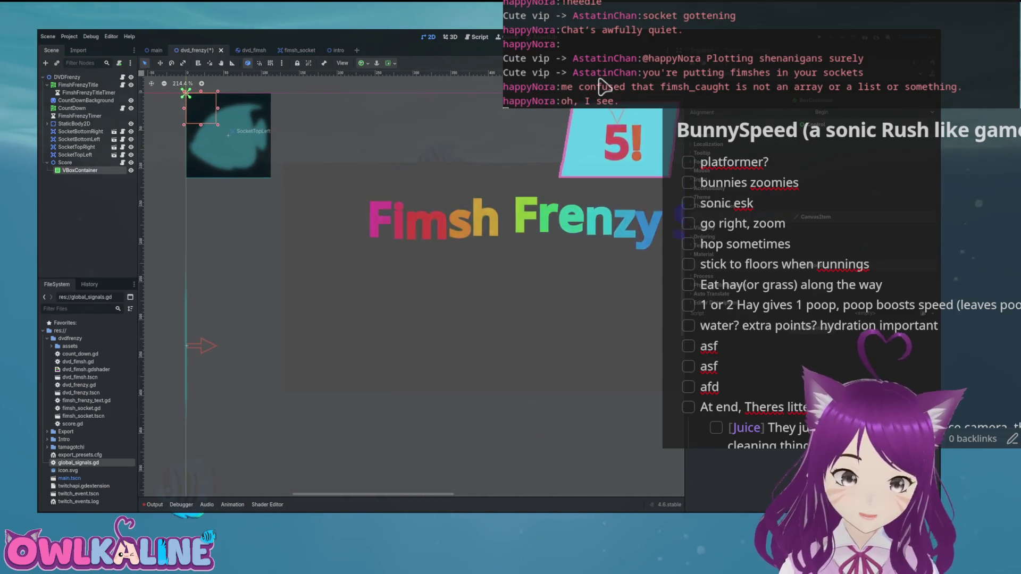
scroll(312, 188, "up", 2)
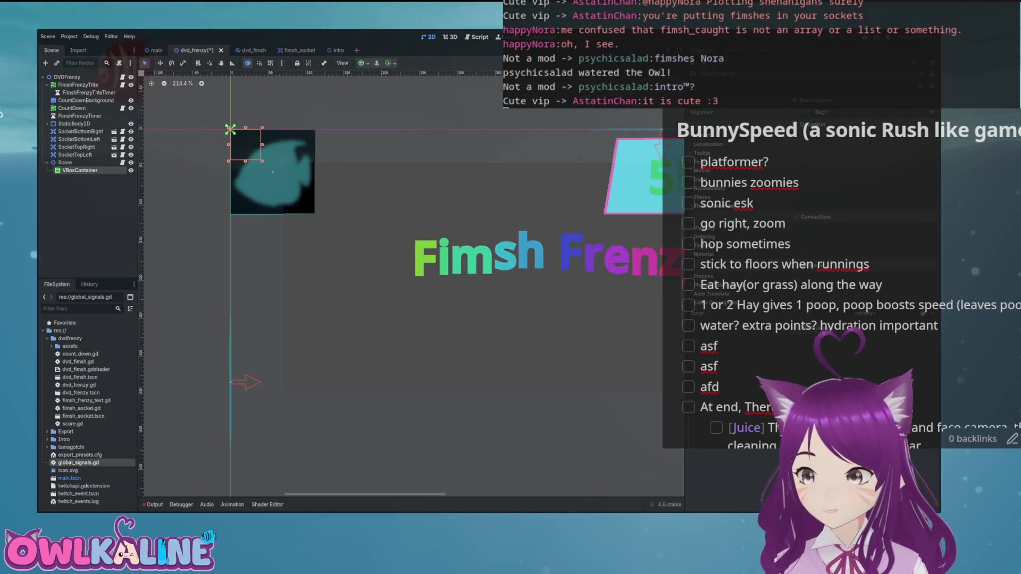
scroll(531, 239, "down", 3)
scroll(436, 243, "right", 5)
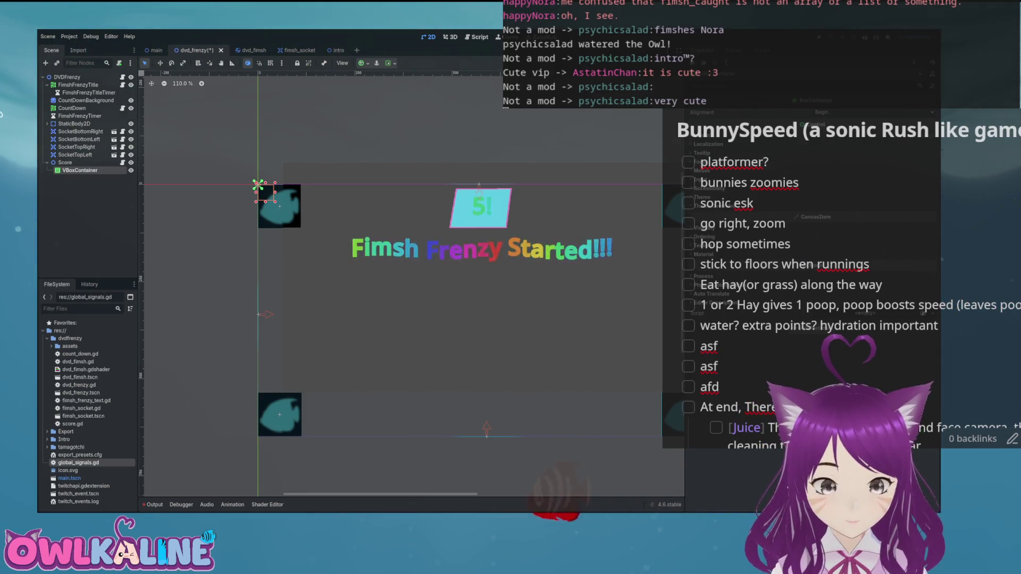
scroll(414, 287, "down", 1)
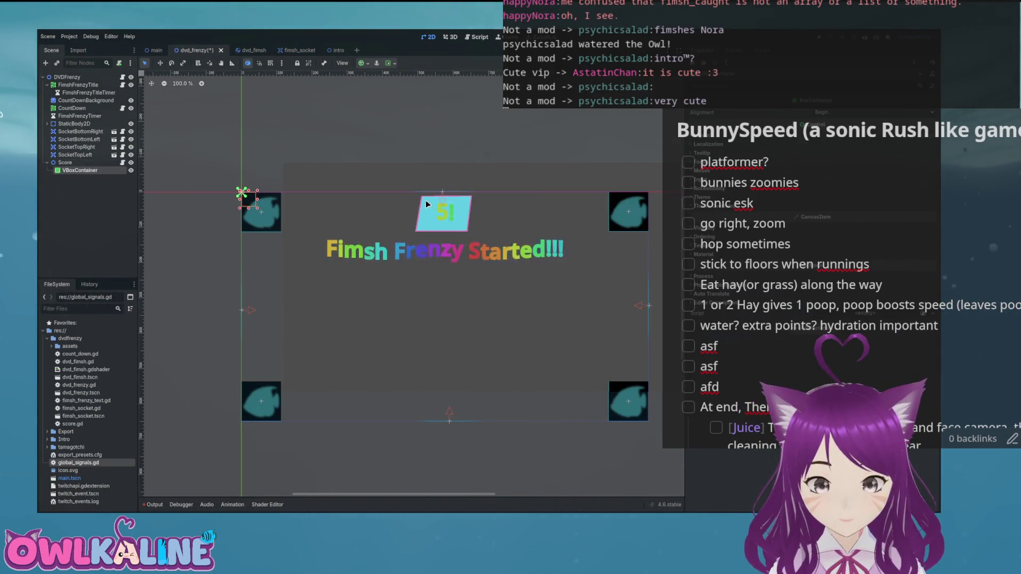
scroll(414, 287, "down", 1)
scroll(497, 207, "up", 2)
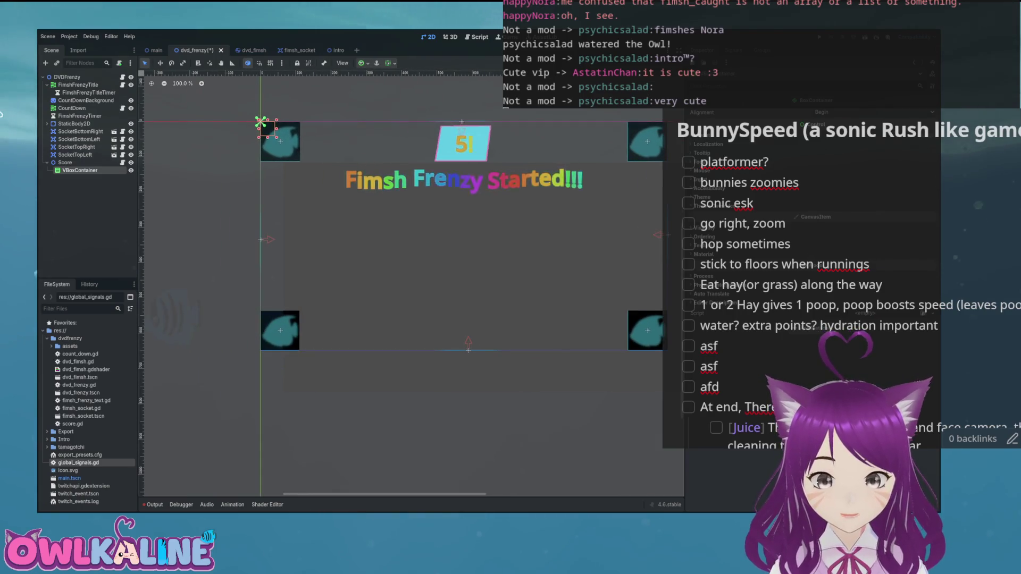
left_click(122, 162)
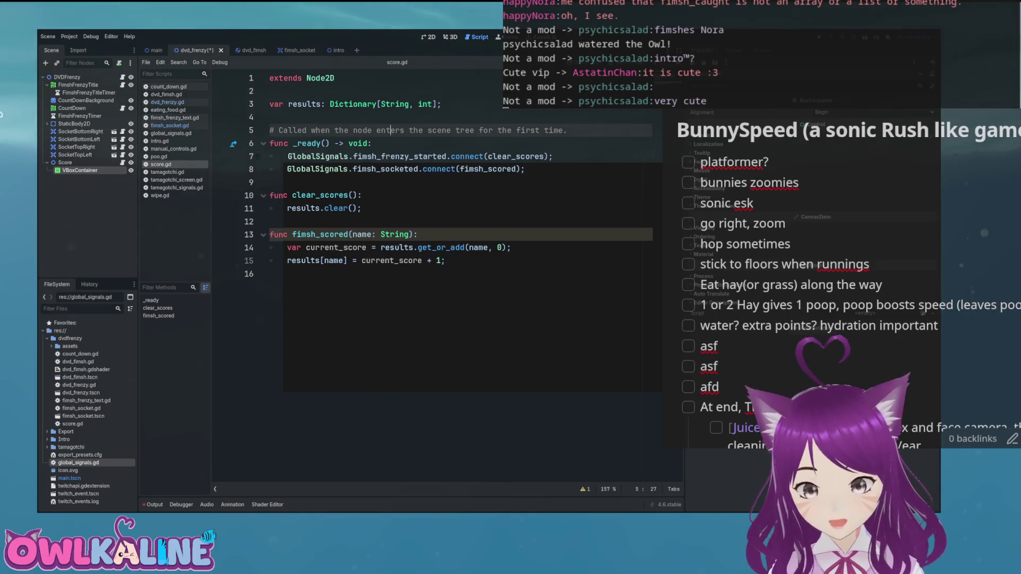
- Declare a new best_score variable above results and save the script
left_click(277, 91)
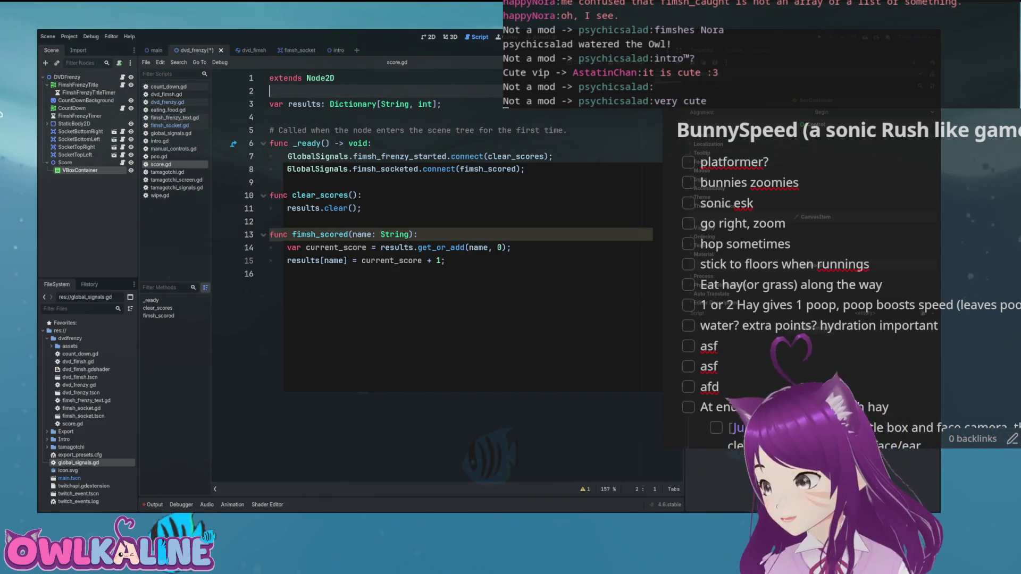
key("Return")
key("Return")
key("Up")
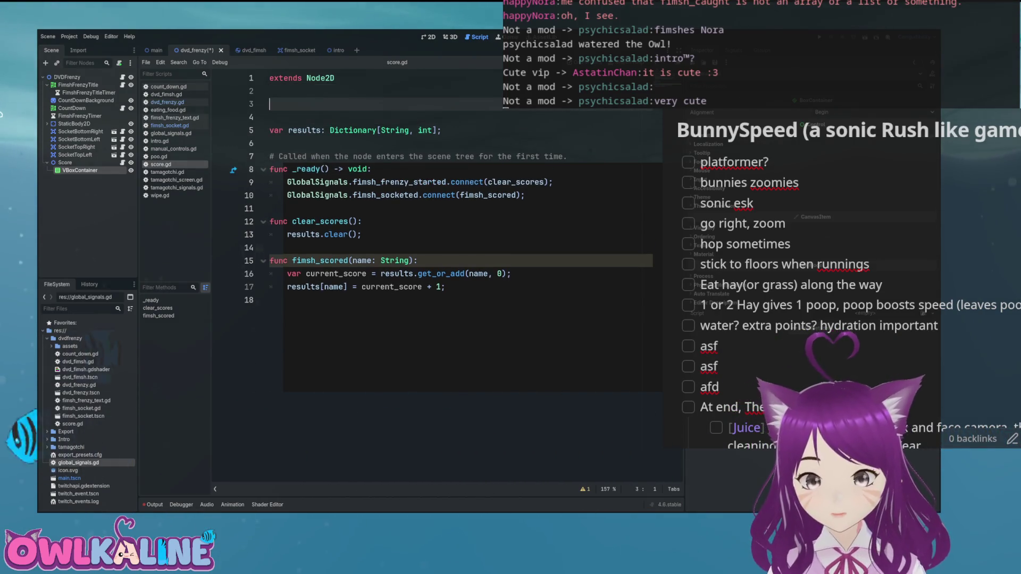
type("var best")
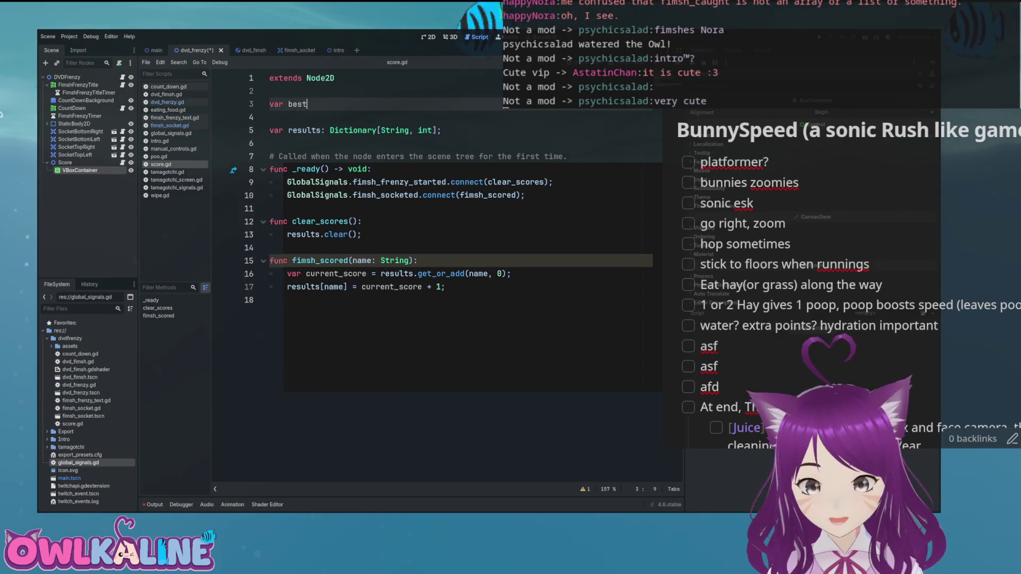
type("_high")
key("BackSpace")
key("BackSpace")
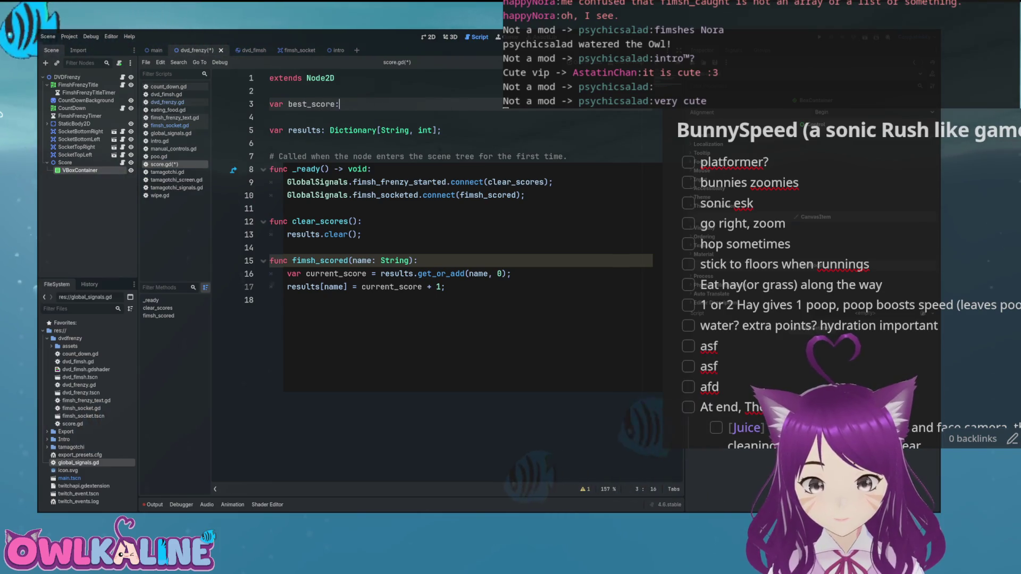
type(";")
key("ctrl+s")
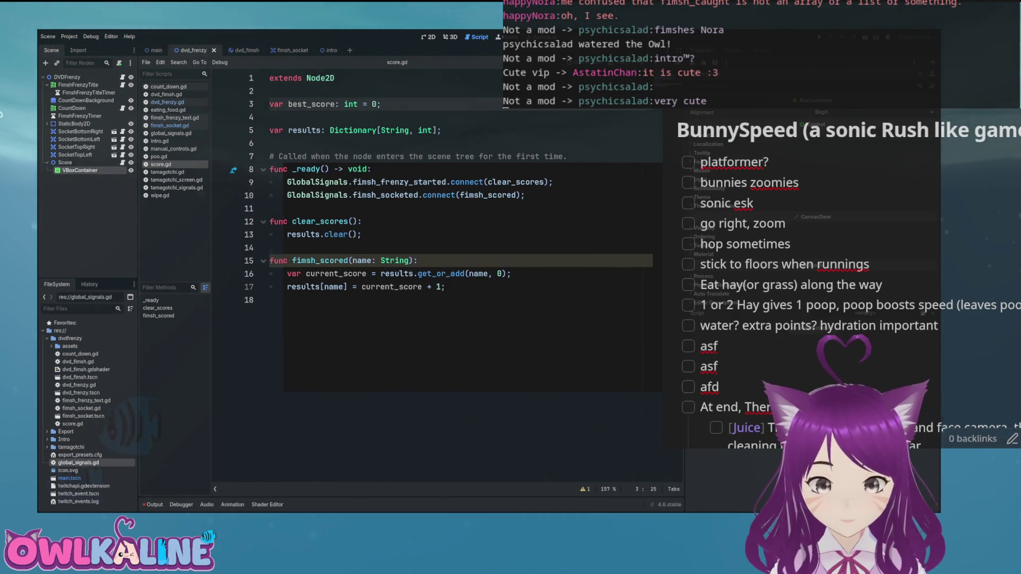
key("ctrl+s")
- In _ready, connect fimsh_frenzy_ended to show_scoreboard, leaving blank lines below for a new function
key("Down")
key("Down")
key("Down")
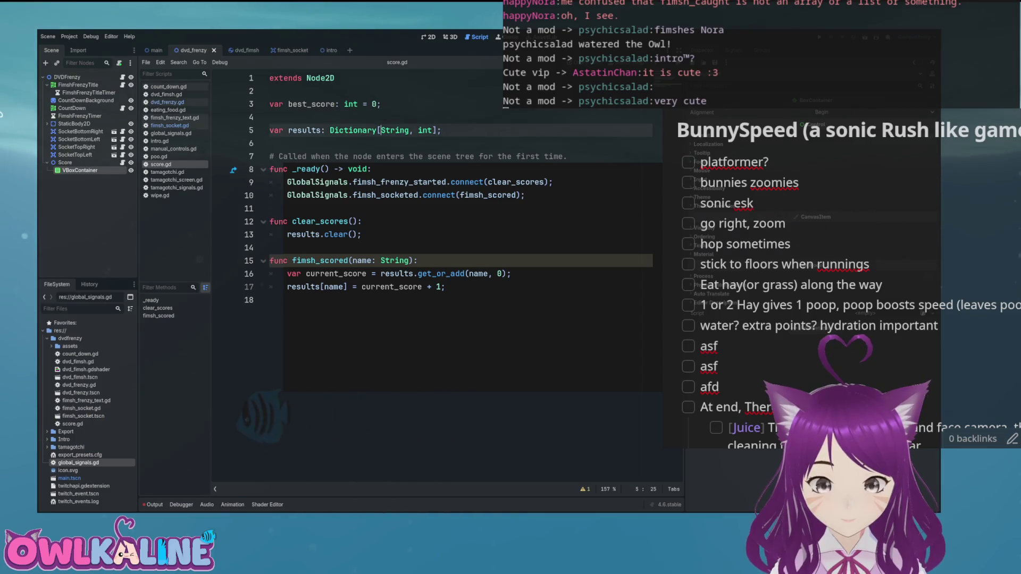
key("End")
key("Return")
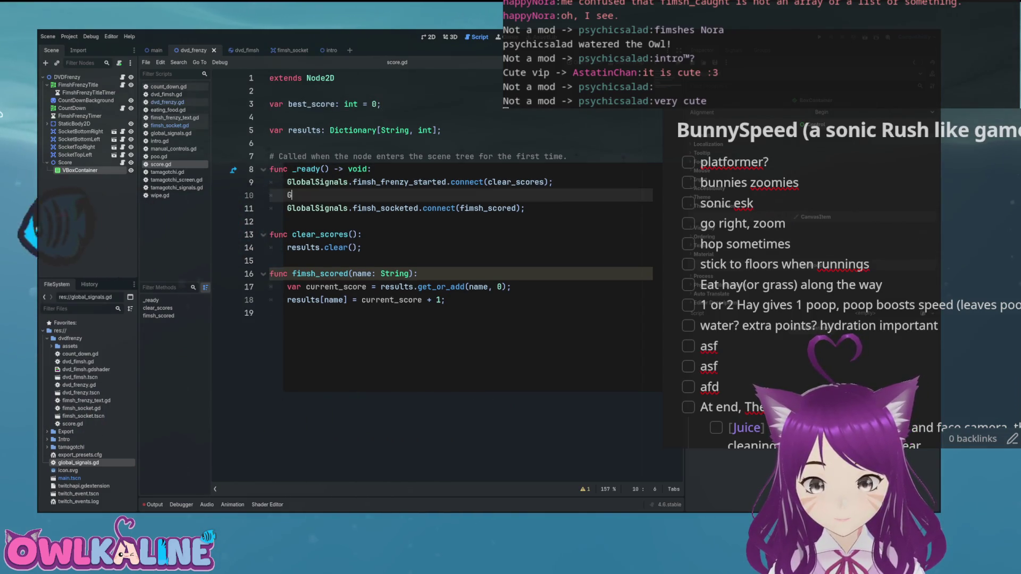
key("Return")
type(".")
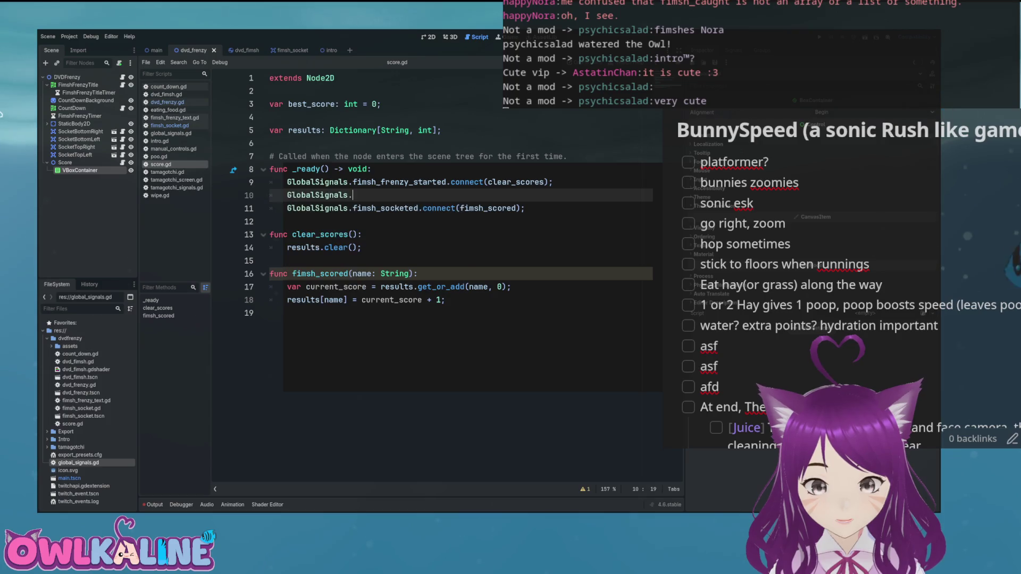
key("Return")
type(".conn")
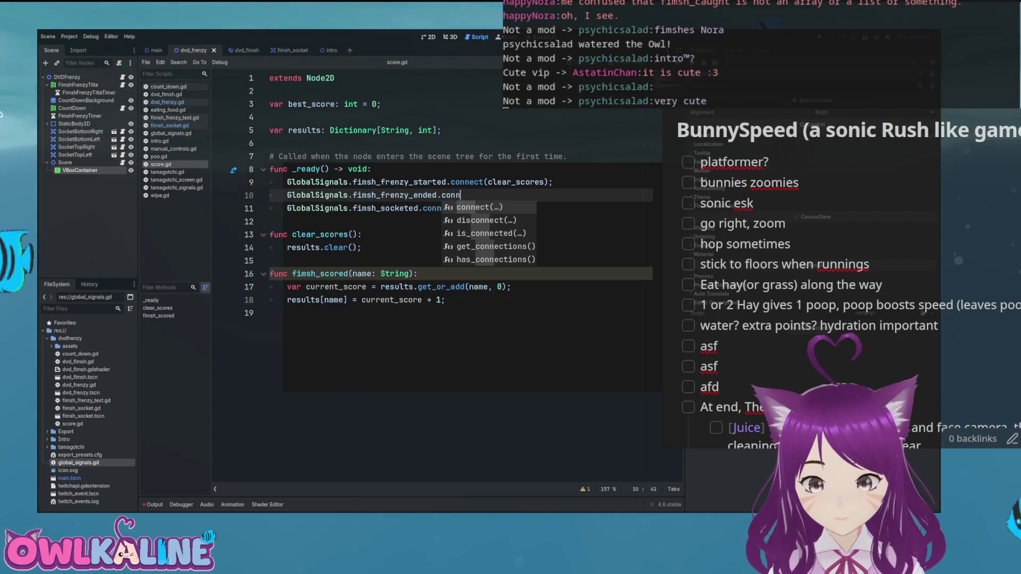
key("Return")
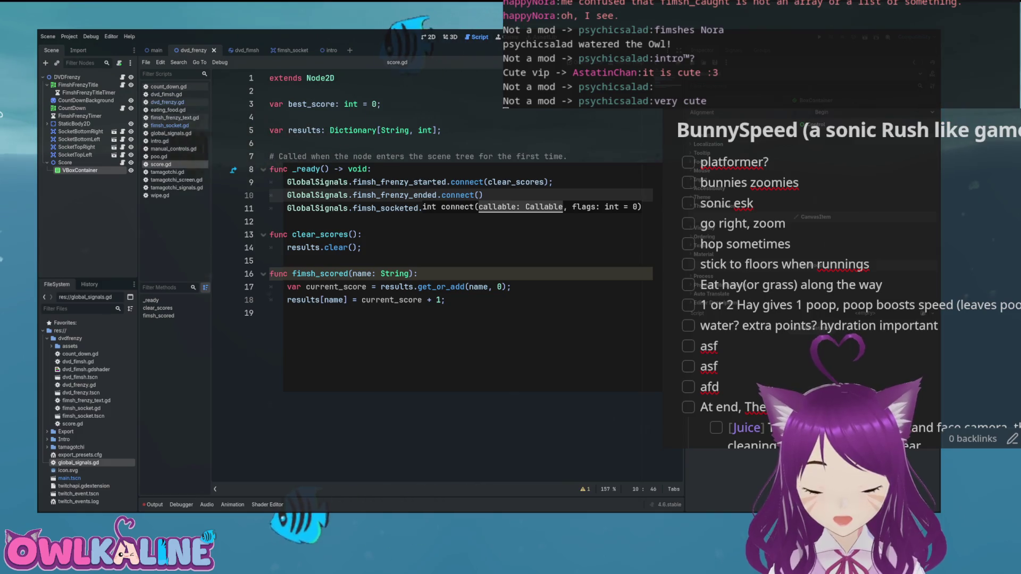
type("show_sco")
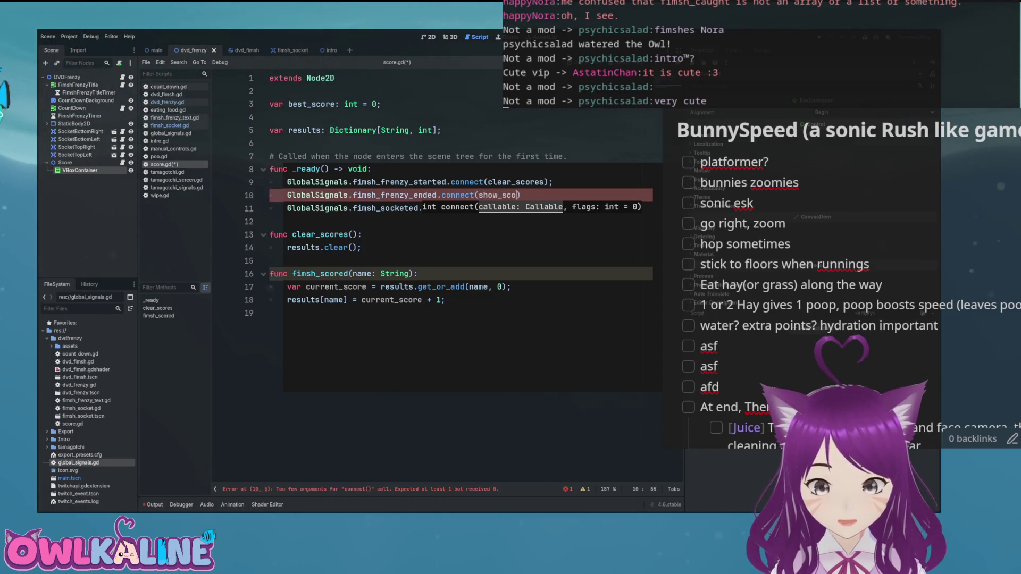
type("reboard")
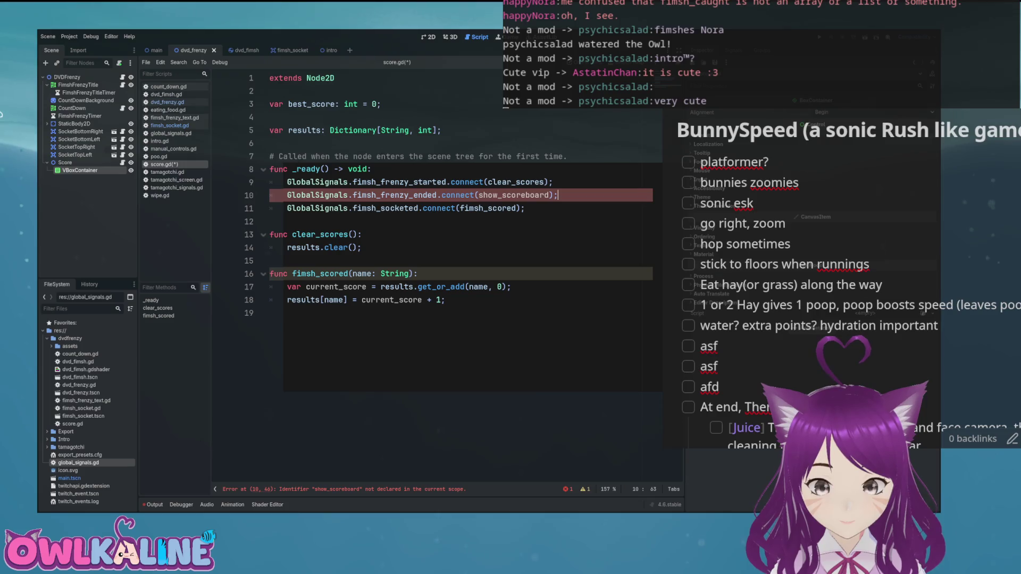
key("Down")
key("Down")
key("Return")
key("Return")
key("Up")
- Declare func show_scoreboard(): with a placeholder body and save the script
type("func sh")
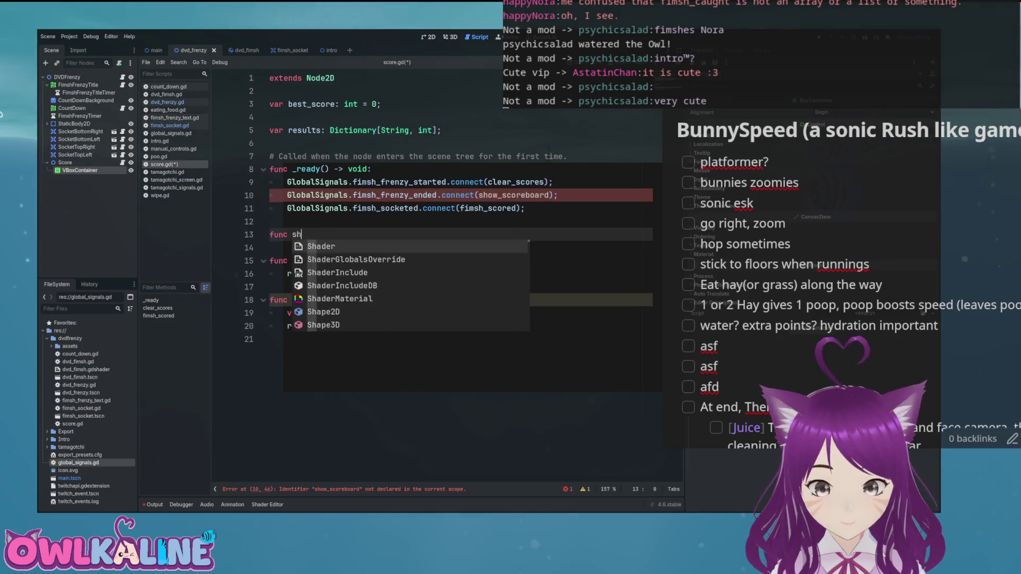
type("ow_scoreboard():")
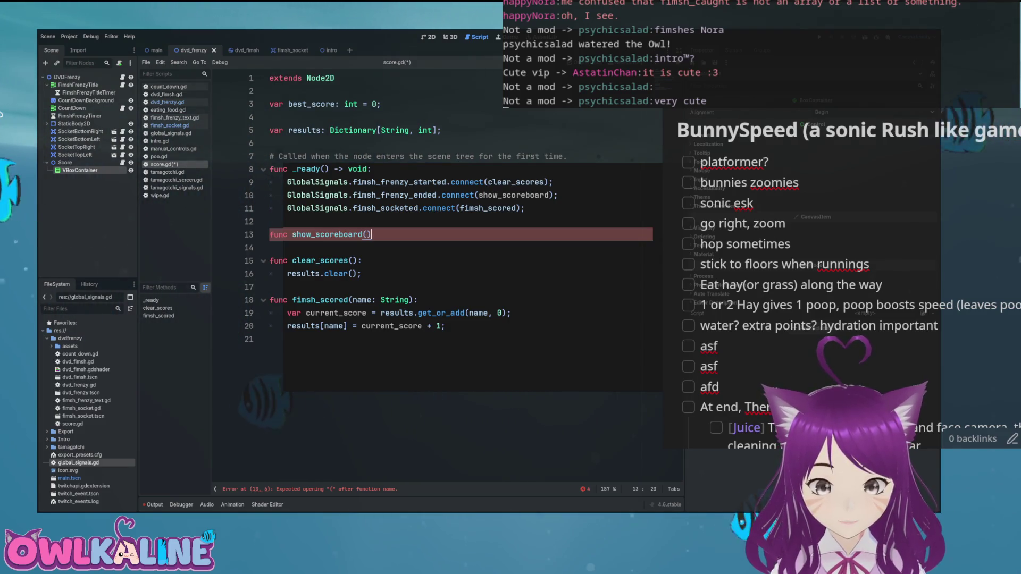
key("Return")
key("Return")
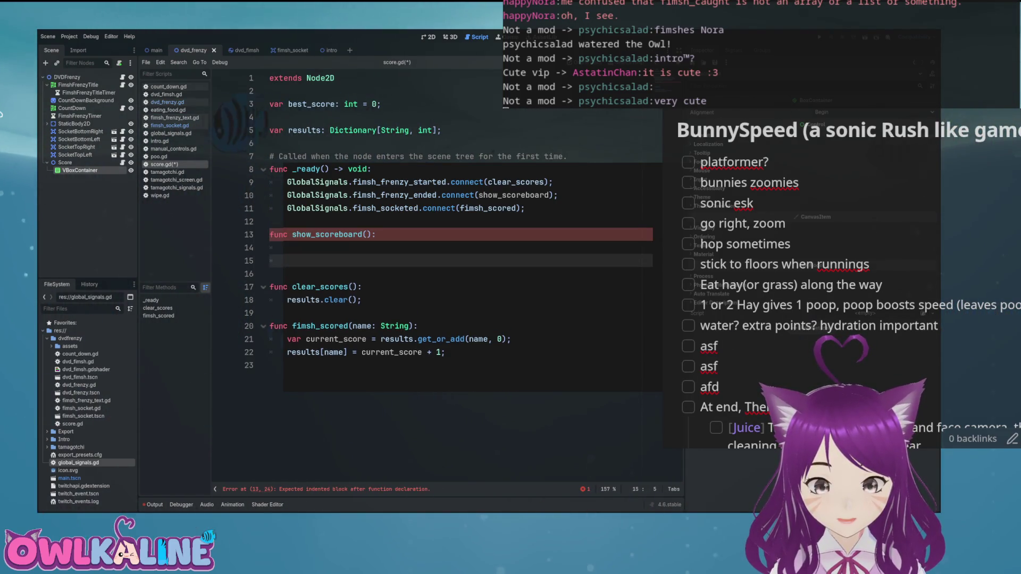
type("s;")
key("Up")
key("ctrl+s")
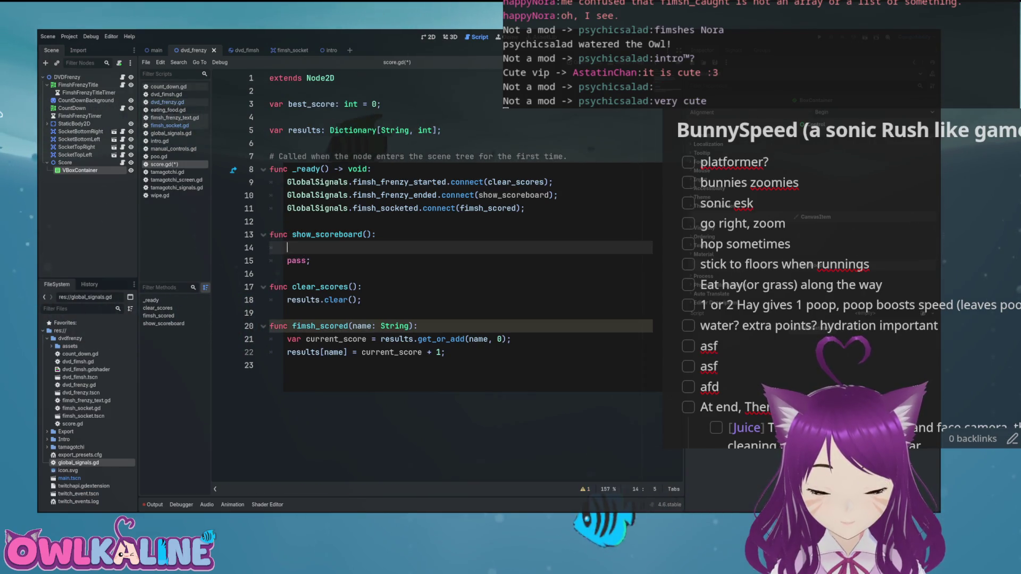
- Start a 'for key in results.keys():' loop inside show_scoreboard
type("results.")
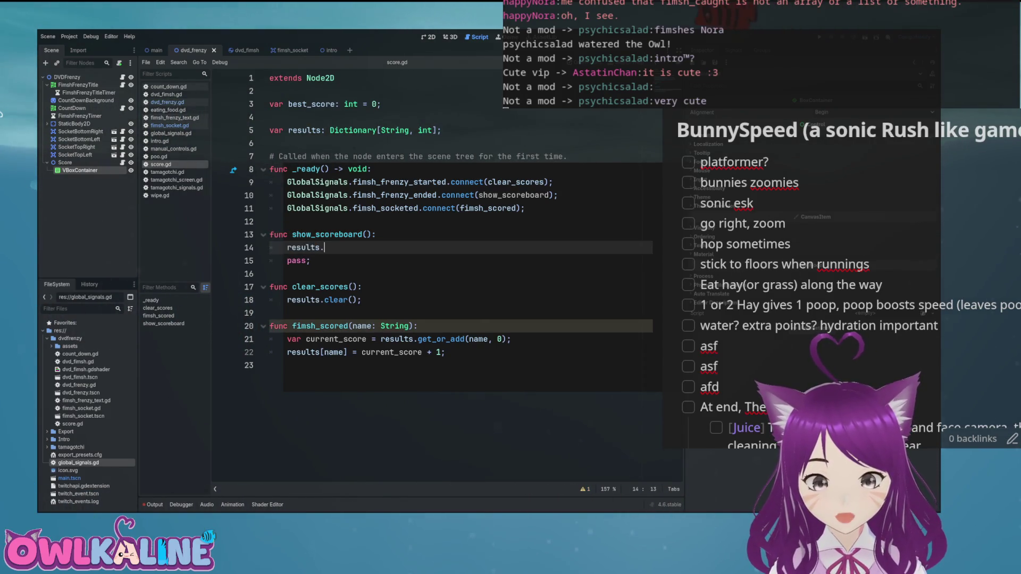
key("Down")
key("Down")
key("Down")
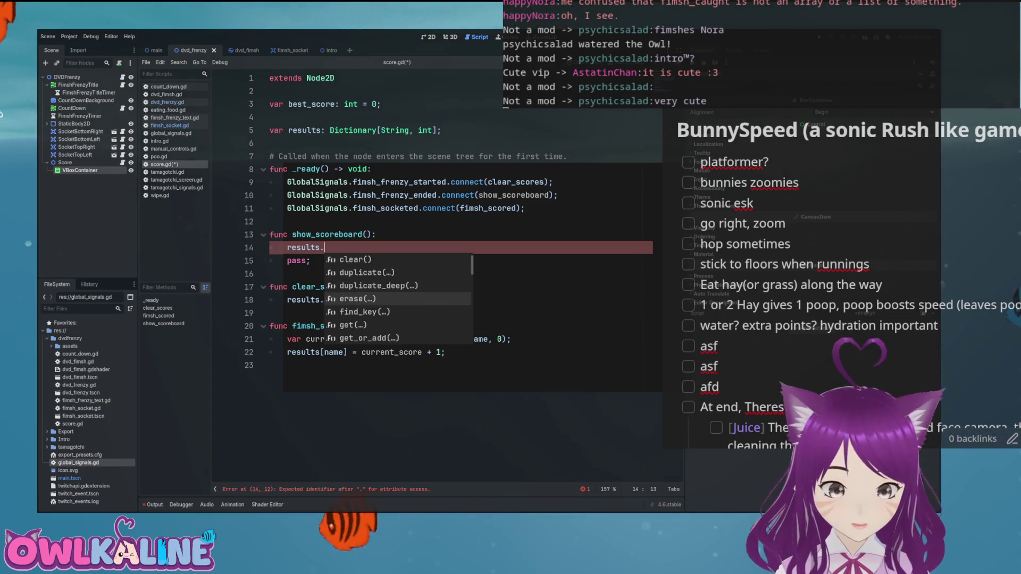
key("Down")
key("Down")
key("Down")
key("Down")
key("Down")
key("Down")
key("Down")
key("Down")
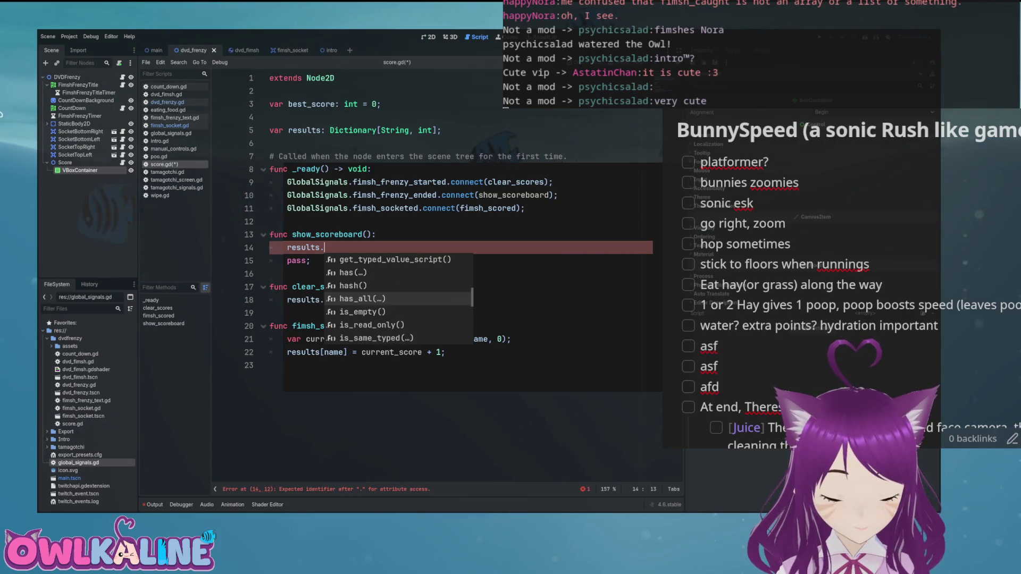
key("Down")
key("Down")
key("Down")
key("Down")
key("Down")
key("Down")
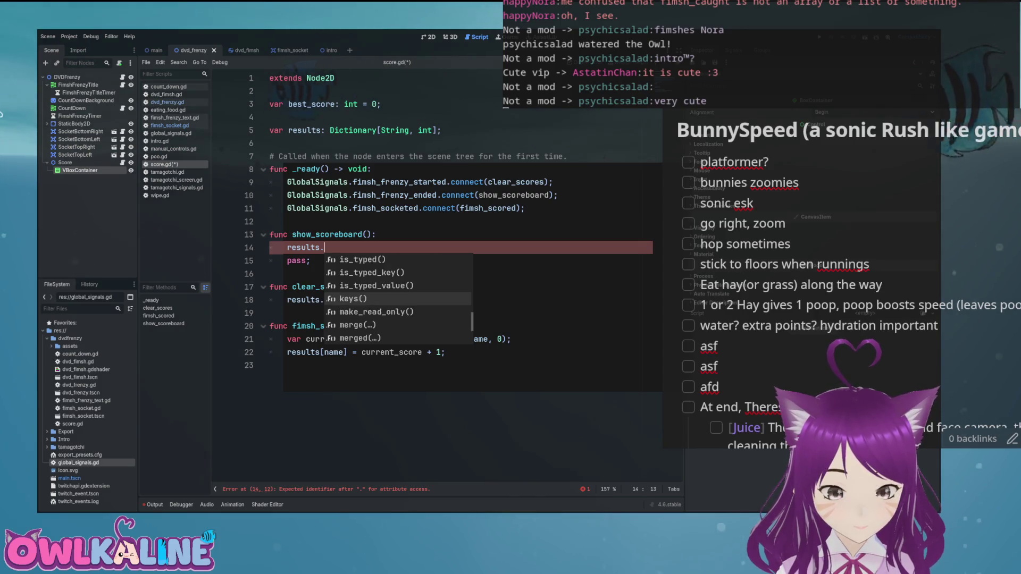
key("Return")
key("Home")
type("for key in")
key("End")
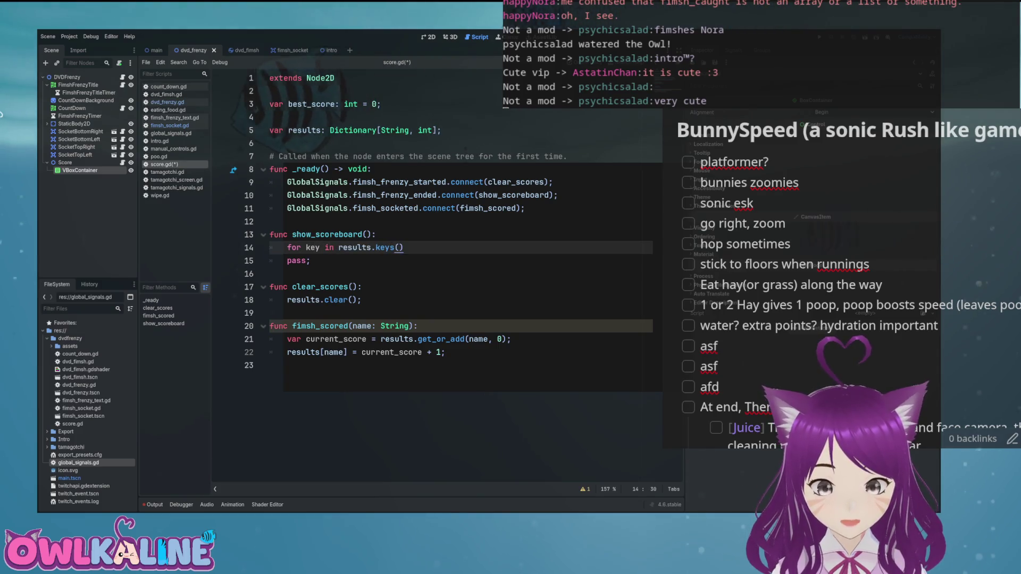
type(":")
key("Return")
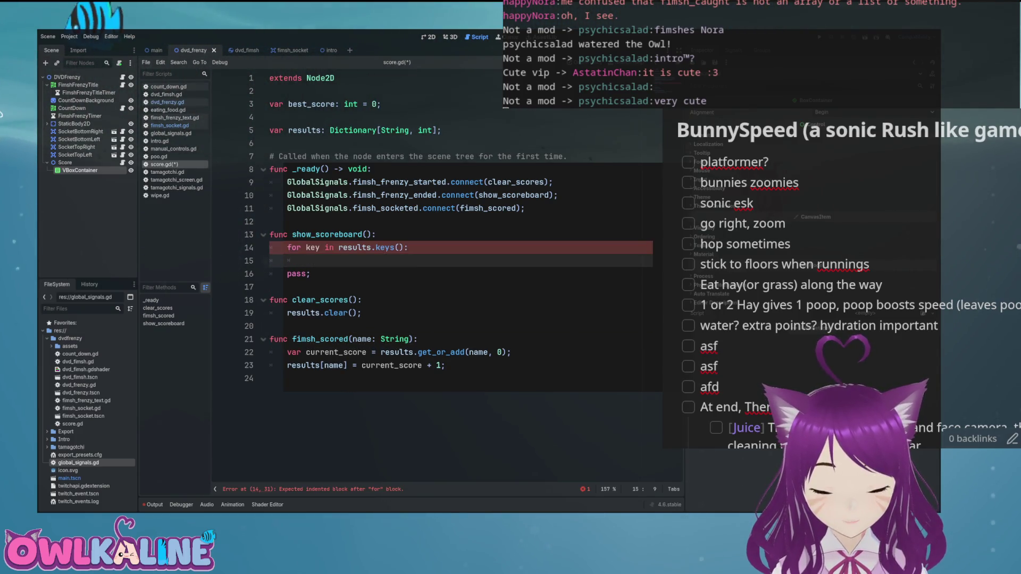
- Add a current_score variable under best_score and reset current_score = 0 at the function's start
key("Up")
key("Up")
key("Up")
key("Return")
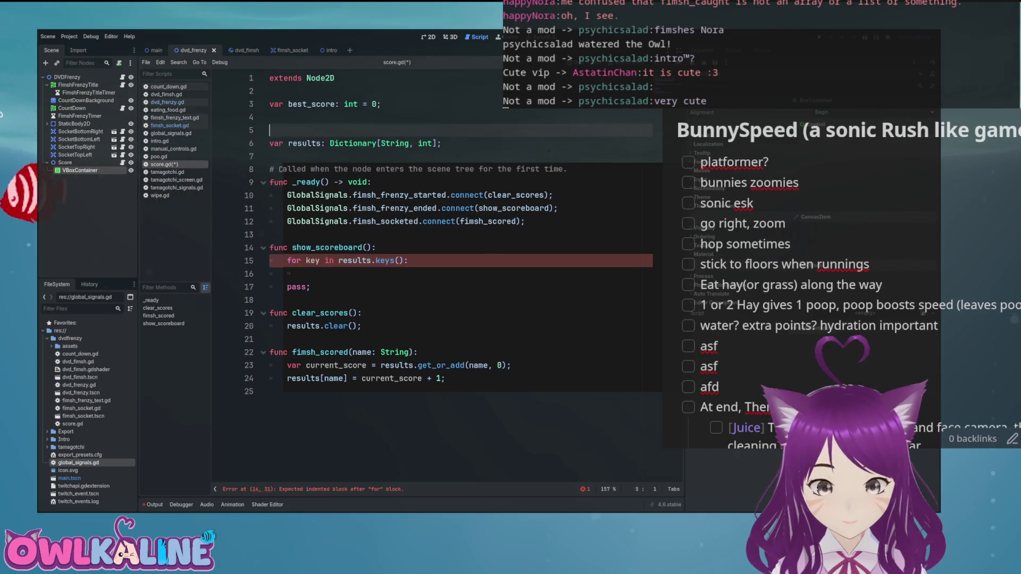
key("Up")
type("var ")
type("re:")
key("Down")
key("Down")
key("Down")
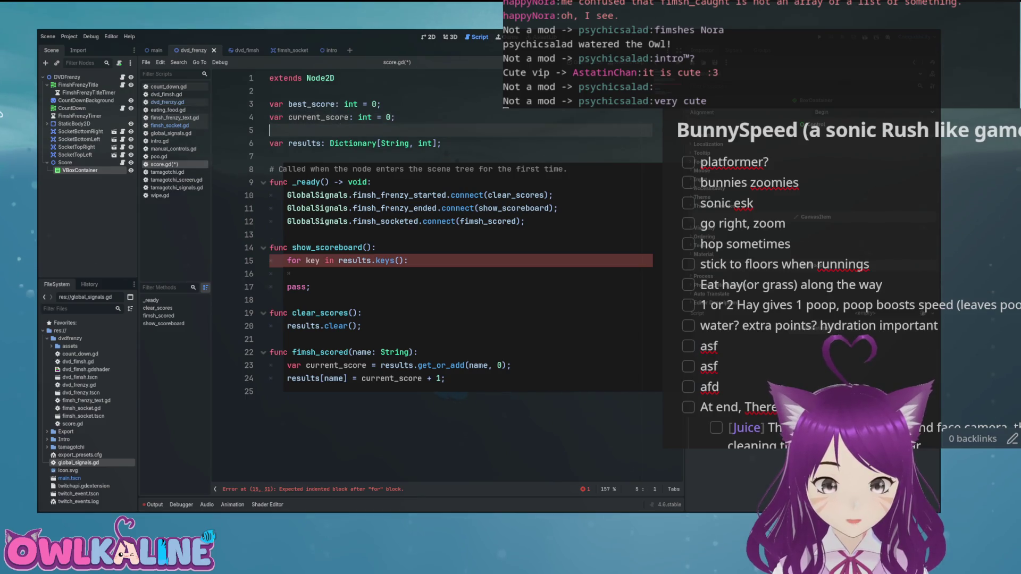
type("current_score")
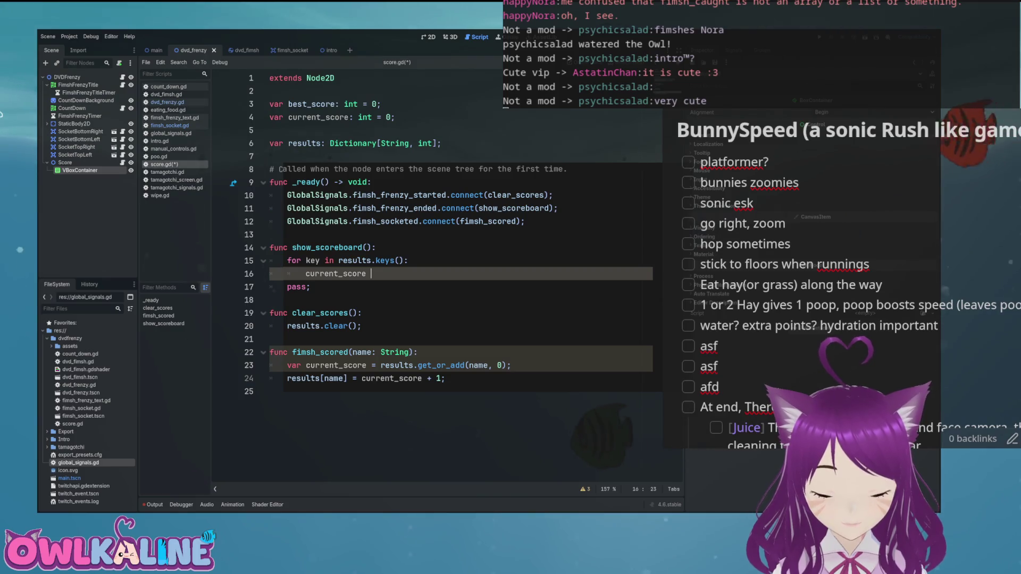
key("Up")
key("Up")
key("Return")
type("current_sco")
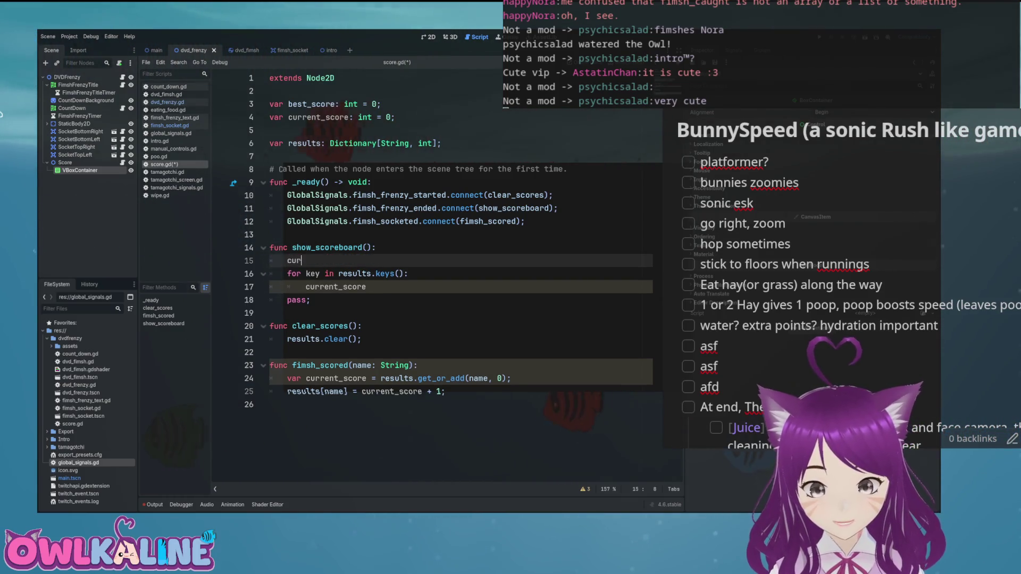
type("re = 0")
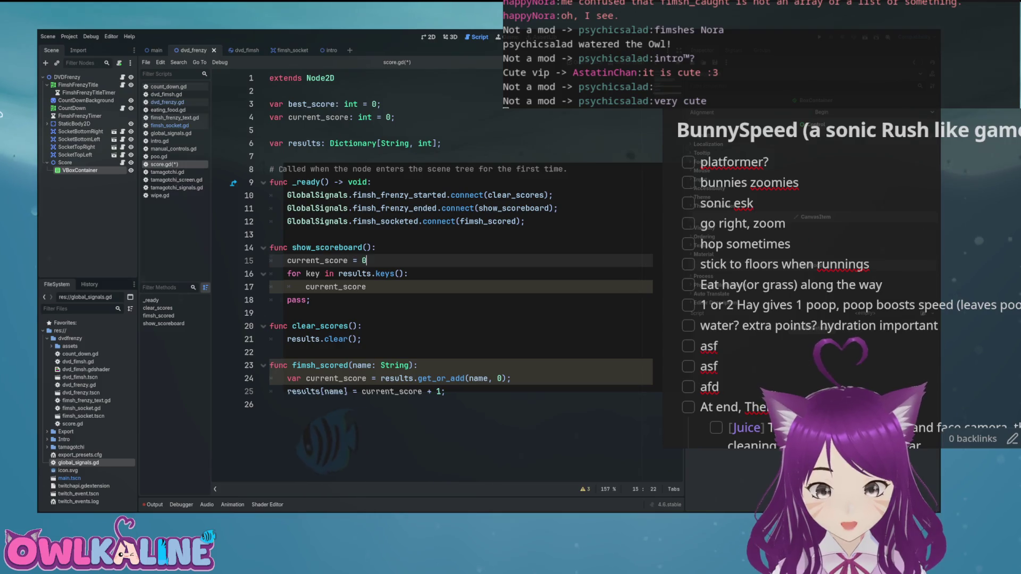
type(";")
key("Down")
key("Down")
- Add each results entry to current_score in the loop, remove pass, and save
type("results")
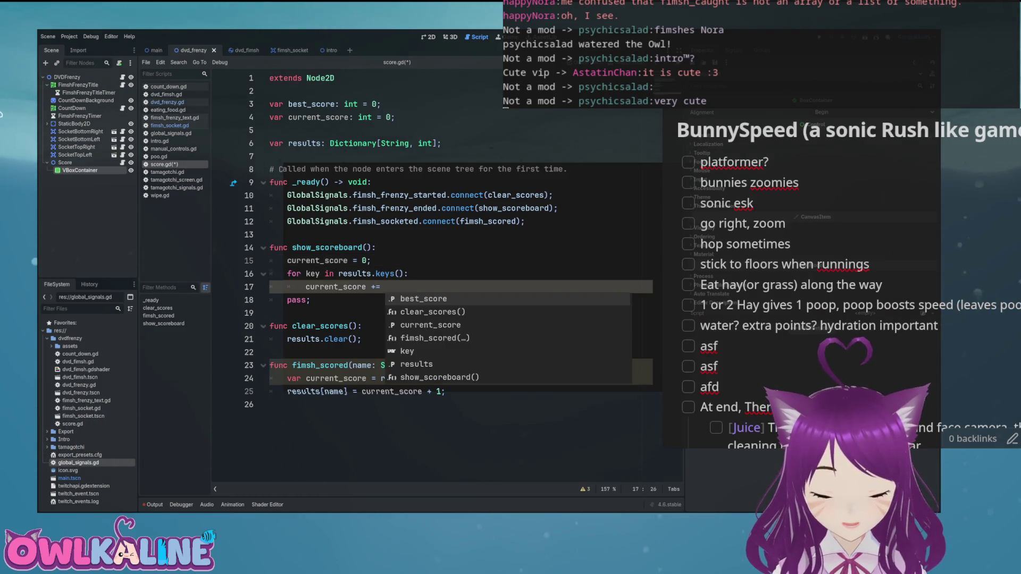
type("[name")
key("End")
type(";")
key("Down")
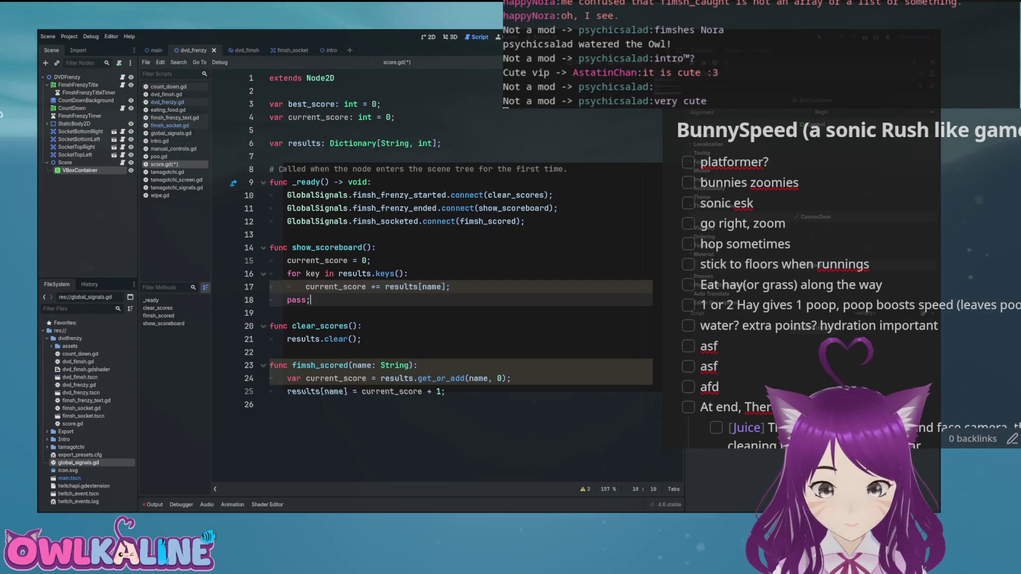
key("BackSpace")
key("ctrl+s")
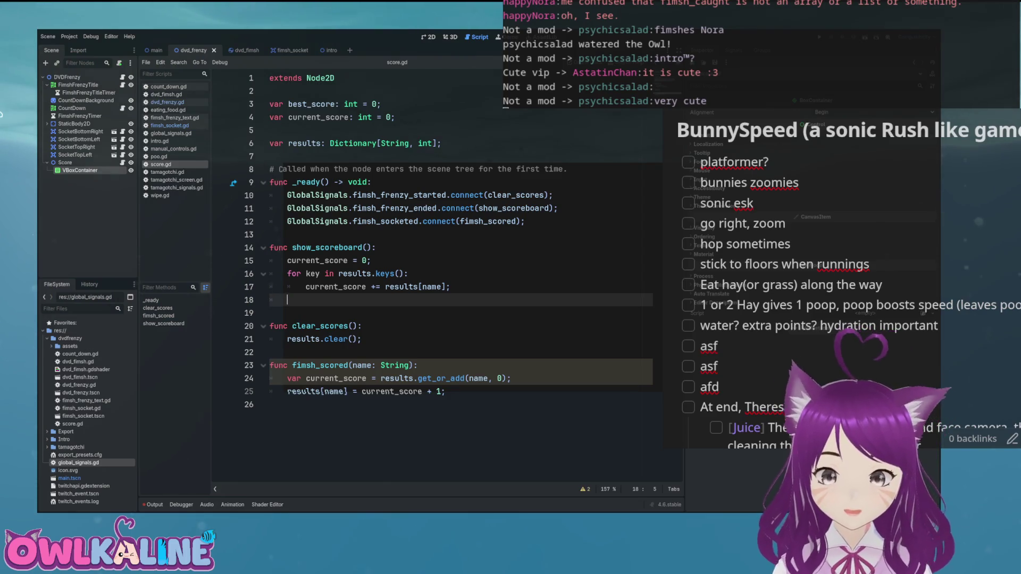
key("ctrl+F1")
- Add a Label under VBoxContainer and duplicate it into five label rows
scroll(317, 181, "up", 2)
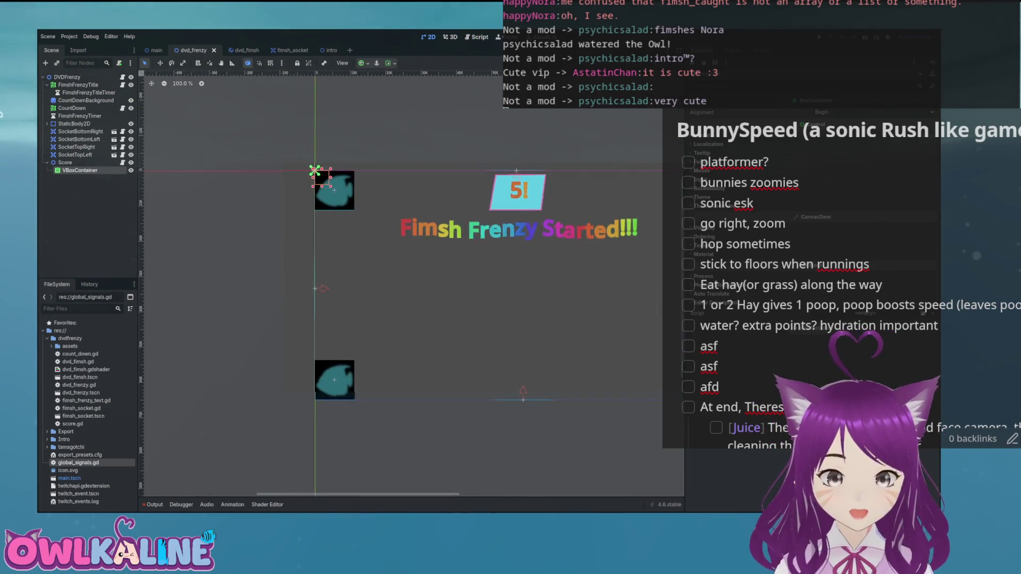
scroll(314, 184, "up", 5)
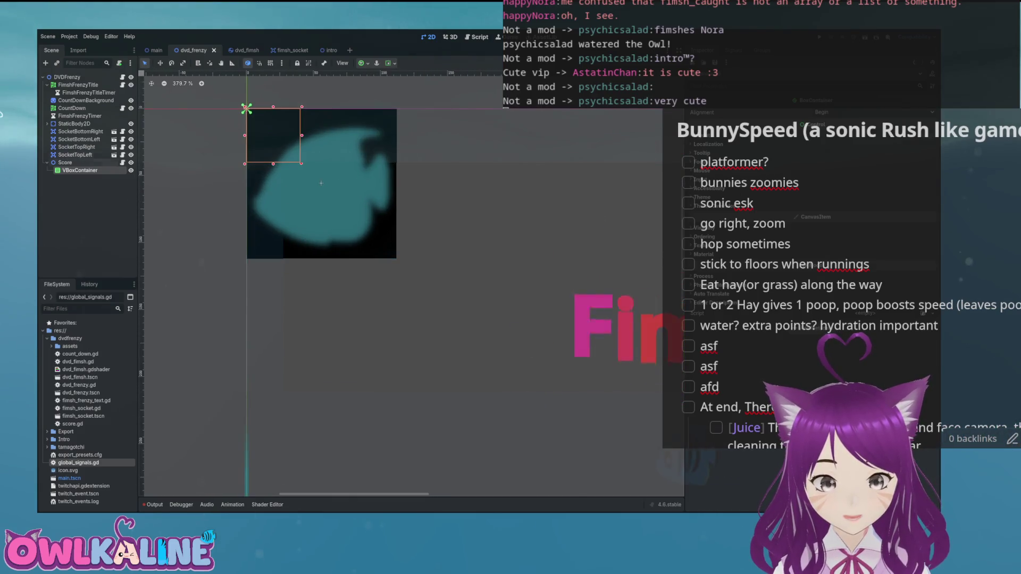
key("ctrl+a")
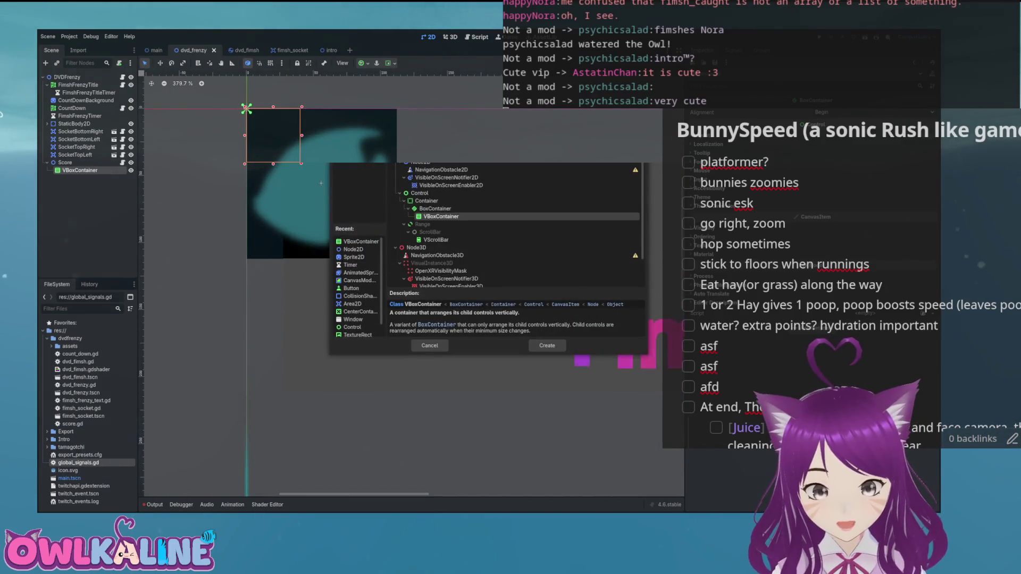
type("Label")
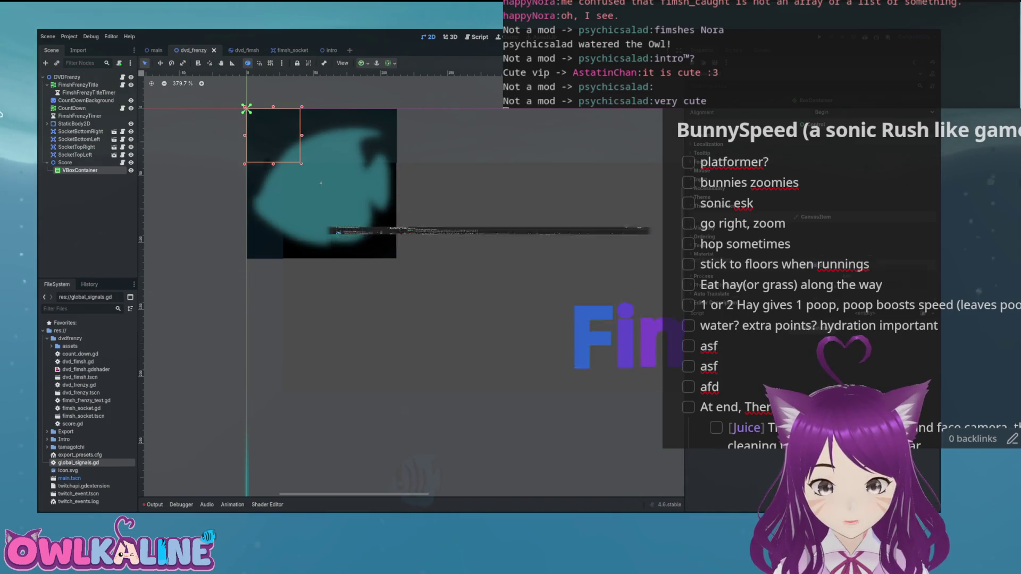
key("Return")
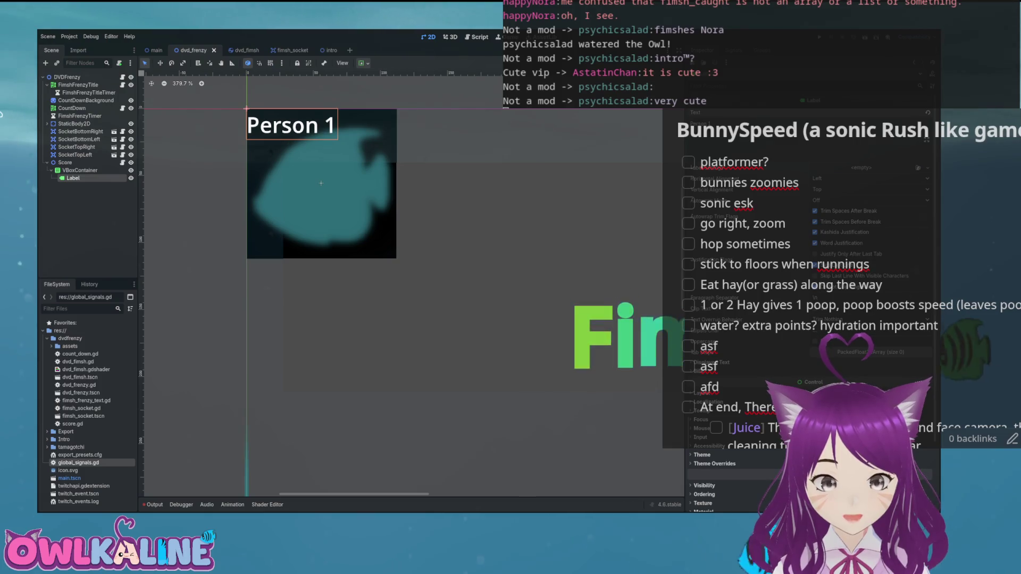
key("ctrl+d")
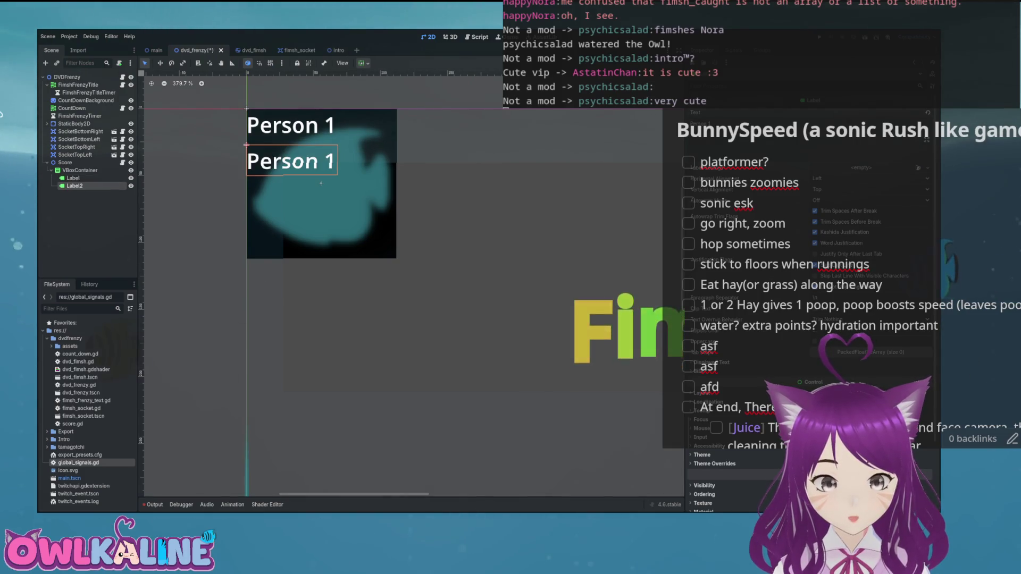
key("ctrl+d")
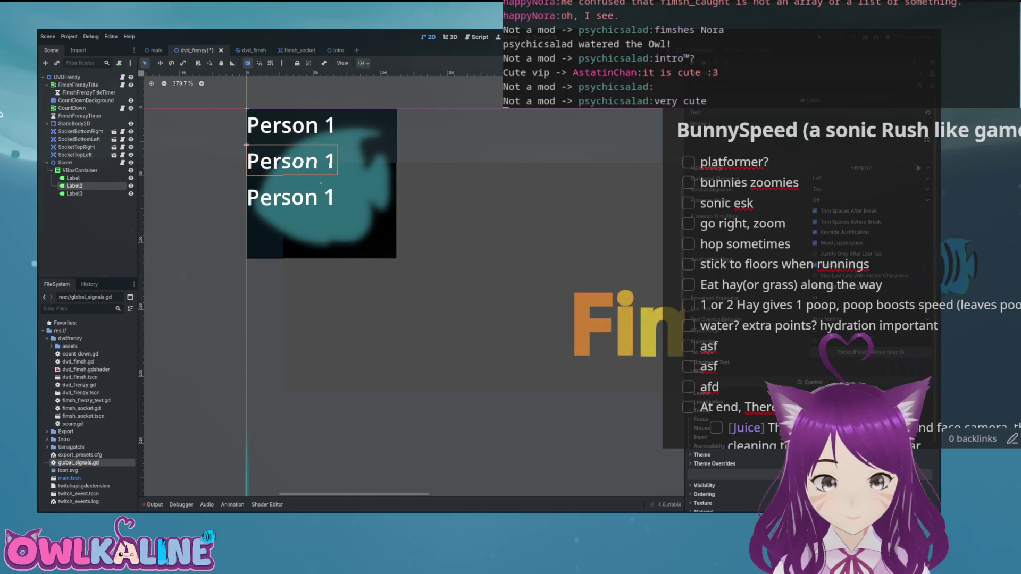
left_click(321, 183)
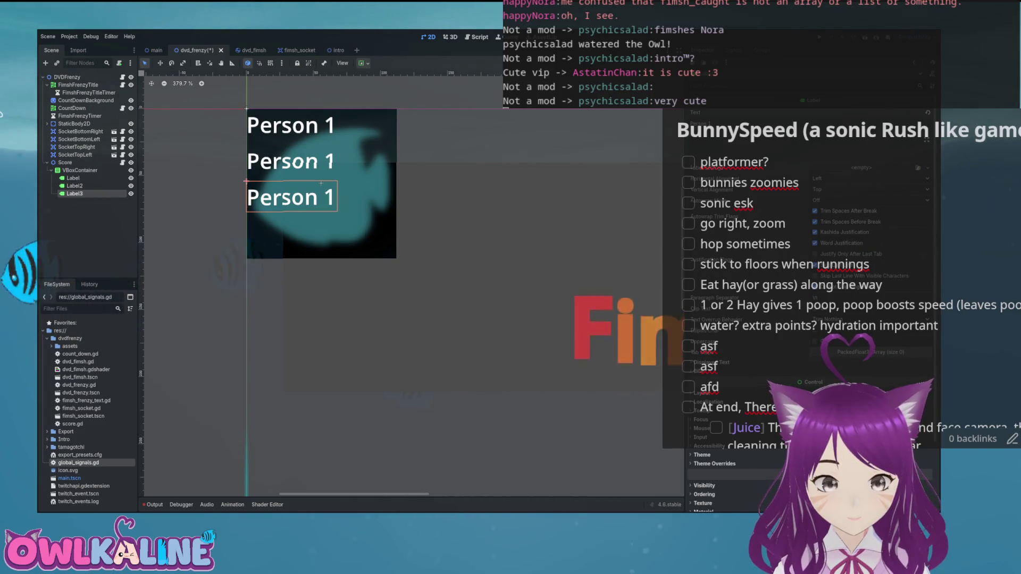
key("ctrl+d")
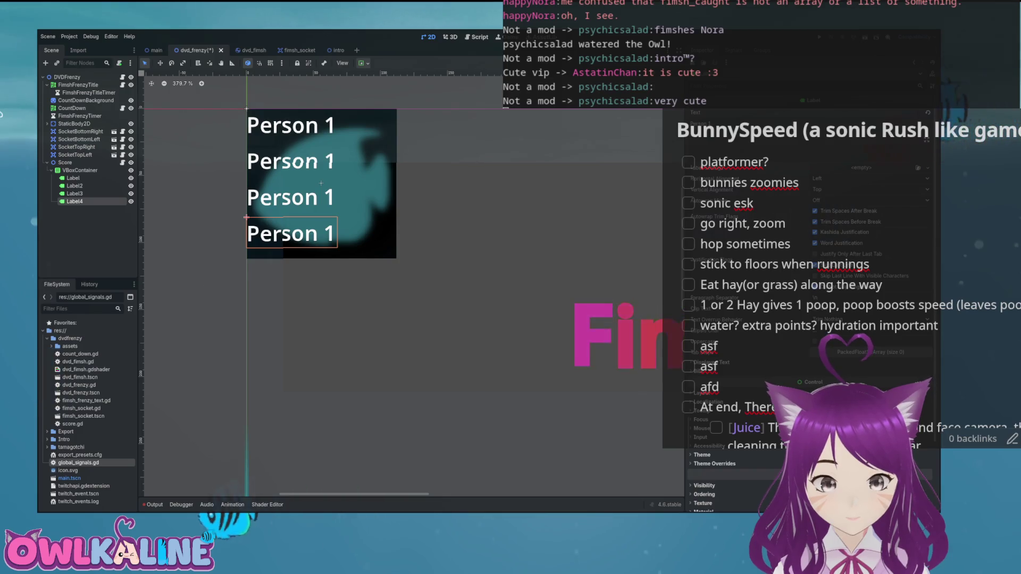
key("ctrl+d")
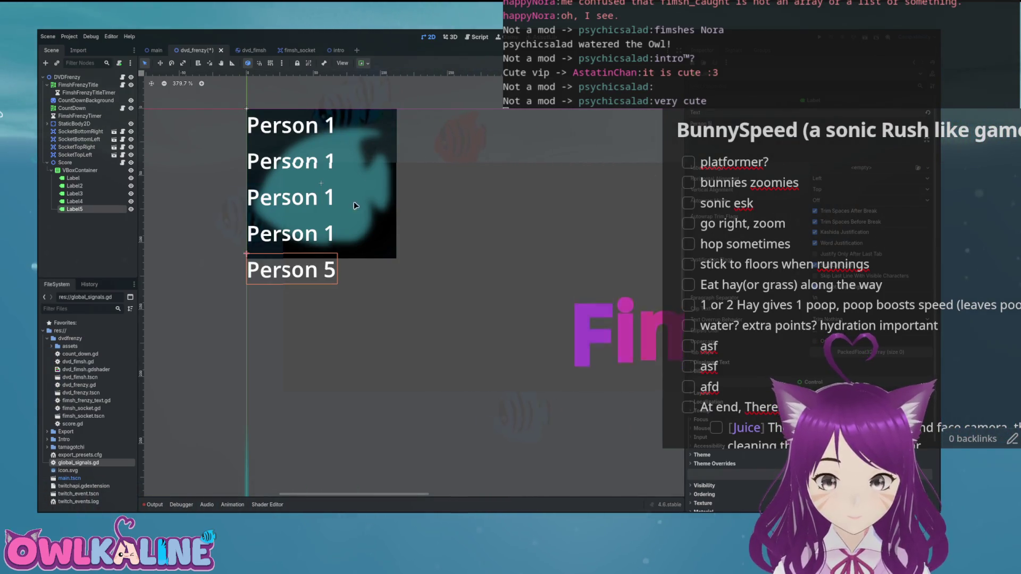
- Renumber the duplicate label to read 'Person 2' and save the scene
key("Up")
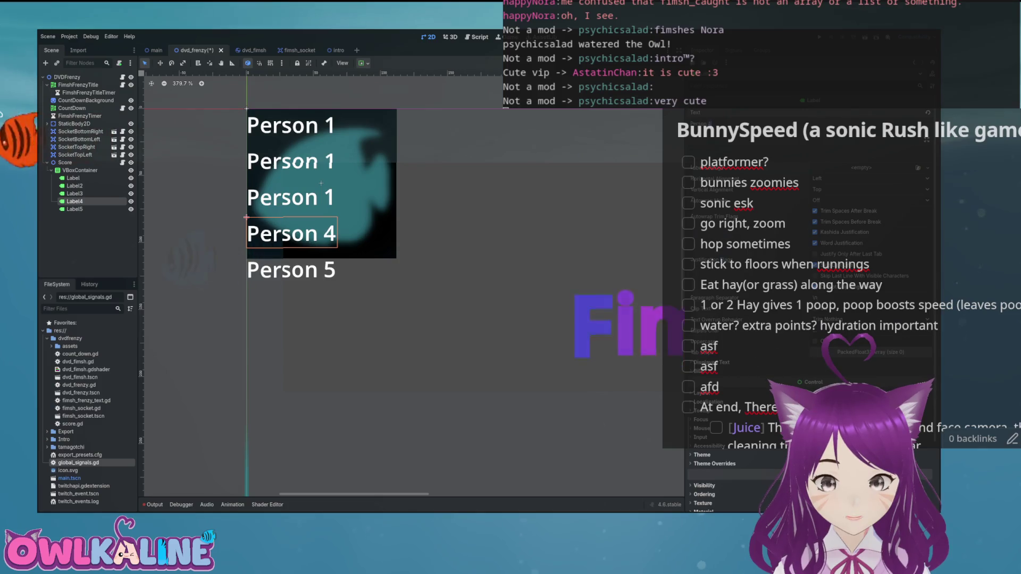
key("Up")
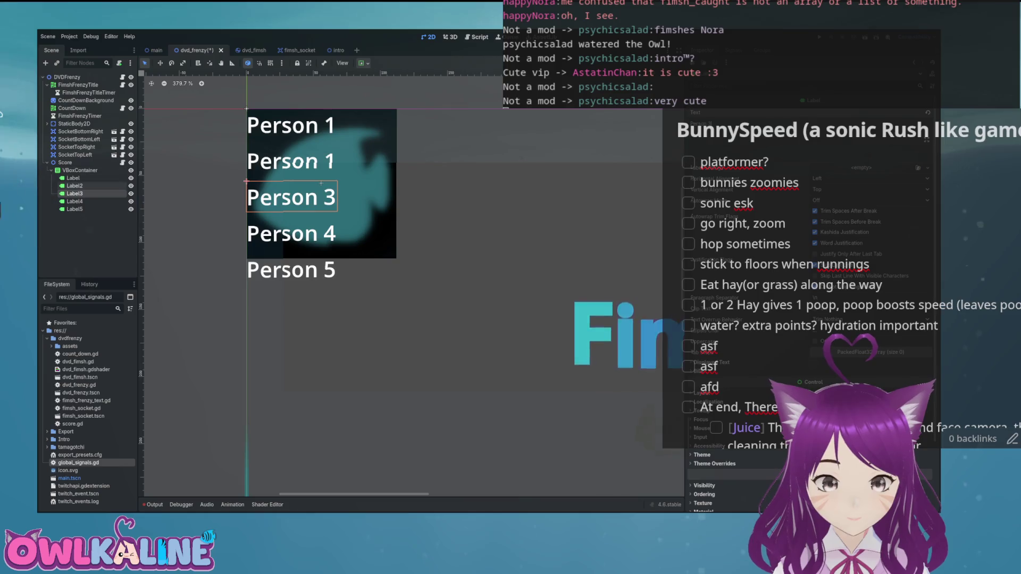
type("2")
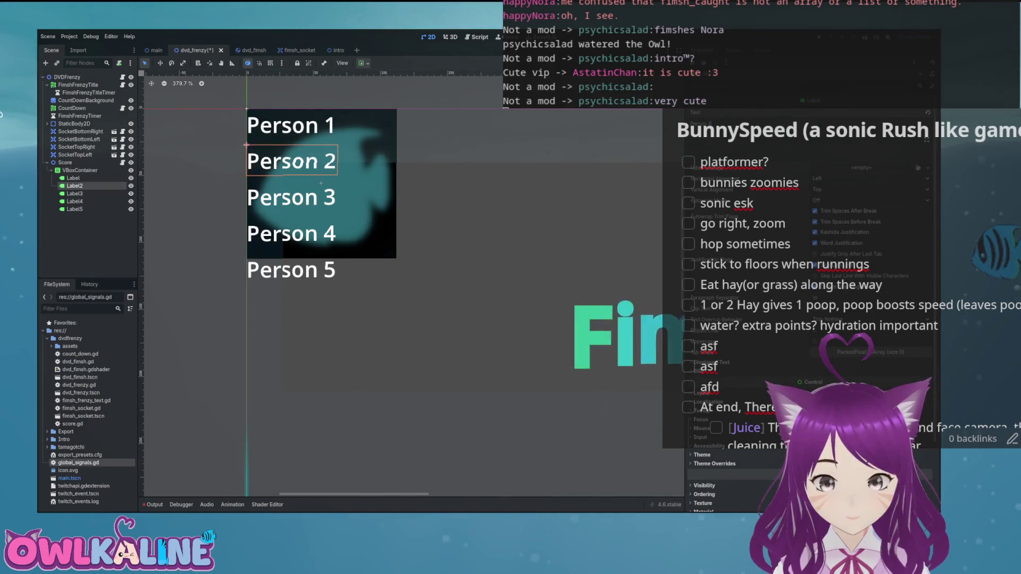
key("Up")
key("Up")
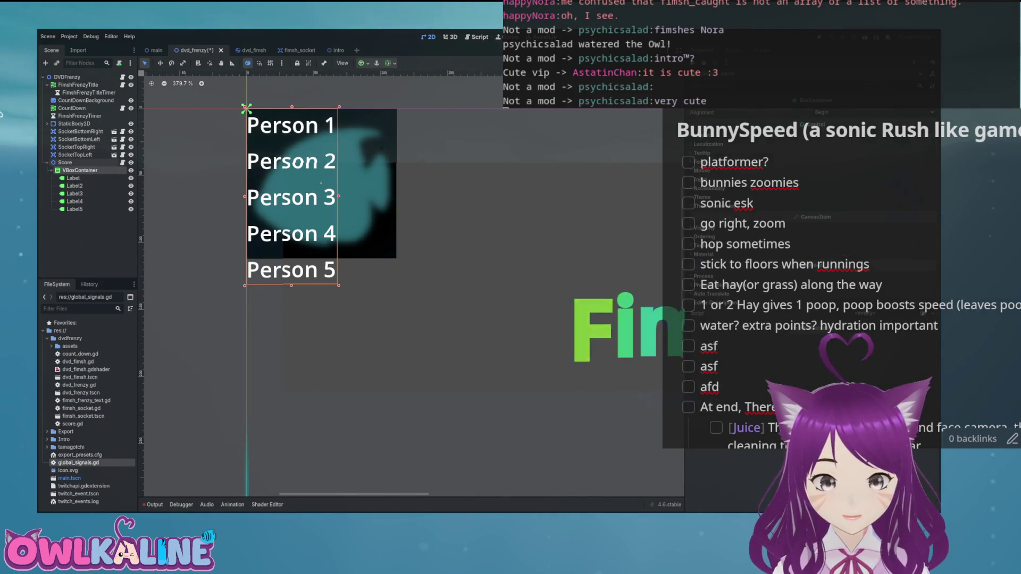
key("ctrl+s")
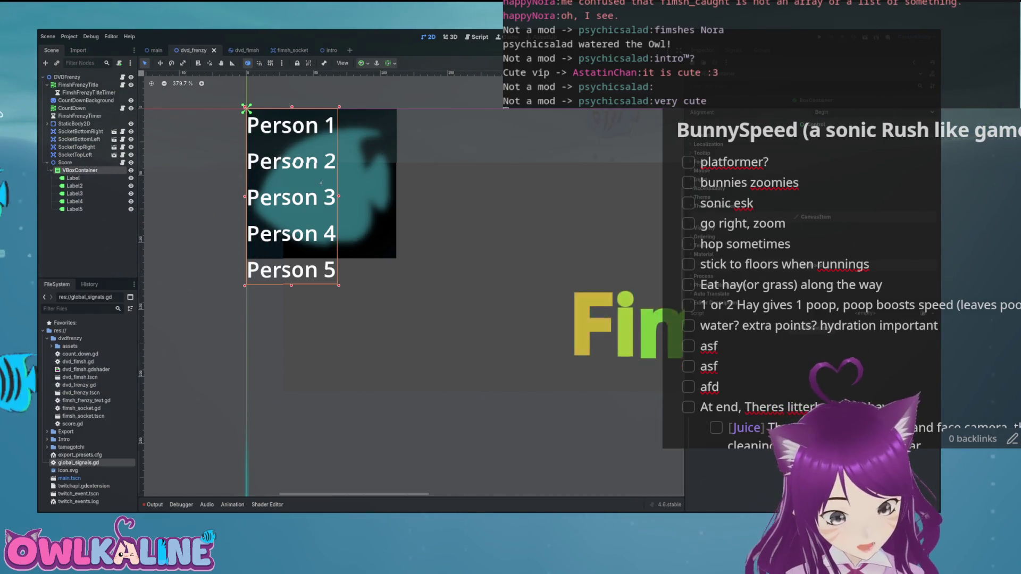
- Create a Panel node as a child of Score
scroll(321, 183, "down", 5)
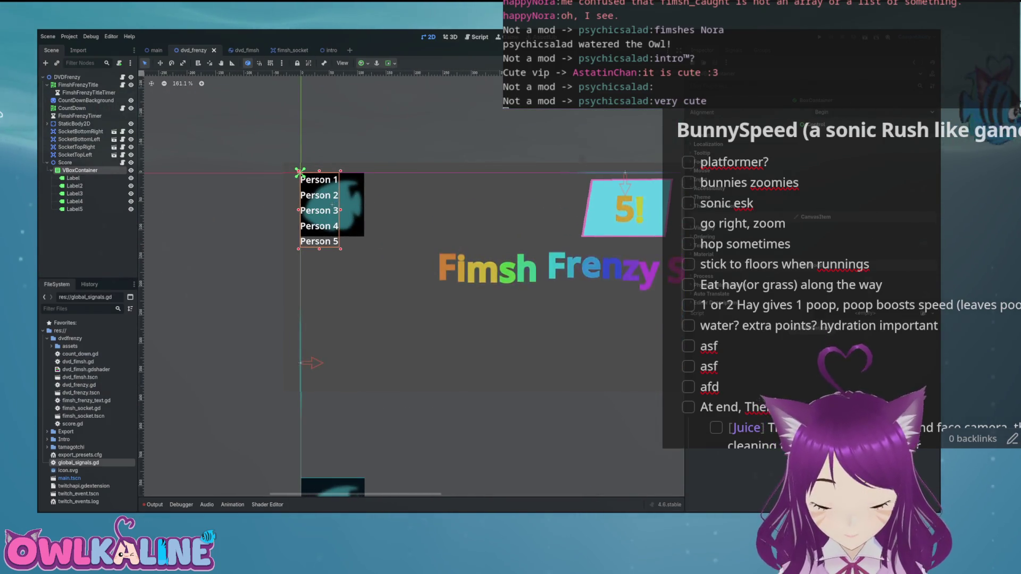
scroll(297, 188, "up", 3)
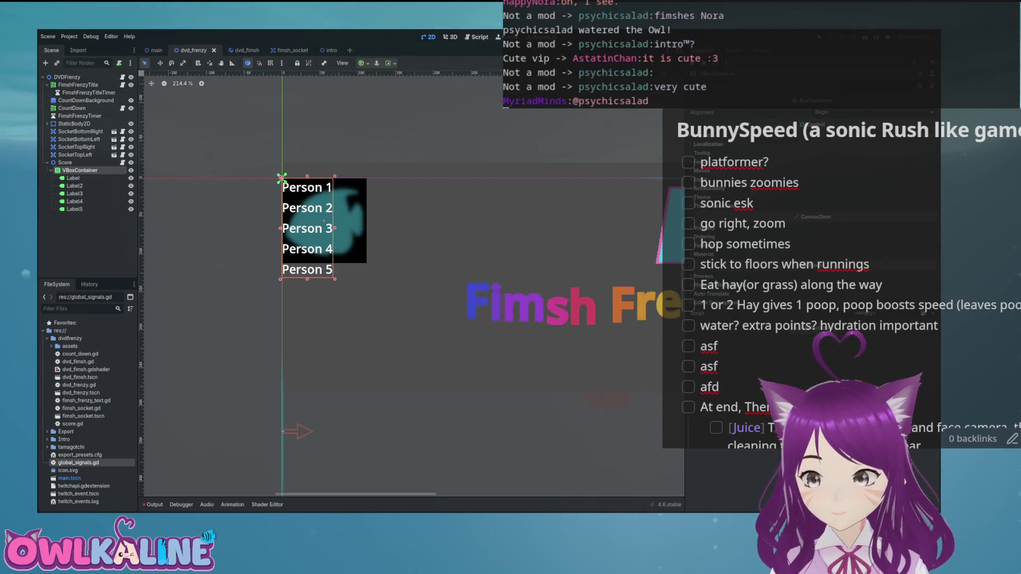
left_click(65, 163)
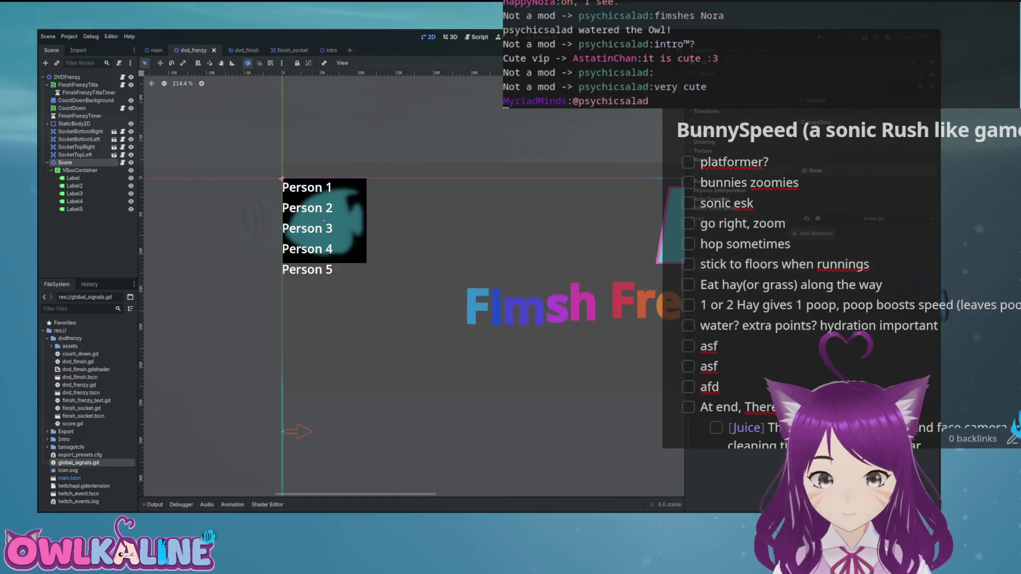
key("ctrl+a")
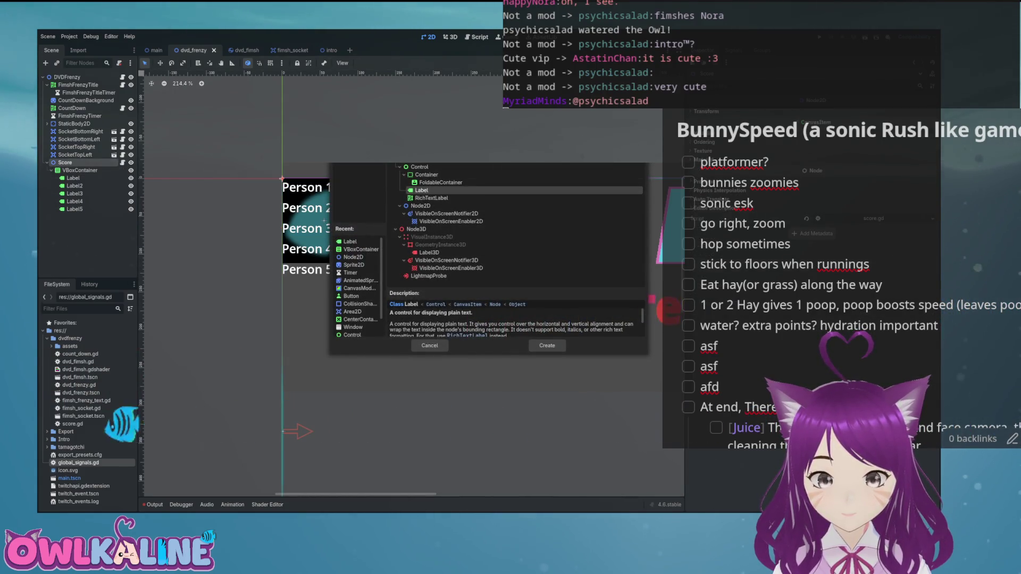
key("BackSpace")
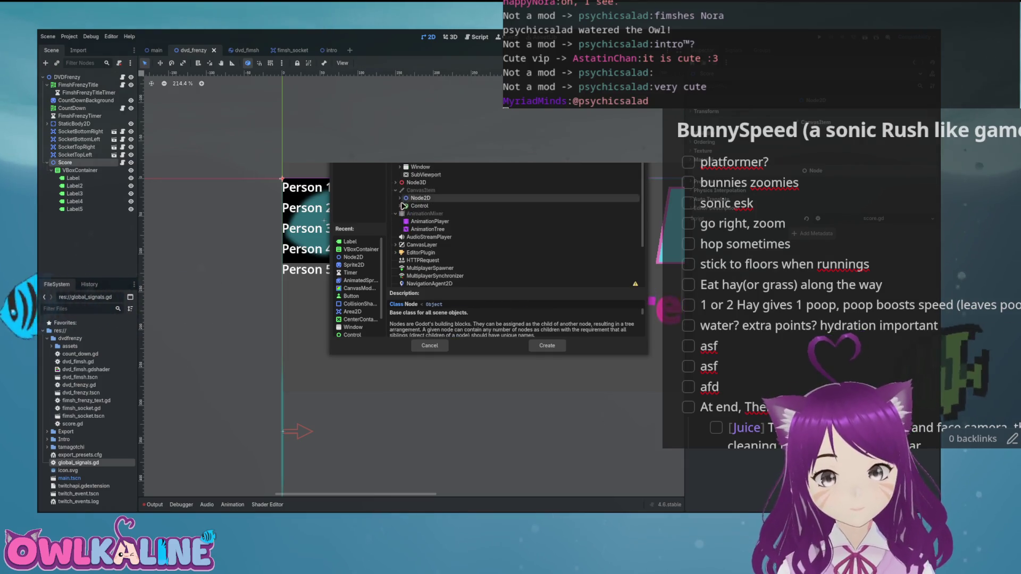
scroll(441, 197, "down", 2)
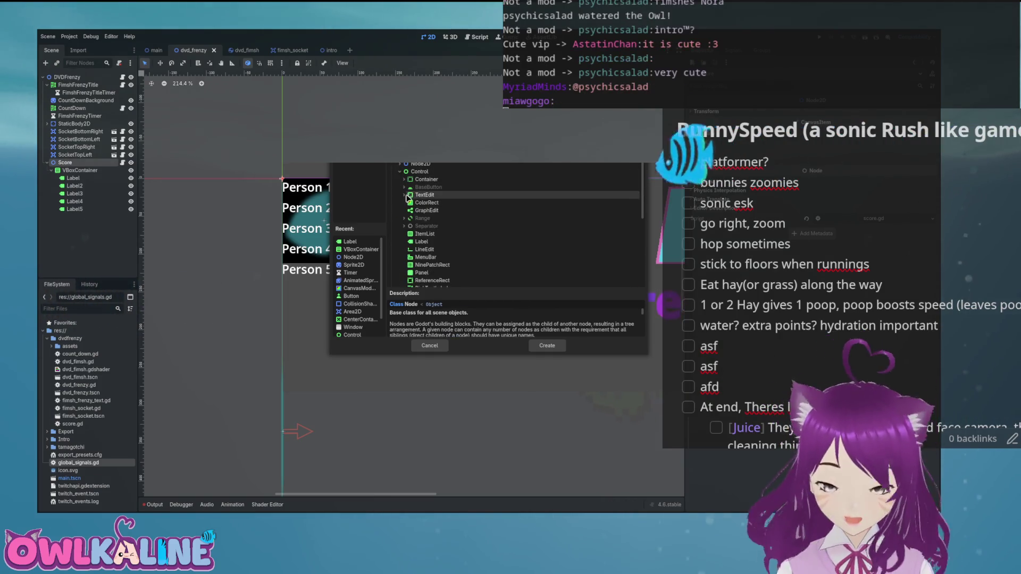
scroll(425, 223, "down", 3)
left_click(478, 221)
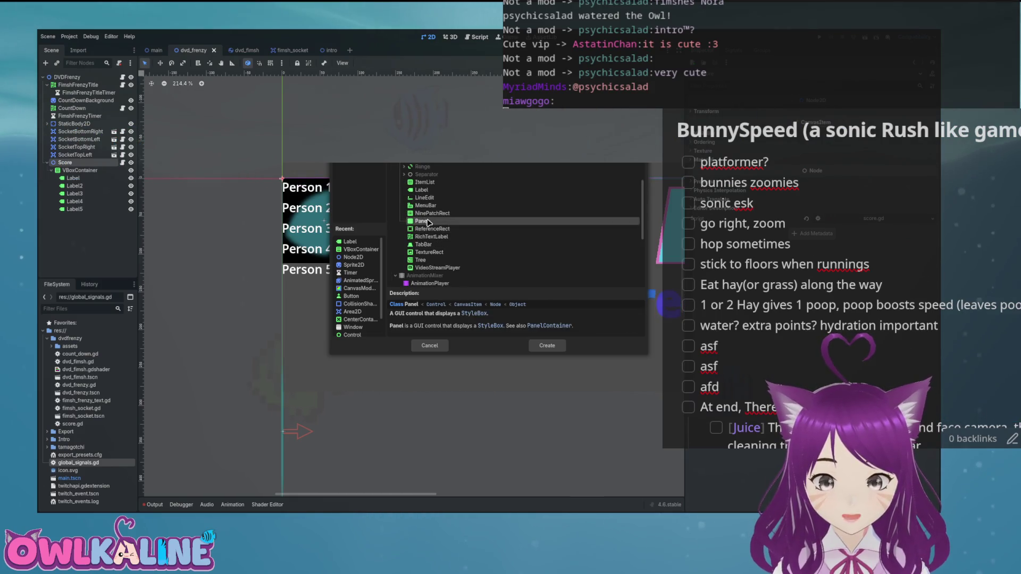
left_click(547, 345)
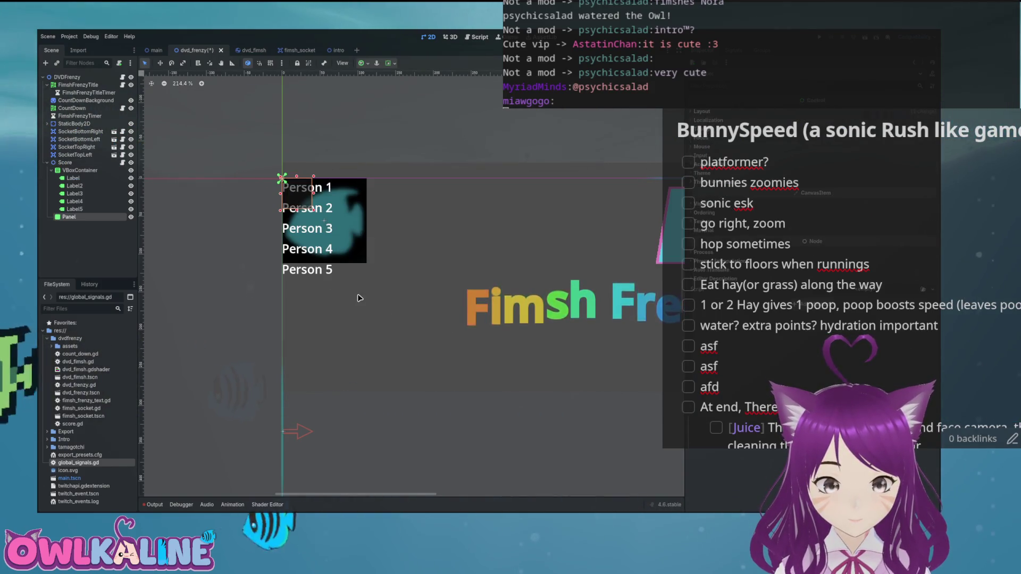
- Drag the VBoxContainer with its five Person labels into the Panel
left_click_drag(69, 217, 70, 204)
left_click_drag(68, 169, 72, 171)
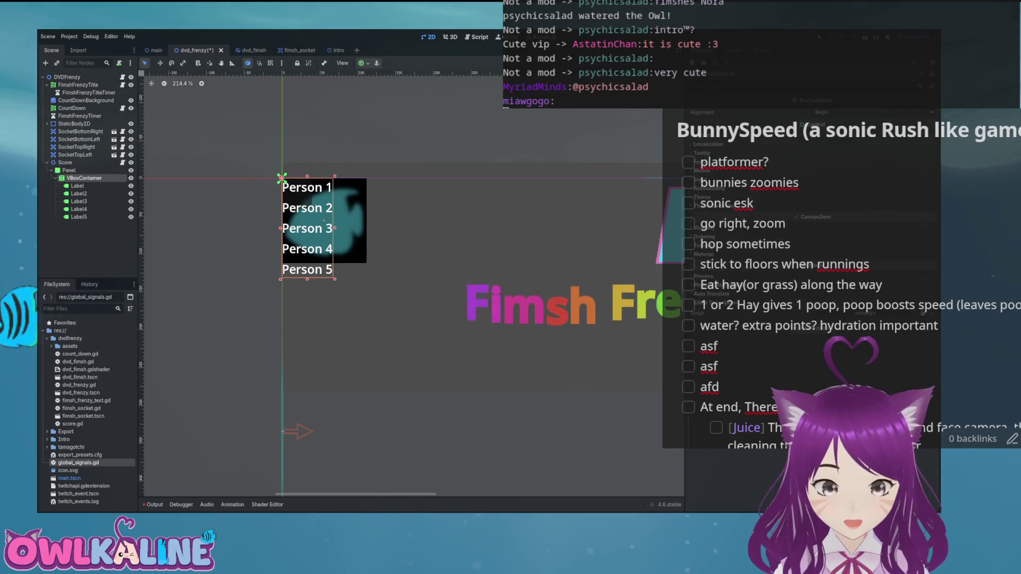
left_click(69, 170)
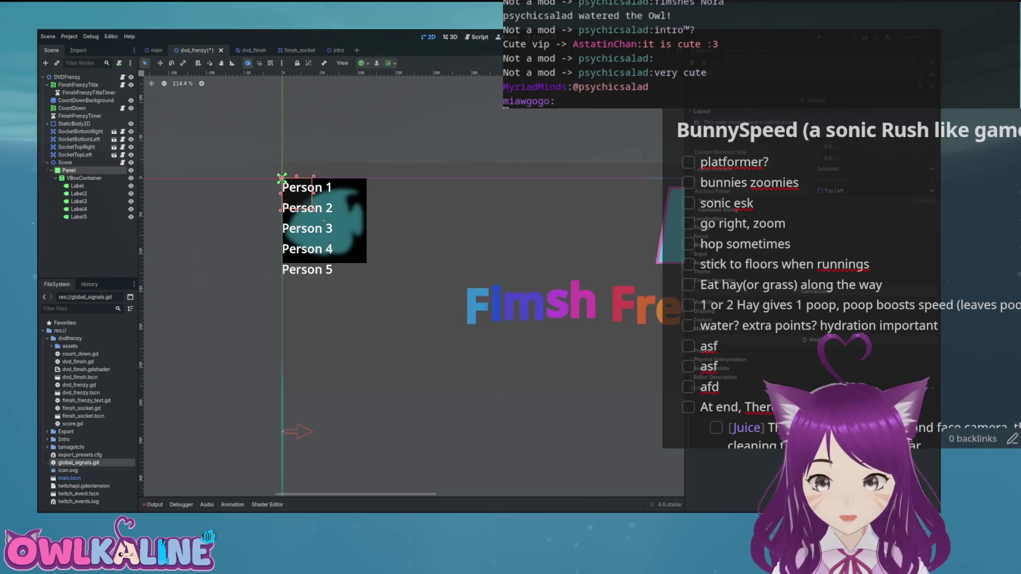
scroll(581, 189, "down", 4)
scroll(499, 185, "up", 2)
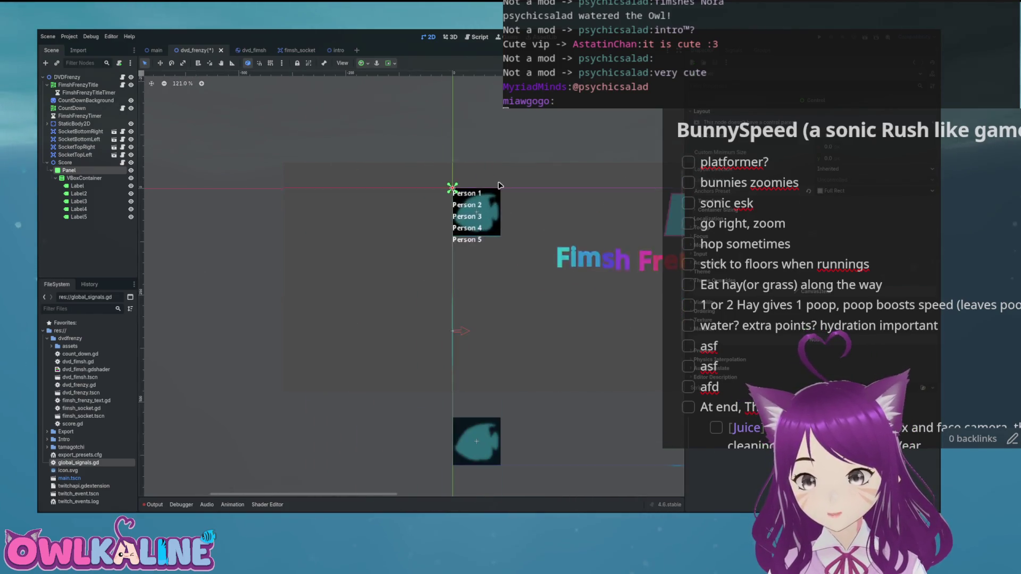
scroll(499, 186, "up", 6)
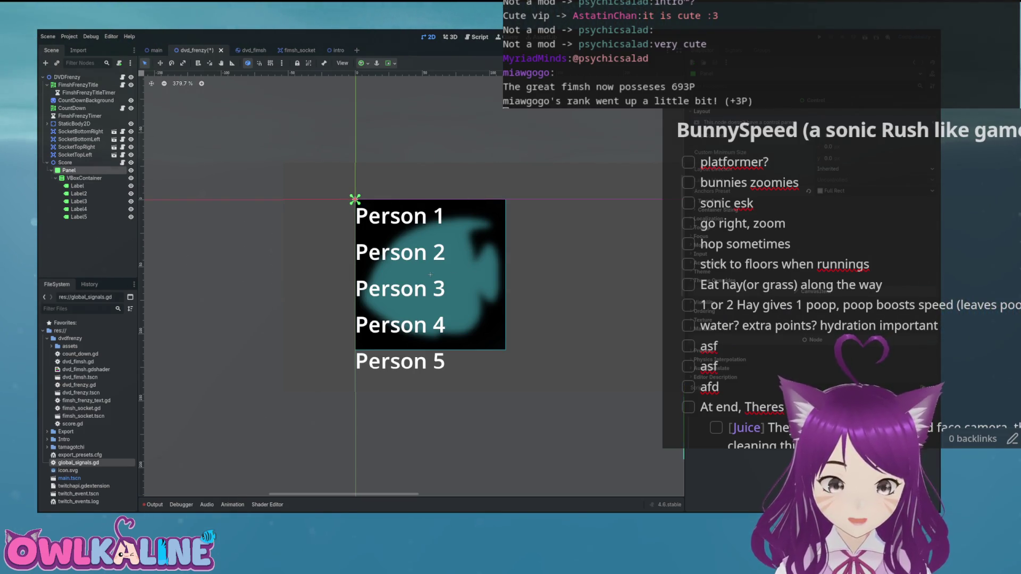
- Change Score's type to AspectRatioContainer and open score.gd to edit its Node2D base class
left_click(65, 163)
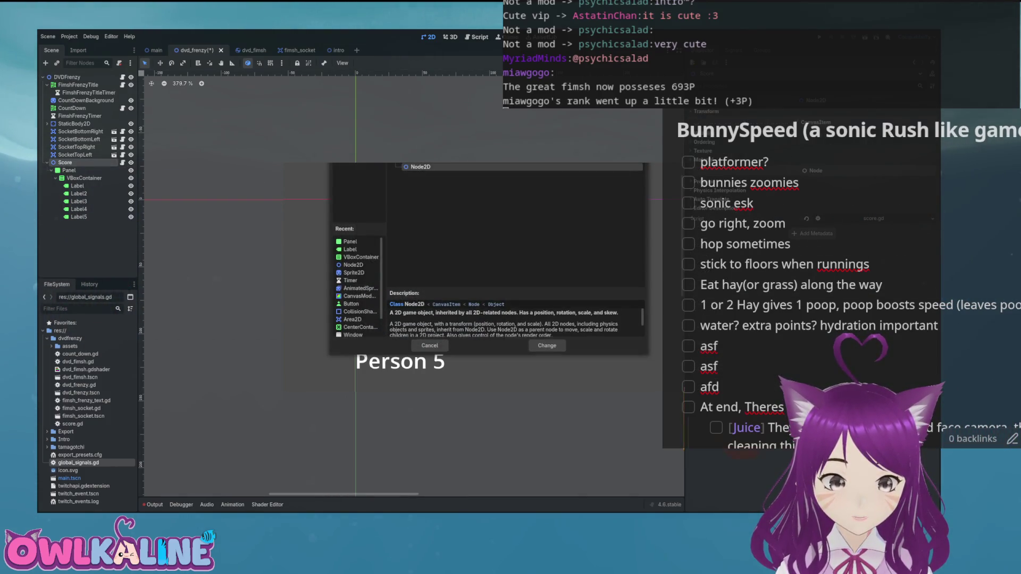
type("aspect")
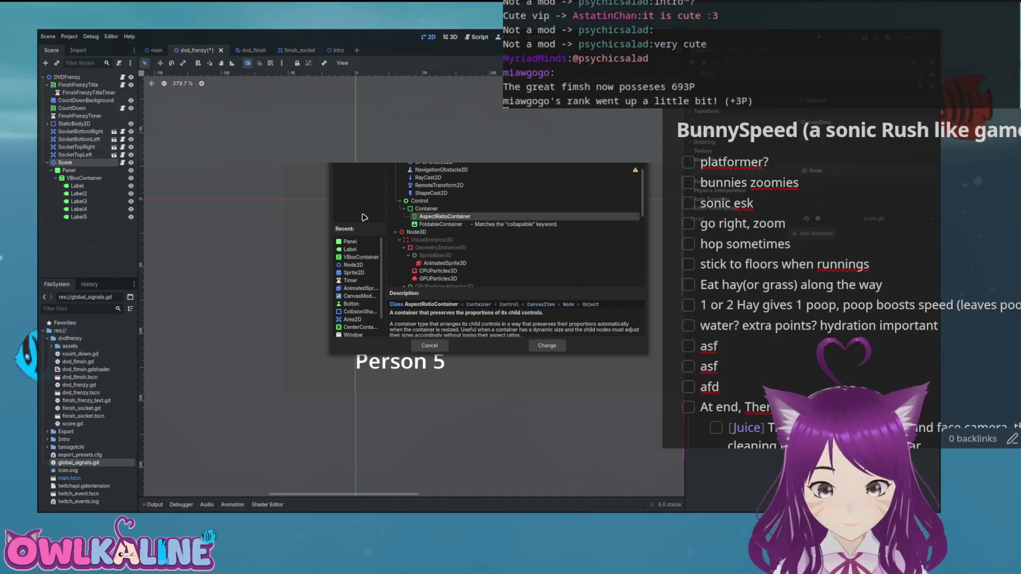
key("Return")
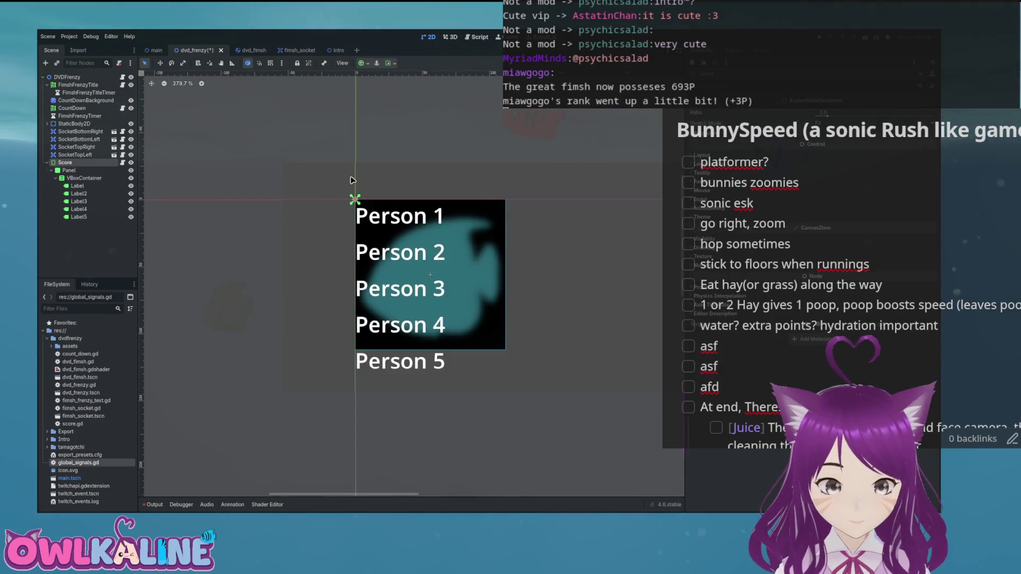
key("ctrl+F3")
double_click(319, 77)
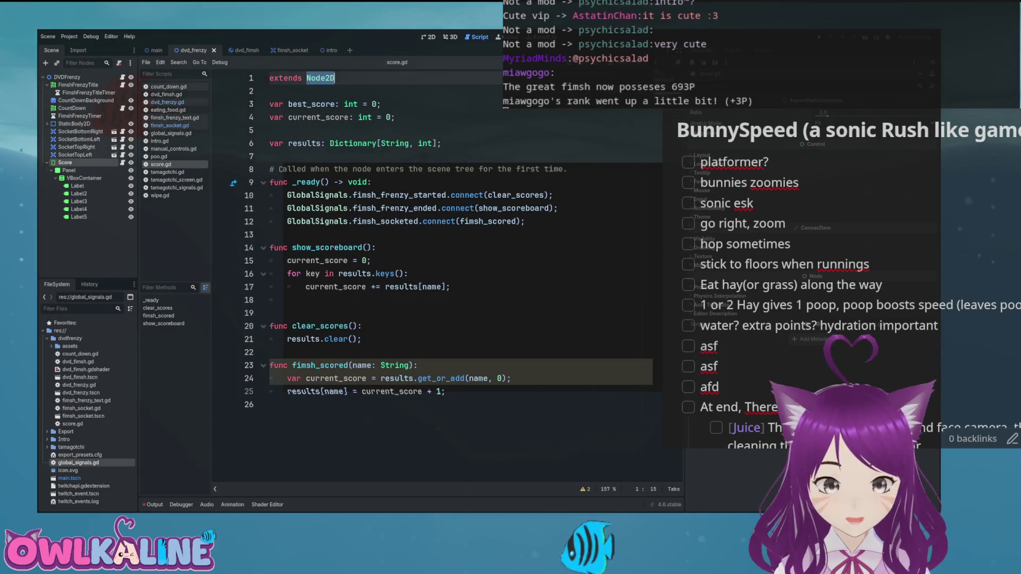
- Replace Node2D with Control after extends in score.gd, then return to the 2D view
type("Control")
key("Return")
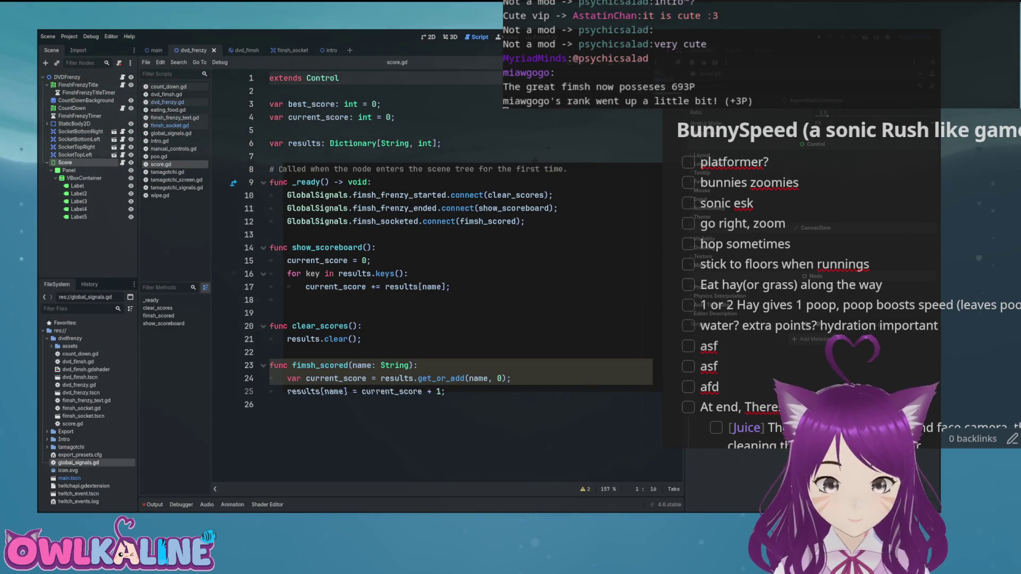
left_click(369, 169)
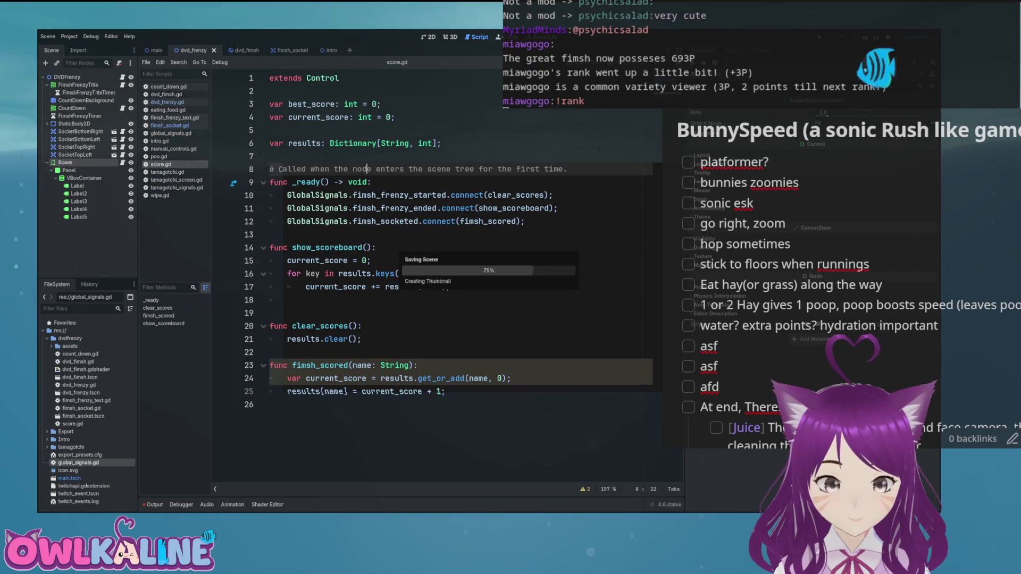
key("ctrl+F1")
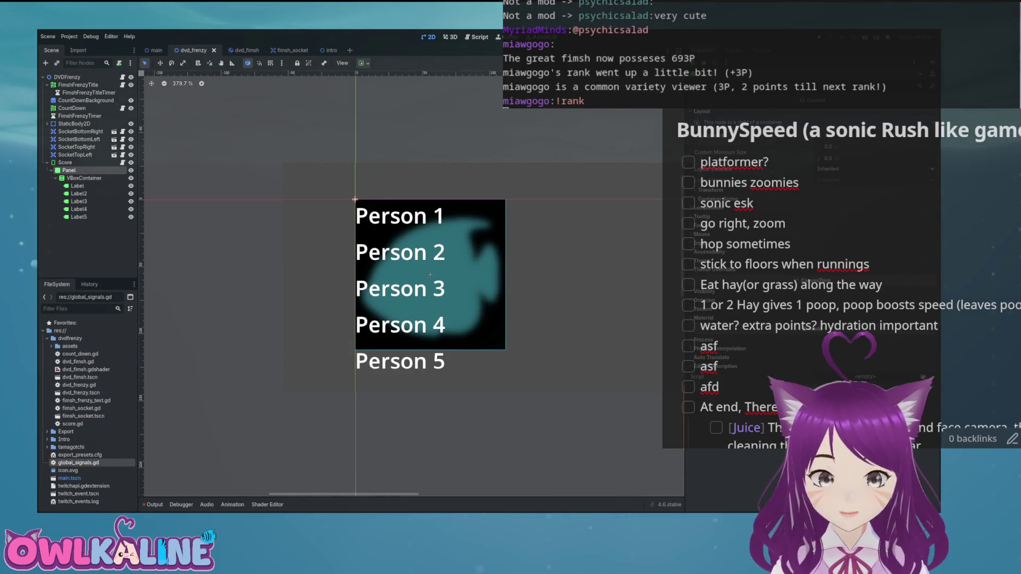
- Select Score and confirm changing it to a Control type
key("Up")
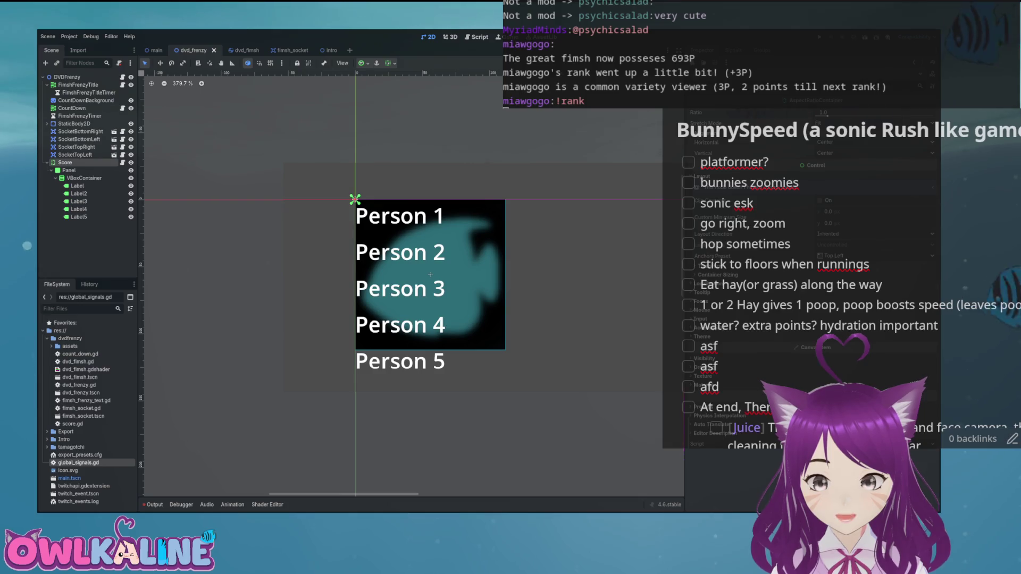
scroll(614, 184, "down", 5)
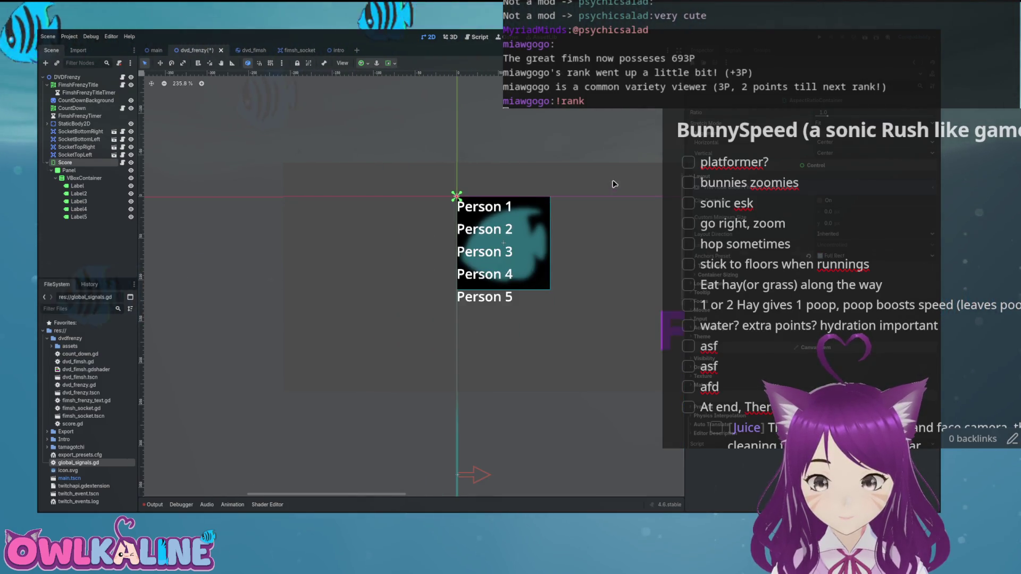
left_click_drag(580, 181, 334, 167)
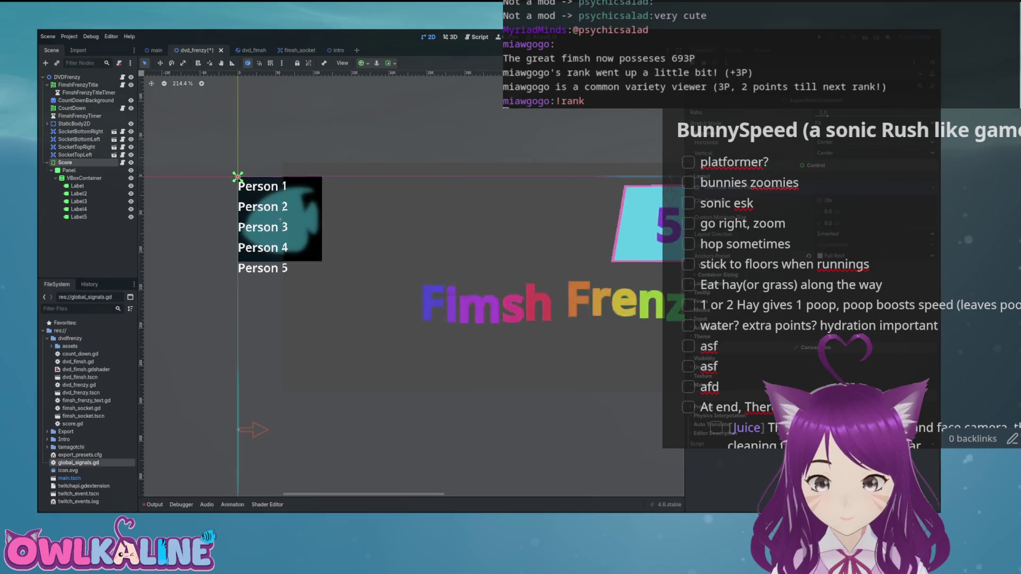
scroll(278, 153, "up", 8)
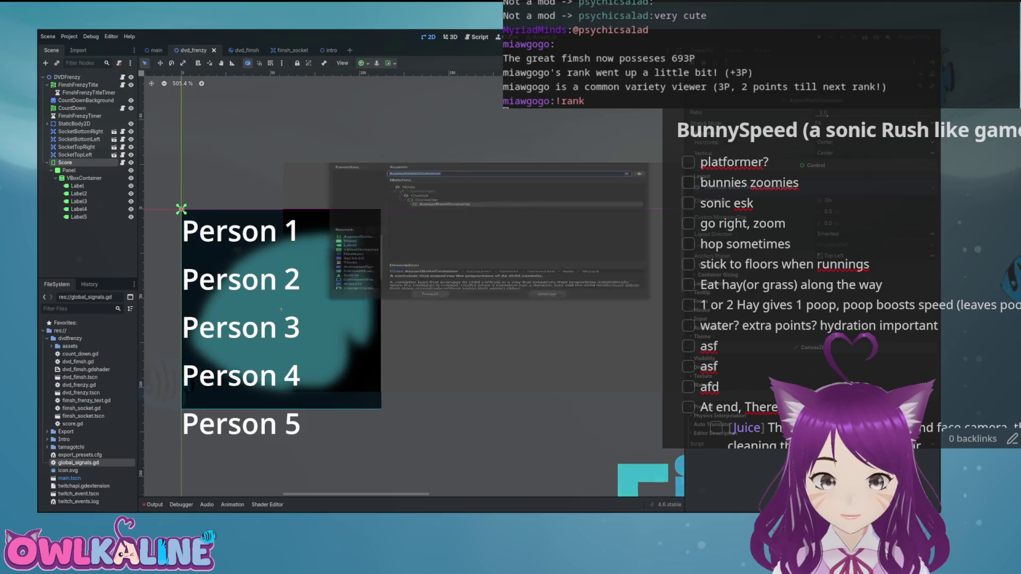
left_click(547, 346)
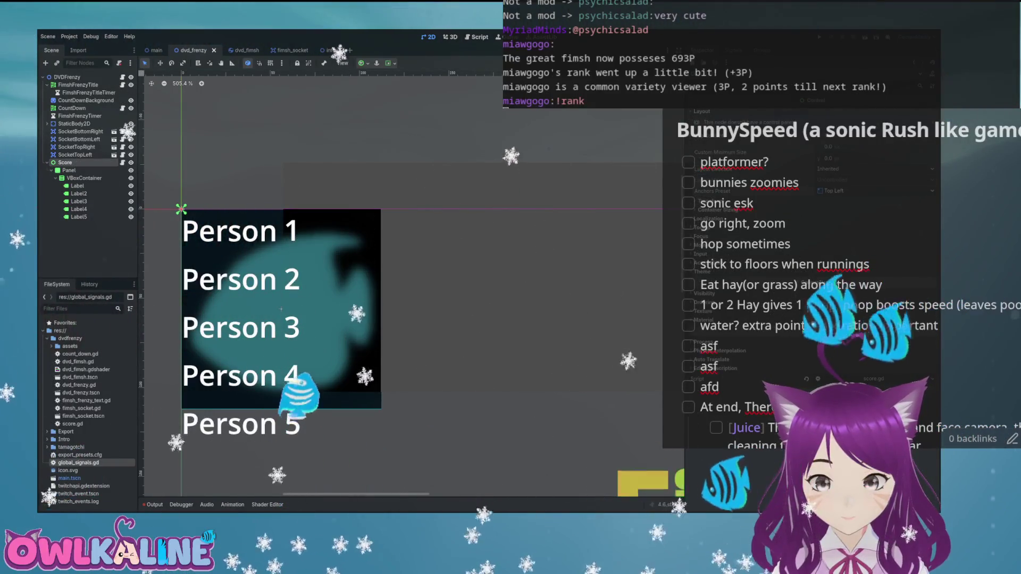
- Save the scene and move VBoxContainer out of Panel to sit directly under Score
scroll(530, 177, "down", 10)
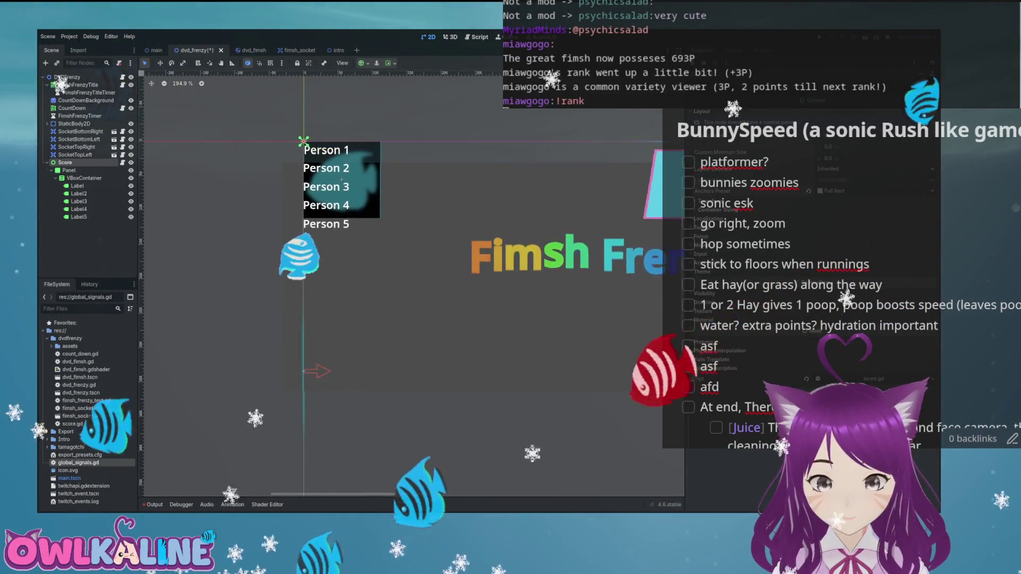
scroll(482, 164, "down", 12)
scroll(407, 157, "up", 20)
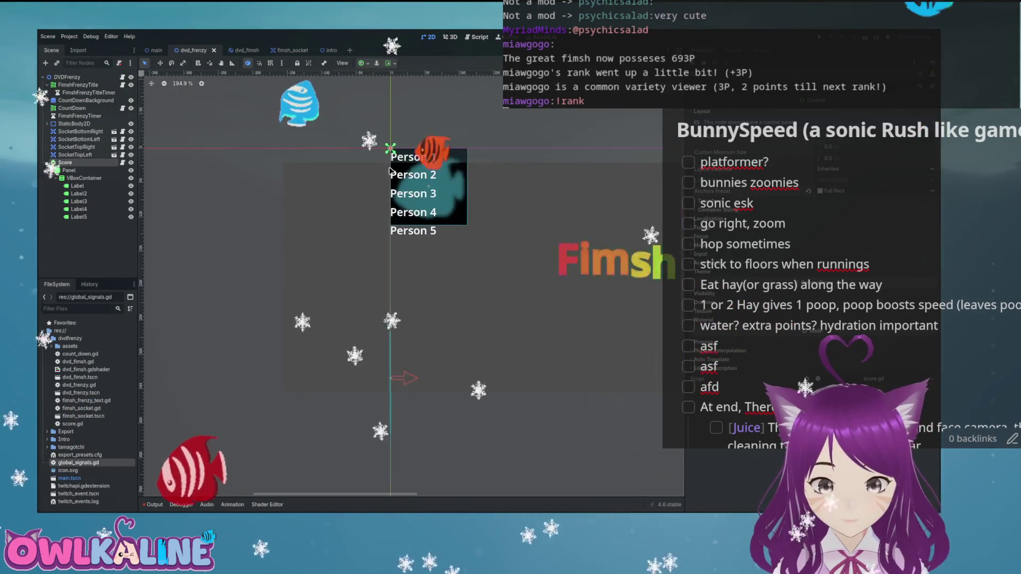
left_click(70, 170)
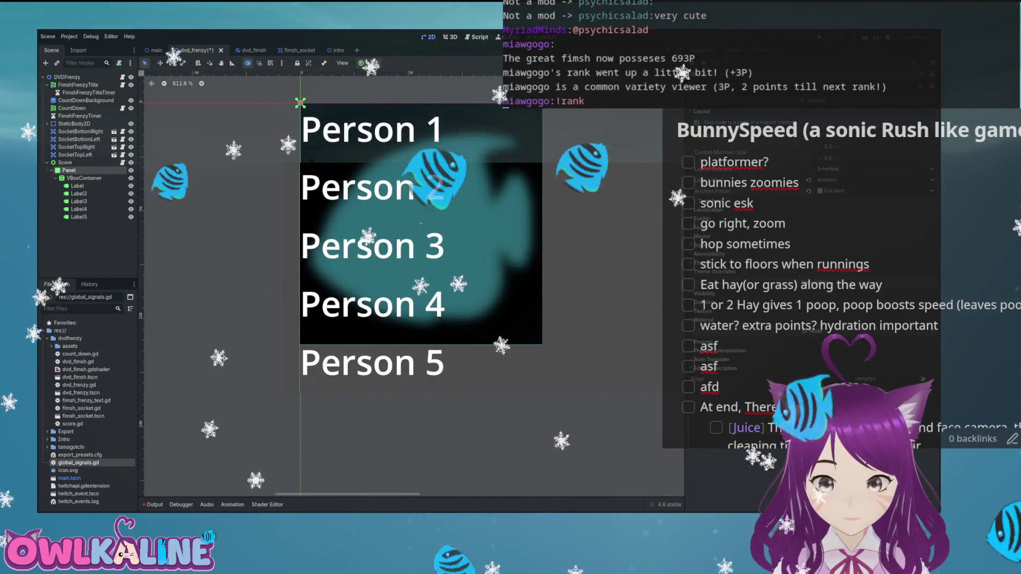
scroll(563, 180, "down", 4)
left_click(85, 178)
key("ctrl+s")
mouse_move(84, 179)
left_mouse_down()
mouse_move(79, 168)
mouse_move(95, 182)
left_mouse_up()
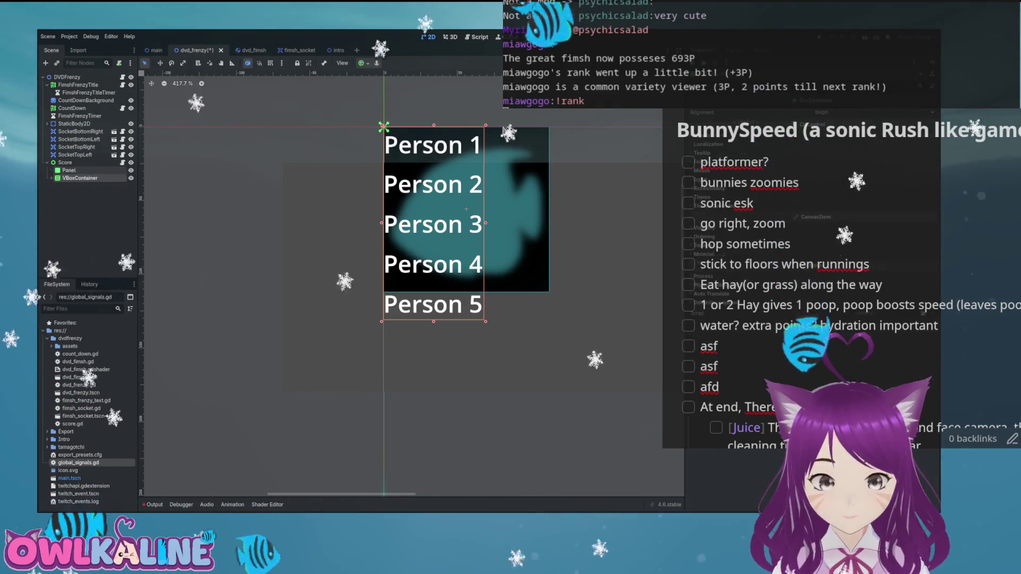
- Select CountDown, zoom out to the full frame, then select the root DVDFrenzy node
left_click(72, 108)
scroll(426, 202, "down", 5)
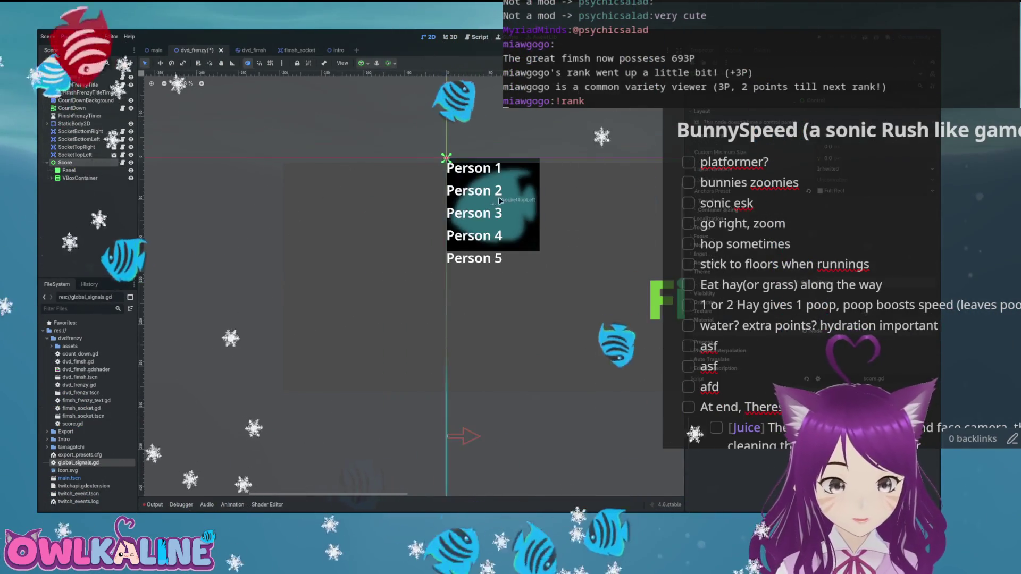
scroll(407, 205, "down", 6)
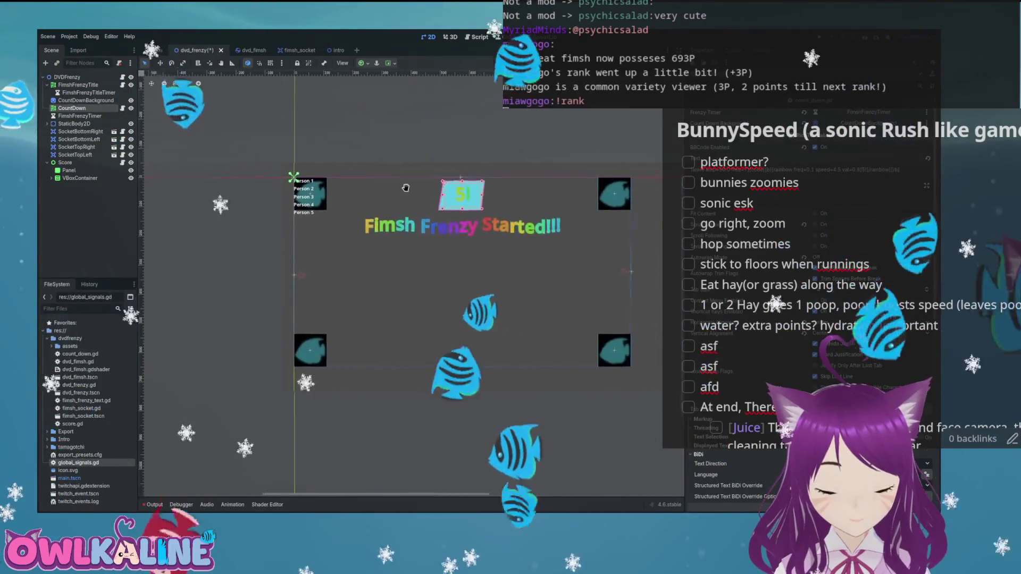
left_click(67, 77)
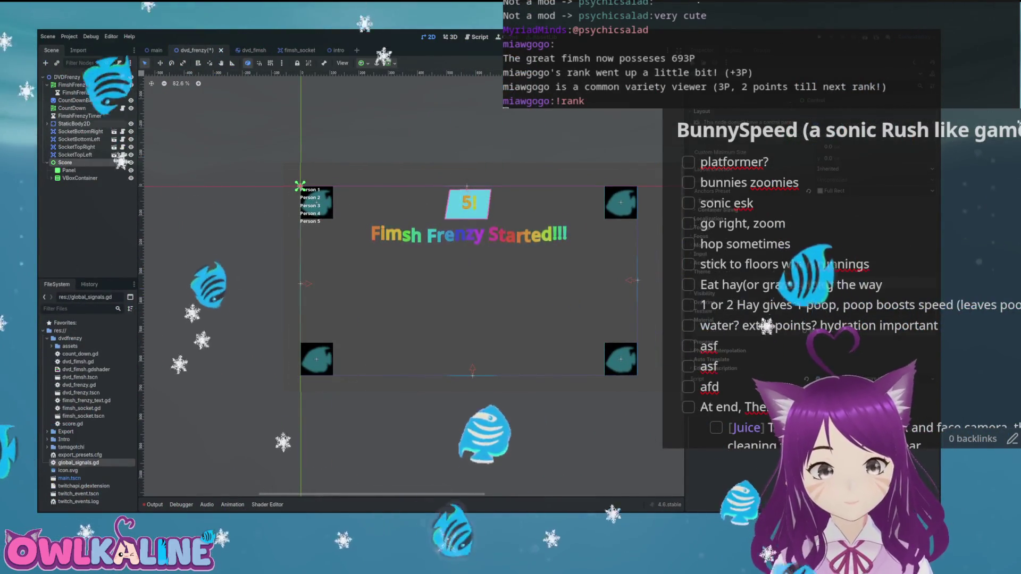
- Create a CanvasLayer node, move it to the dvd_frenzy root level, and select Score
key("ctrl+a")
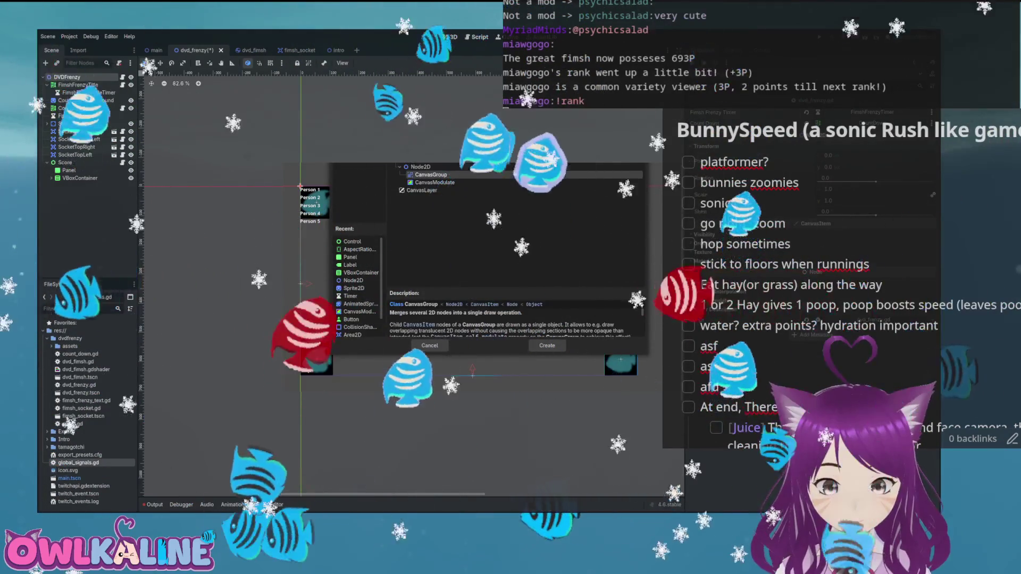
key("Down")
key("Down")
key("Return")
left_click_drag(73, 186, 73, 166)
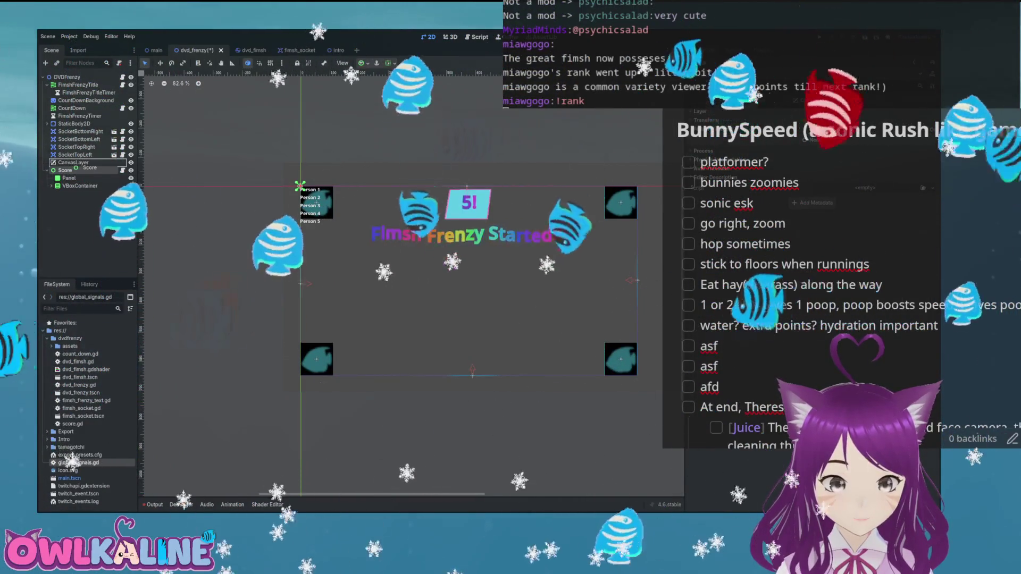
left_click(66, 170)
scroll(339, 214, "up", 3)
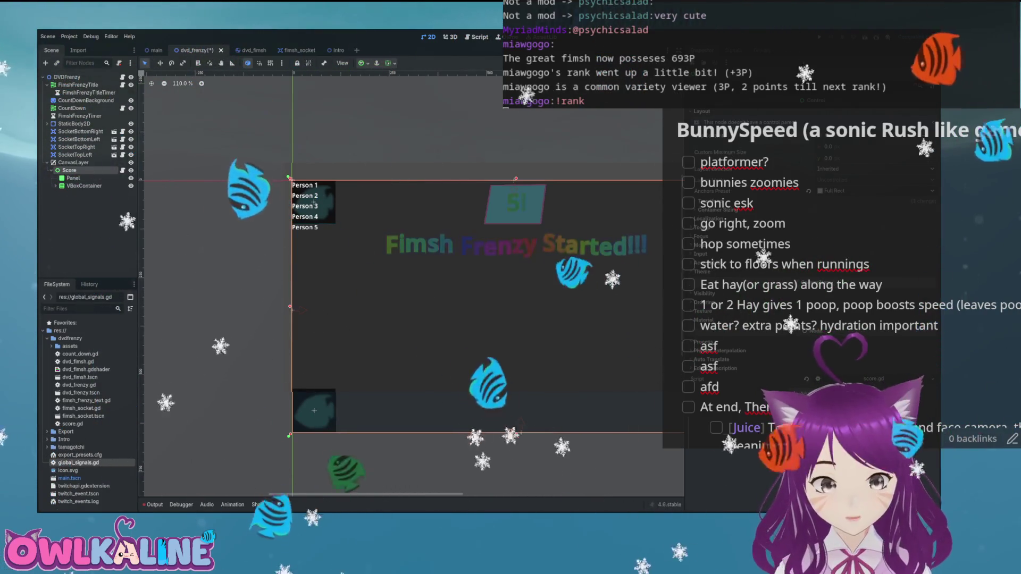
- Anchor the Score node to the Center Left preset
left_click(74, 162)
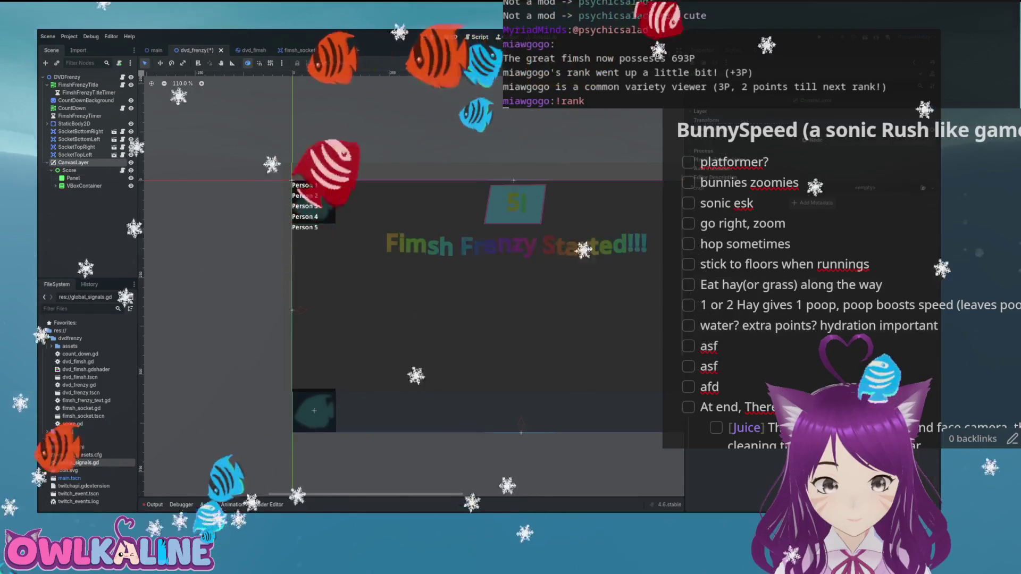
left_click(69, 170)
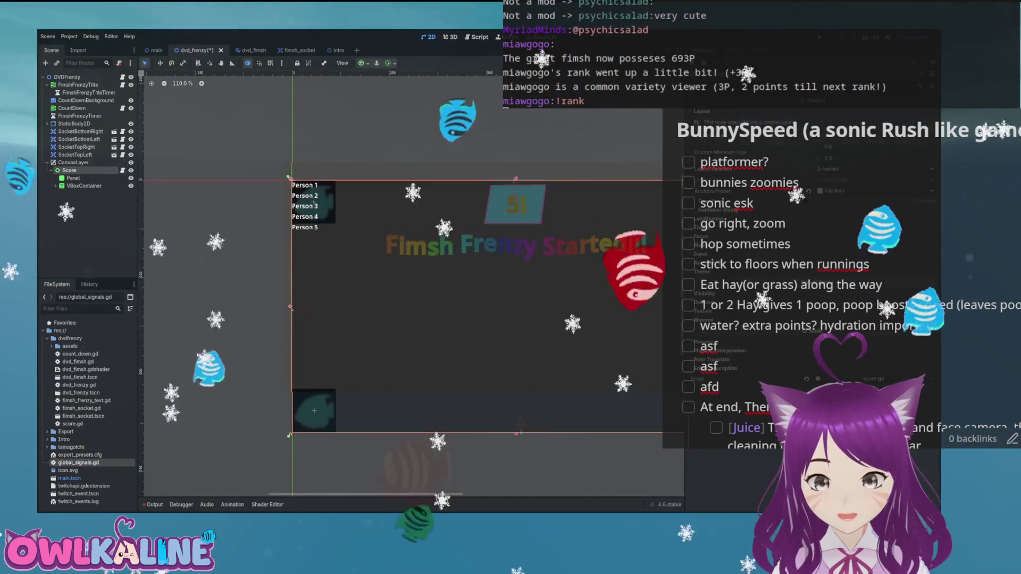
left_click(833, 190)
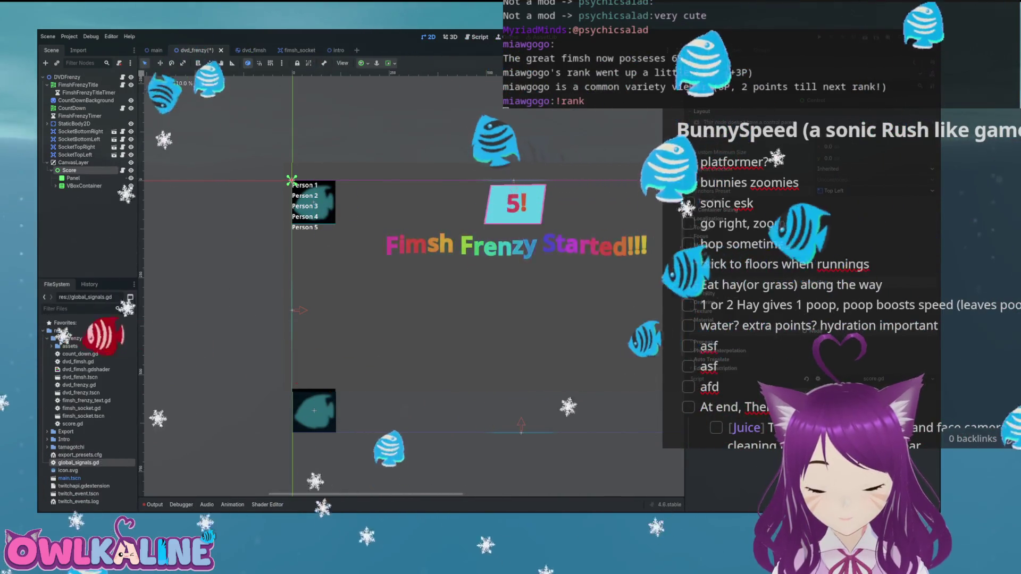
left_click(833, 190)
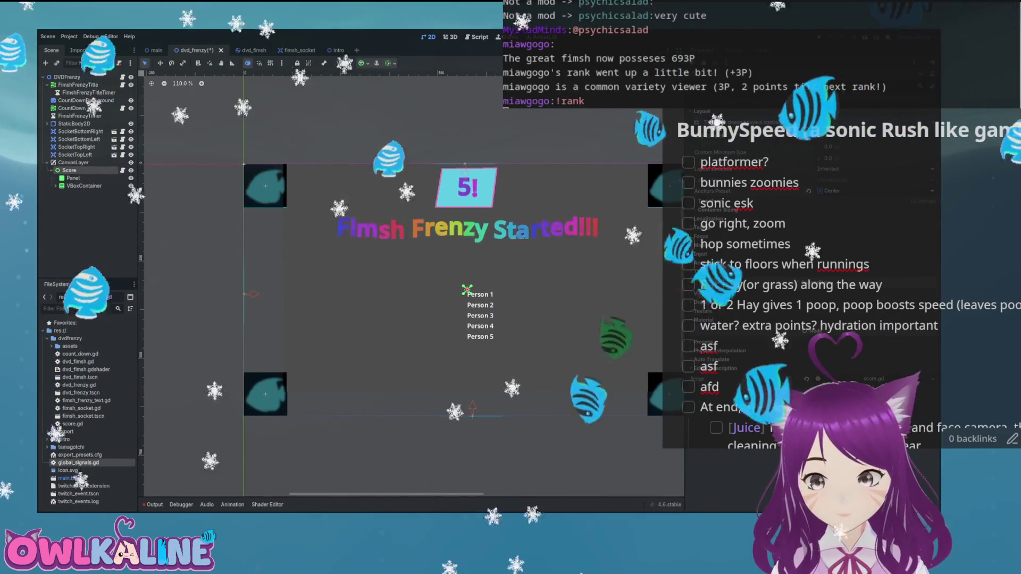
left_click(835, 191)
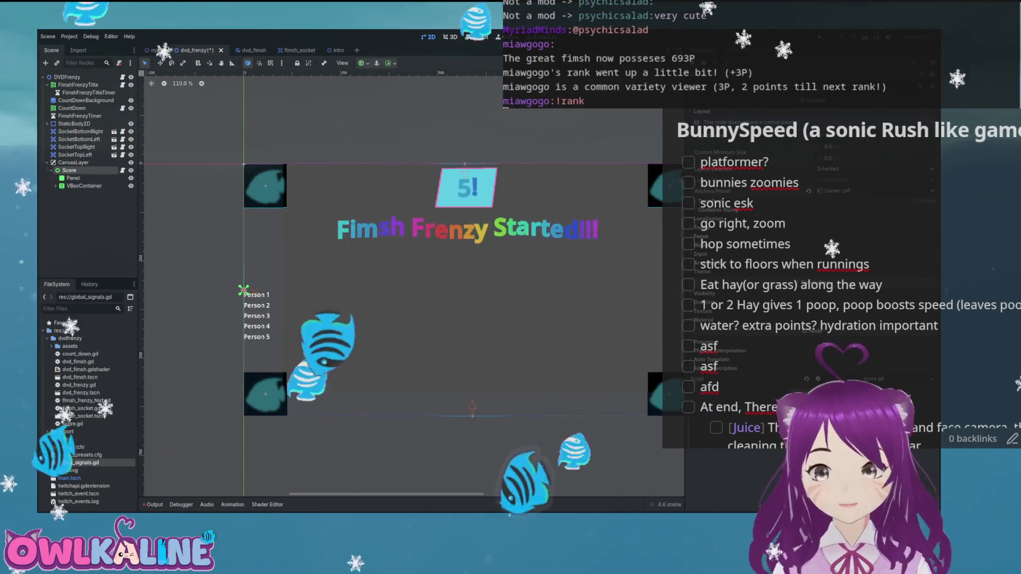
- Turn on Vertical Expand for Score, then review the Panel and VBoxContainer layout settings
left_click(707, 201)
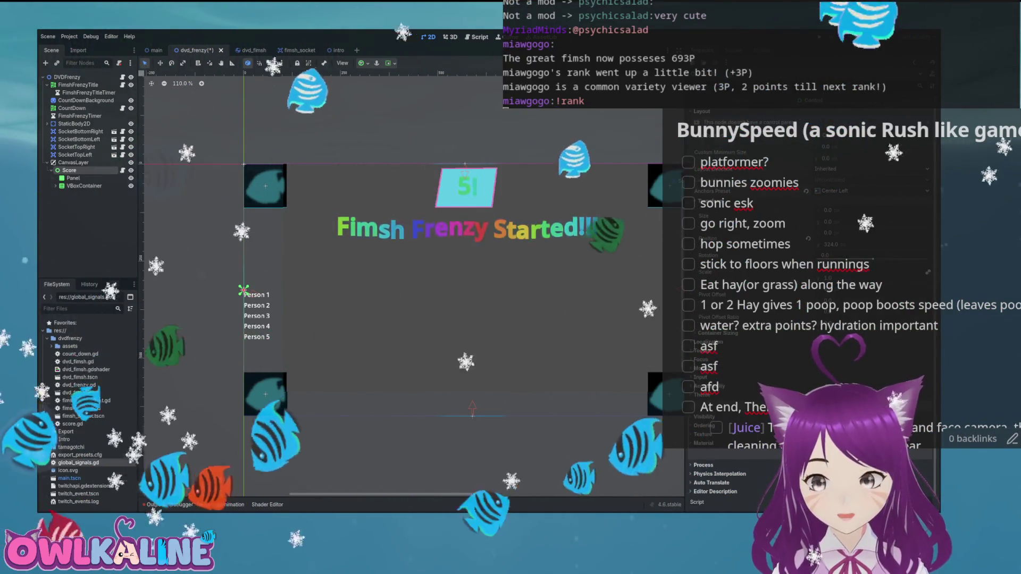
left_click(707, 201)
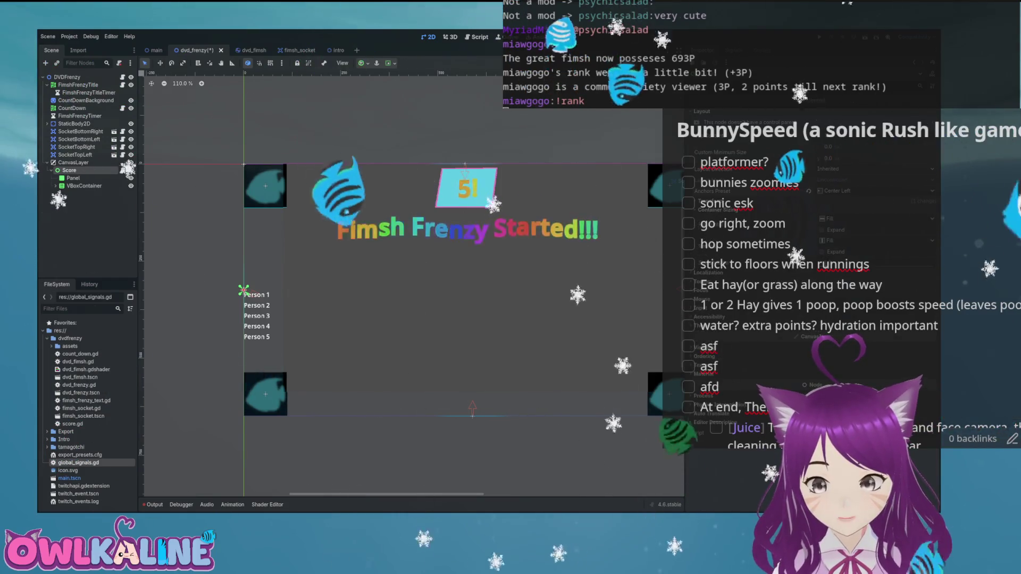
left_click(821, 252)
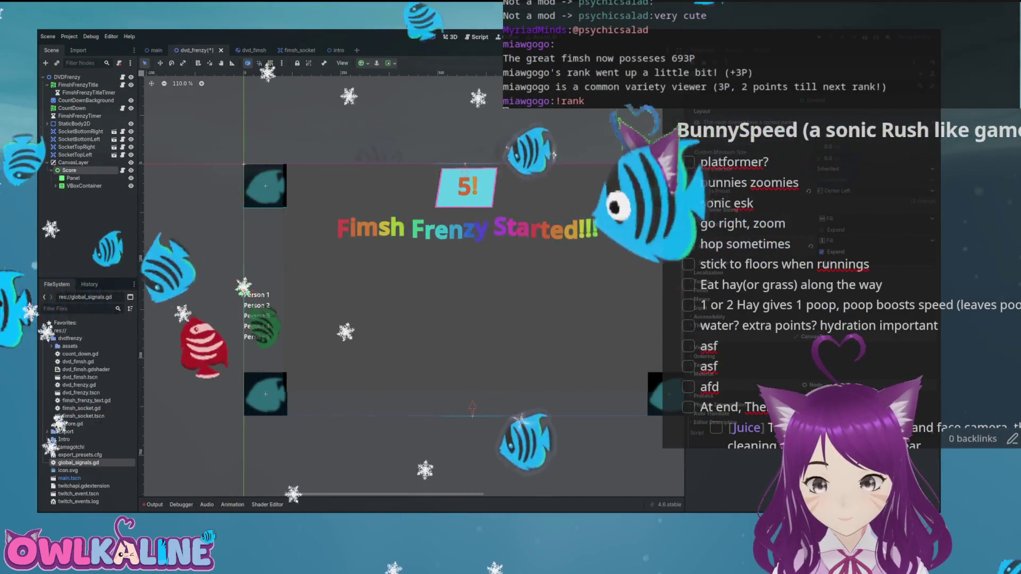
left_click(712, 210)
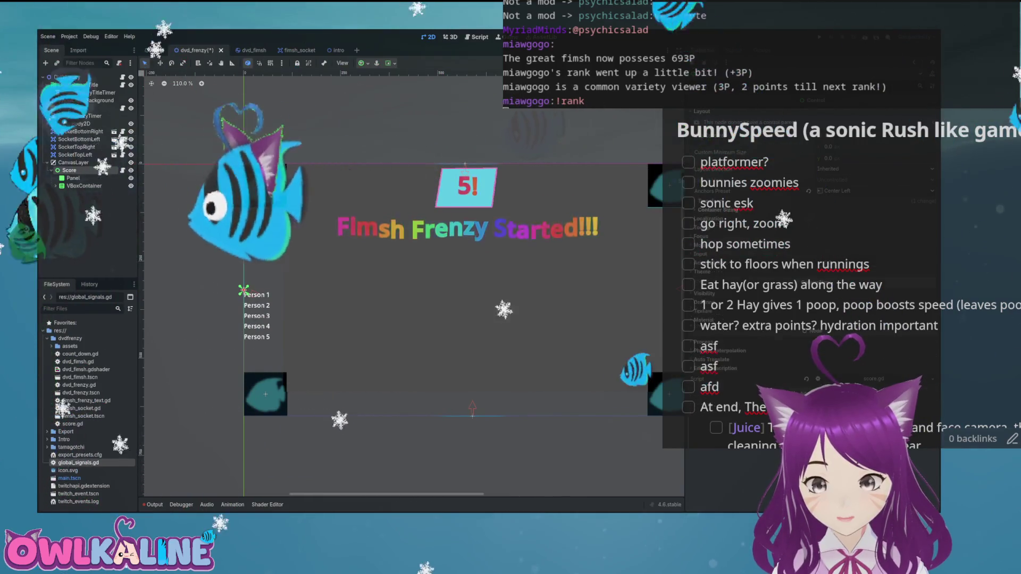
left_click(73, 178)
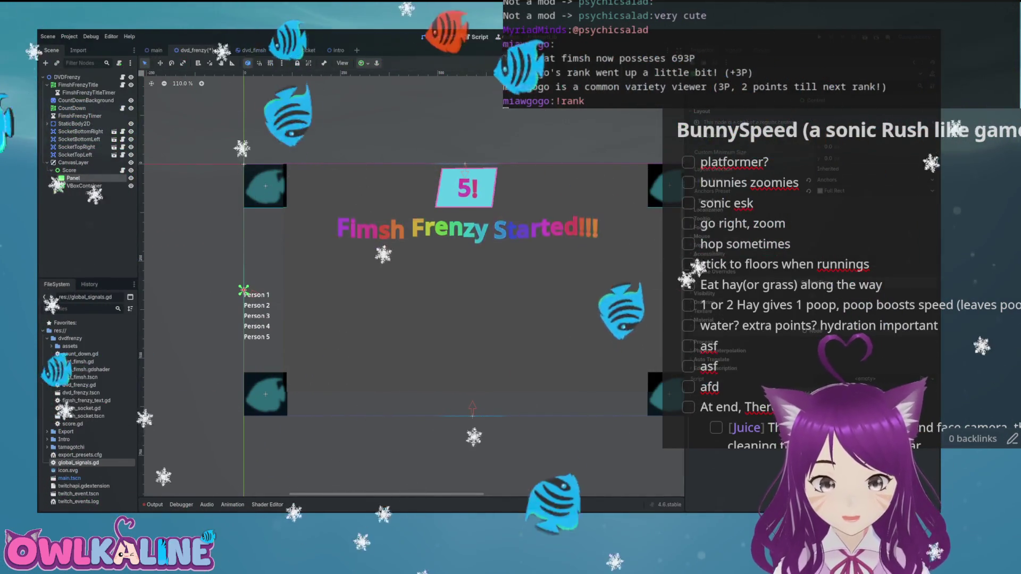
left_click(88, 186)
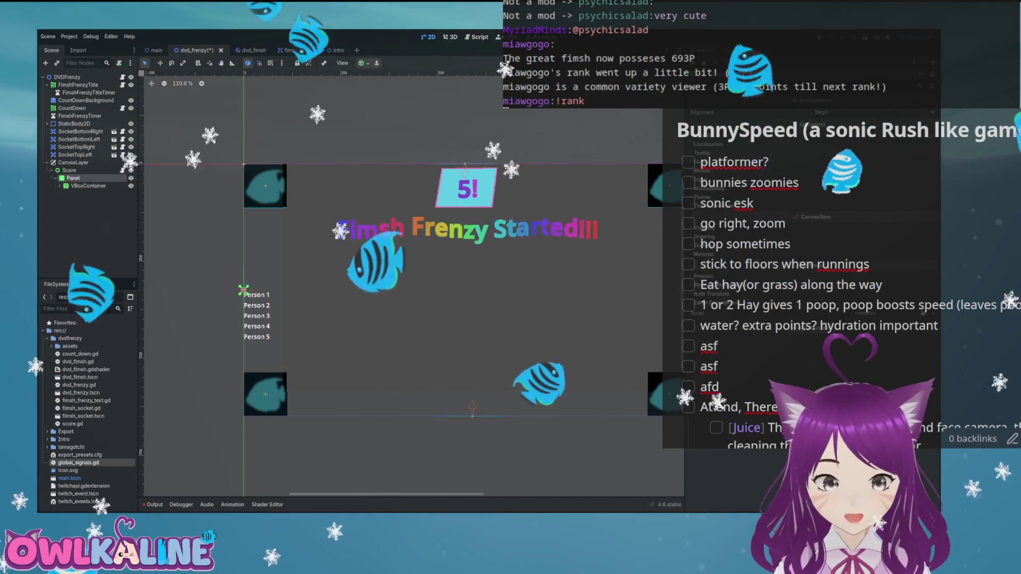
left_click(702, 135)
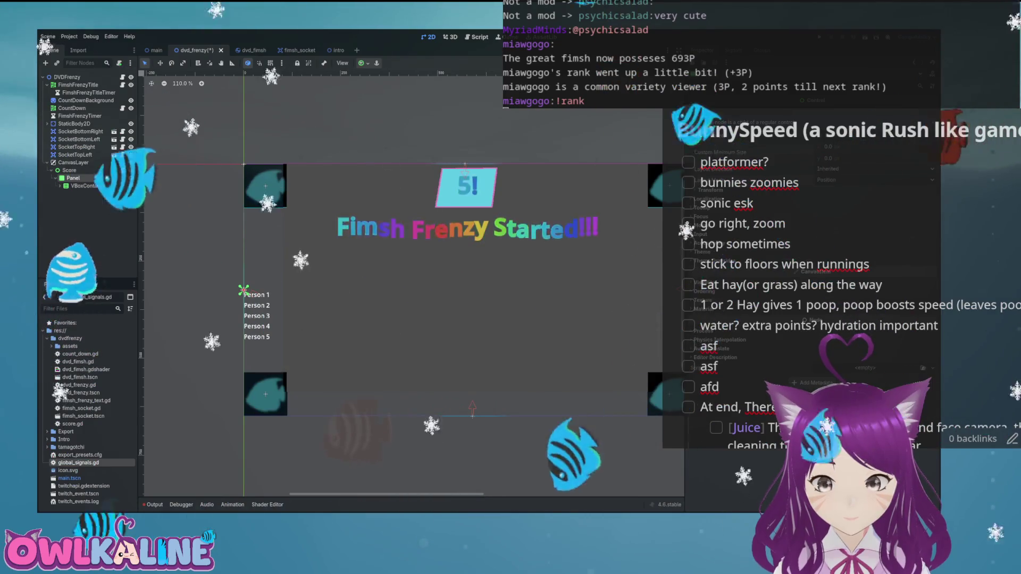
scroll(186, 310, "up", 6)
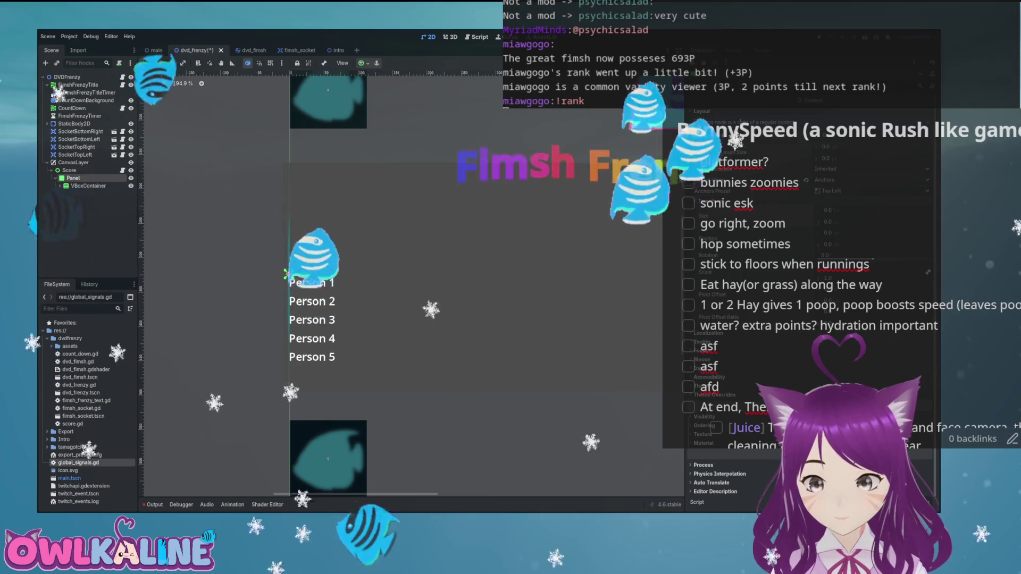
- Save the scene and add an AspectRatioContainer under Score
key("ctrl+s")
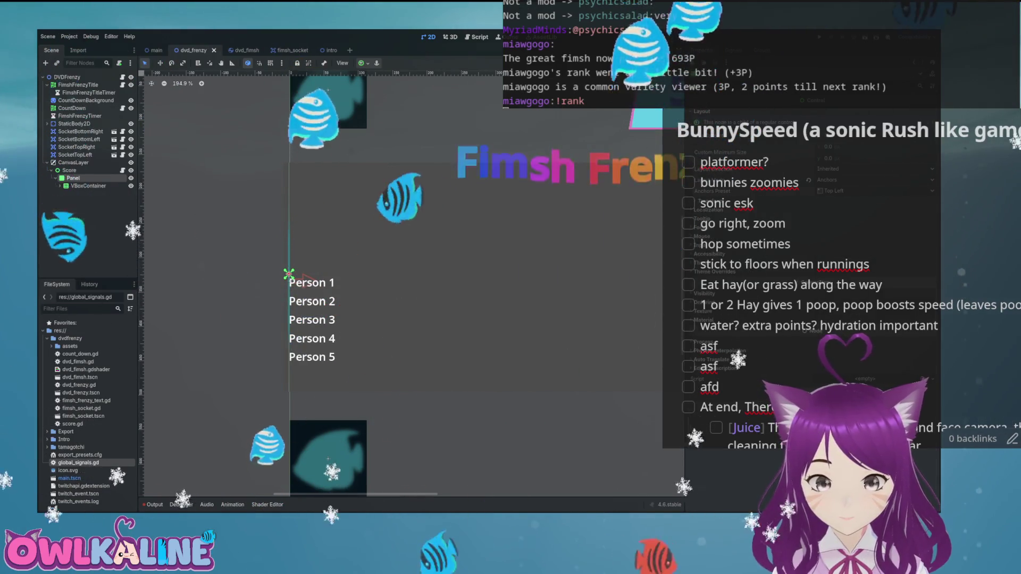
left_click(69, 170)
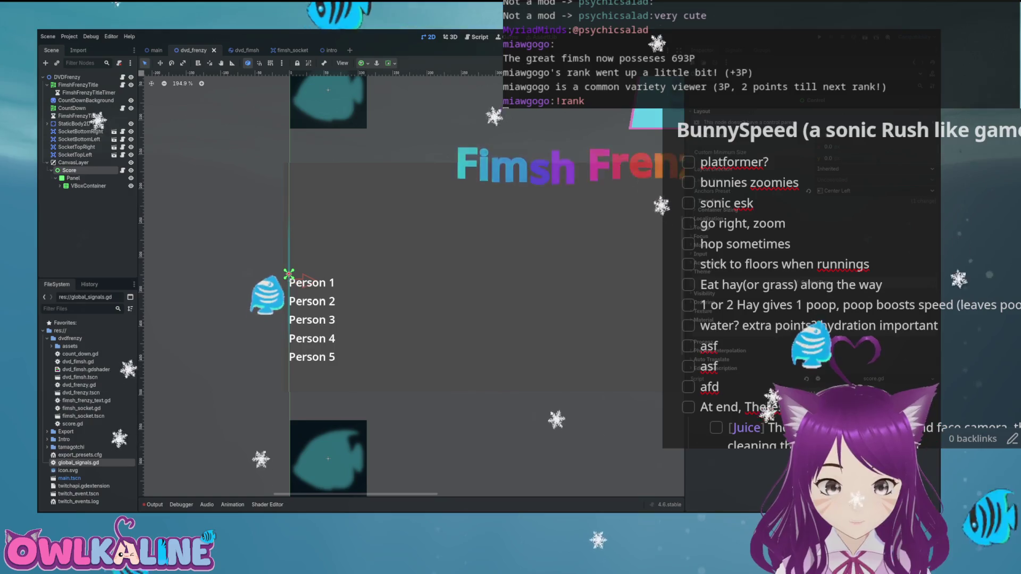
key("ctrl+a")
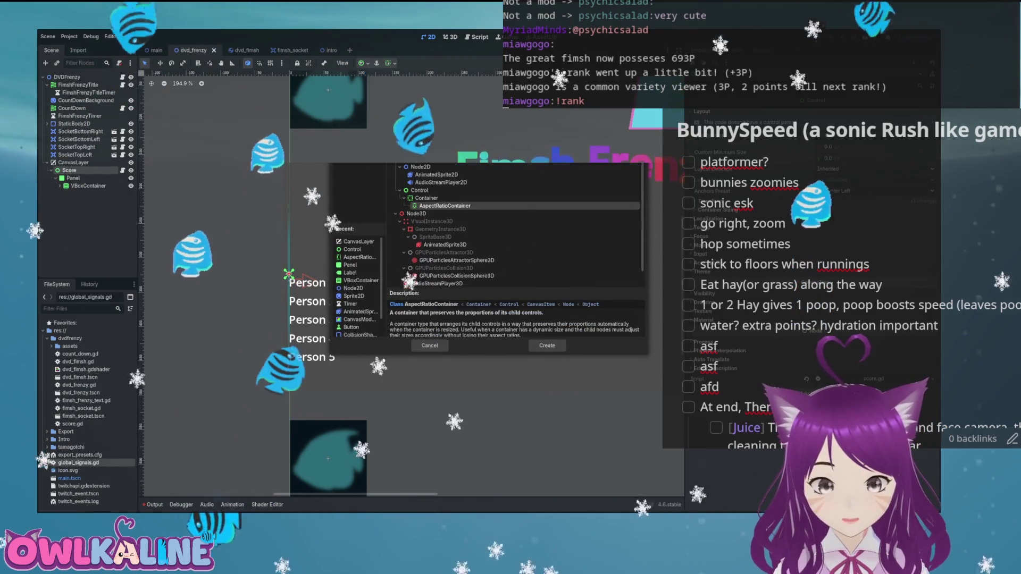
key("Return")
- Put the Panel inside the AspectRatioContainer, then select the container
left_click_drag(92, 193, 80, 178)
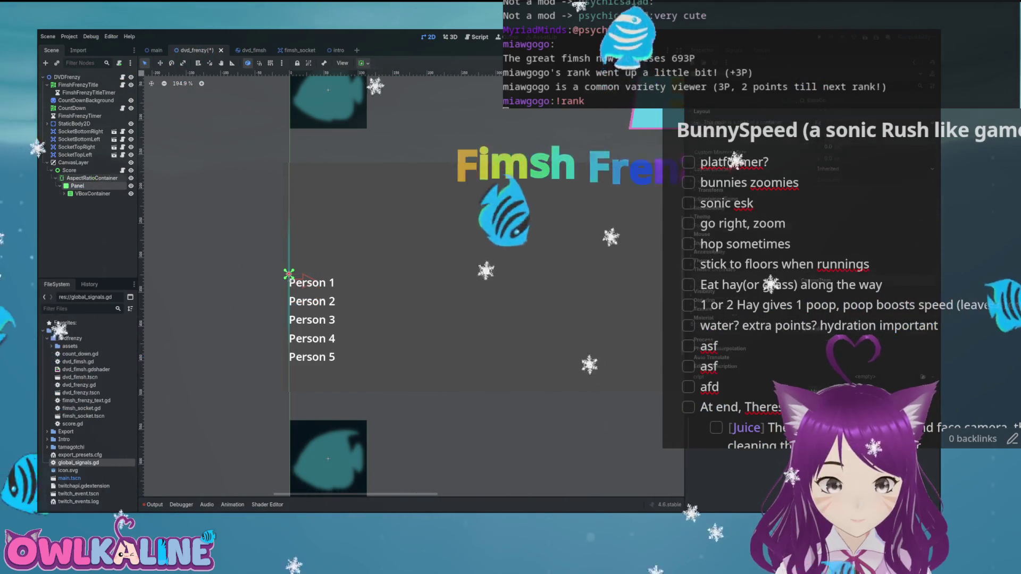
left_click(77, 185)
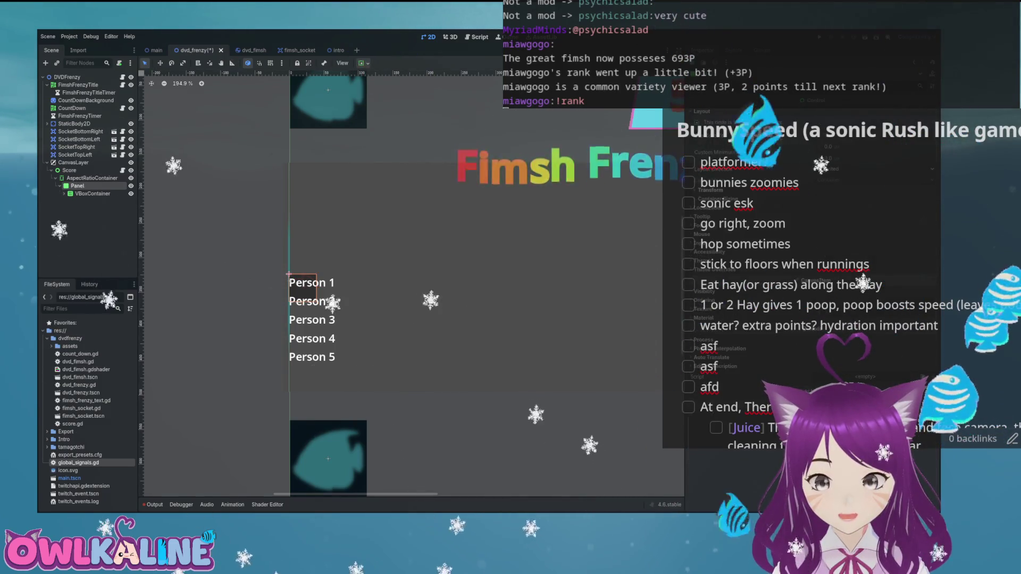
key("Up")
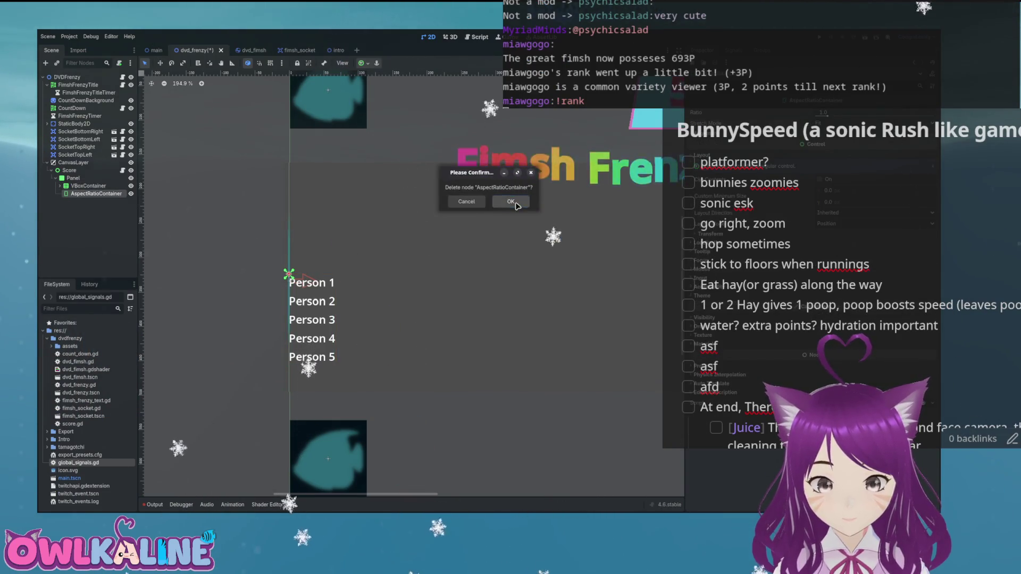
- Confirm deleting the AspectRatioContainer, select the VBoxContainer, and move the Panel under CanvasLayer
left_click(515, 205)
scroll(351, 320, "up", 4)
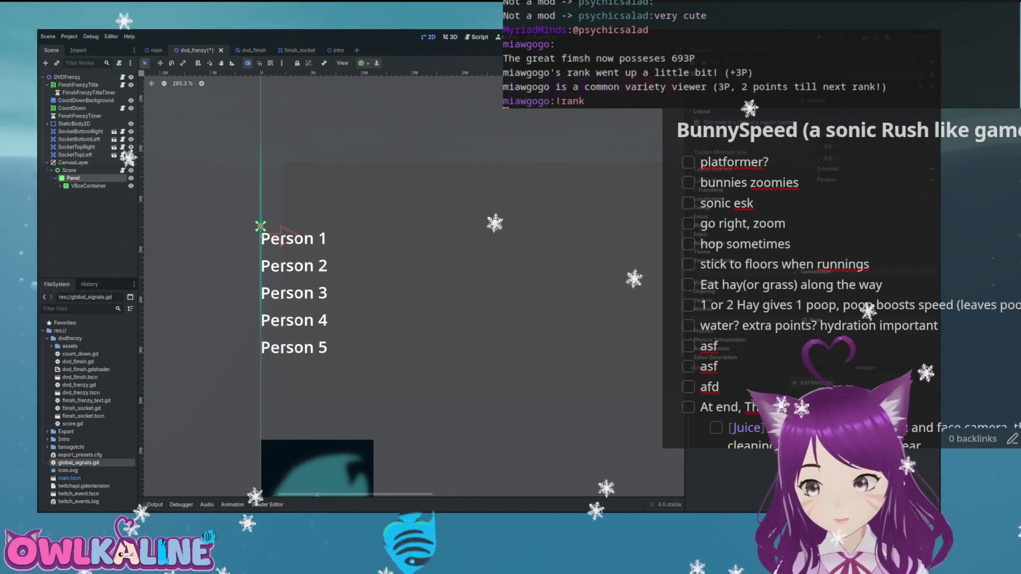
left_click(88, 186)
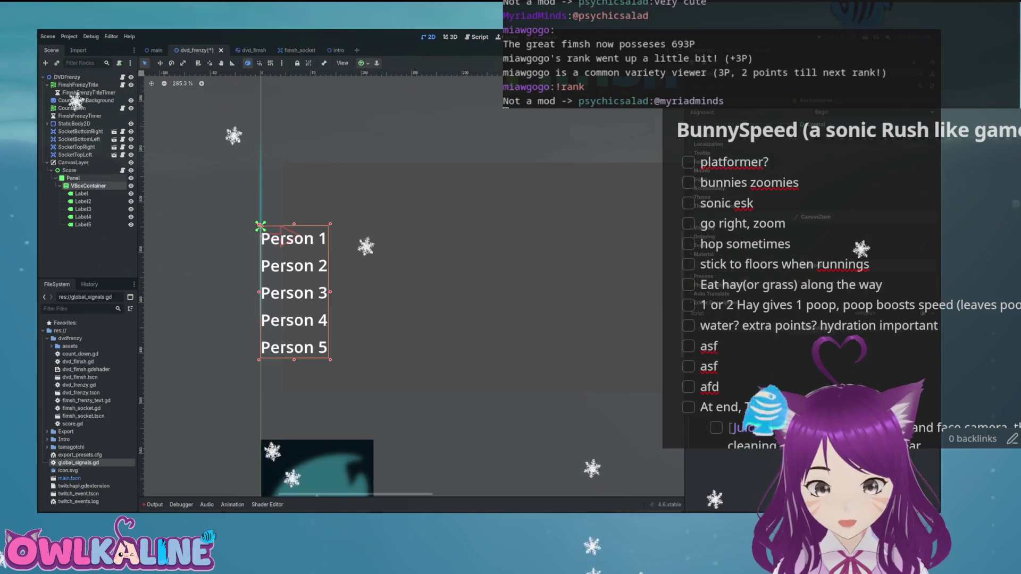
left_click_drag(73, 168, 74, 168)
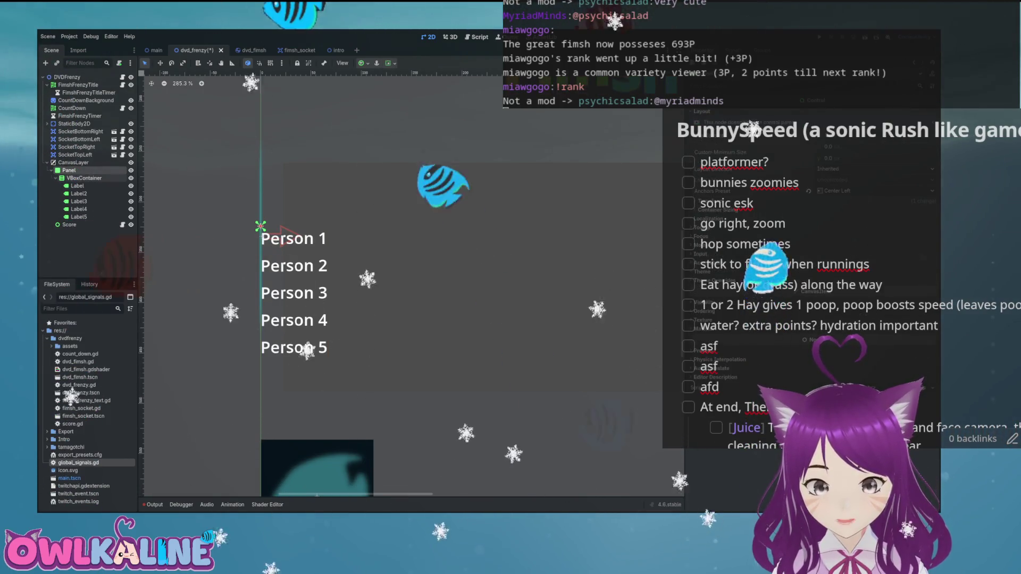
- Select Score, zoom into the canvas, and run the game with F5 to test the scoreboard
left_click(70, 225)
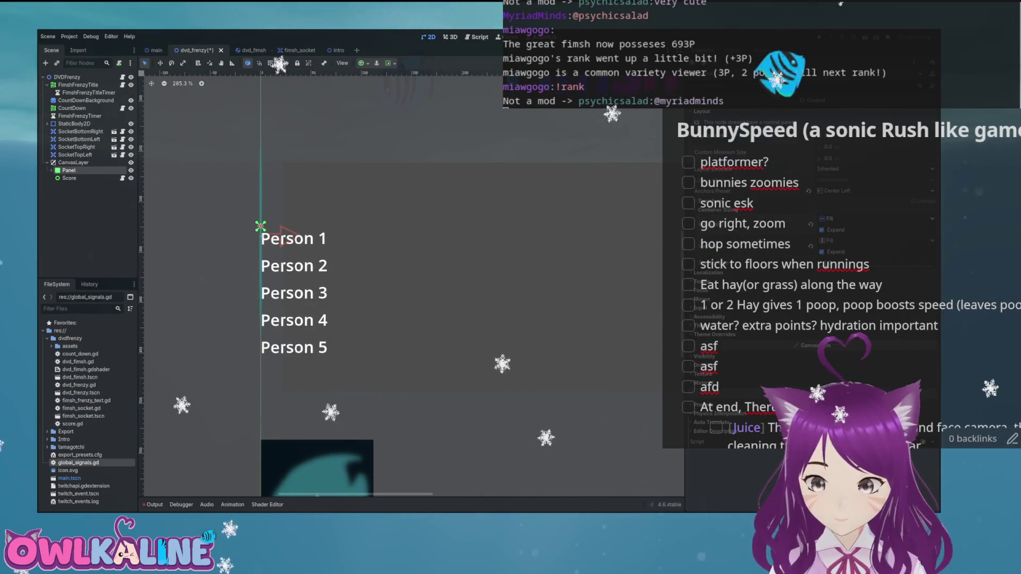
scroll(291, 243, "up", 5)
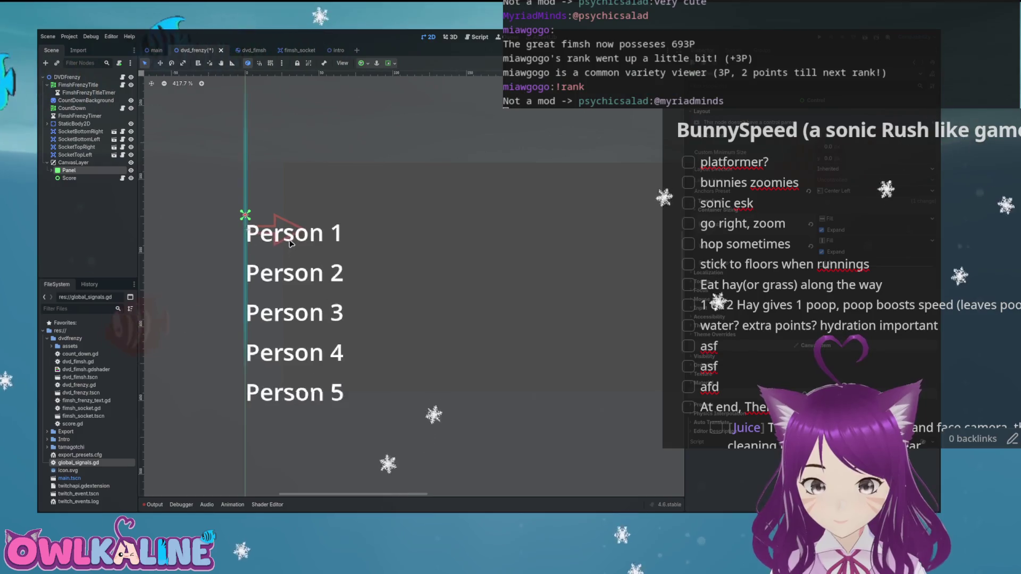
scroll(219, 207, "up", 9)
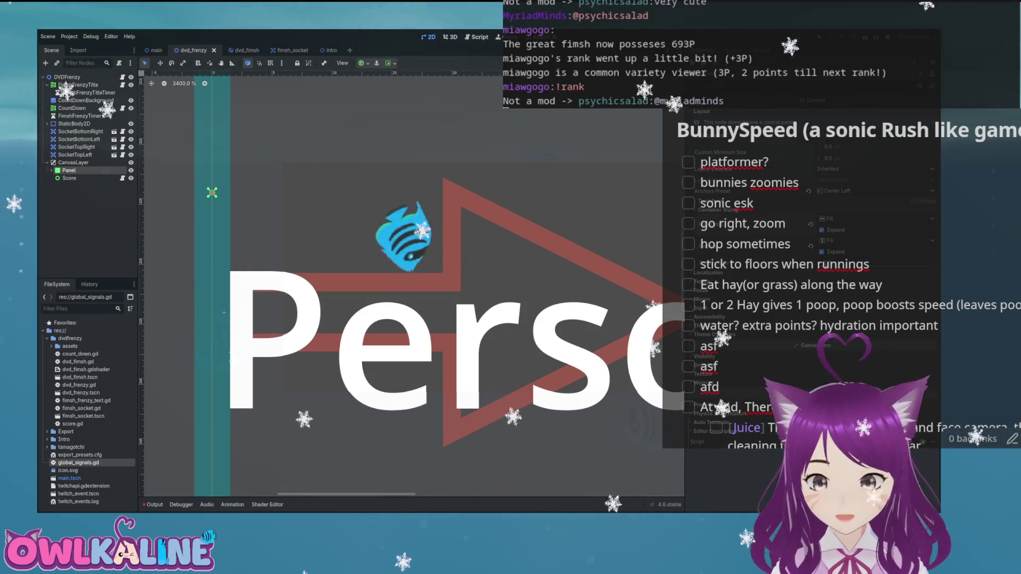
key("F5")
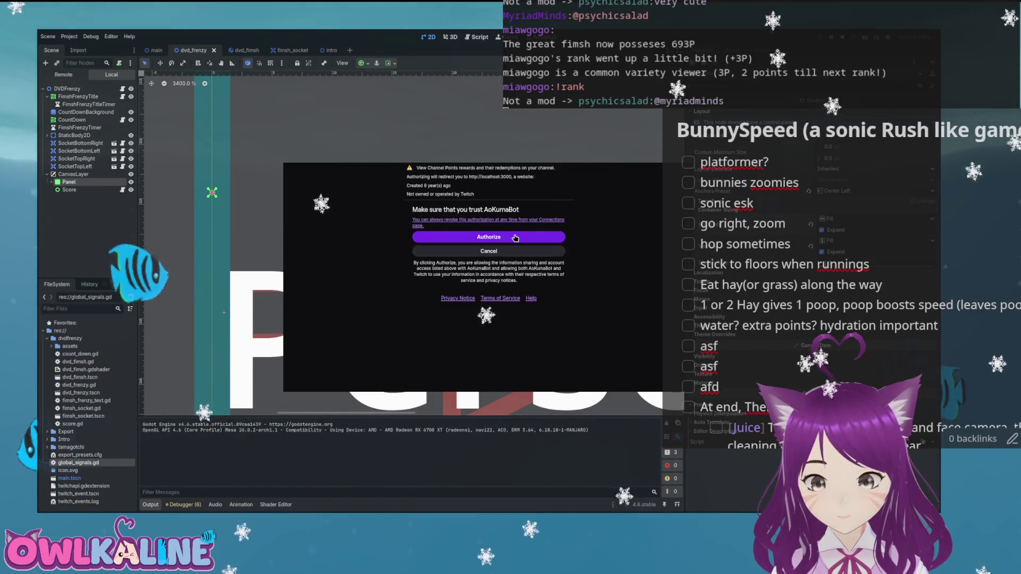
- Approve the Twitch channel authorization, then open global_signals.gd in the script editor
left_click(515, 238)
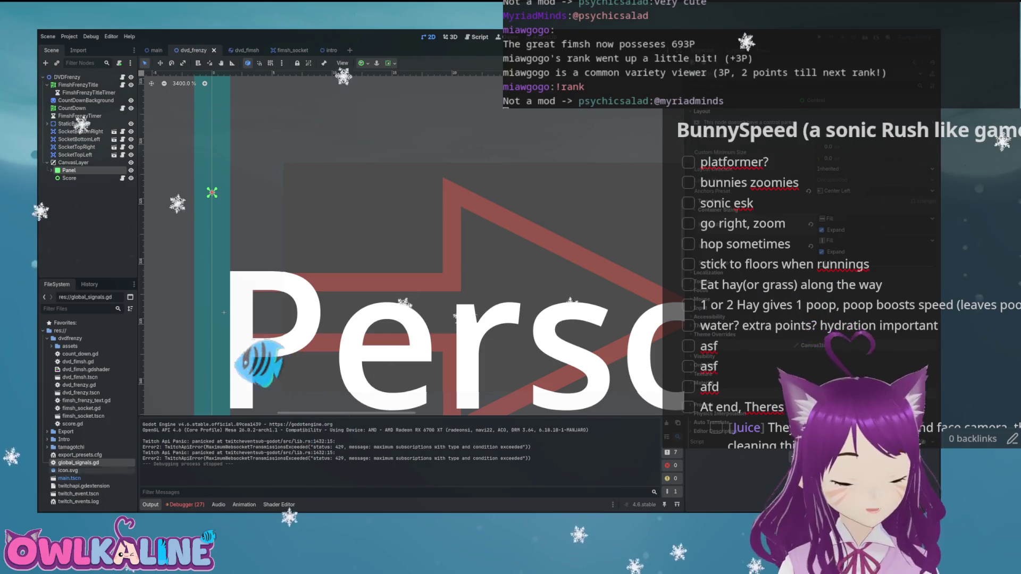
key("ctrl+F3")
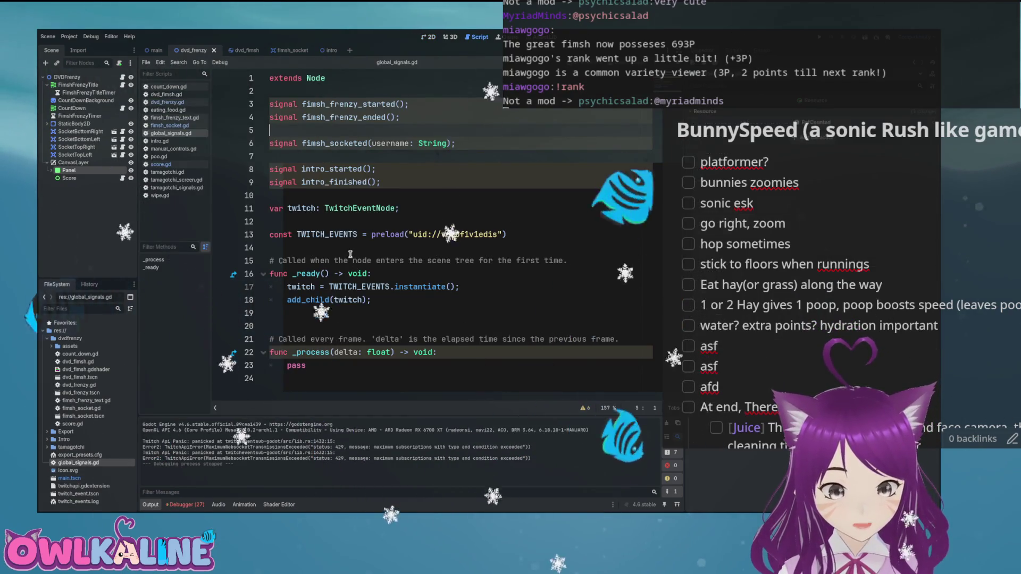
- Comment out the twitch instantiate and add_child lines, add a 'pass;' line, and run the game
left_click(296, 290)
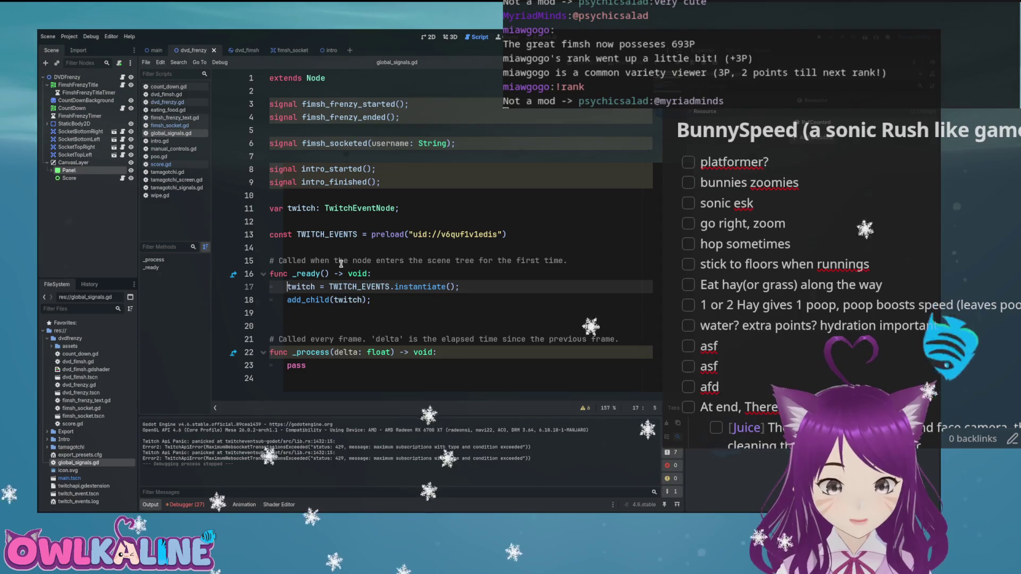
key("ctrl+k")
key("Down")
key("ctrl+k")
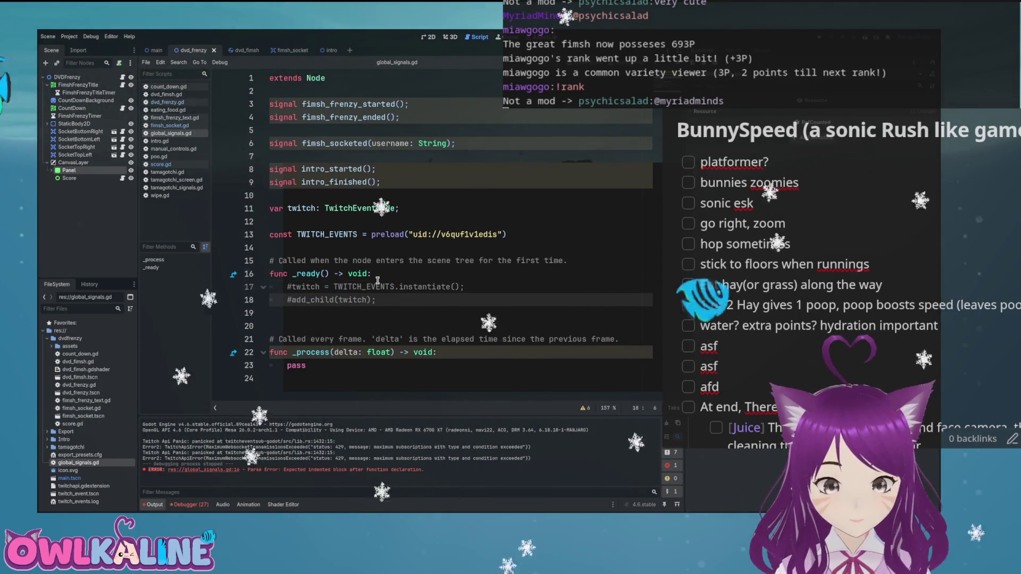
key("End")
key("Return")
type("pass;")
key("F5")
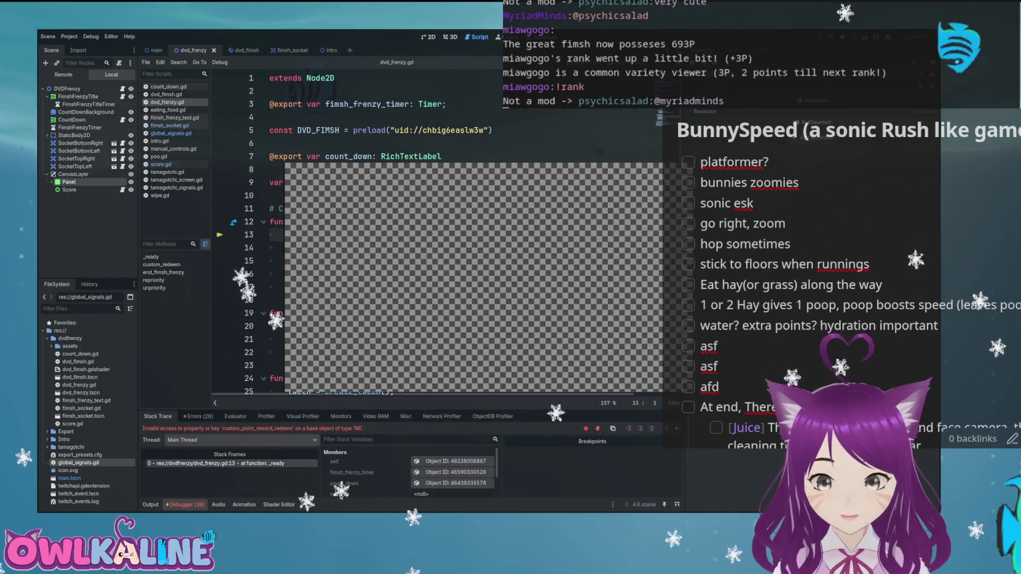
- Stop the game and restore both Twitch lines, removing the temporary pass line
key("F8")
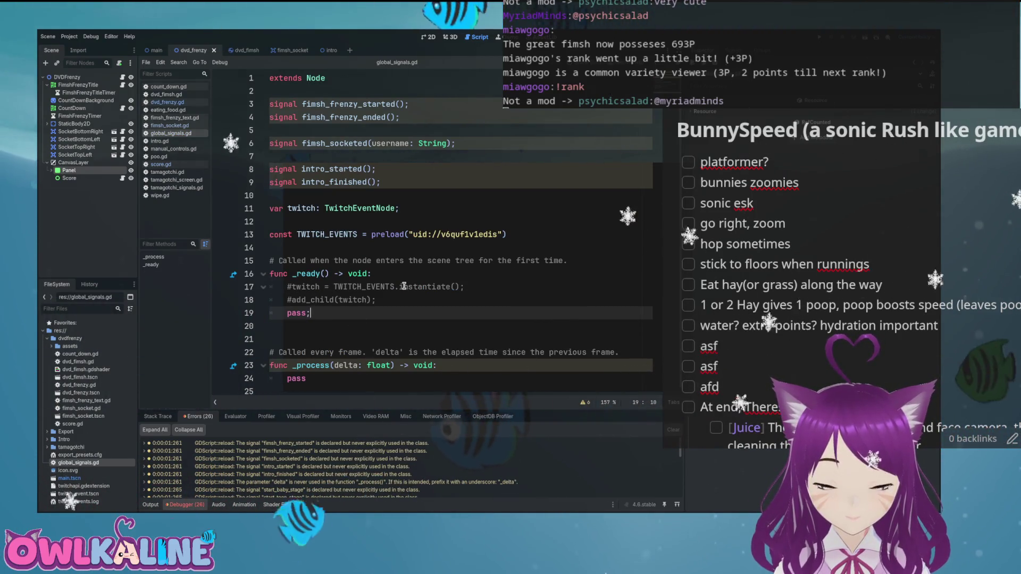
key("ctrl+shift+k")
key("shift+Up")
key("ctrl+k")
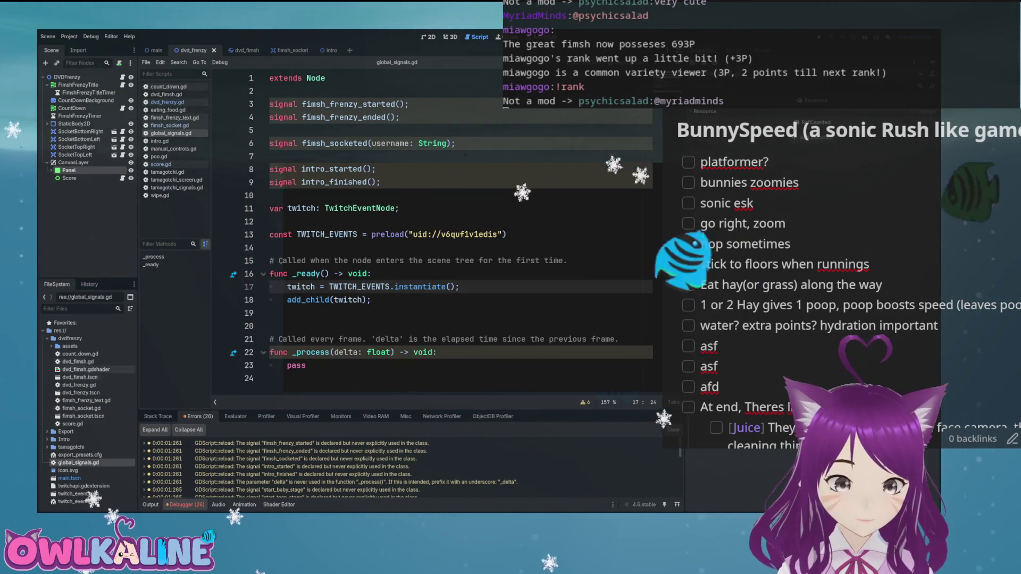
- Open twitch_event.tscn, save the script, test-run with F6, then return to the main scene
double_click(72, 494)
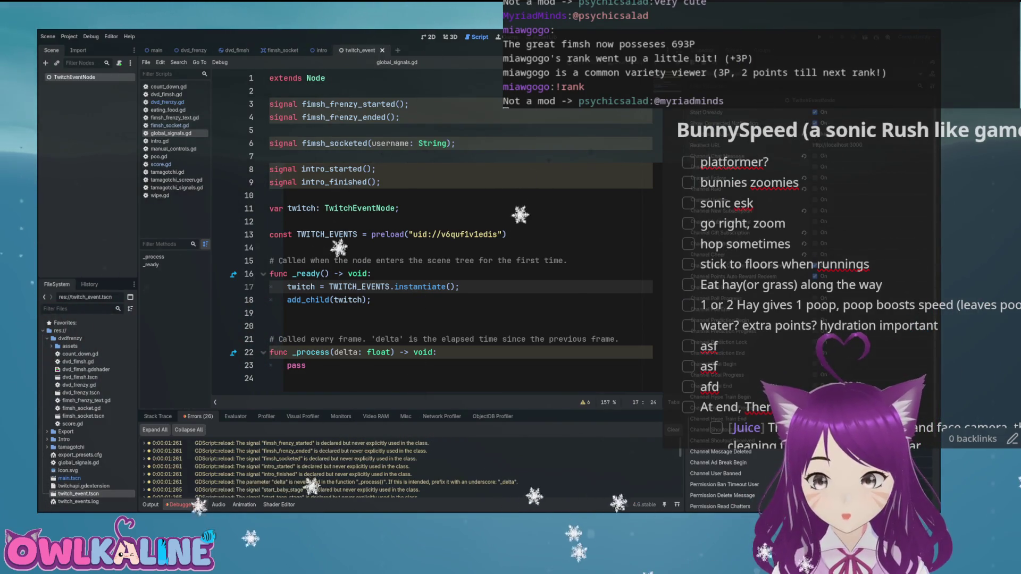
key("ctrl+s")
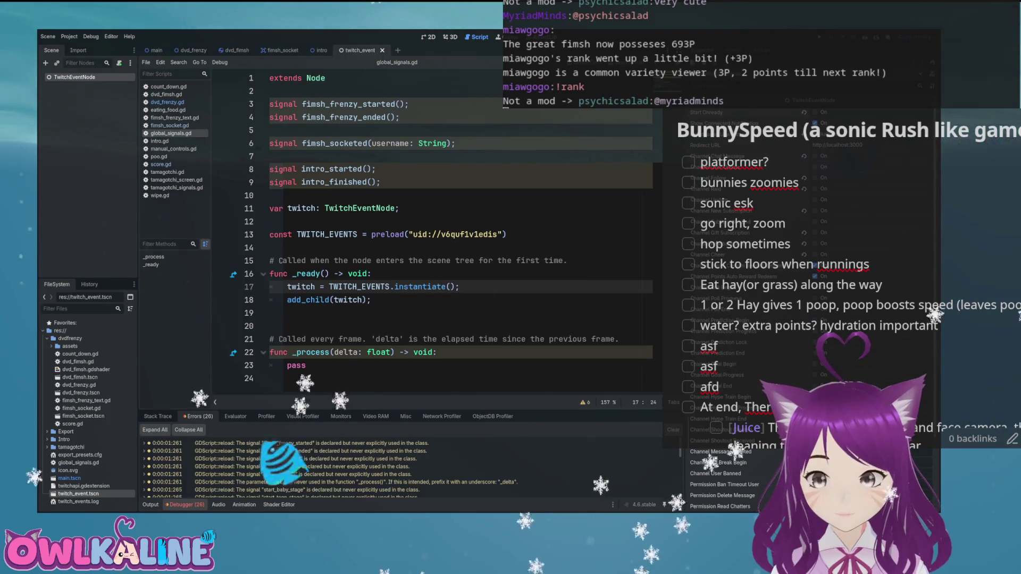
left_click(427, 191)
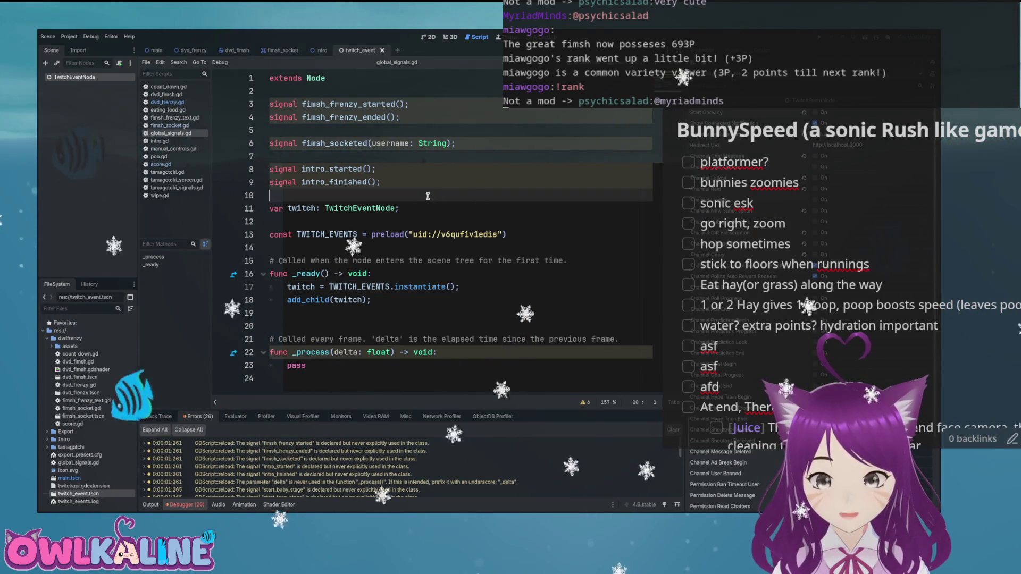
key("F6")
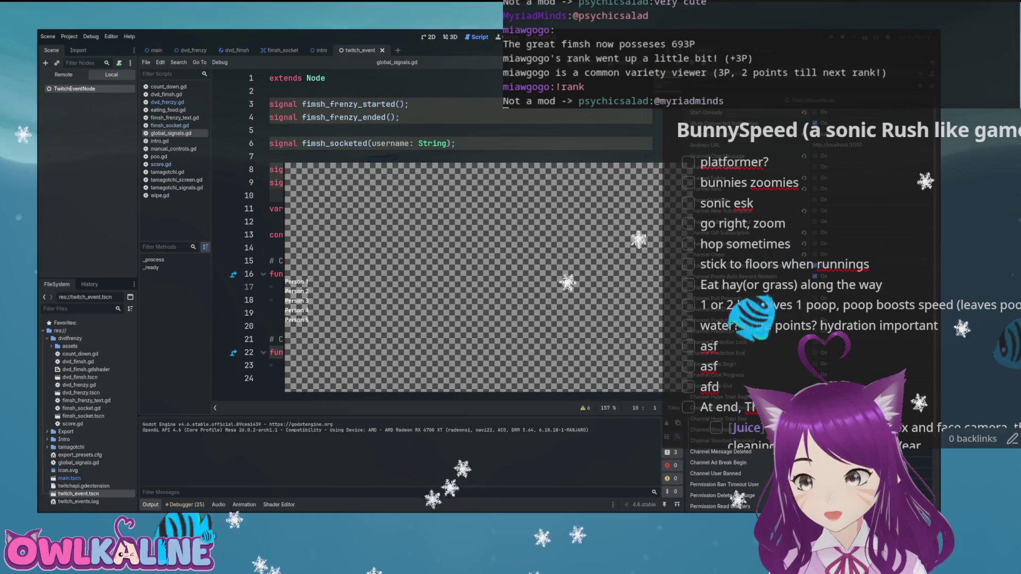
key("F8")
left_click(450, 213)
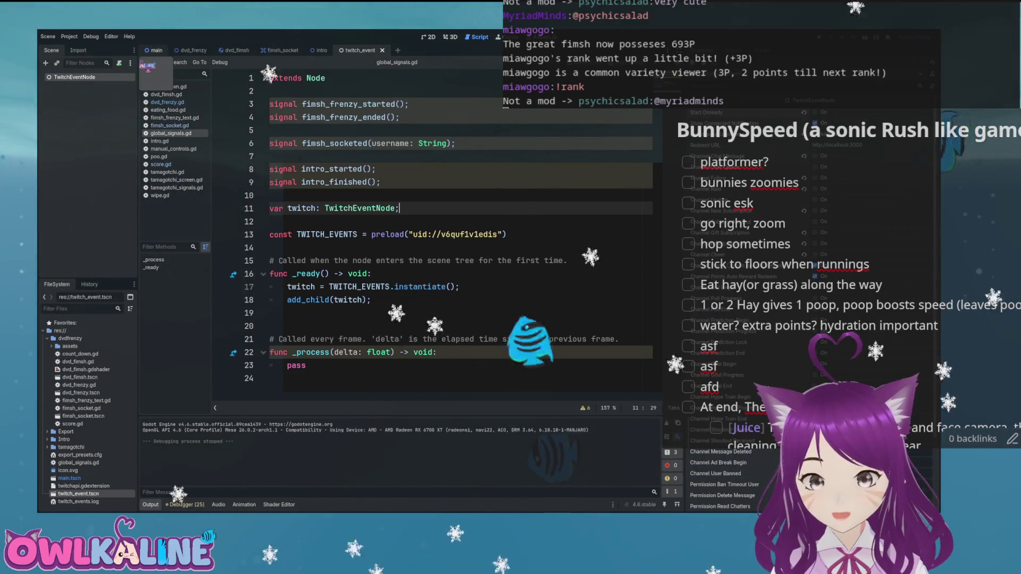
left_click(156, 50)
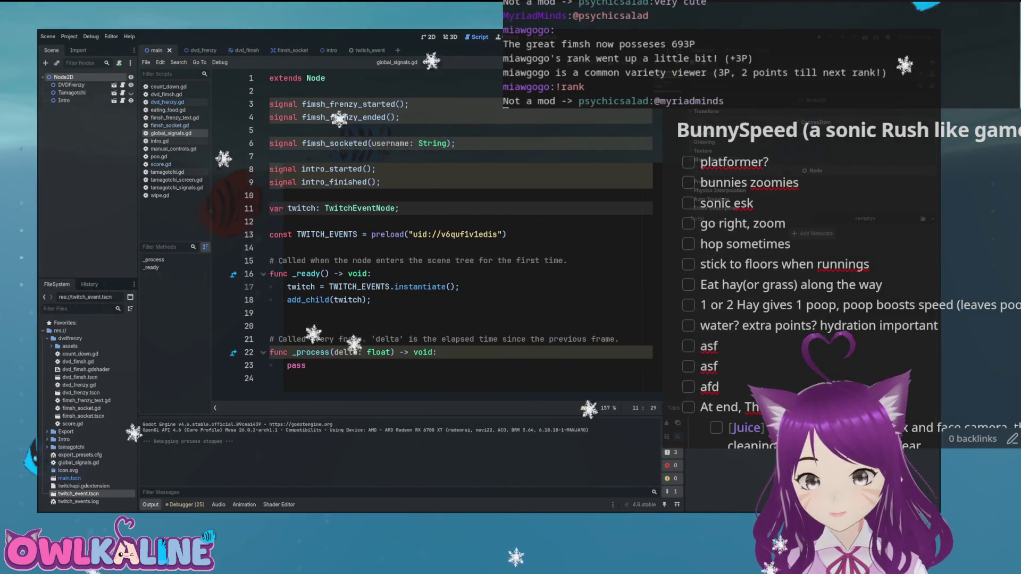
- In the dvd_frenzy 2D view, move the VBoxContainer out of the Panel
left_click(199, 50)
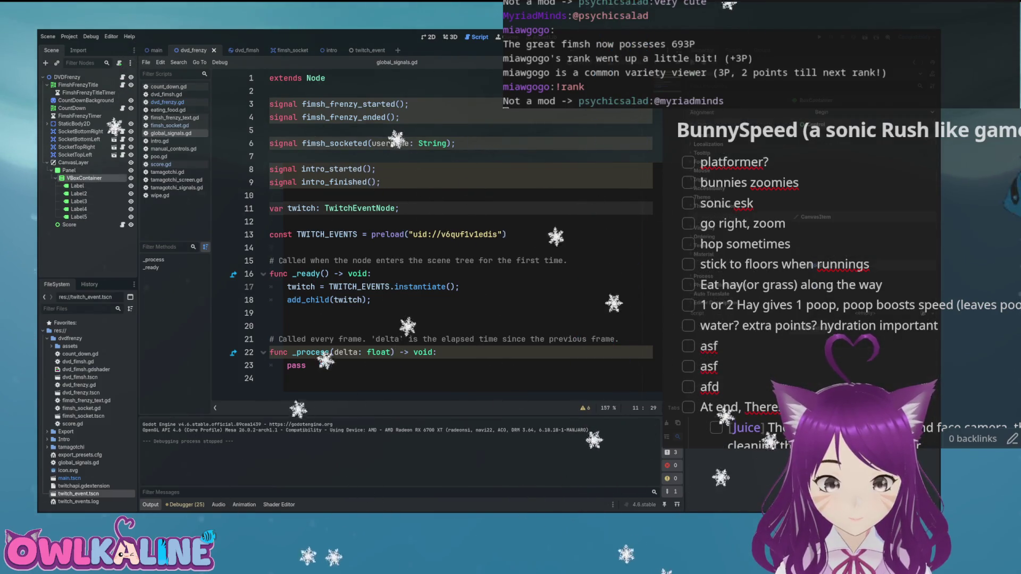
left_click(429, 37)
scroll(397, 205, "down", 5)
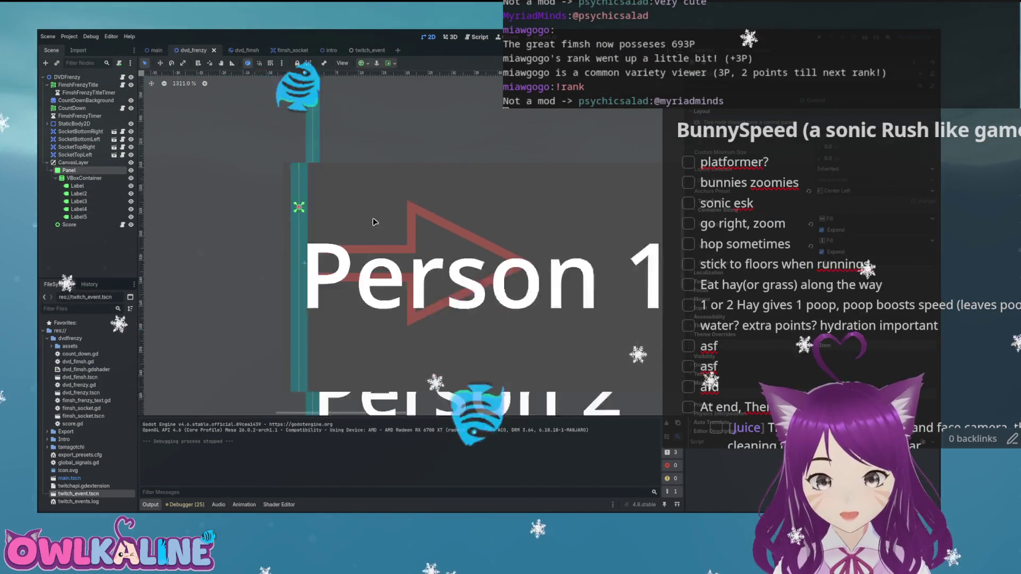
scroll(396, 205, "down", 1)
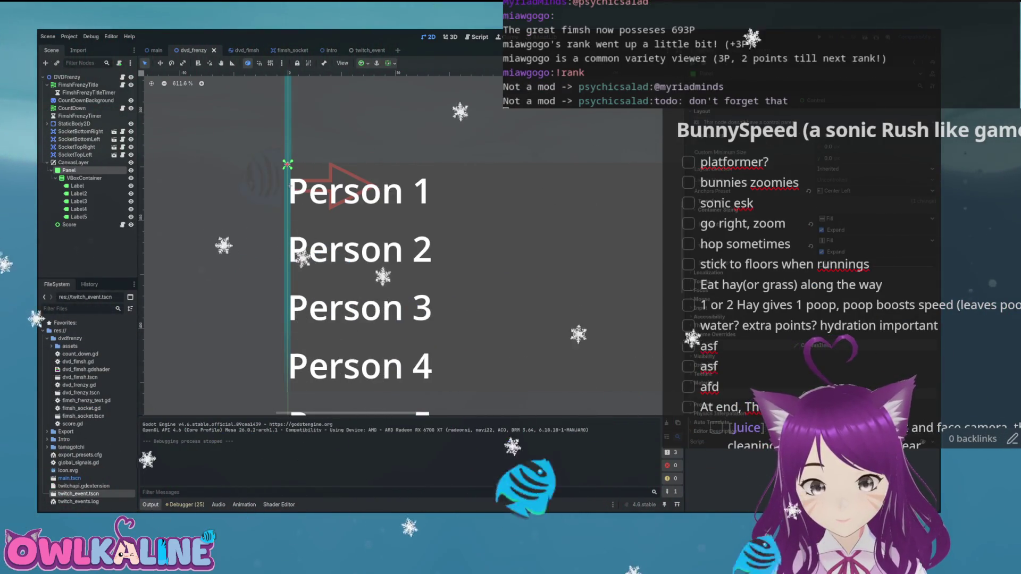
left_click_drag(84, 178, 71, 168)
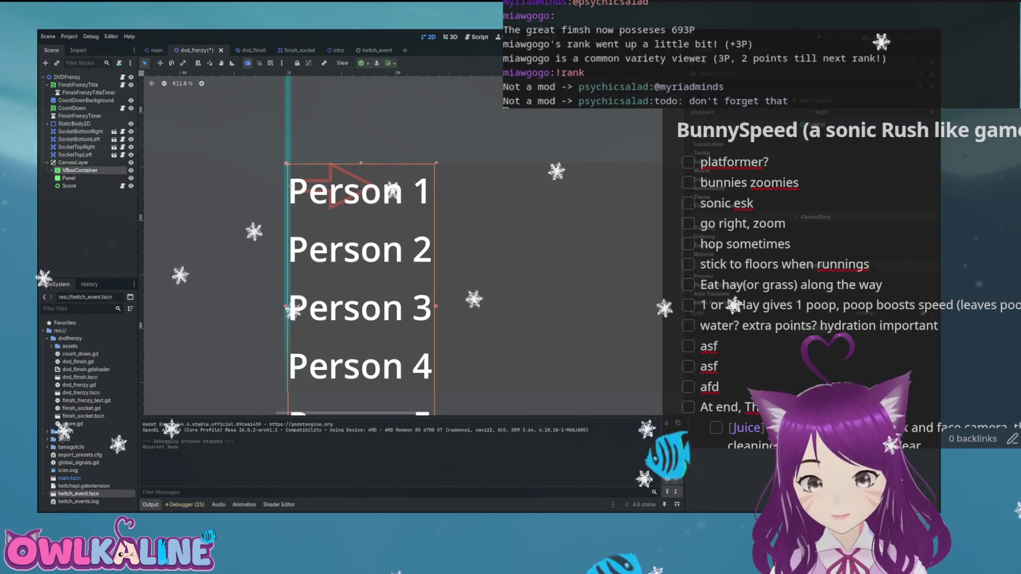
- Add a Label under the Panel with placeholder text 'asdfsad' and save the scene
key("ctrl+a")
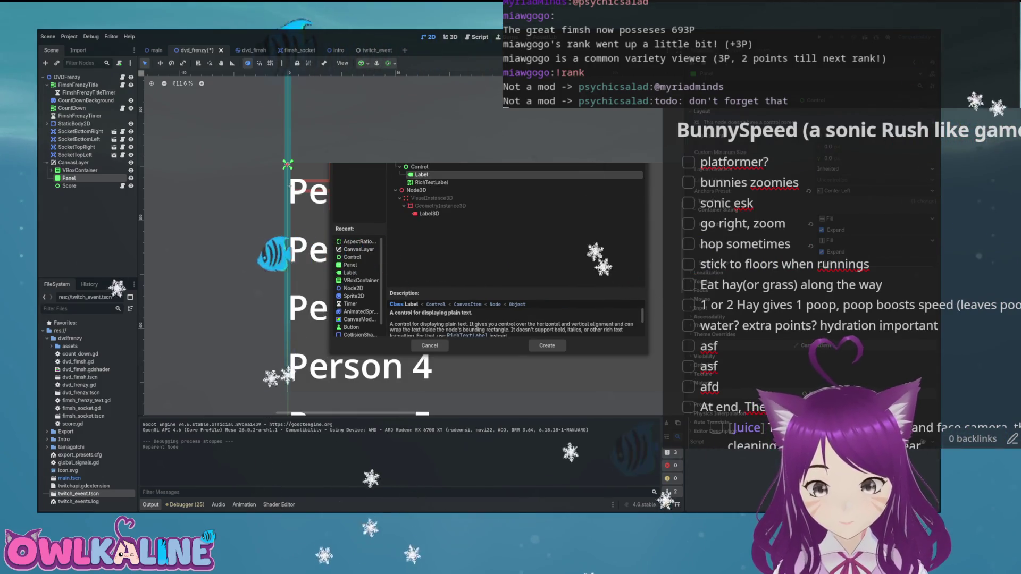
key("Return")
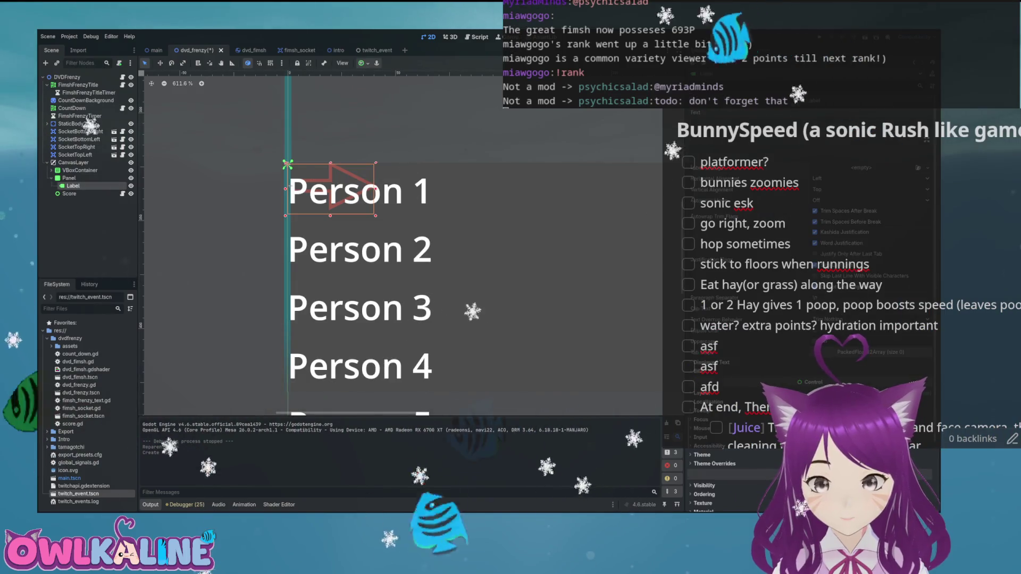
type("asdfsad")
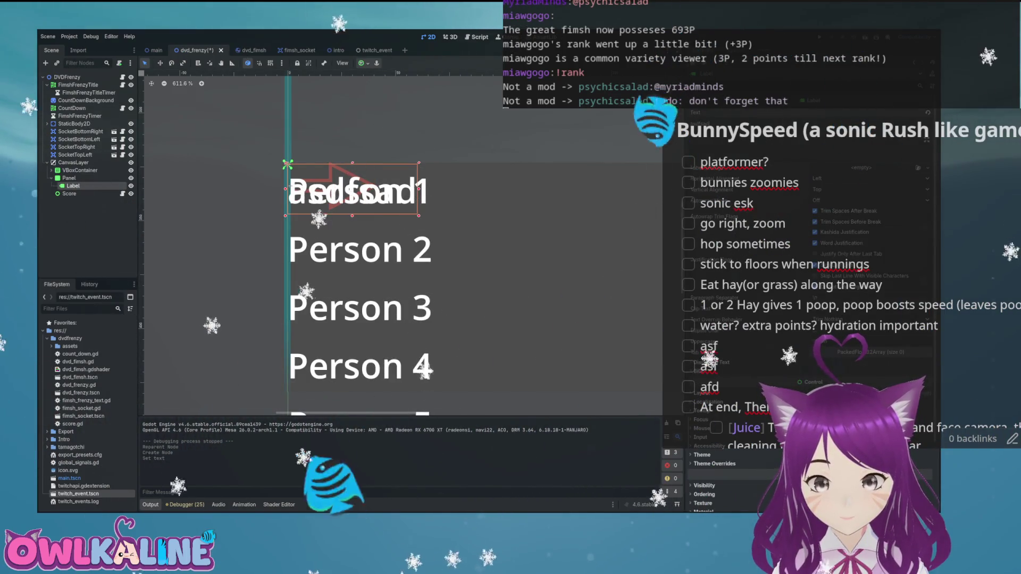
key("ctrl+s")
- Anchor the Panel to the Top Left preset and save the scene
left_click(69, 178)
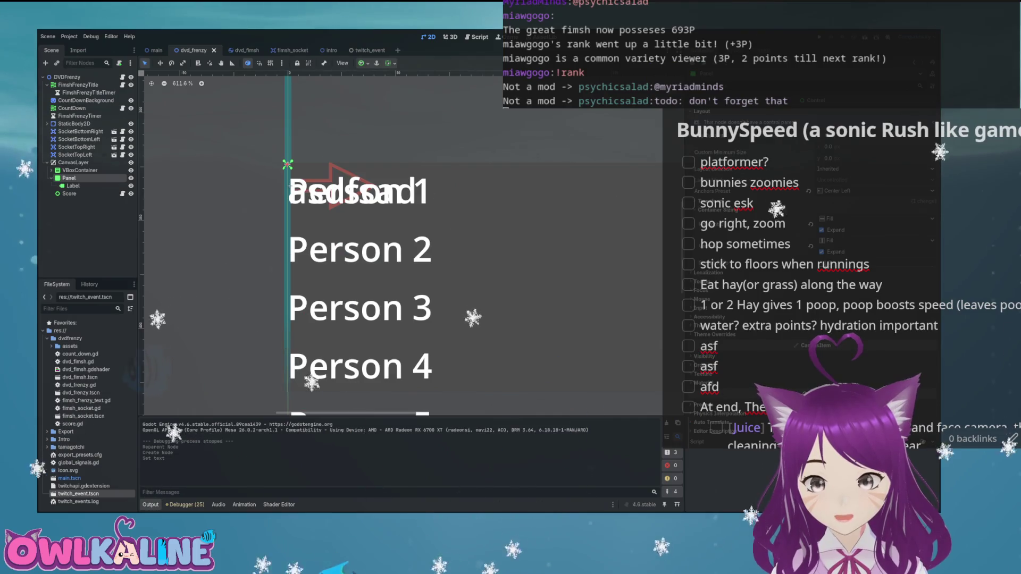
left_click(875, 190)
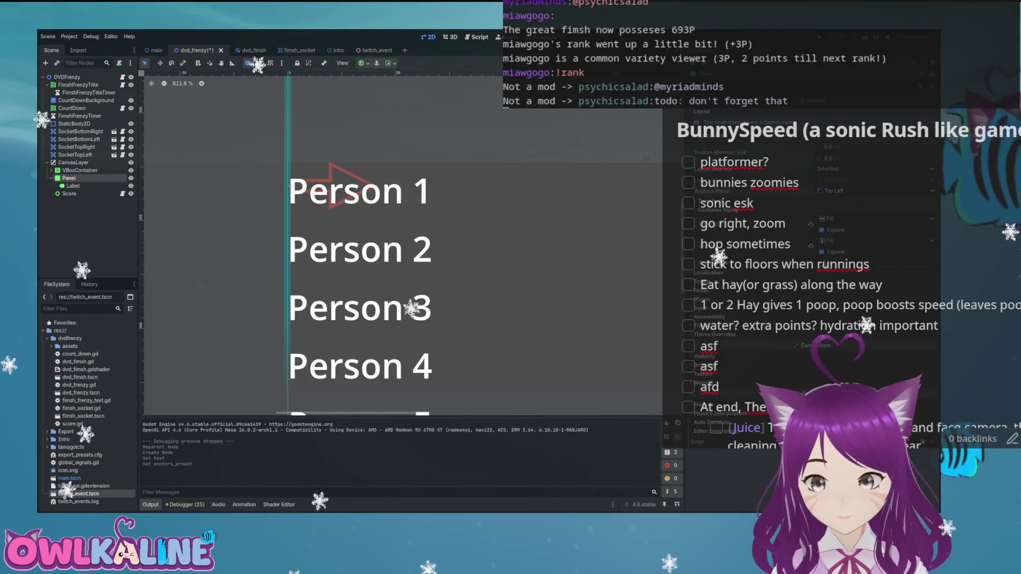
scroll(580, 170, "down", 10)
key("ctrl+s")
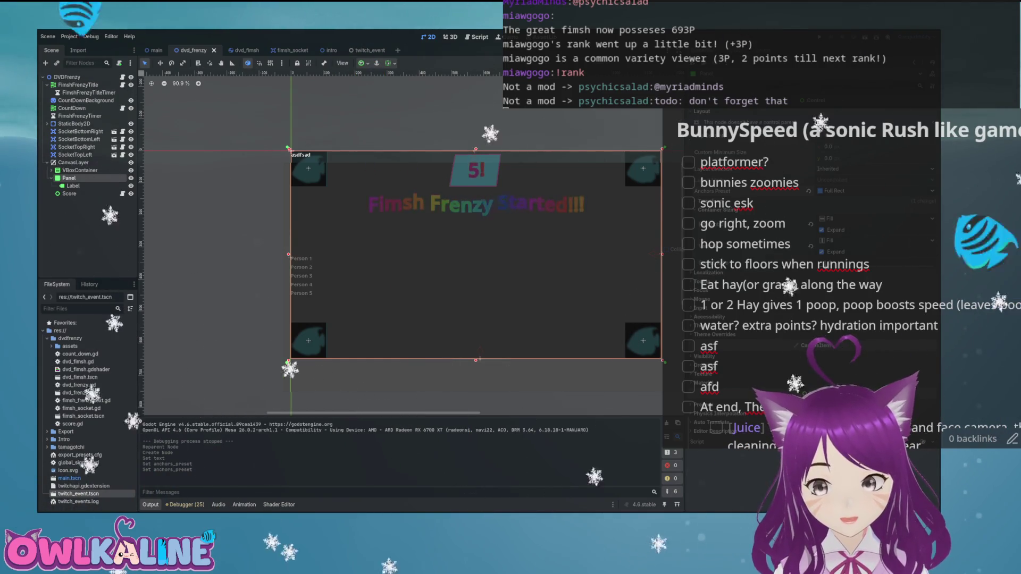
- Anchor the Panel as a full-height left strip and turn off its horizontal expand
left_click(877, 190)
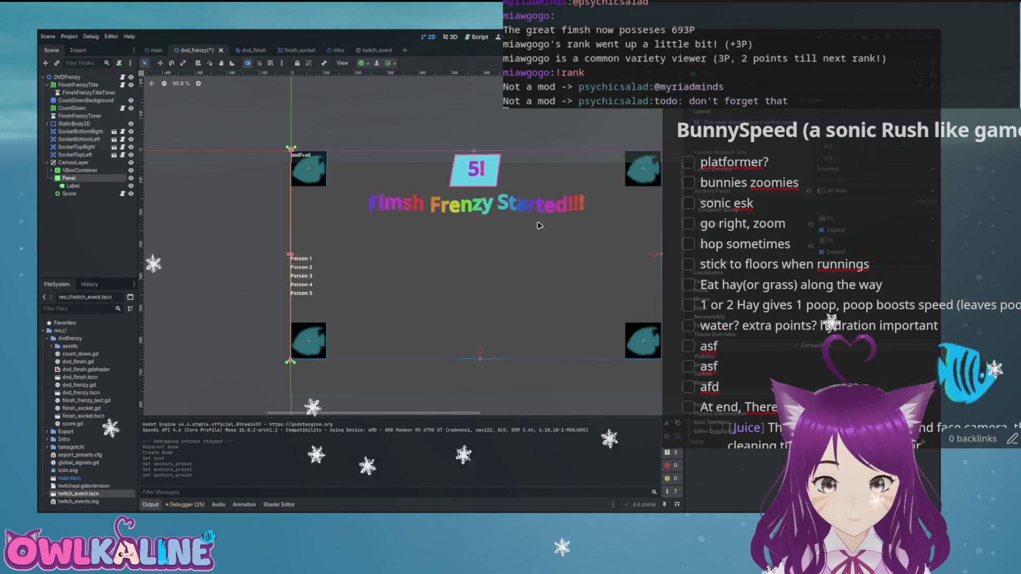
scroll(292, 149, "up", 13)
scroll(324, 162, "up", 1)
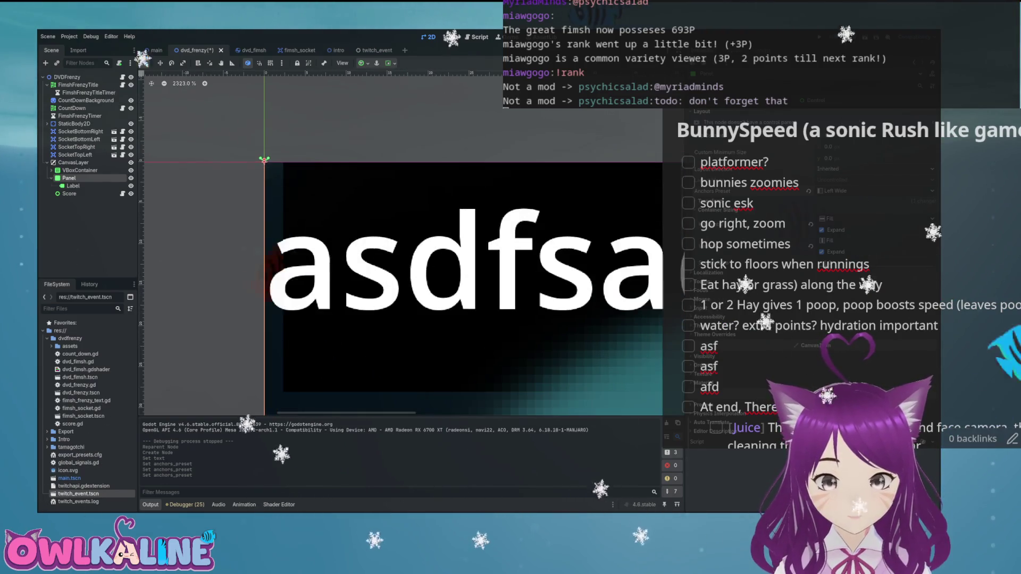
scroll(325, 161, "down", 5)
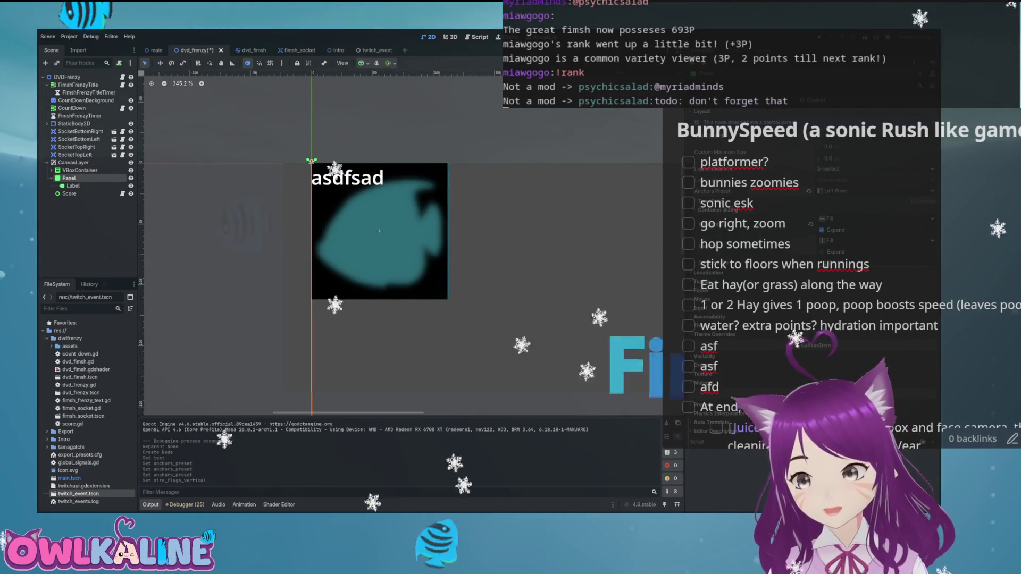
left_click(822, 229)
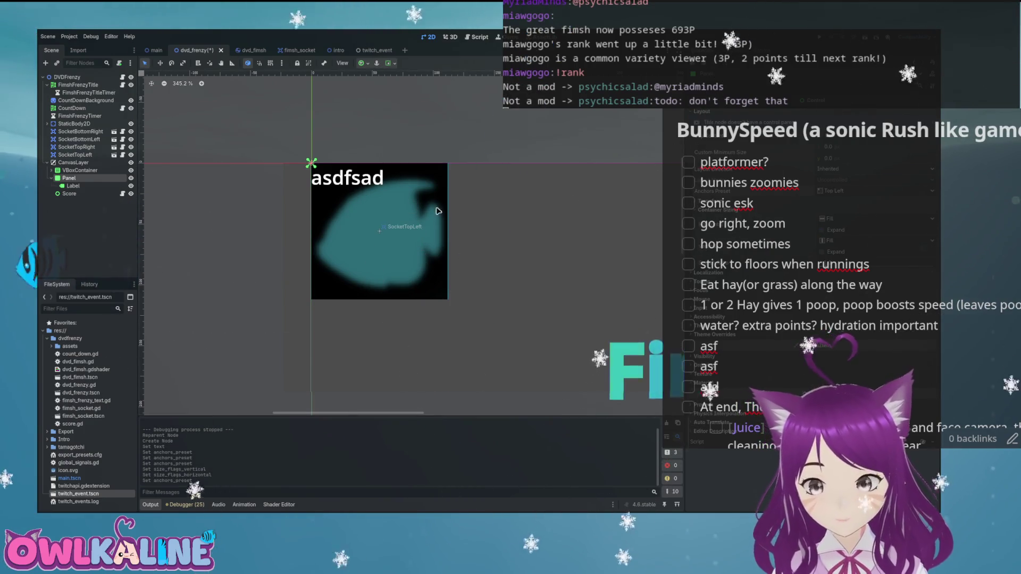
- Delete the placeholder label and put the VBoxContainer back inside the Panel
left_click(348, 178)
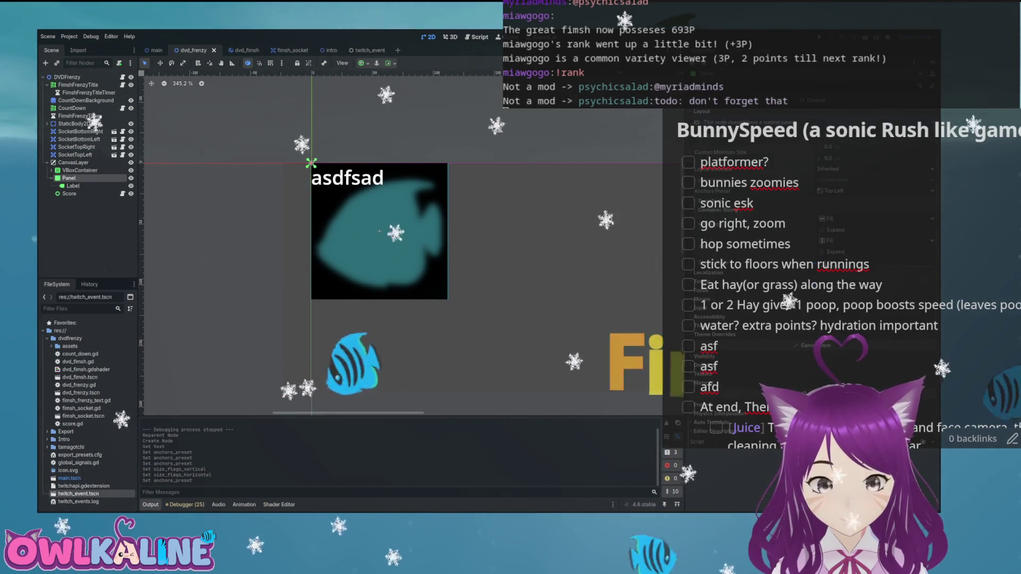
left_click(80, 170)
left_click(73, 186)
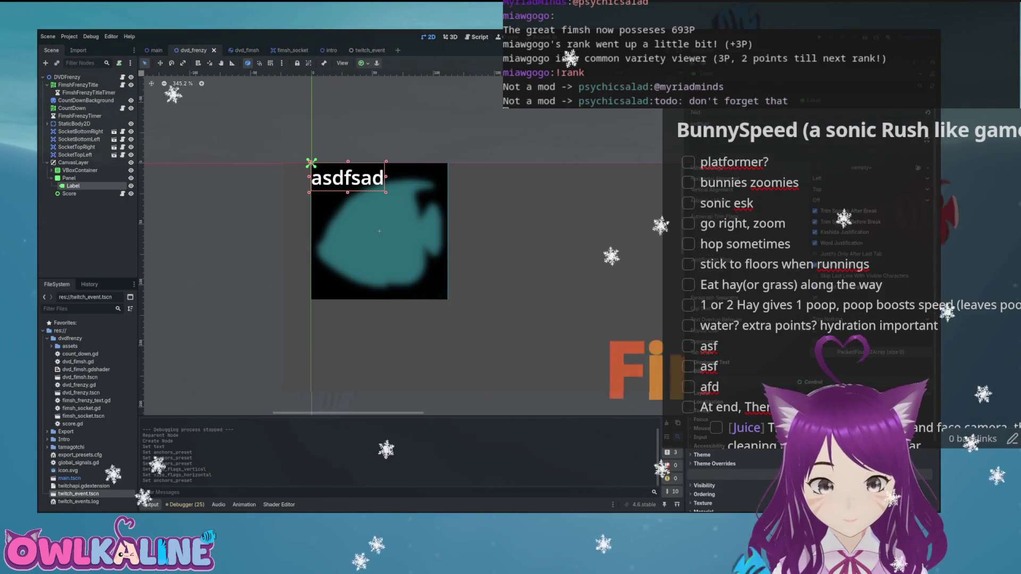
key("Delete")
key("Return")
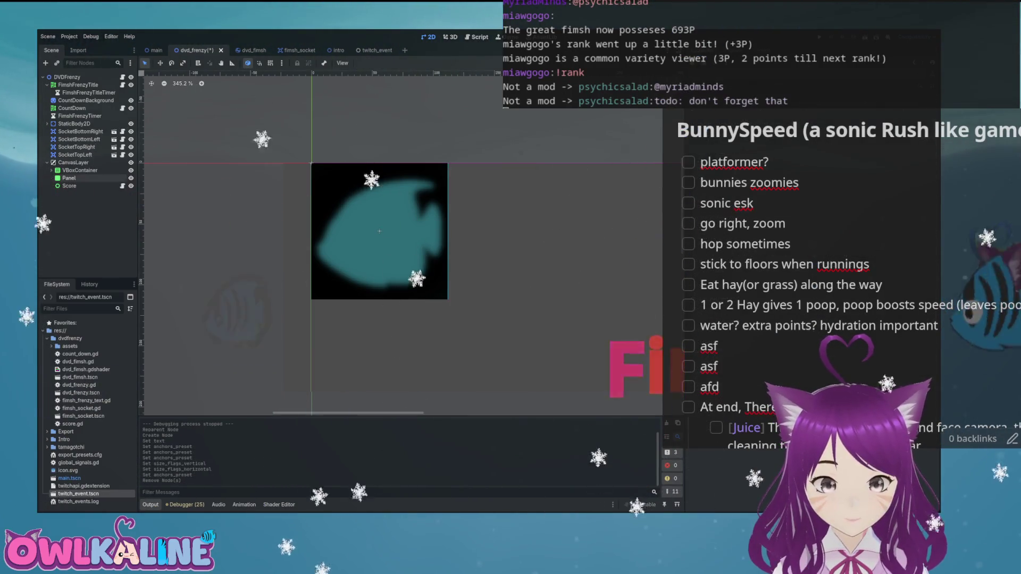
left_click_drag(84, 170, 69, 170)
- Try a Panel size of 108 and wider, then reset its size to zero and anchor it Center
left_click(69, 170)
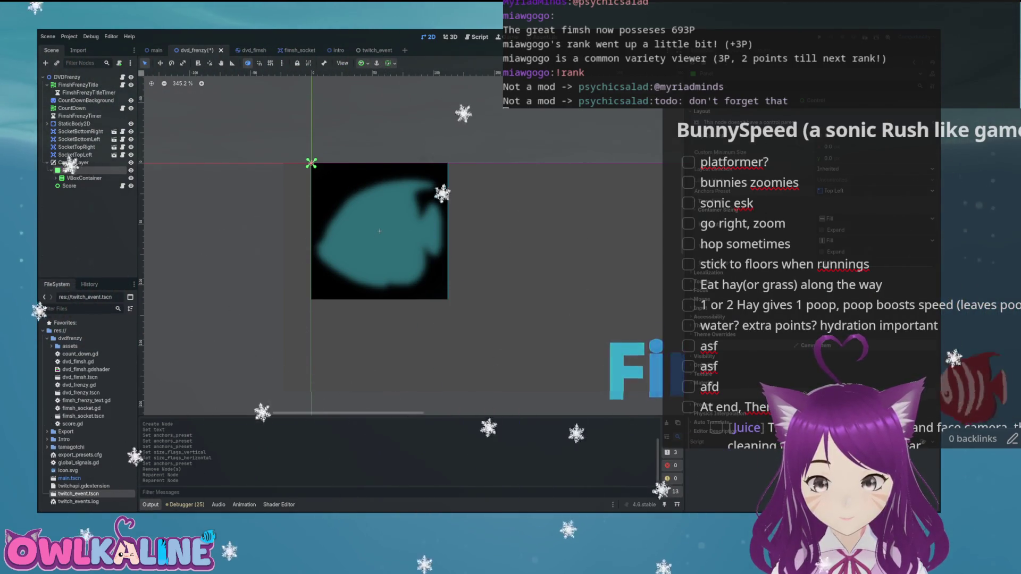
scroll(643, 277, "down", 7)
scroll(508, 211, "up", 4)
scroll(508, 212, "up", 3)
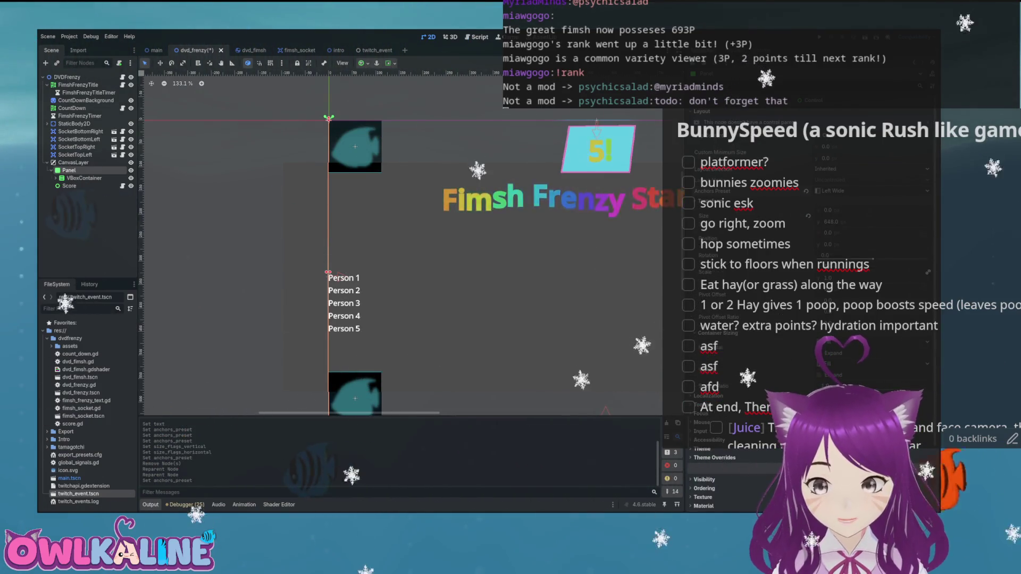
type("108")
key("Return")
left_click_drag(830, 210, 849, 210)
left_click_drag(351, 195, 389, 194)
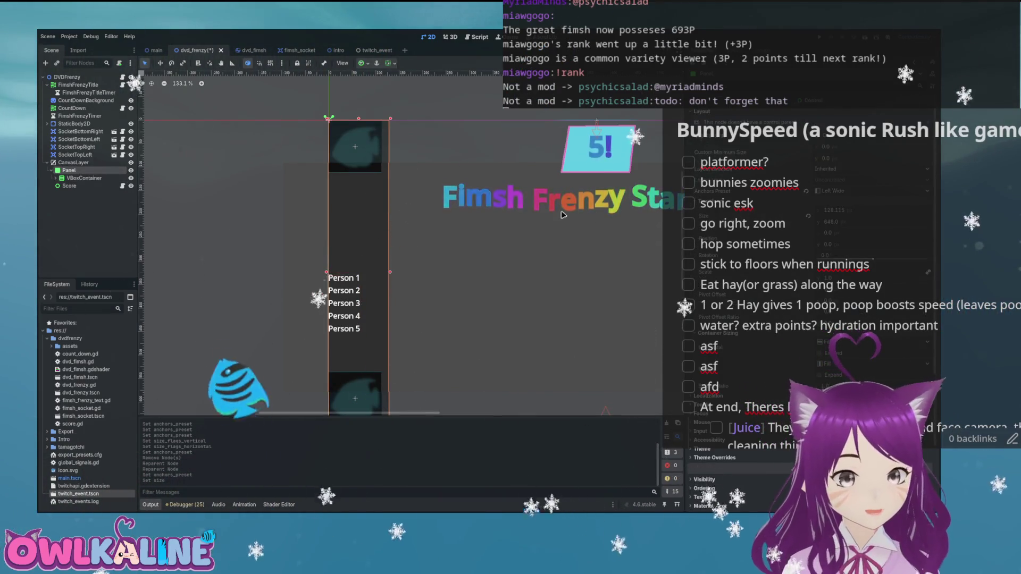
left_click(808, 216)
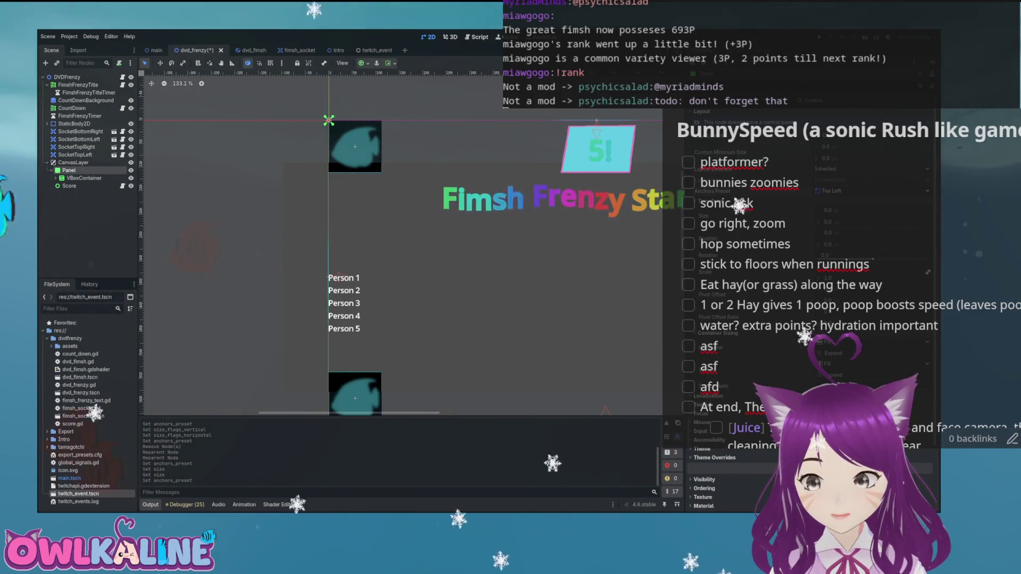
left_click(873, 190)
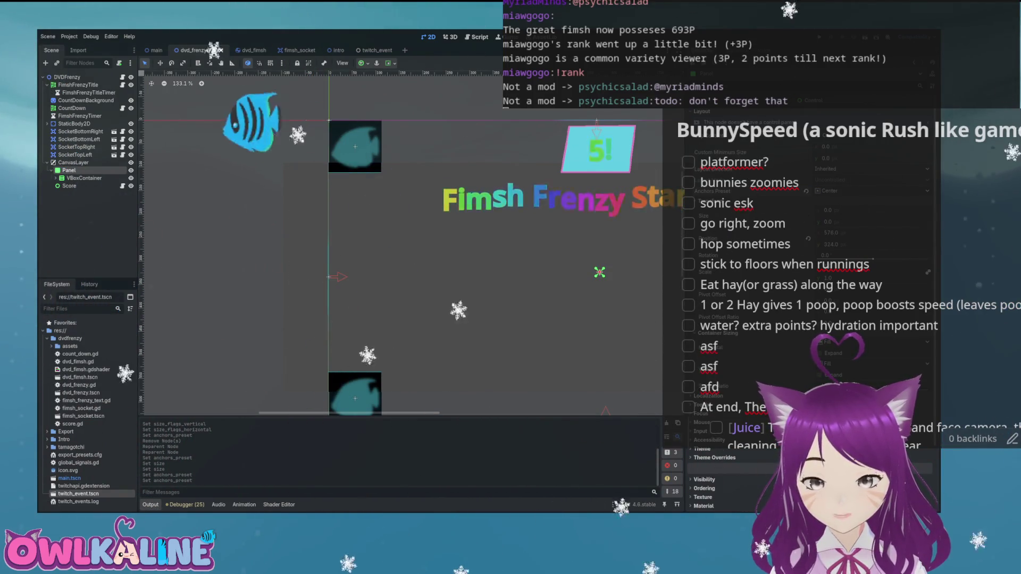
scroll(396, 258, "up", 6)
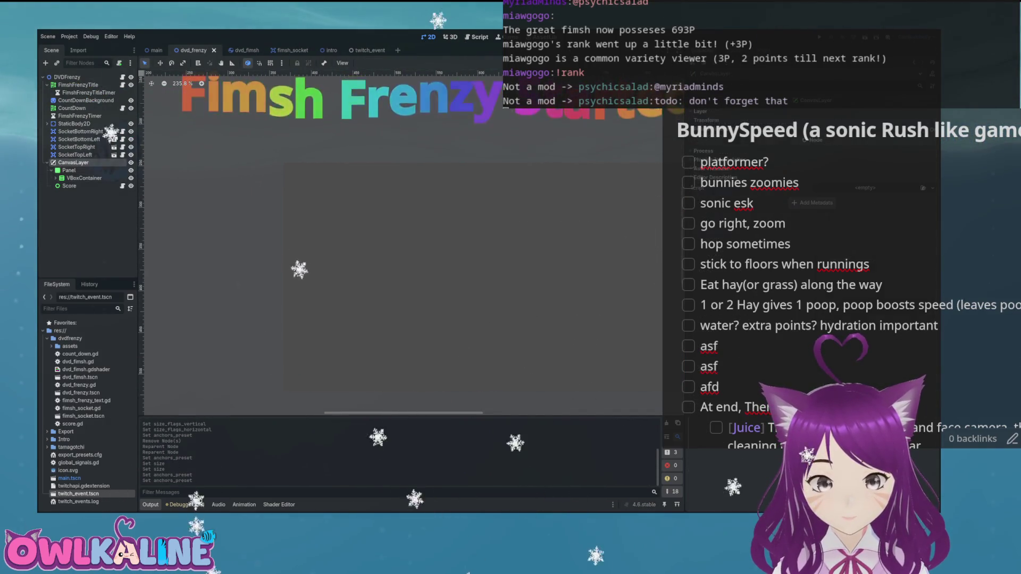
- Add an AspectRatioContainer, nest the Panel inside it, anchor it Left Wide, and save
key("ctrl+a")
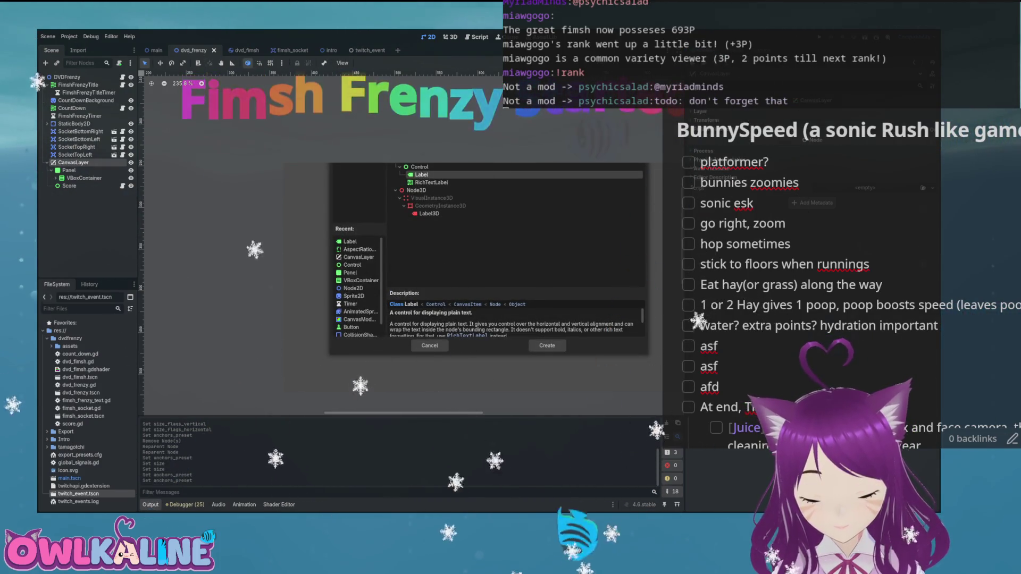
type("aspect")
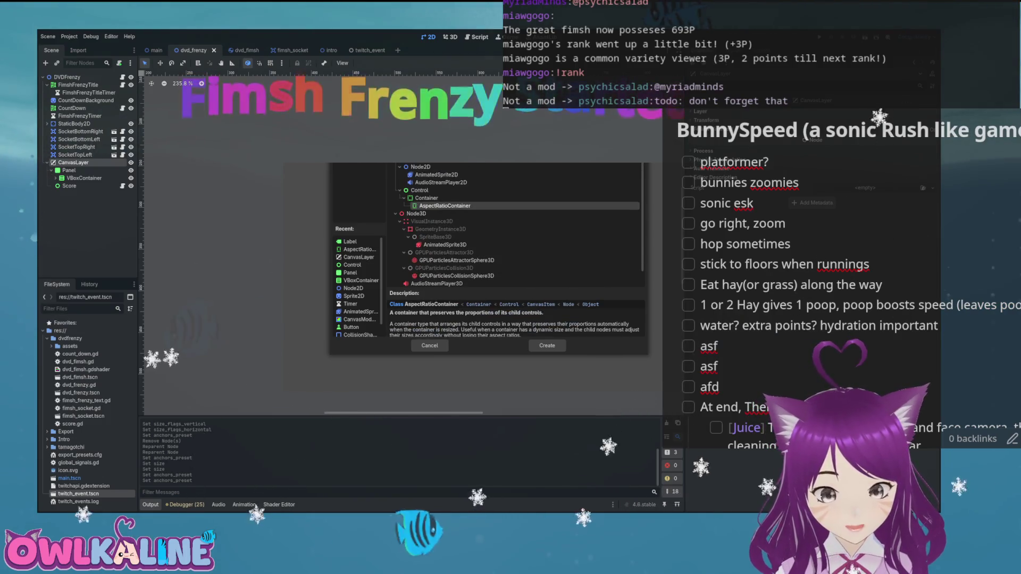
key("Return")
left_click_drag(88, 194, 69, 169)
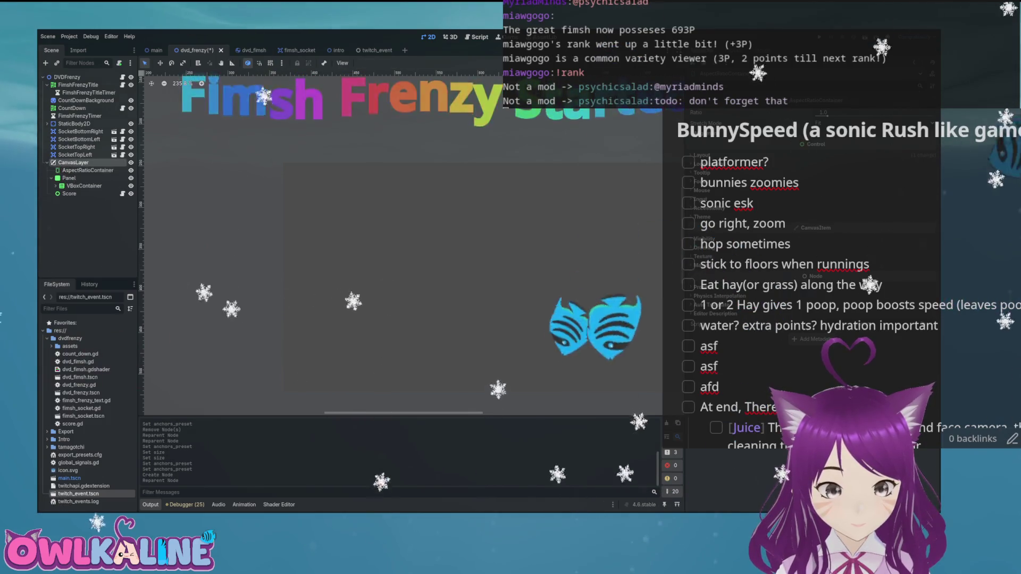
left_click(702, 156)
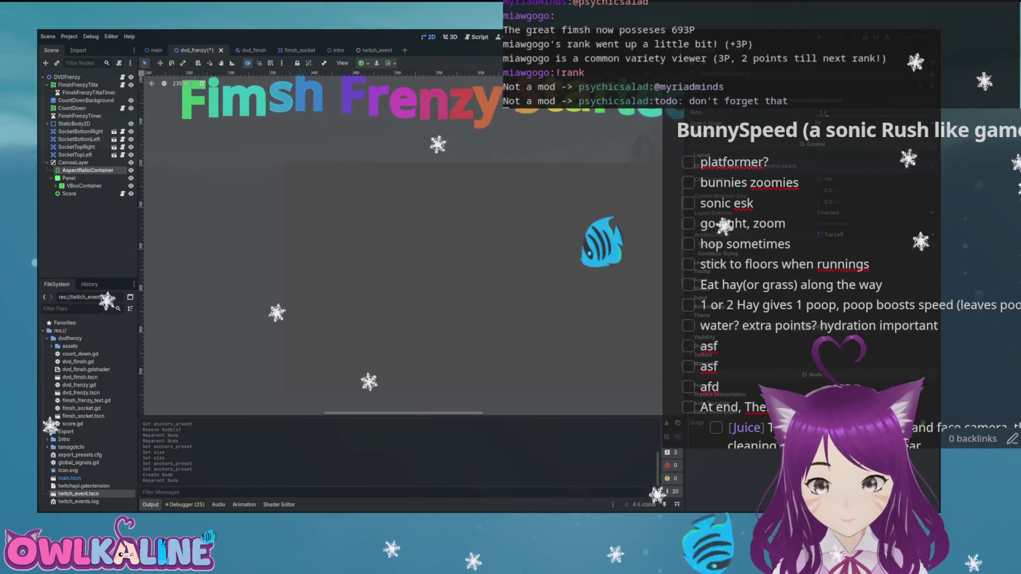
left_click(877, 235)
left_click(851, 328)
key("ctrl+s")
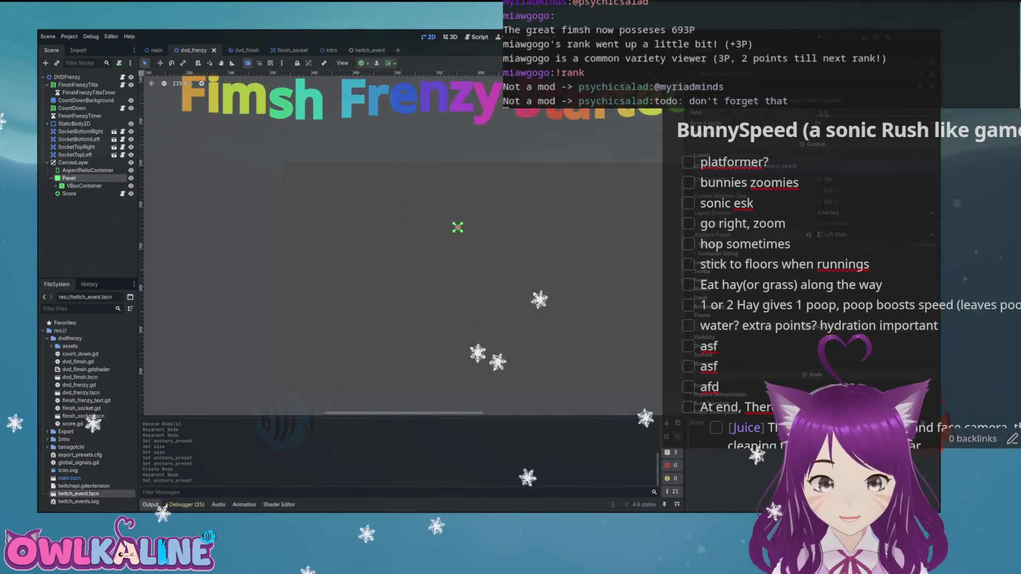
- Inspect the second Person label, the scoreboard Panel, and the Person labels VBoxContainer
scroll(330, 213, "down", 10)
scroll(307, 236, "up", 10)
scroll(303, 234, "up", 12)
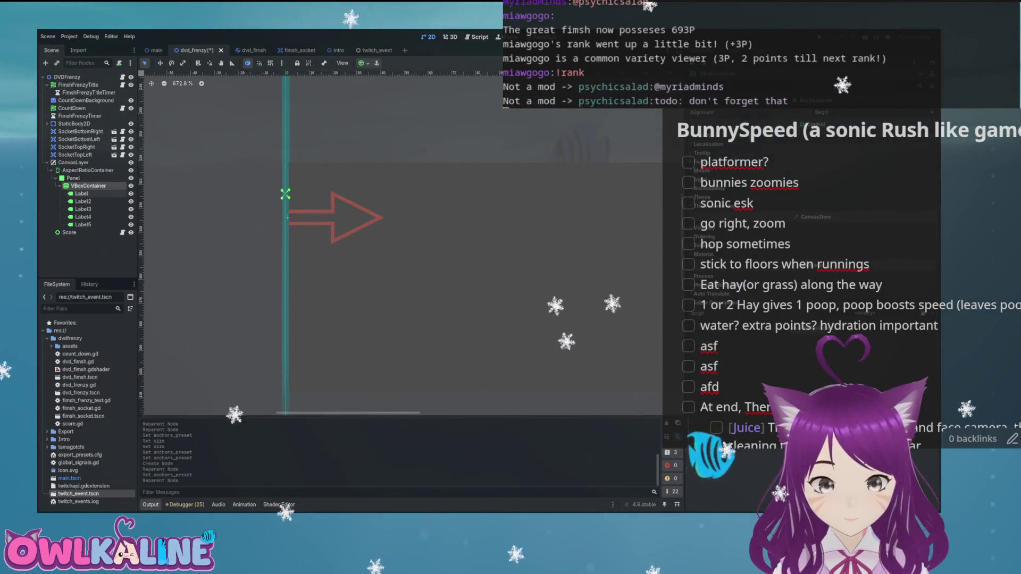
left_click(83, 201)
scroll(287, 218, "down", 20)
scroll(277, 320, "up", 12)
left_click(263, 319)
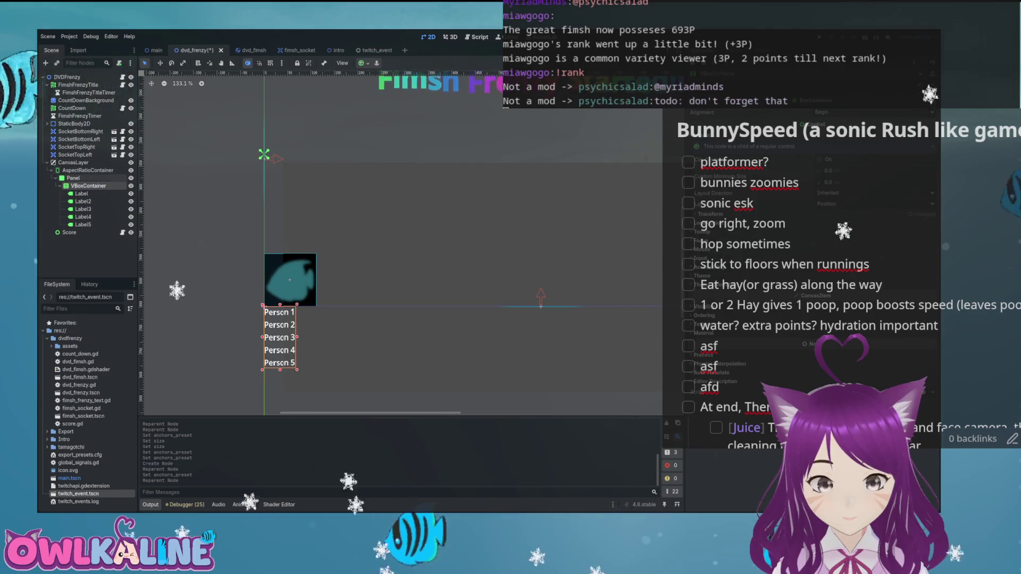
left_click(73, 178)
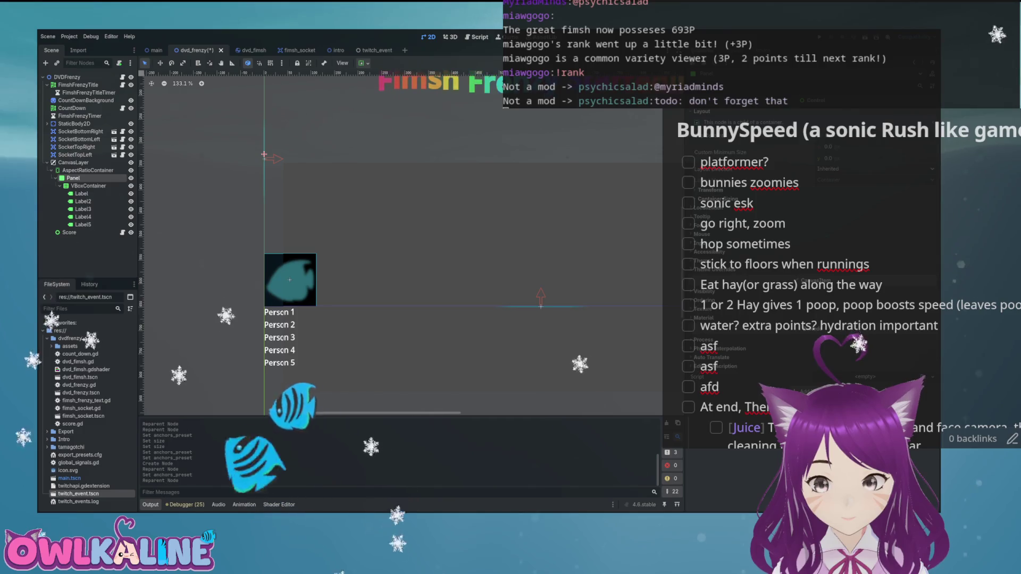
left_click(89, 186)
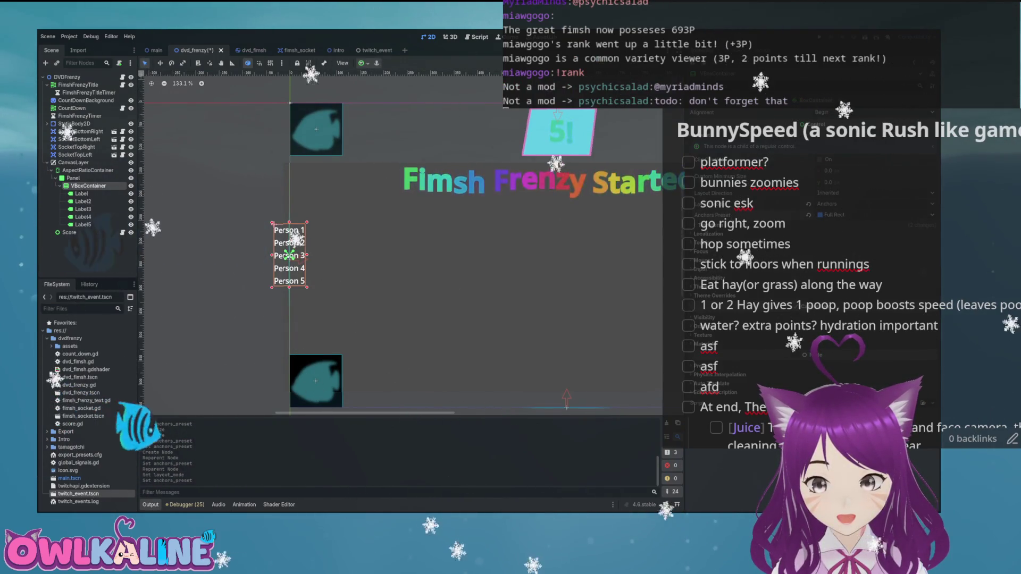
- Anchor the Person list container to Center Left
left_click(835, 215)
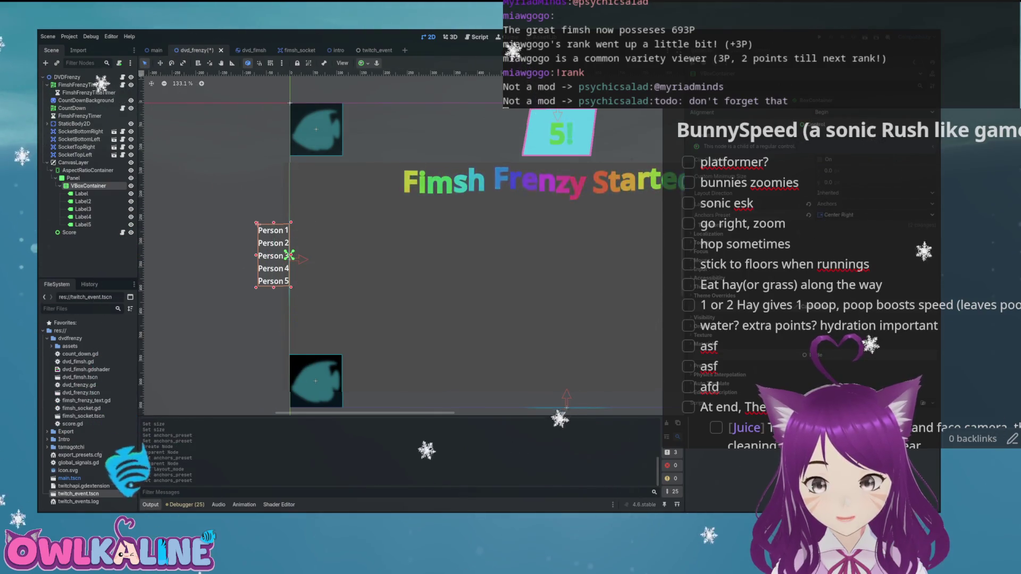
left_click(835, 215)
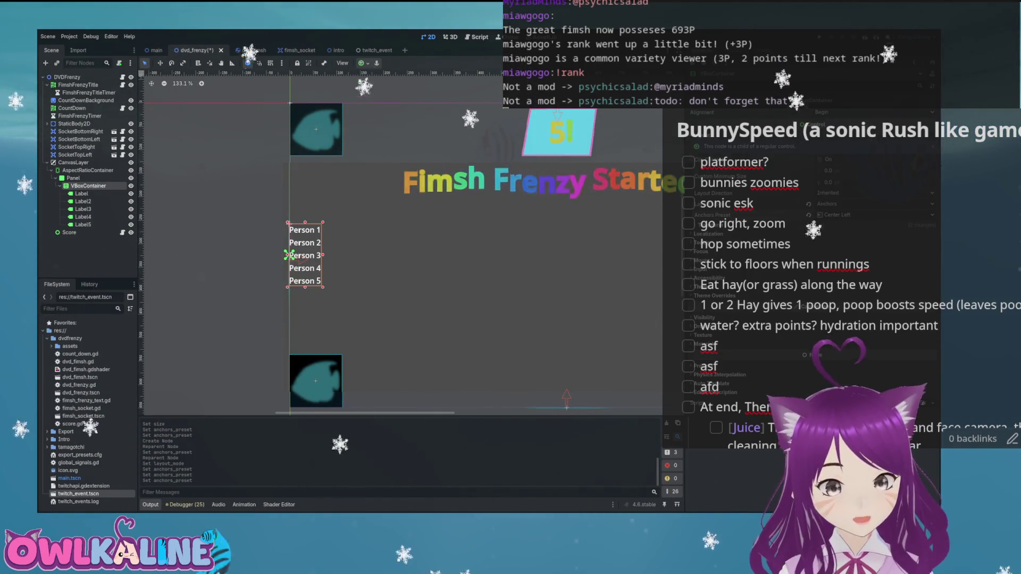
scroll(304, 250, "up", 6)
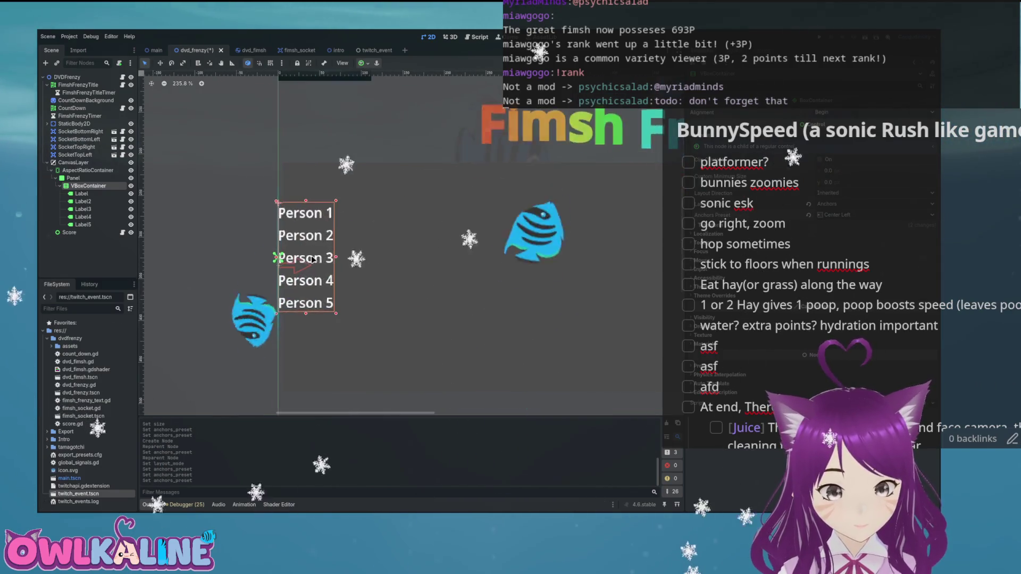
left_click_drag(330, 236, 351, 239)
- Give the scoreboard Panel a custom minimum size of 200
left_click(441, 229)
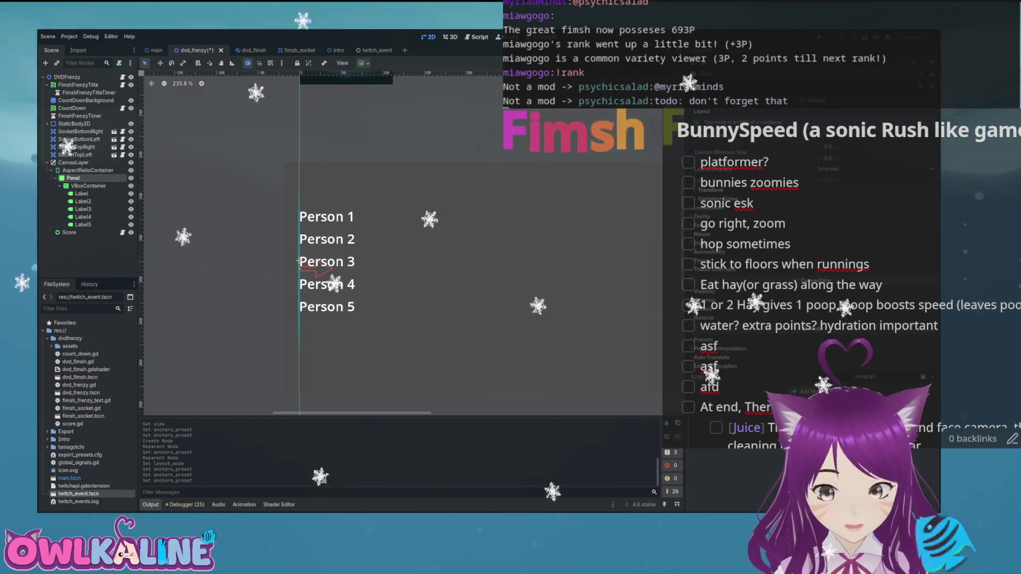
left_click(713, 198)
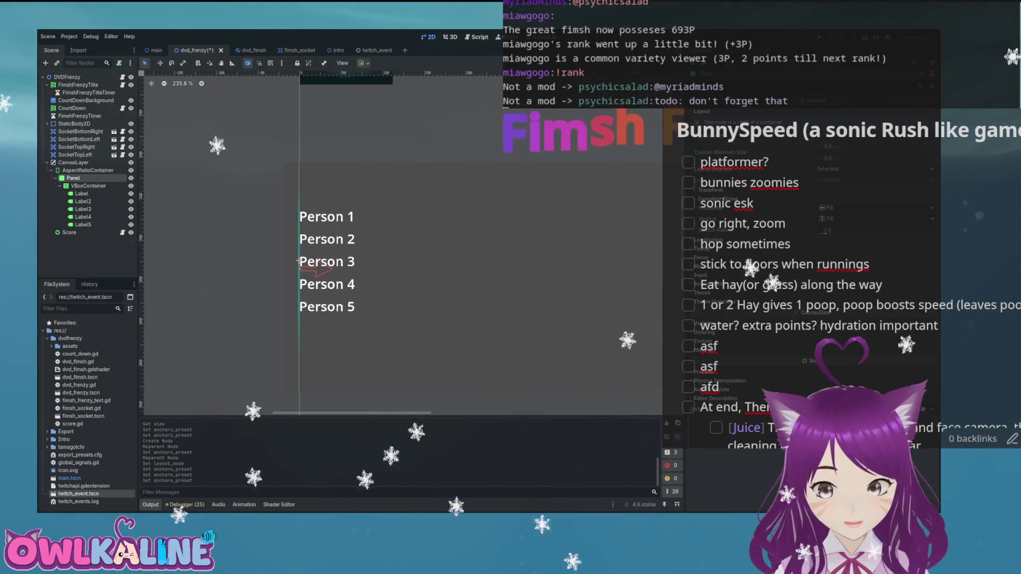
left_click(713, 198)
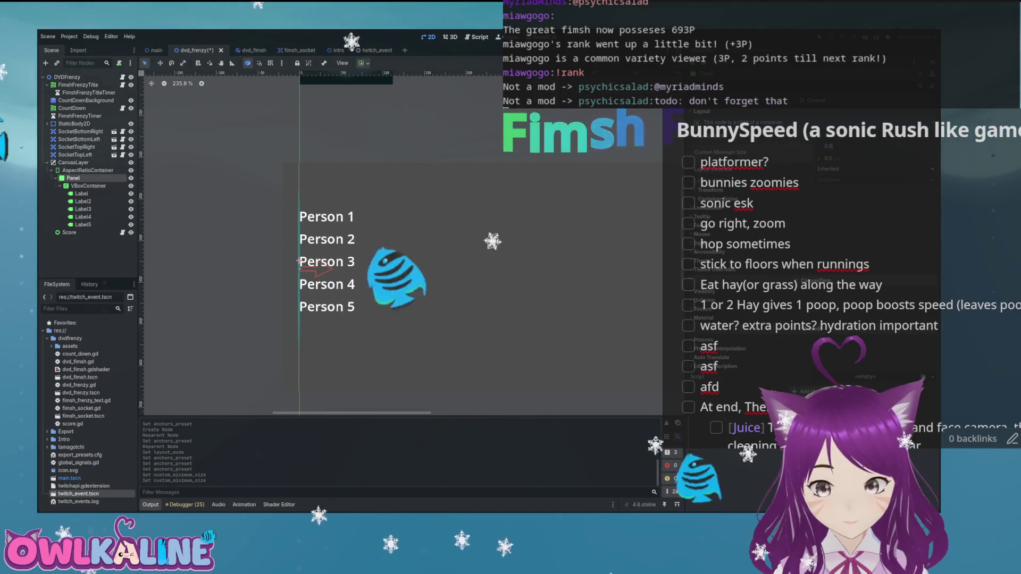
left_click_drag(816, 147, 893, 146)
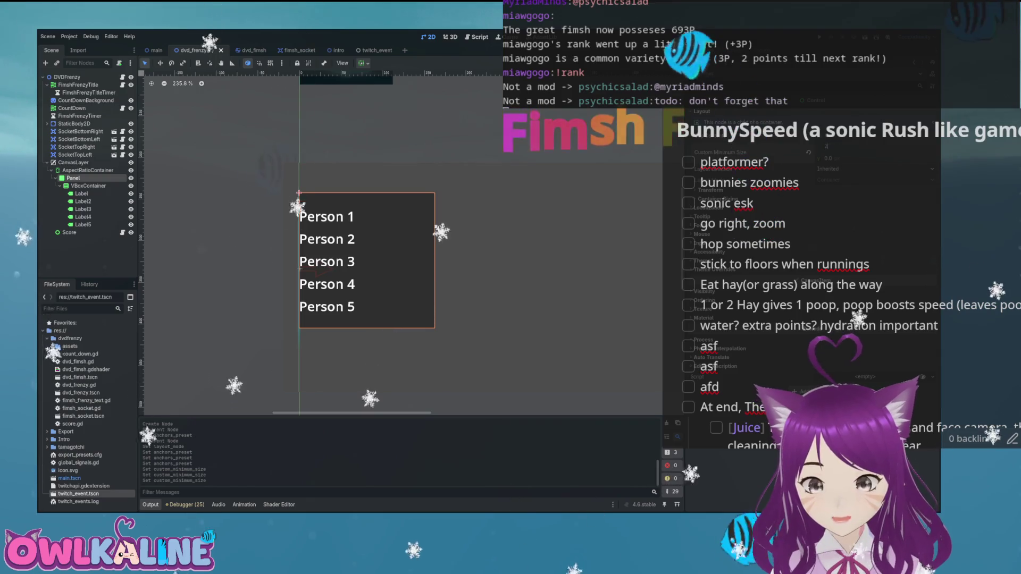
key("Return")
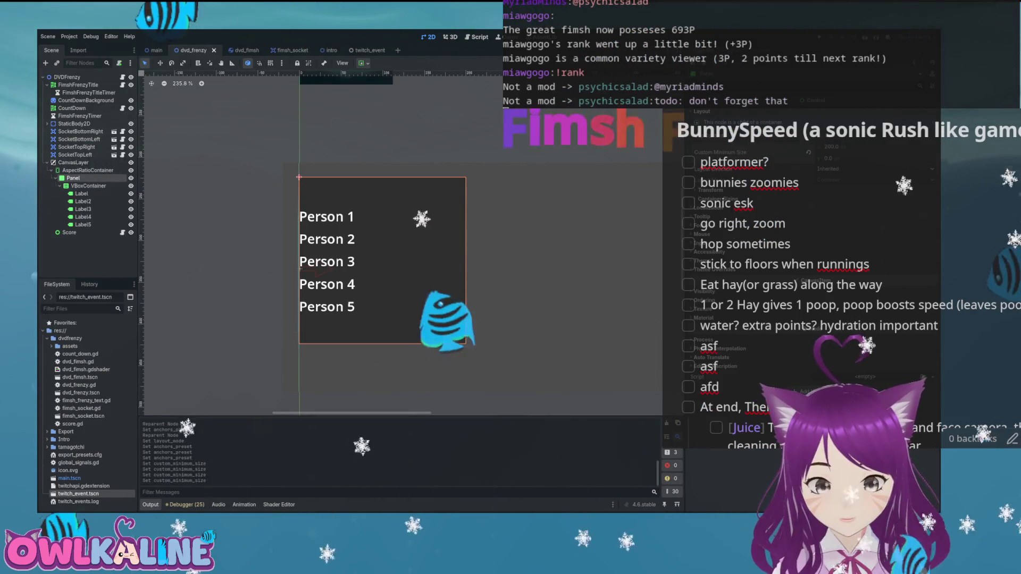
left_click(88, 186)
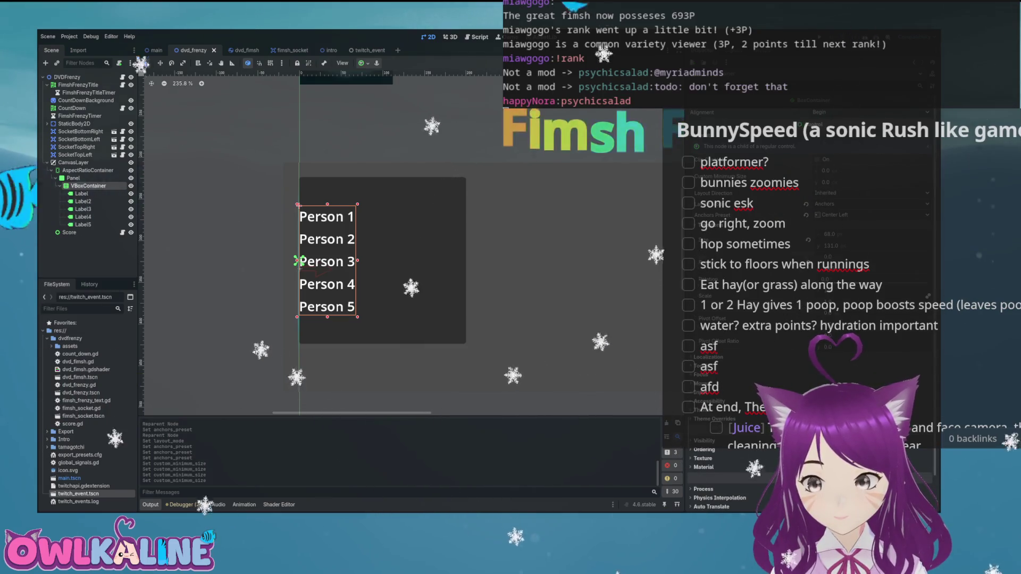
- Centre the Person list inside the Panel with the Center anchor preset
left_click_drag(327, 239, 337, 240)
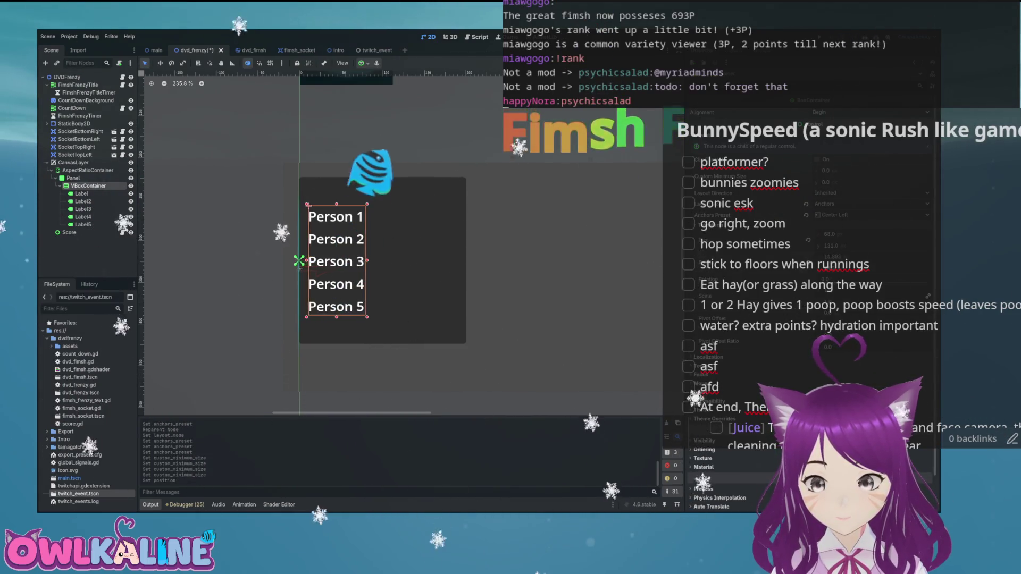
key("Right")
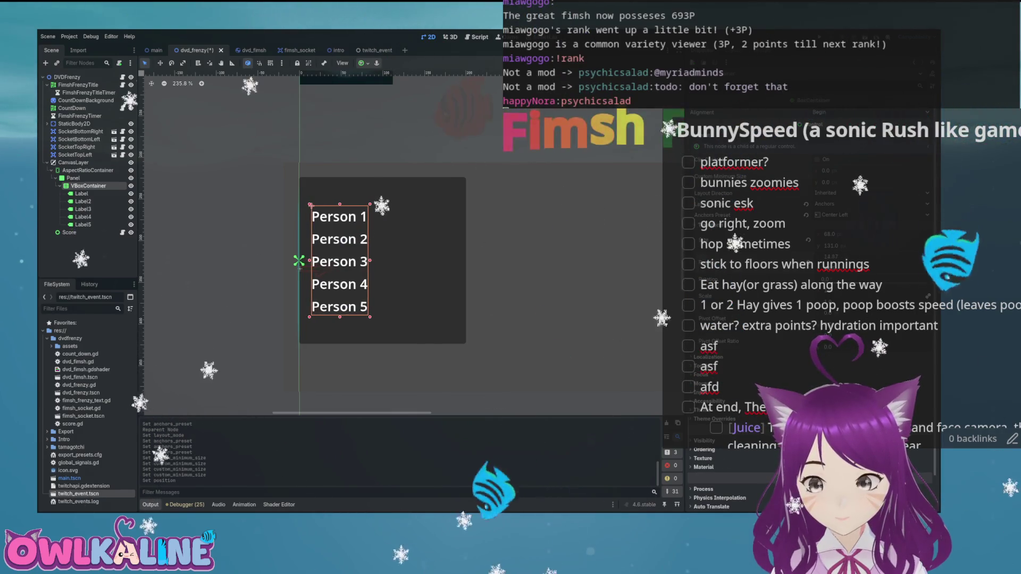
left_click_drag(339, 261, 327, 231)
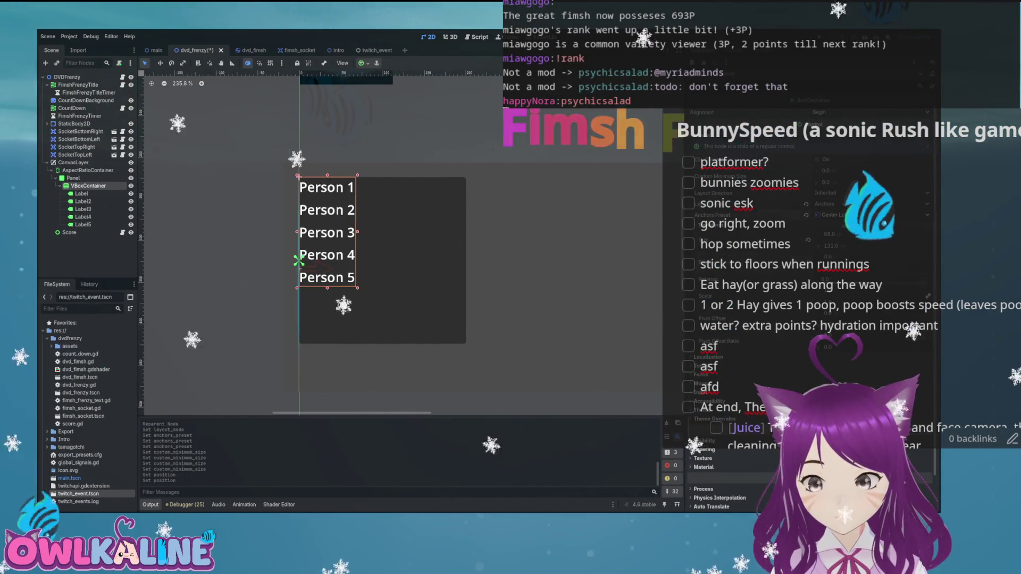
left_click(872, 214)
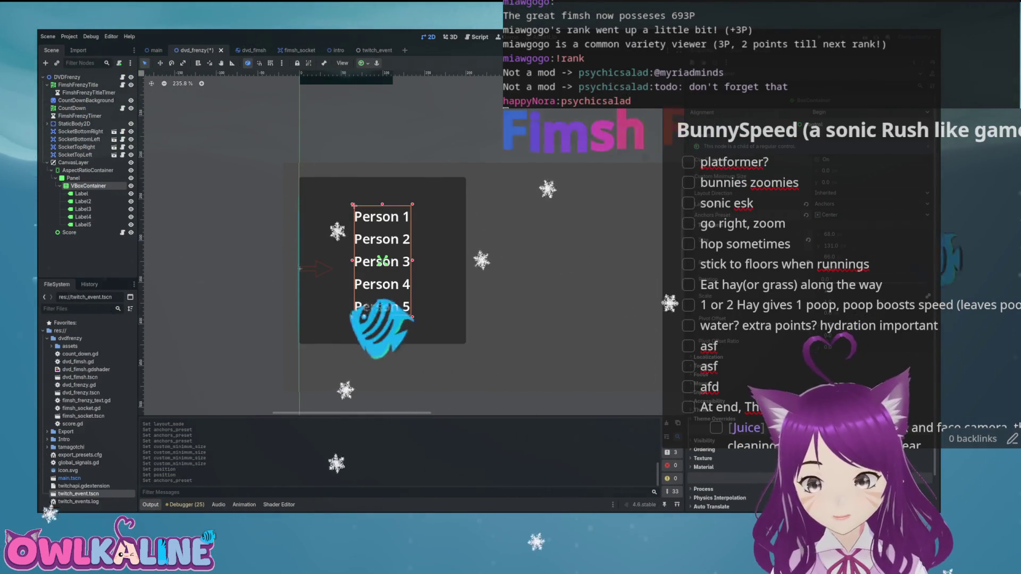
- Select the scoreboard Panel and start adding a new child node with Ctrl+A
left_click_drag(496, 235, 490, 238)
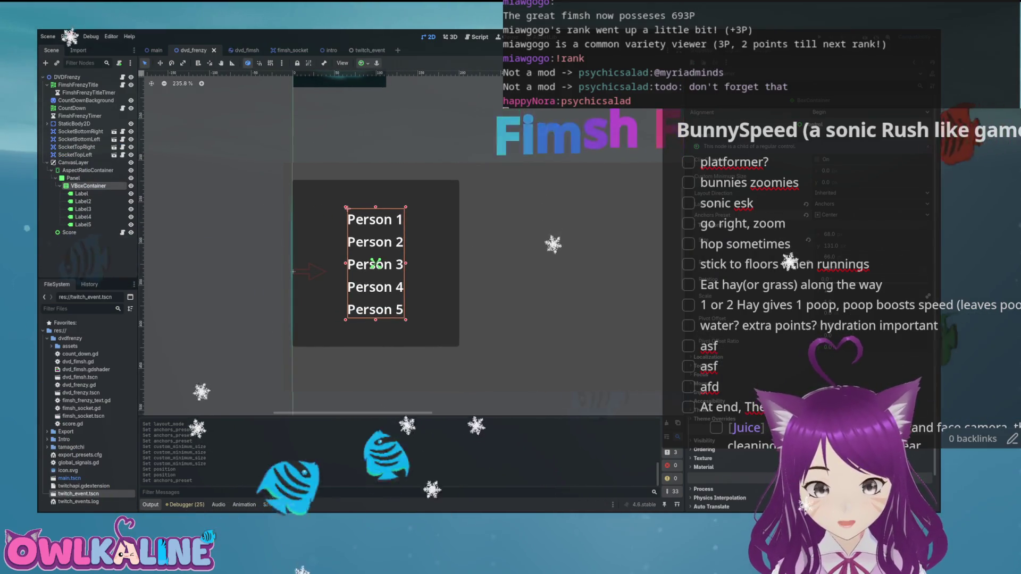
key("Left")
left_click(73, 178)
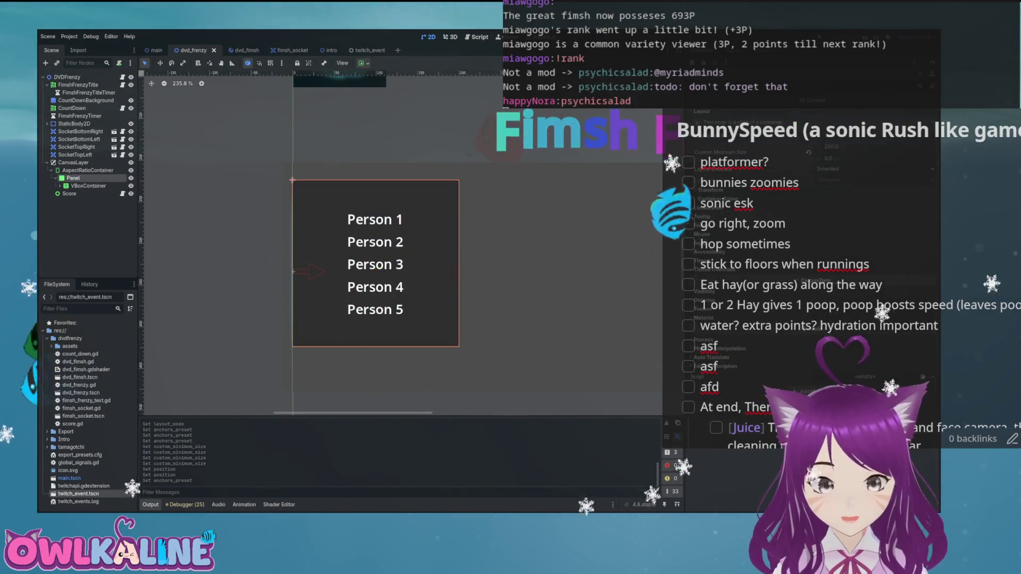
key("ctrl+a")
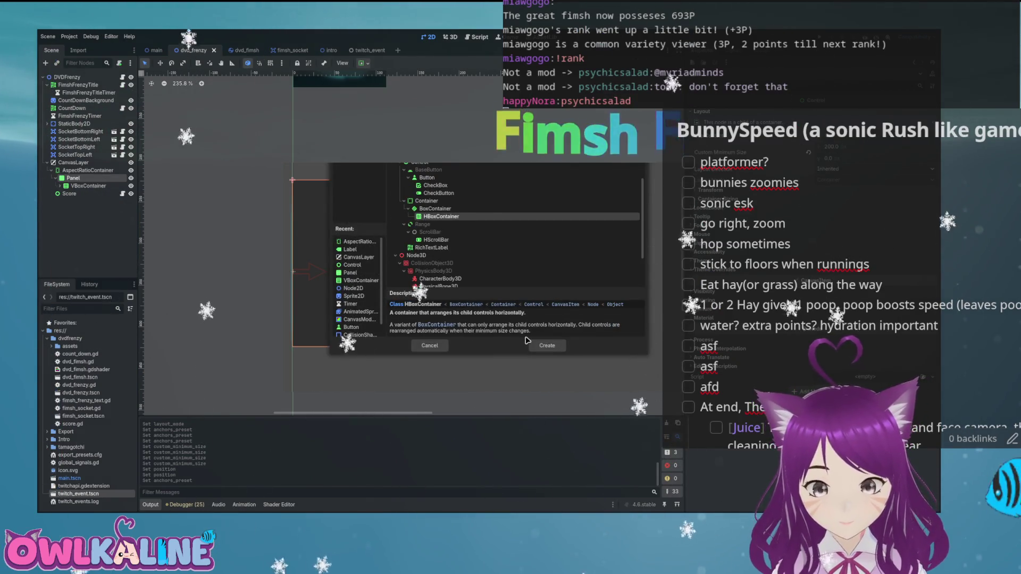
- Add an HBoxContainer under the Panel, move the Person list into it, and anchor it
left_click(552, 346)
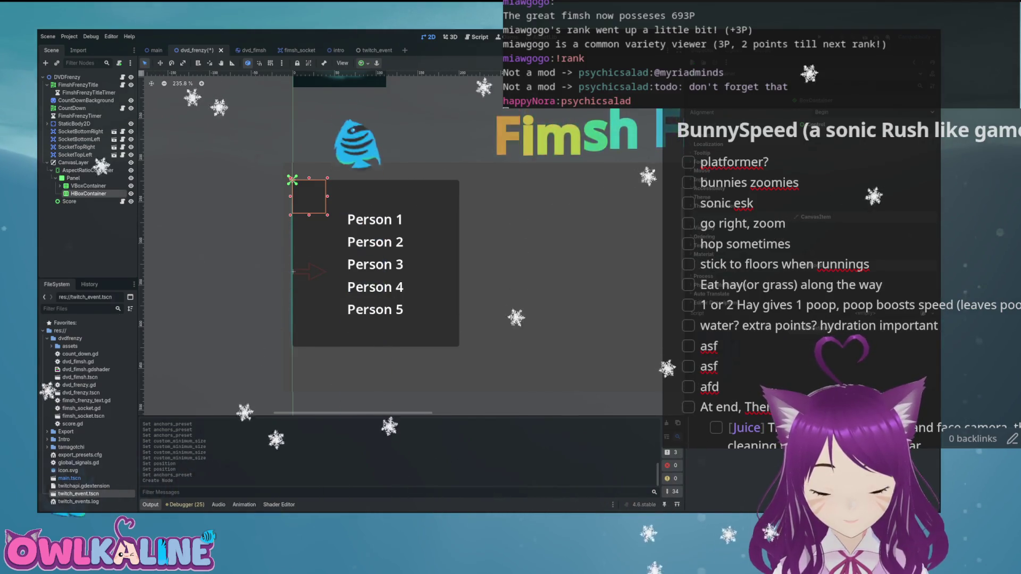
left_click_drag(88, 194, 89, 186)
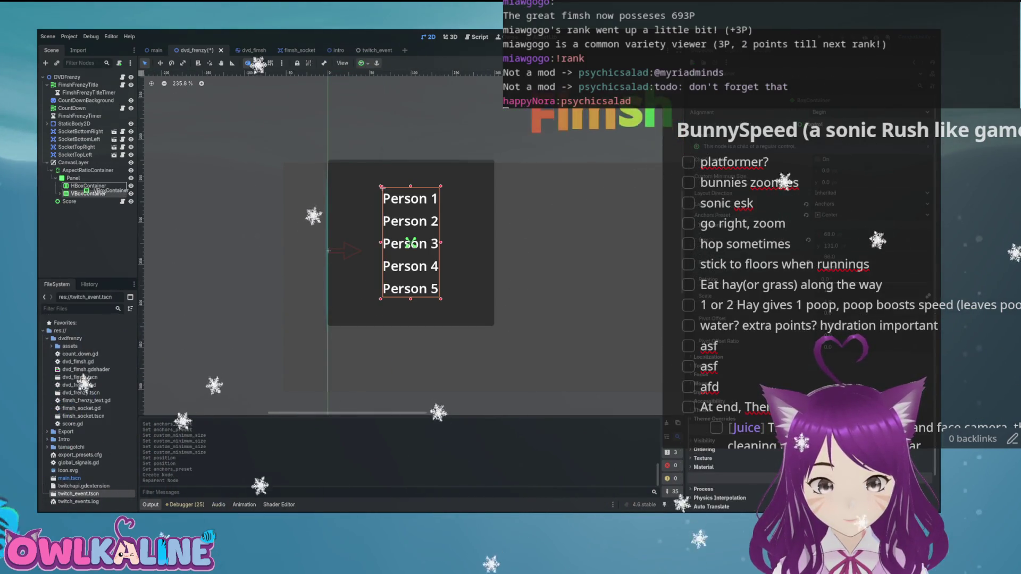
left_click(89, 186)
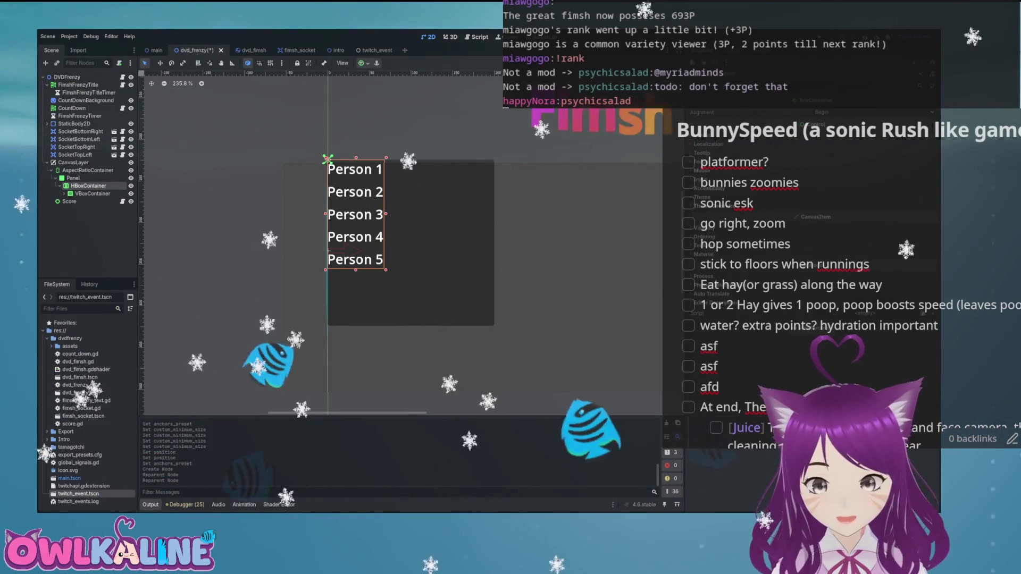
left_click(851, 215)
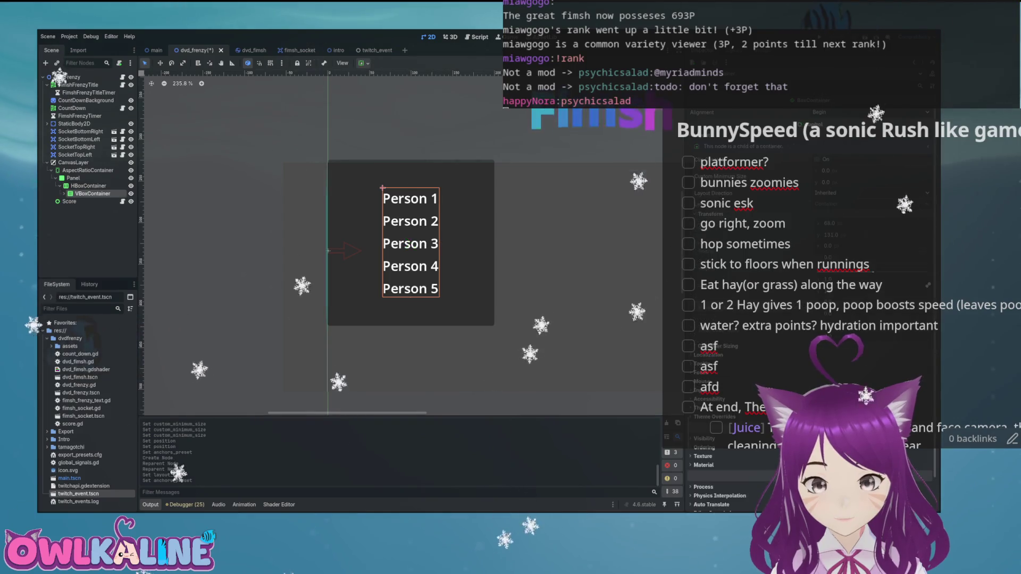
- Duplicate the Person column to create a second column beside it
left_click(89, 186)
key("ctrl+a")
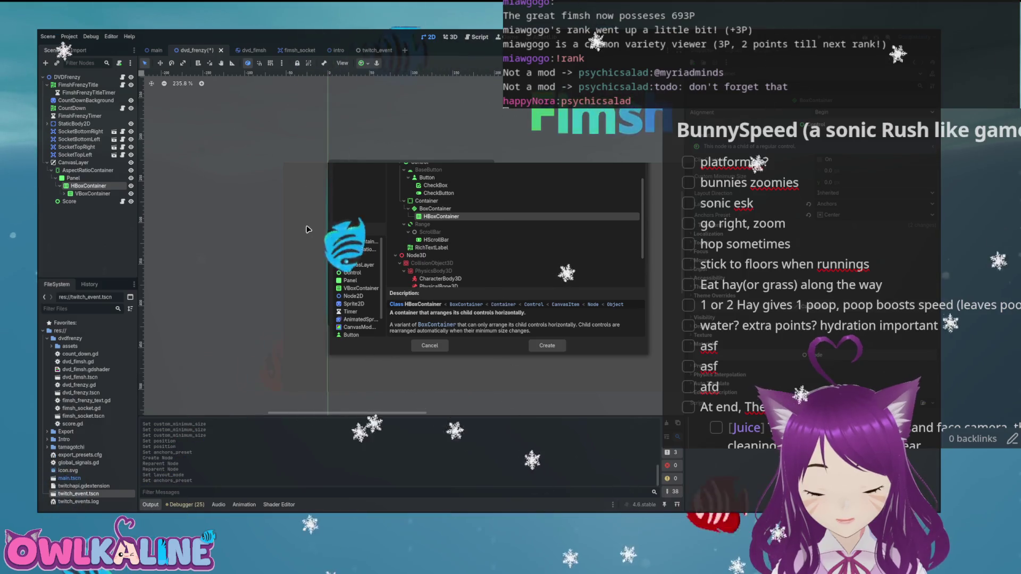
key("Escape")
left_click(93, 194)
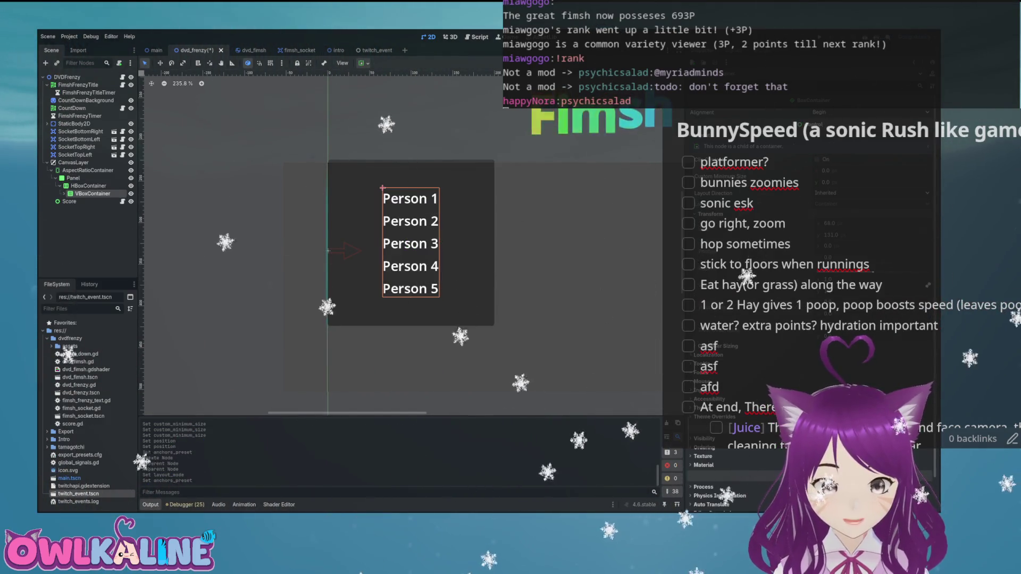
key("ctrl+d")
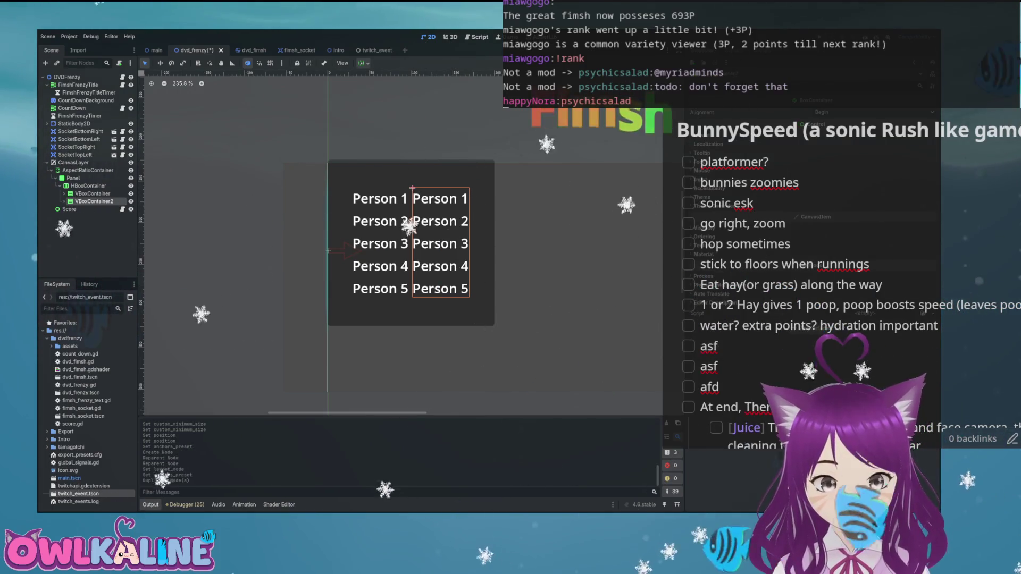
- Rename the first Person column to Names
left_click(92, 194)
key("F2")
type("Names")
key("Return")
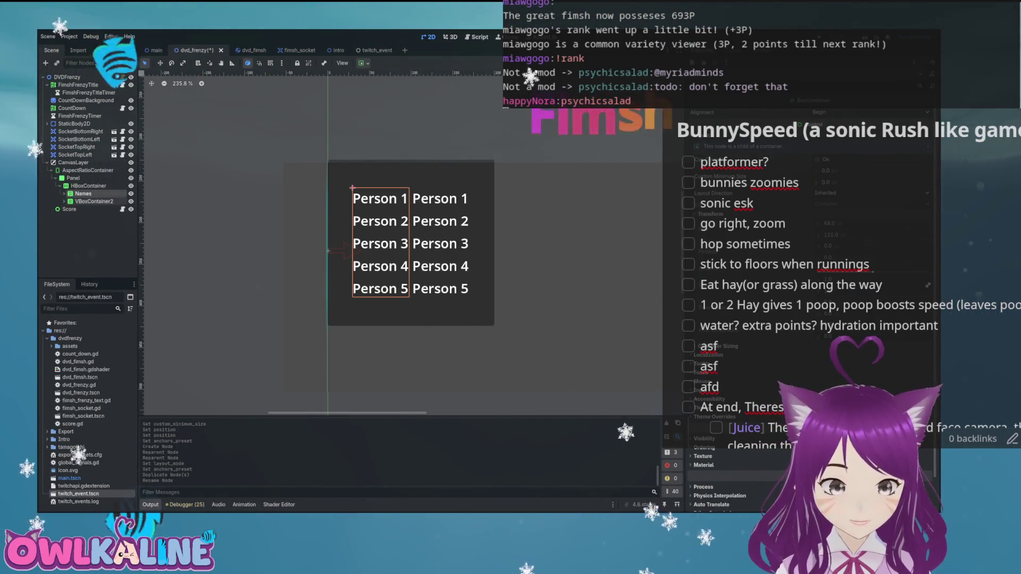
- Set the second column's labels to Score 1 through Score 5 and save
left_click(94, 201)
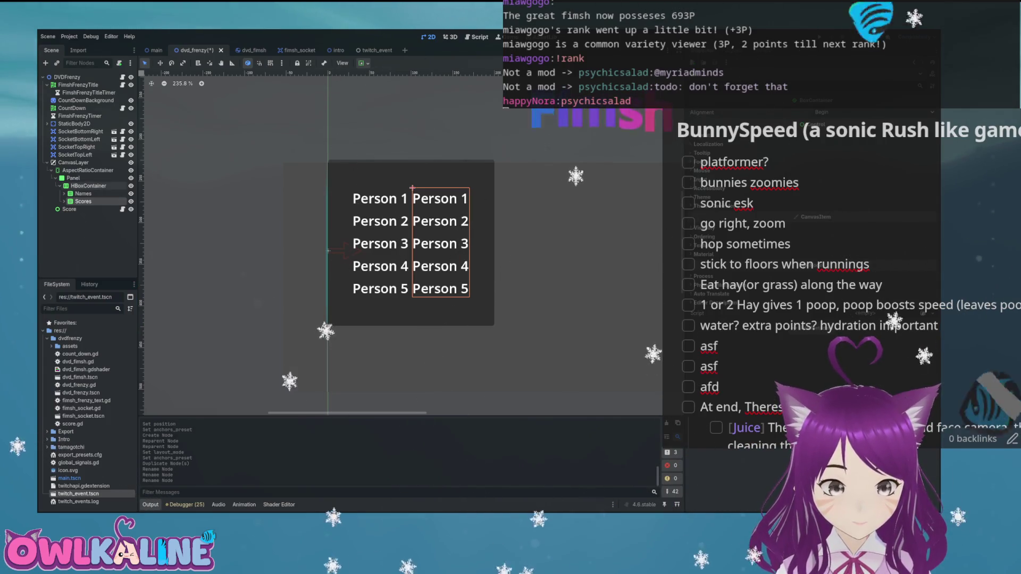
key("Down")
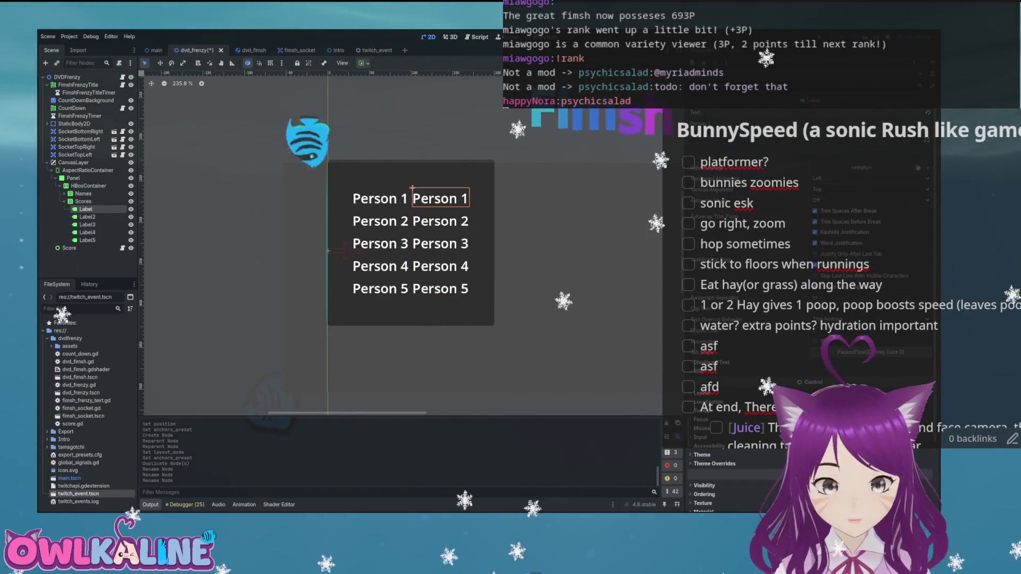
type("Score")
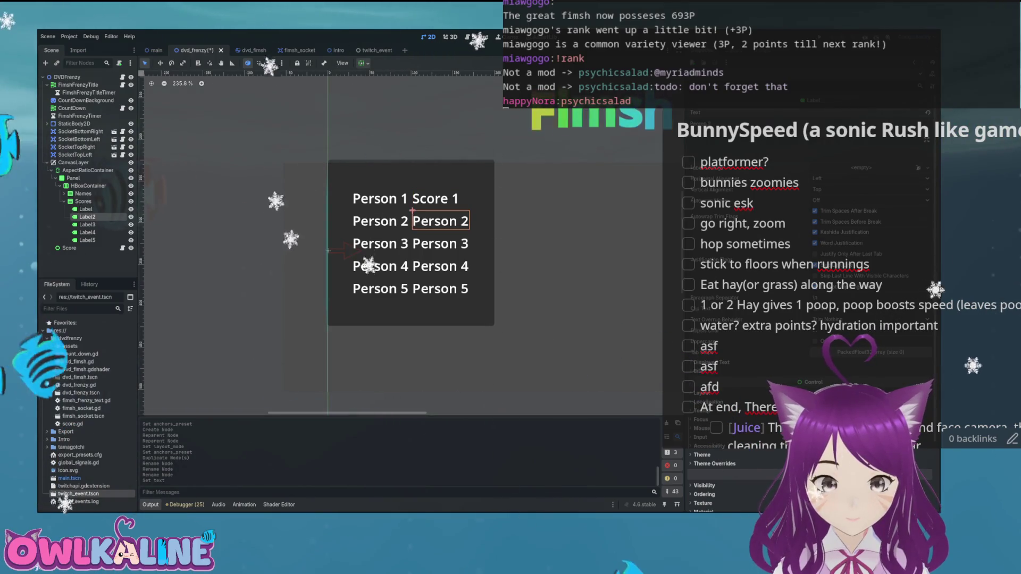
key("Up")
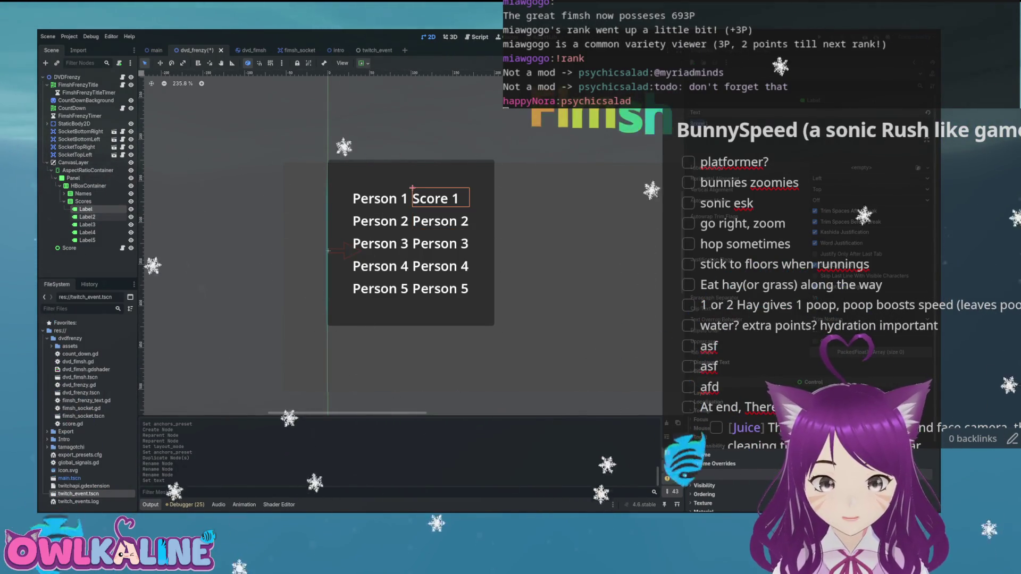
key("Down")
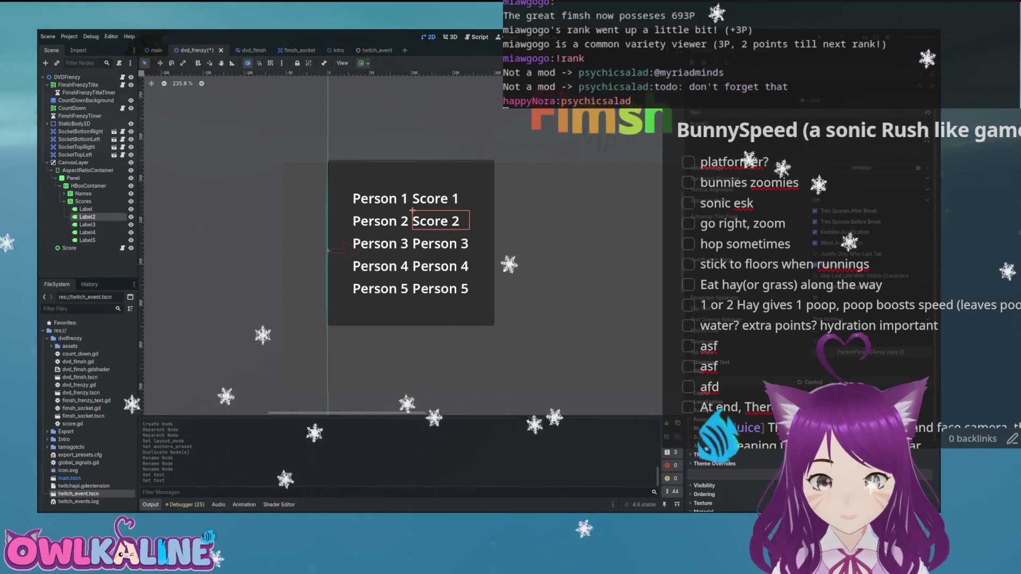
key("Down")
type("Score 3")
key("Down")
type("Score 4")
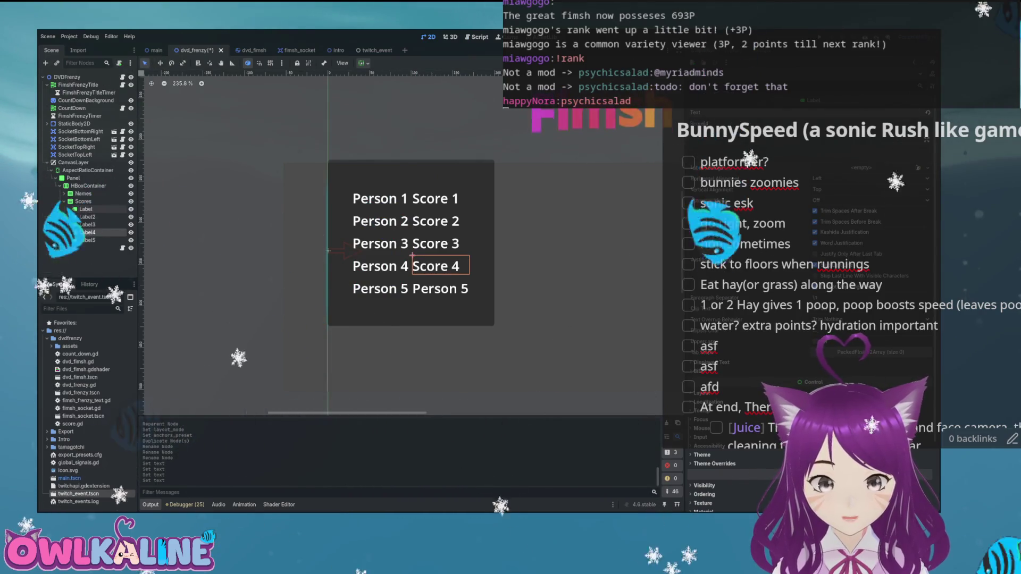
key("Down")
type("Score 5")
key("ctrl+s")
- Duplicate the Names column
left_click(418, 187)
key("Up")
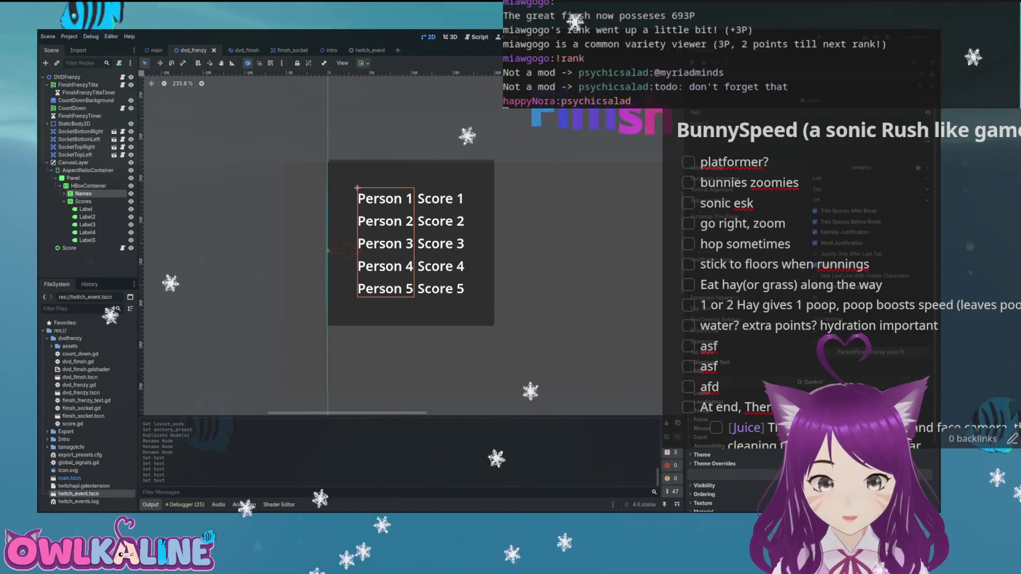
key("Up")
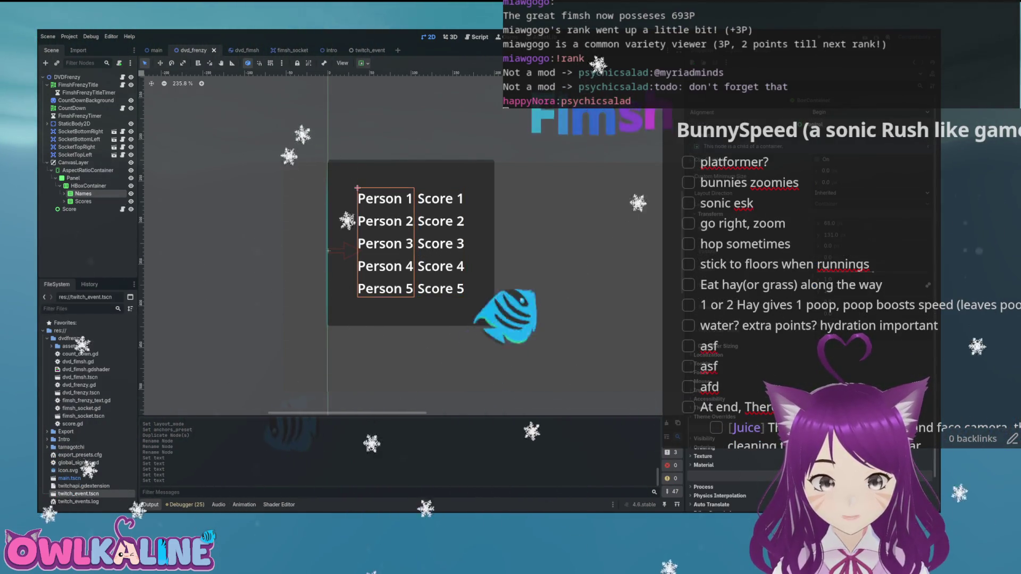
key("ctrl+d")
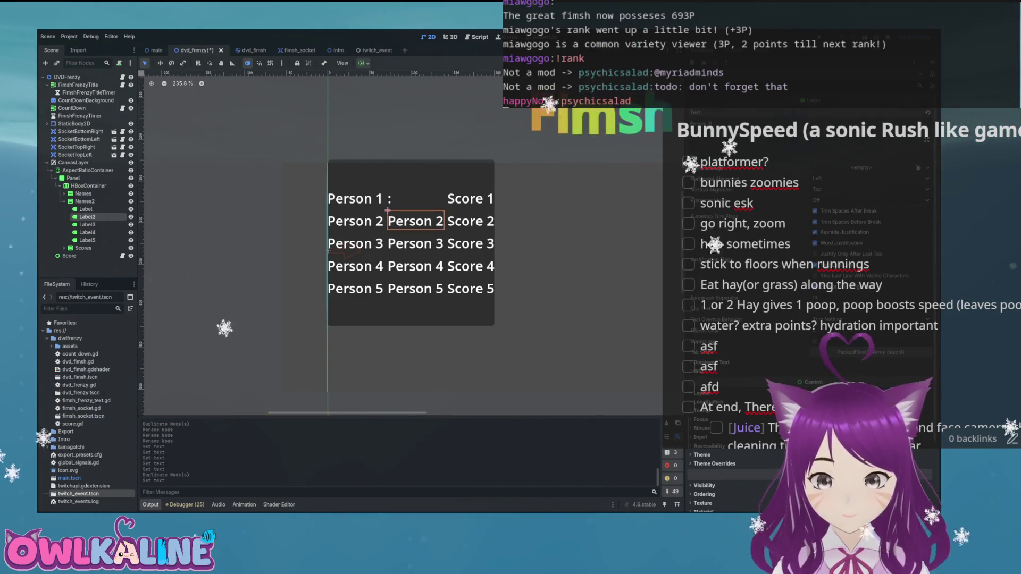
- Set every middle-column label to ':' so rows read 'Person N : Score N', and save
type(":")
left_click(387, 233)
type(":")
left_click(387, 256)
left_click(414, 287)
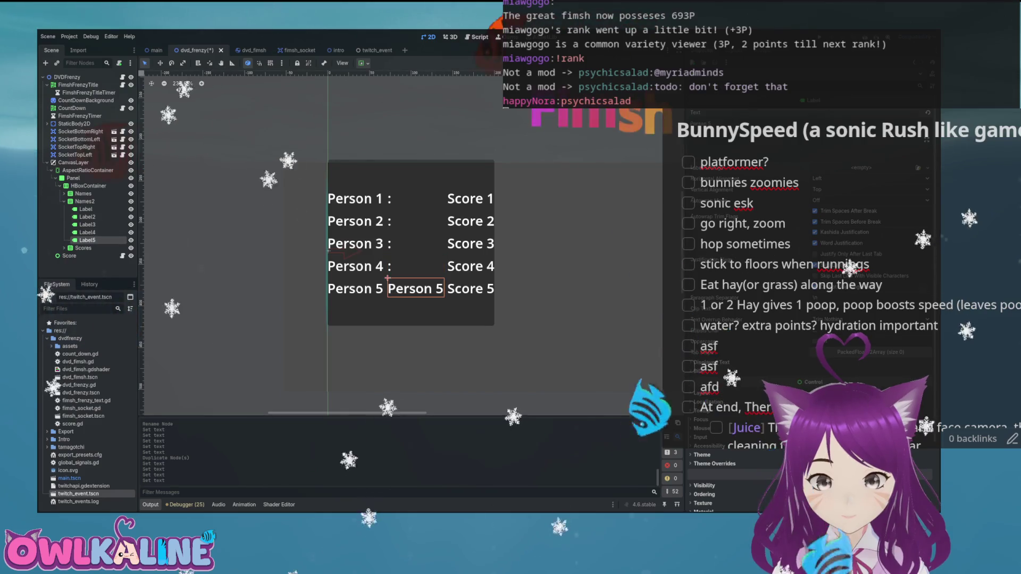
type(":")
key("ctrl+s")
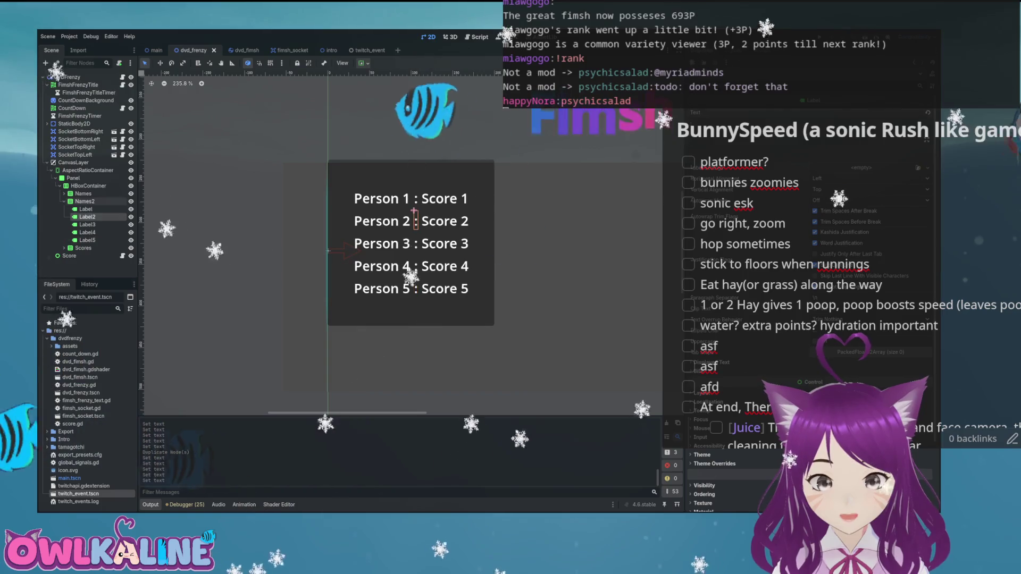
- Rename the colon column to Colon and save the scene
left_click(414, 187)
key("F2")
type("Colon")
key("Return")
key("ctrl+s")
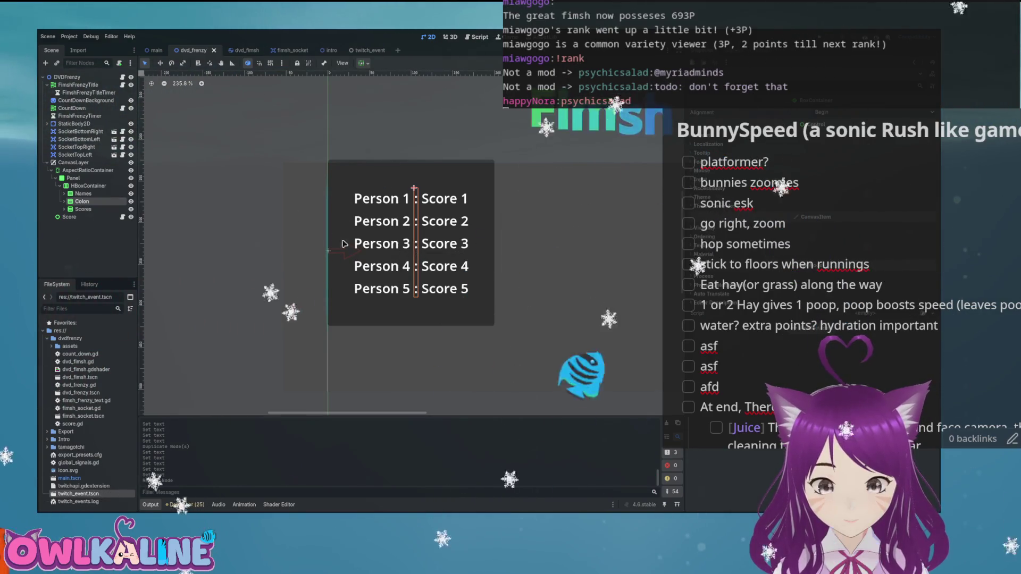
key("ctrl+a")
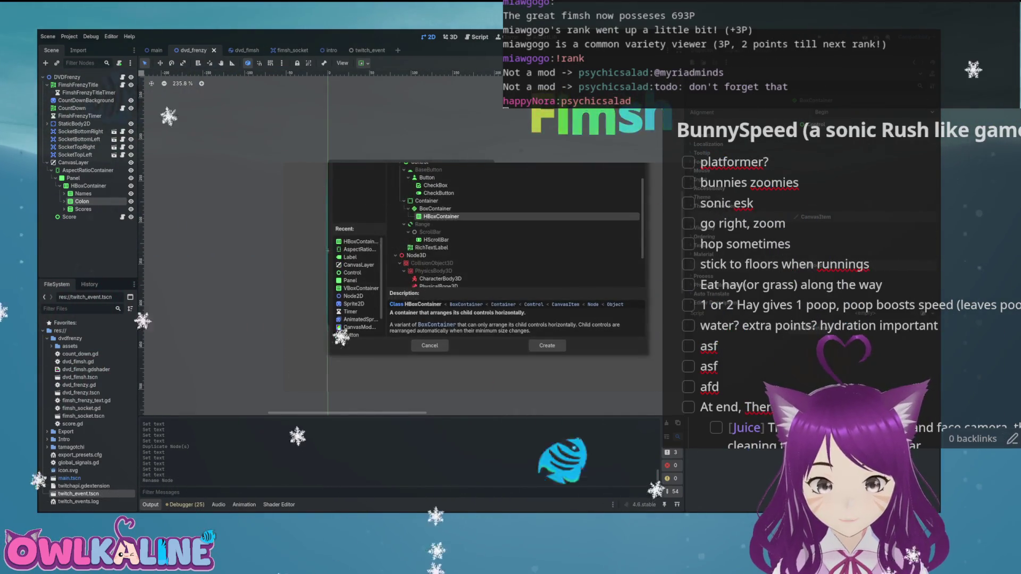
- Add a Control spacer between Colon and Scores with minimum width 15, and save
key("Return")
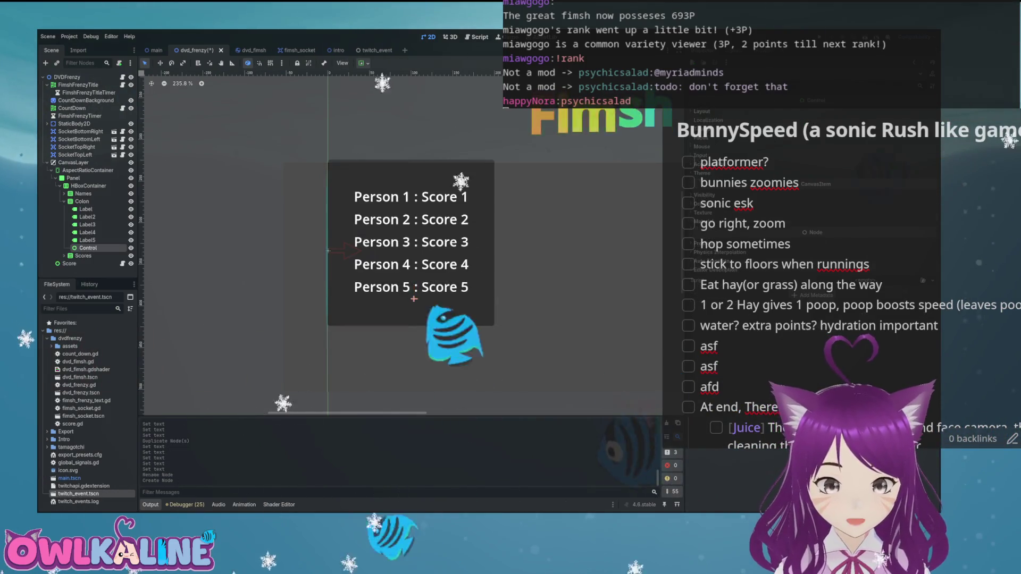
left_click_drag(88, 203, 85, 205)
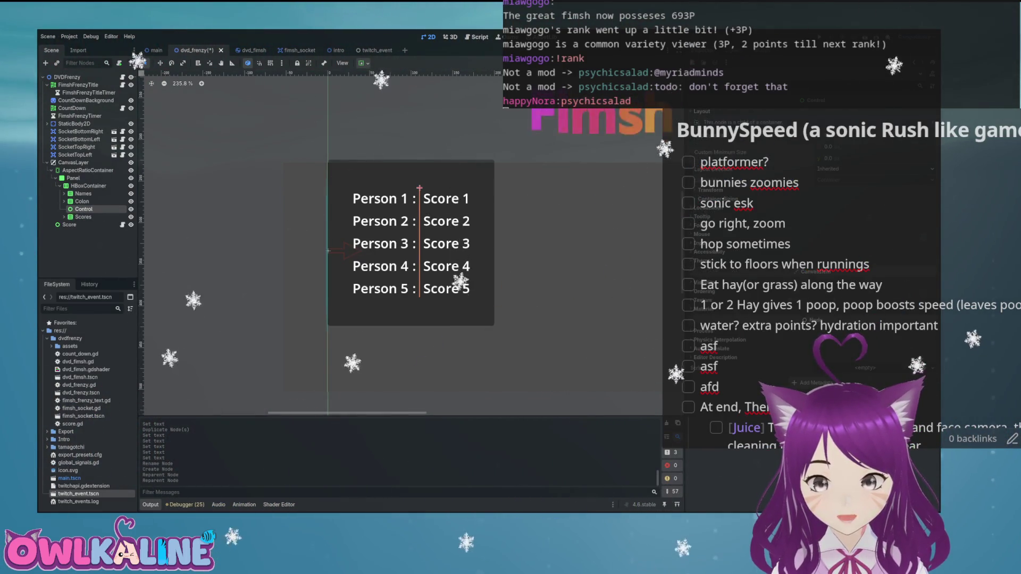
left_click_drag(829, 147, 868, 147)
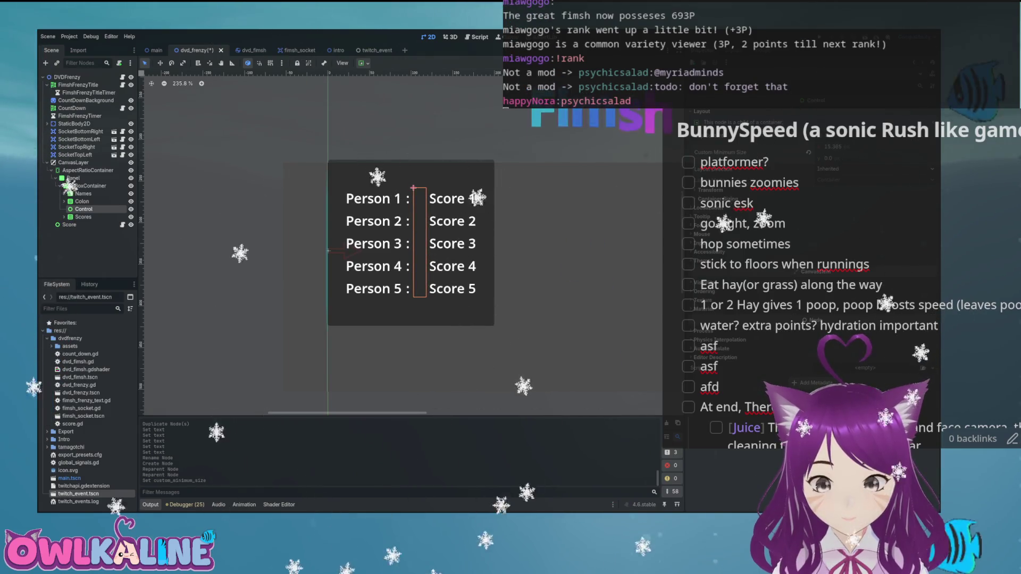
key("ctrl+s")
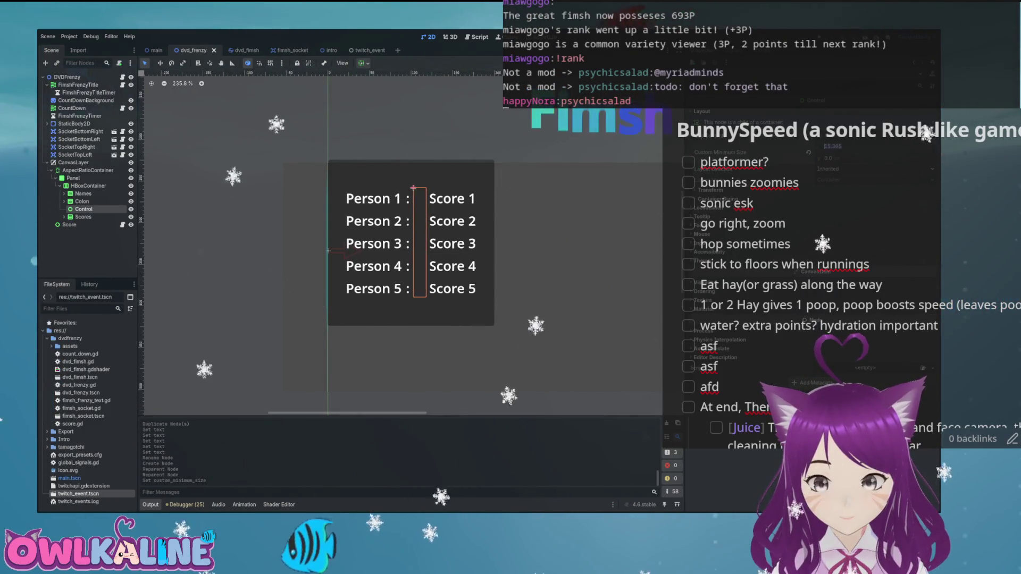
type("15")
key("Return")
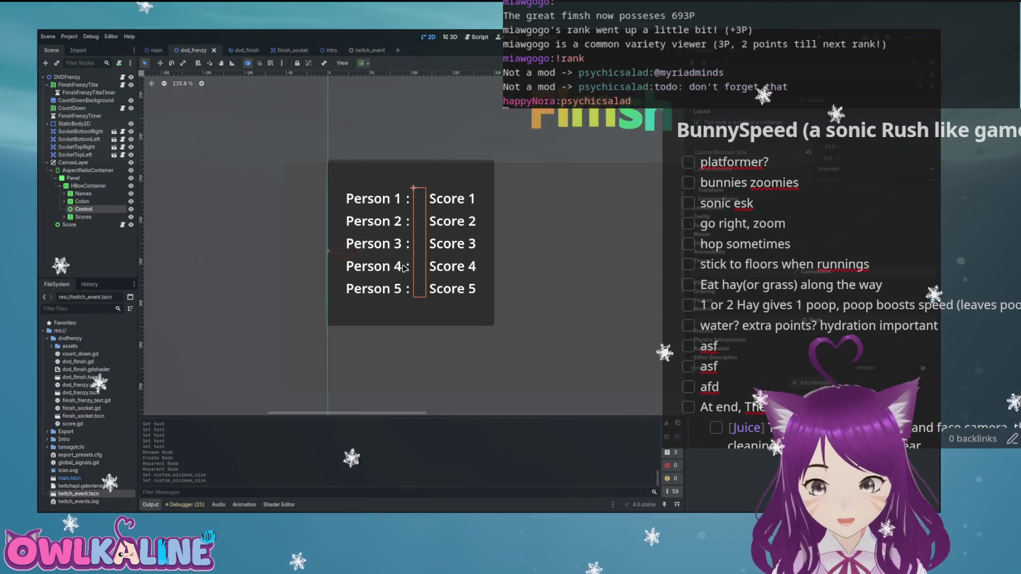
scroll(457, 286, "down", 2)
scroll(426, 261, "up", 4)
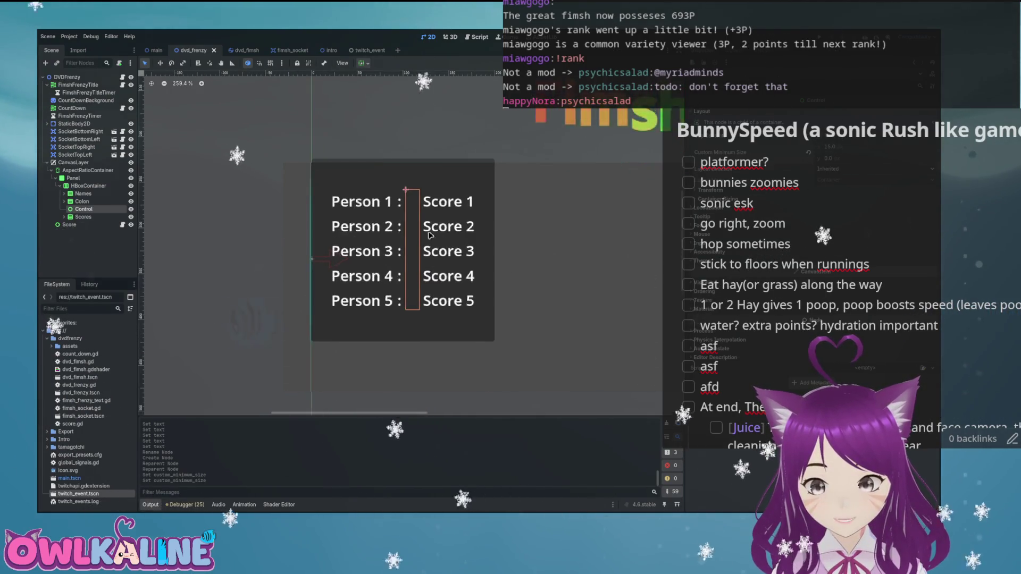
scroll(404, 264, "down", 4)
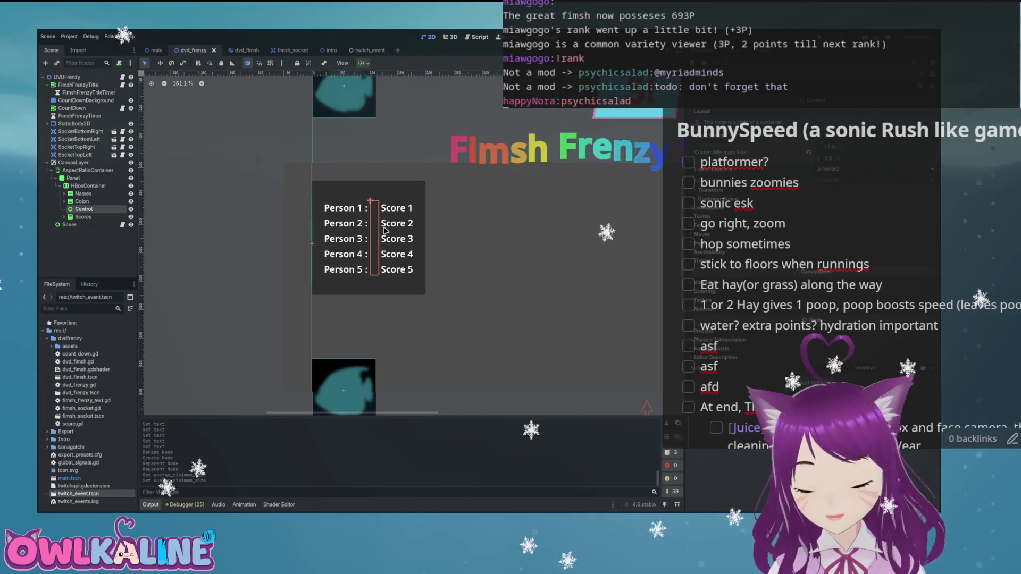
left_click(89, 186)
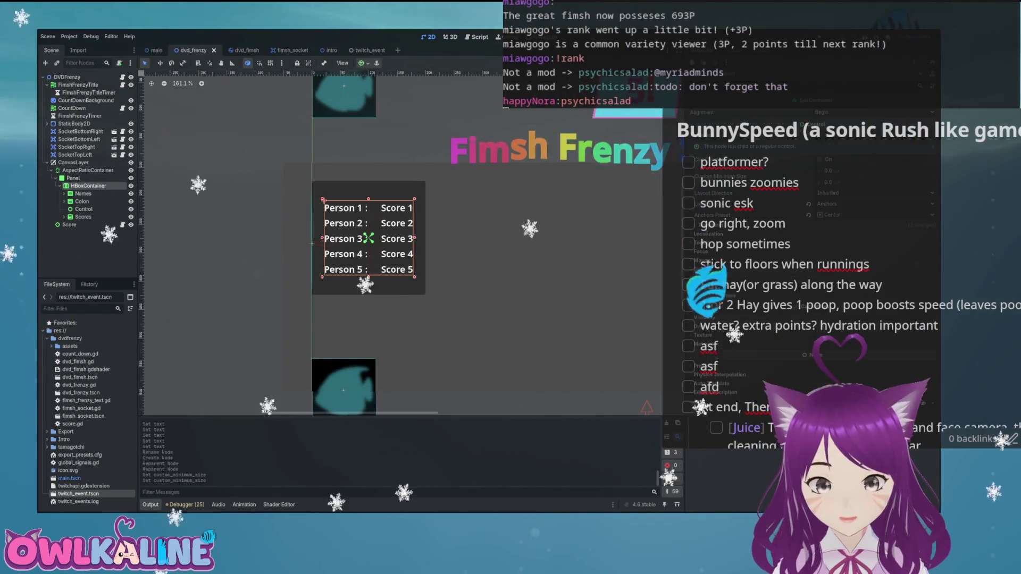
left_click(73, 178)
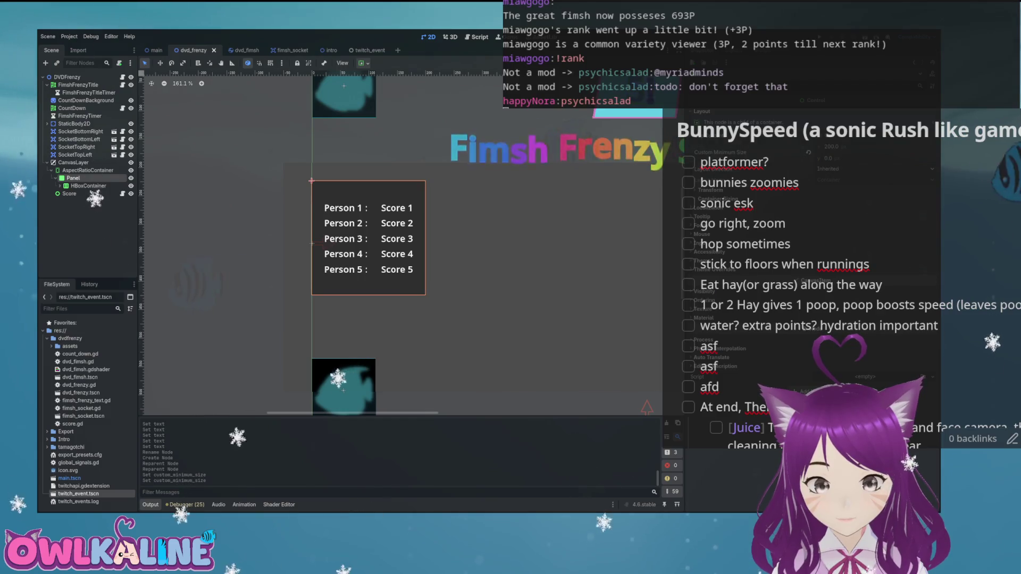
- Add a Label reading Highscore above the Person/Score columns
key("ctrl+a")
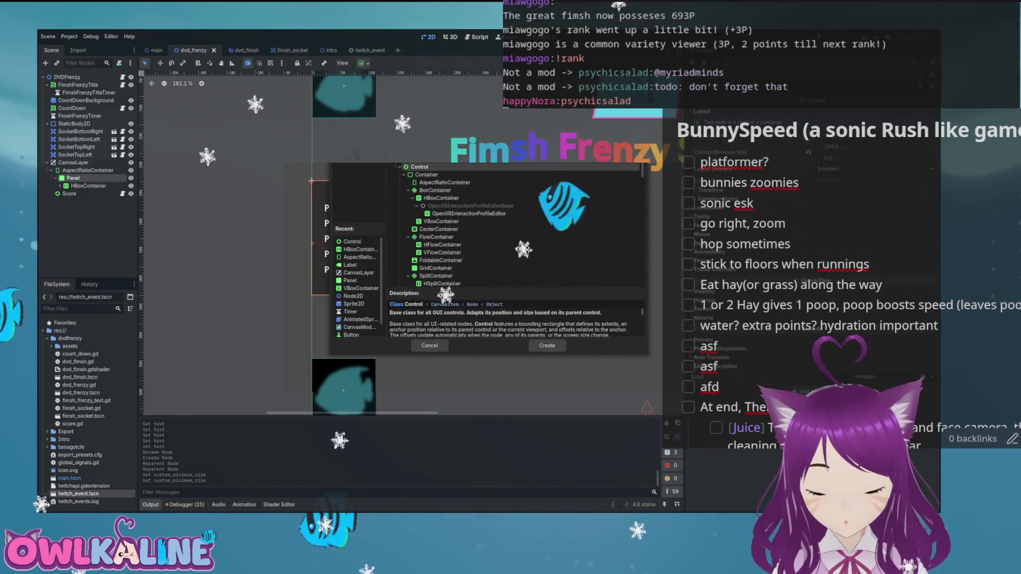
type("label")
key("Return")
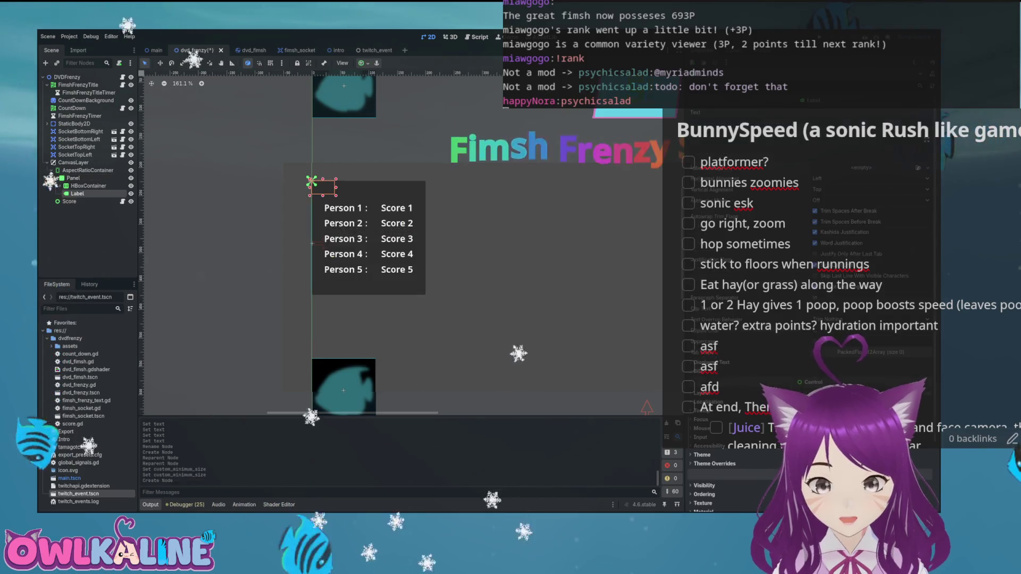
left_click_drag(87, 186, 87, 184)
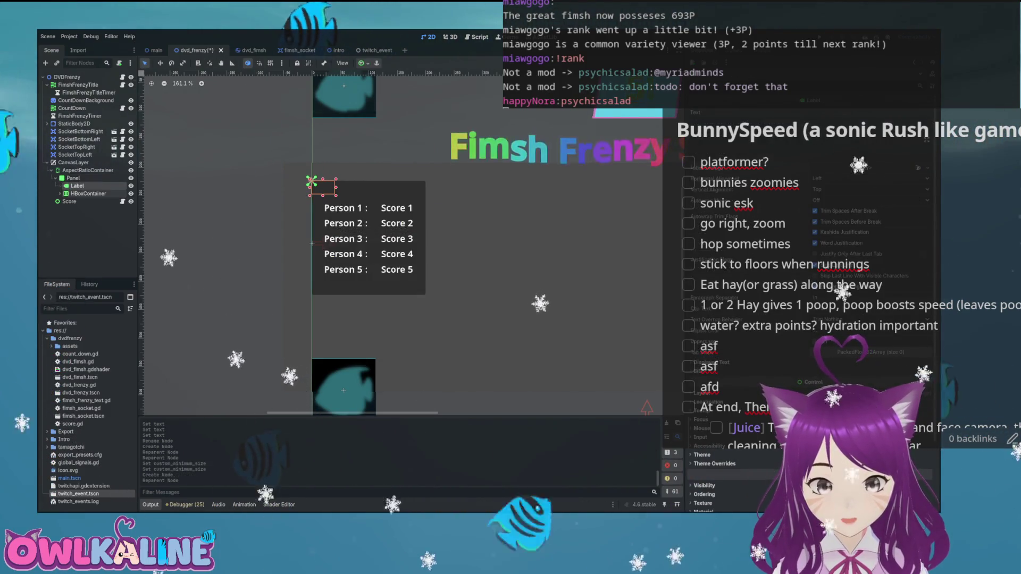
type("Highscore:")
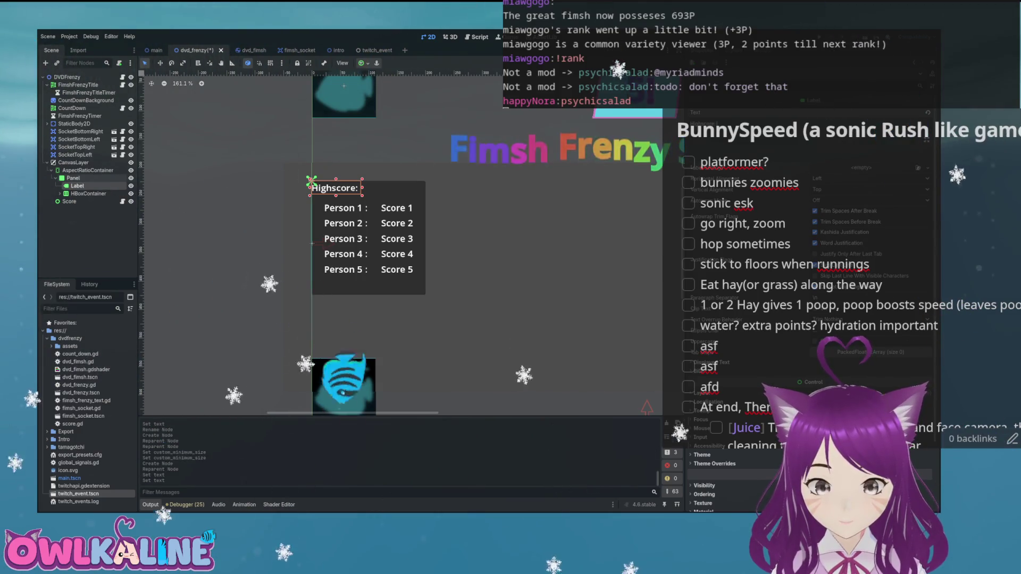
- Add an HBoxContainer to the Panel and move the Highscore label into it
left_click(73, 178)
key("ctrl+a")
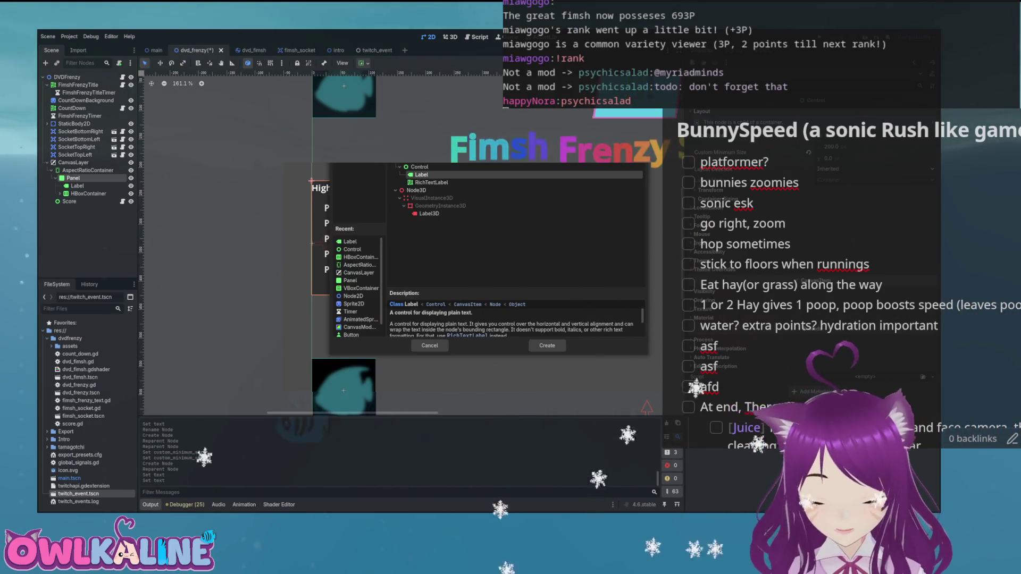
type("hb")
key("Return")
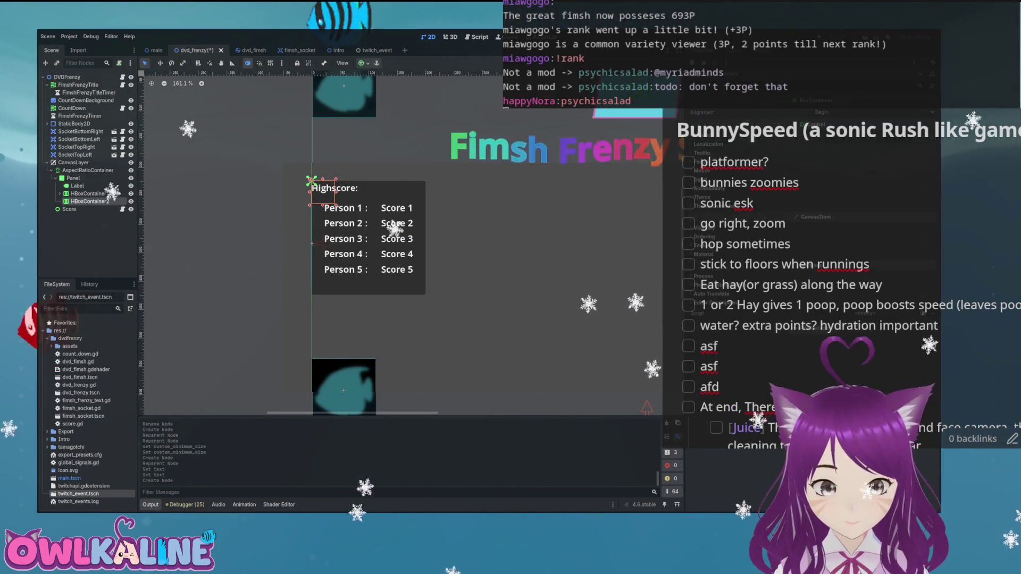
left_click_drag(92, 189, 91, 186)
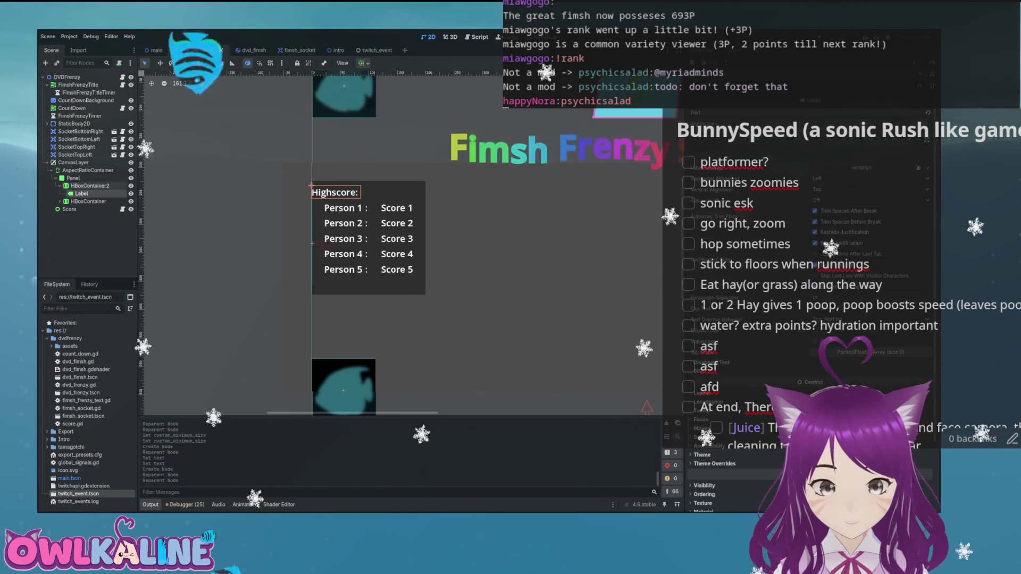
- Add a Label reading 1234 beside Highscore and save the scene
key("ctrl+a")
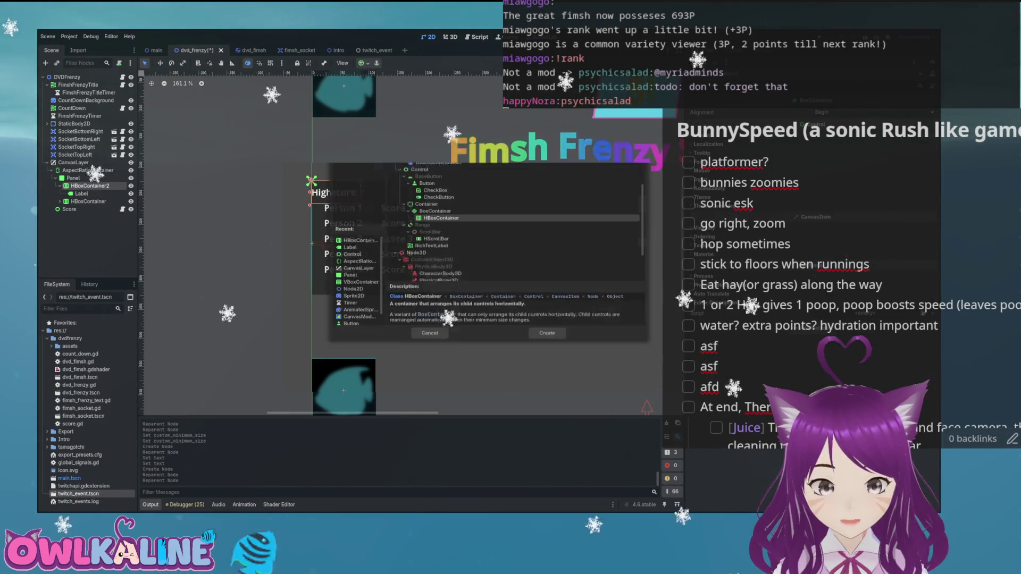
type("label")
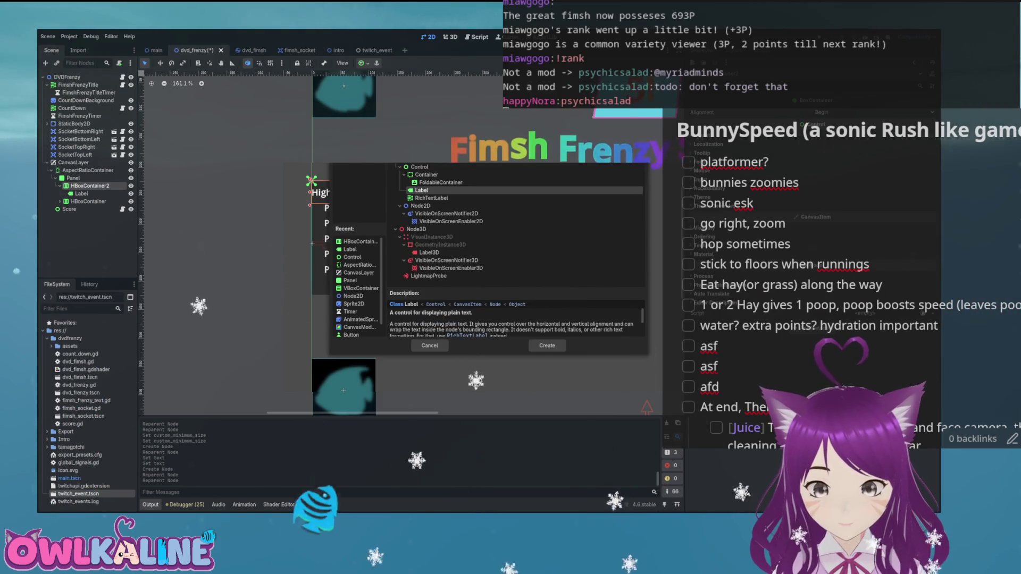
key("Return")
type("1234")
key("ctrl+s")
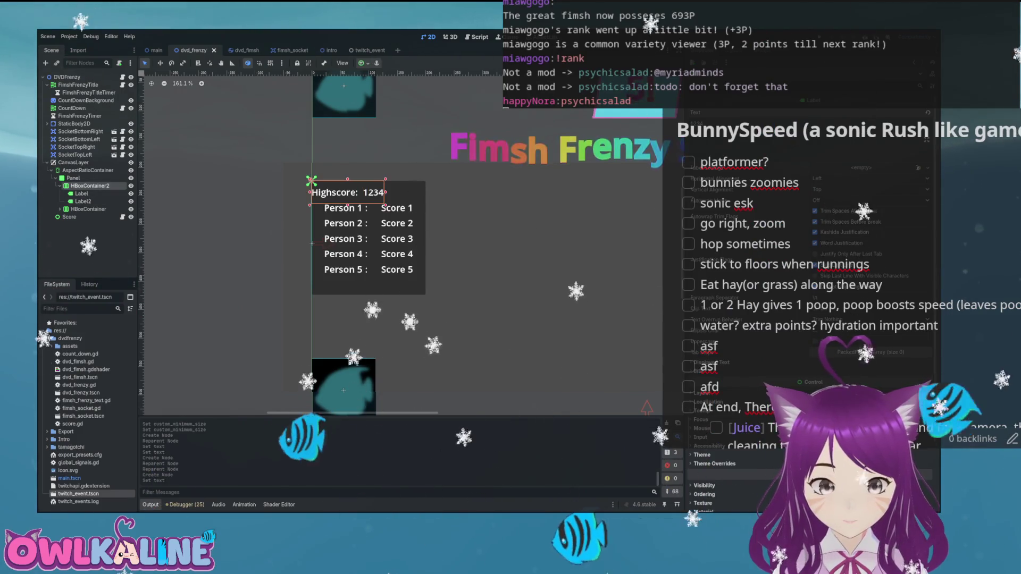
- Collapse and duplicate the Highscore row container
left_click(90, 185)
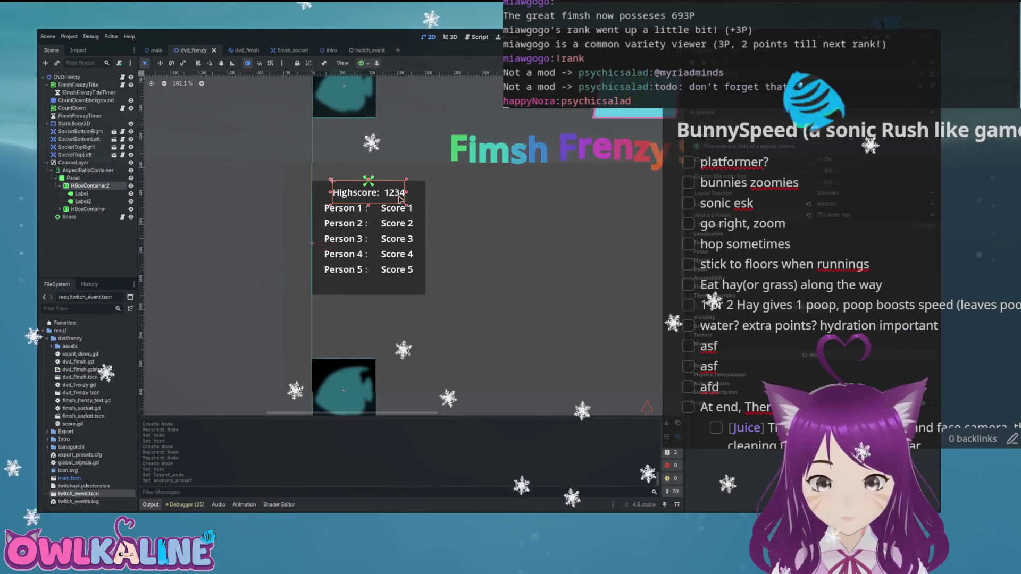
key("Left")
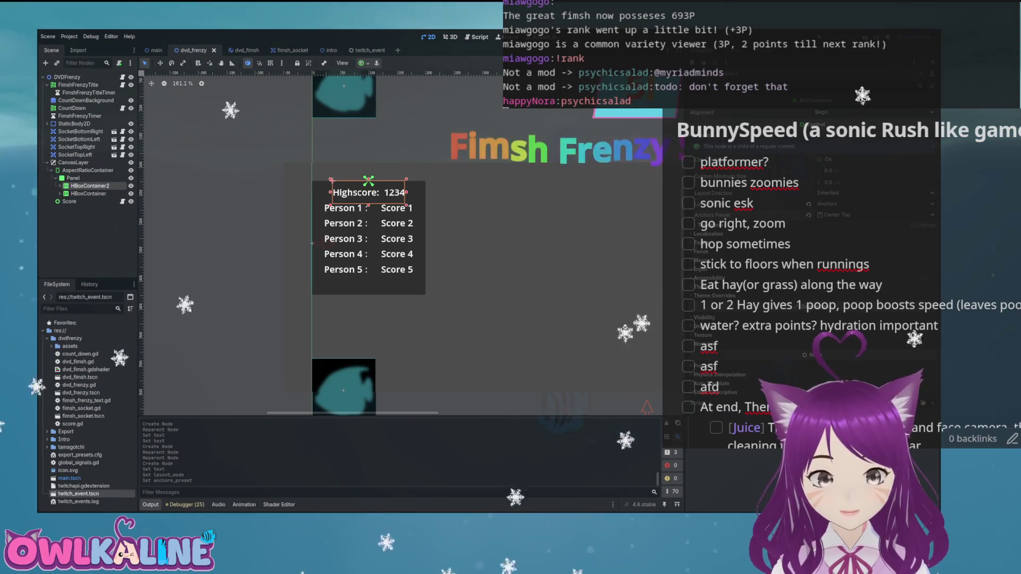
key("ctrl+d")
left_click(355, 192)
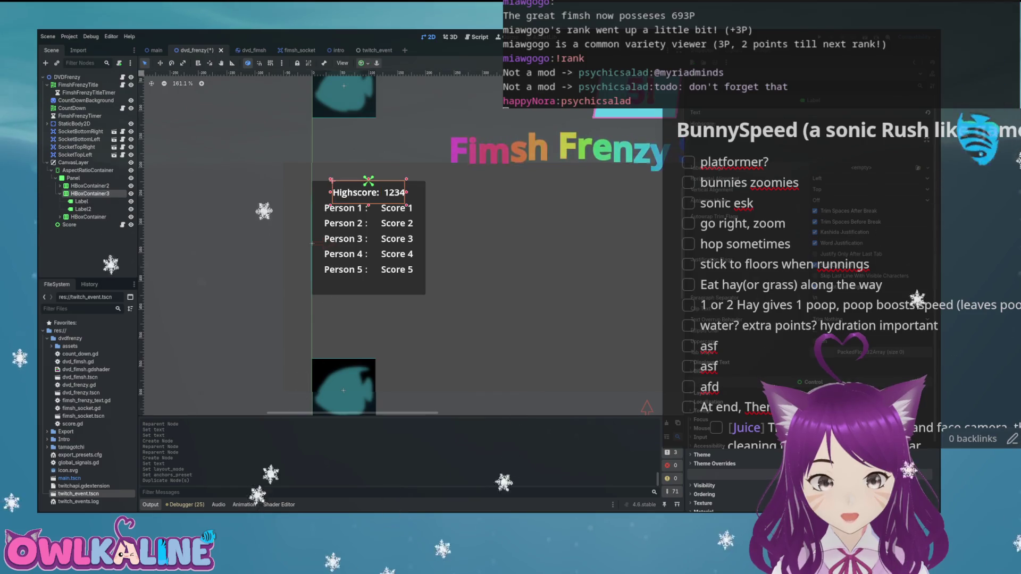
- Group all three rows in a new VBoxContainer under the Panel, anchored Center Top
left_click(90, 186)
left_click(72, 178)
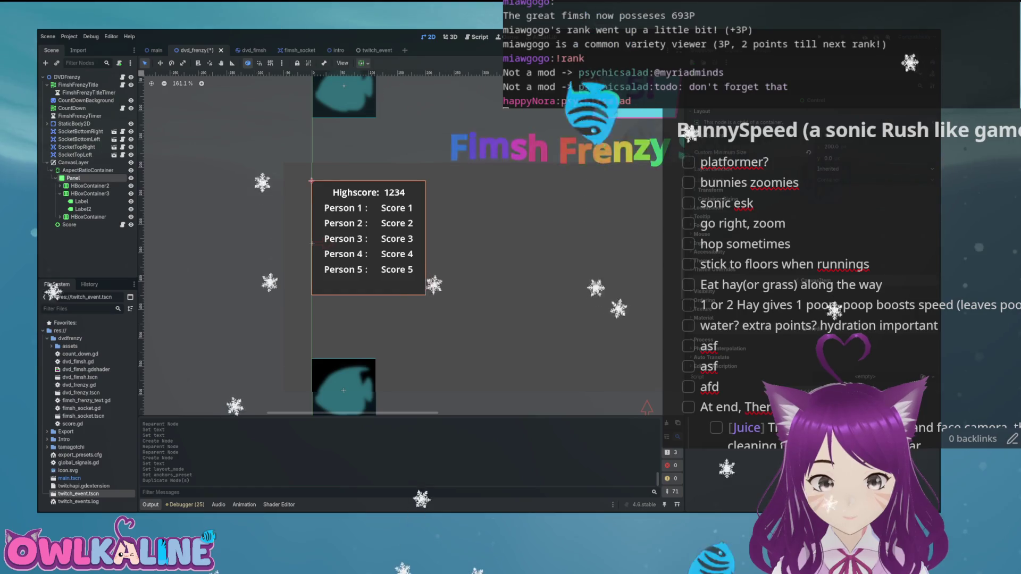
key("ctrl+a")
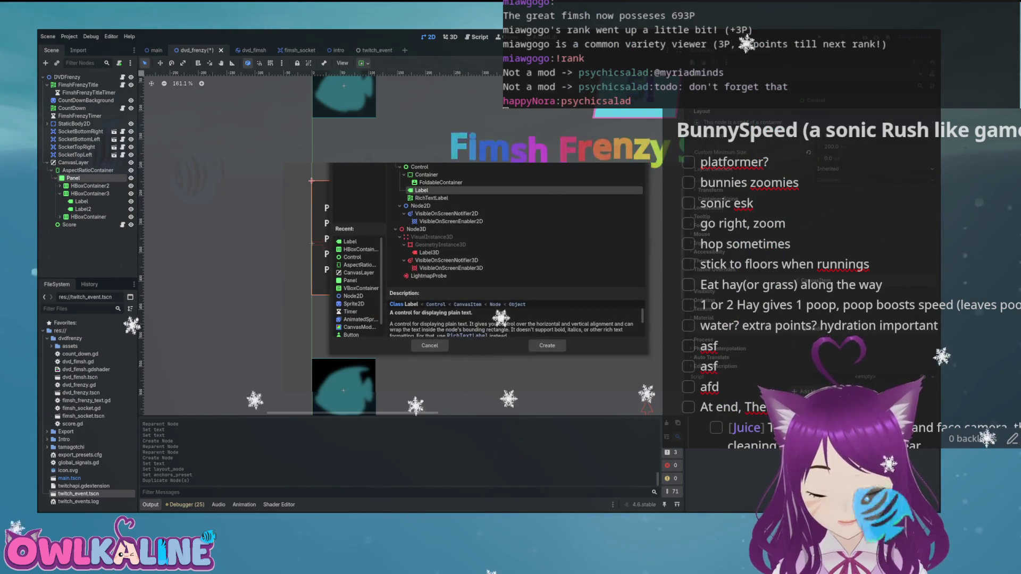
type("vbox")
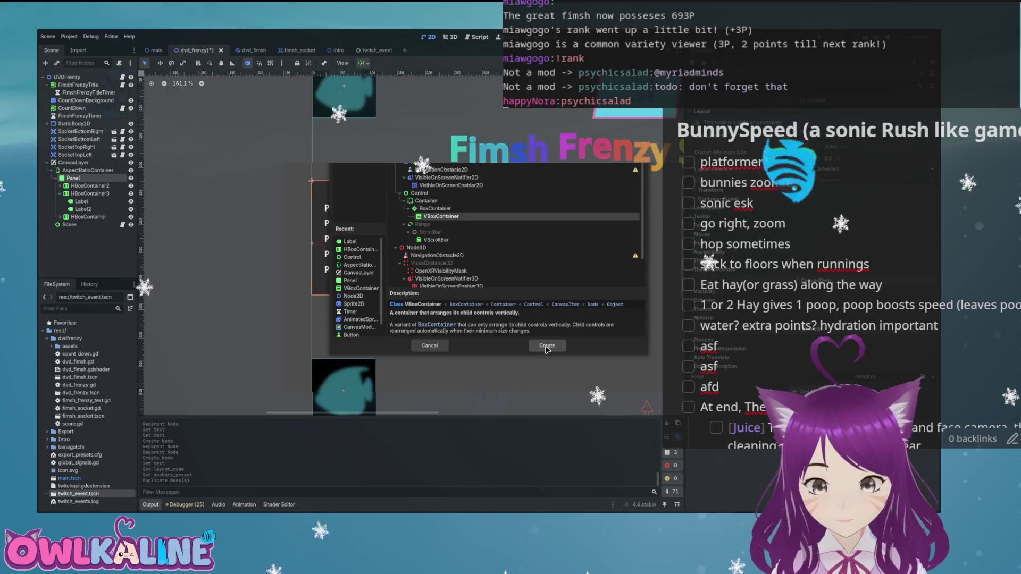
key("Return")
left_click(90, 186)
left_click(90, 194, "ctrl")
left_click(88, 217, "ctrl")
left_click_drag(88, 216, 88, 224)
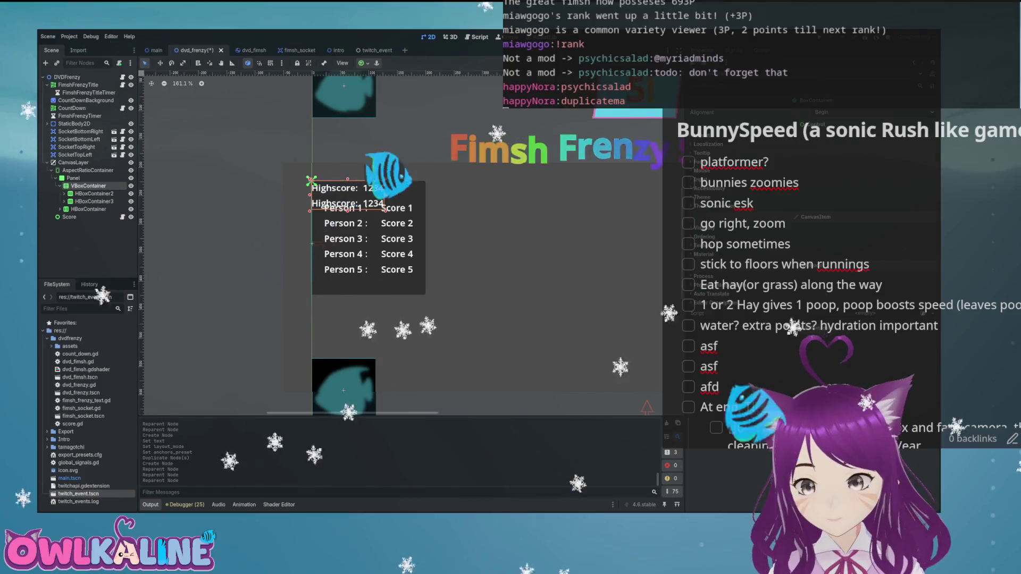
left_click(873, 203)
left_click(851, 226)
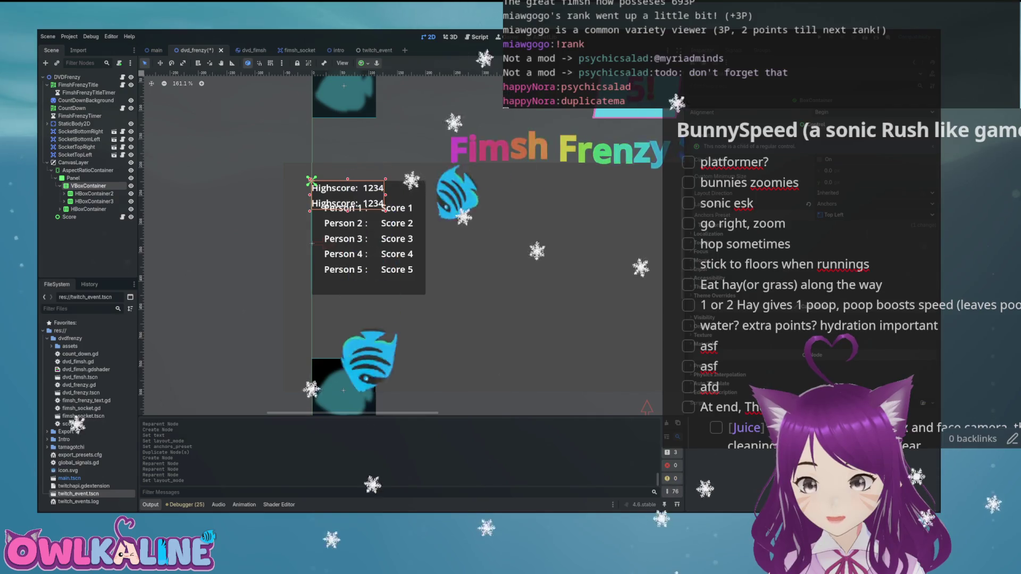
left_click(851, 256)
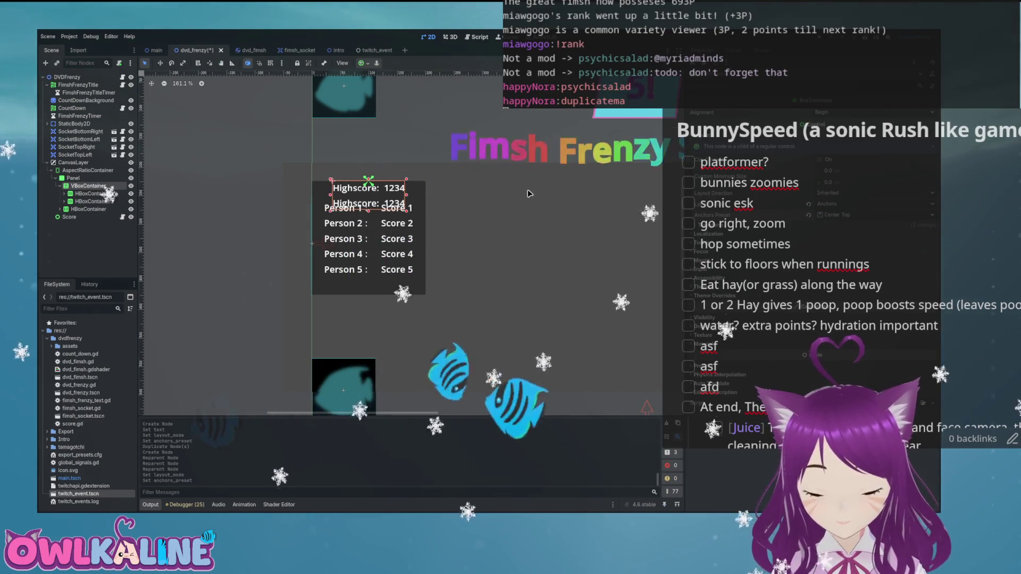
- Relabel the duplicated row 'Current Score:' and move it above the Highscore row
left_click(65, 201)
left_click(85, 209)
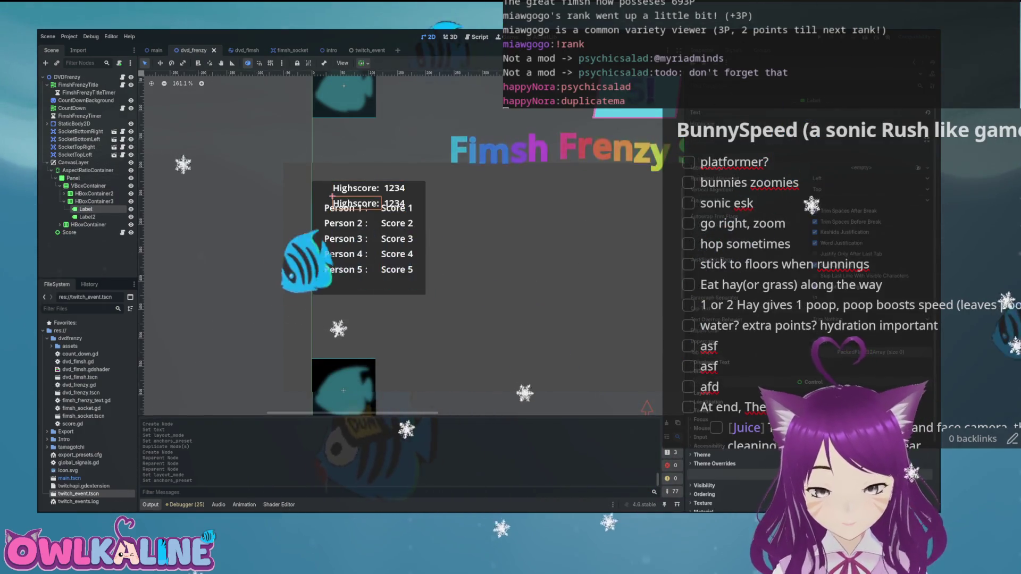
type("Current S")
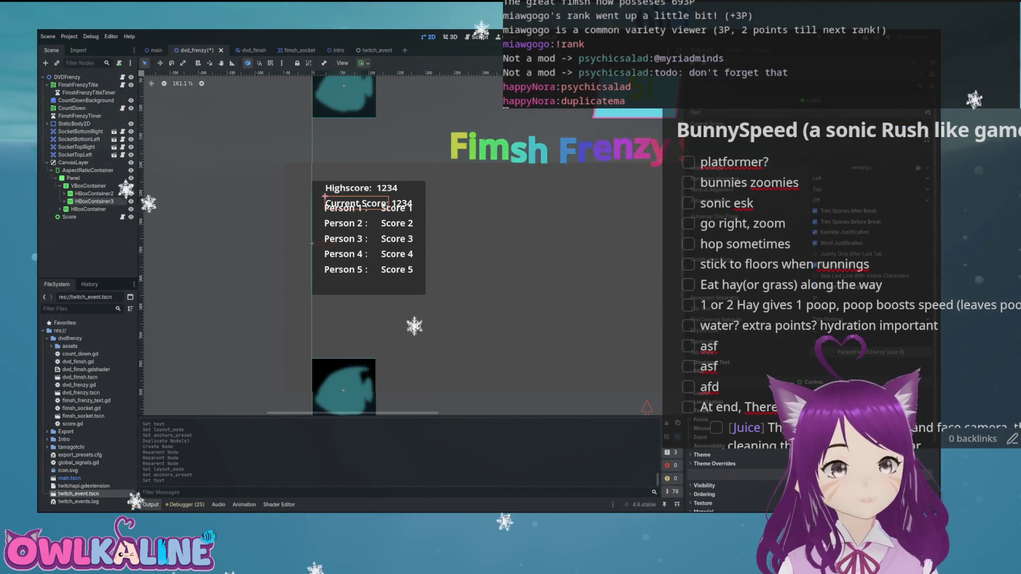
left_click_drag(93, 194, 88, 191)
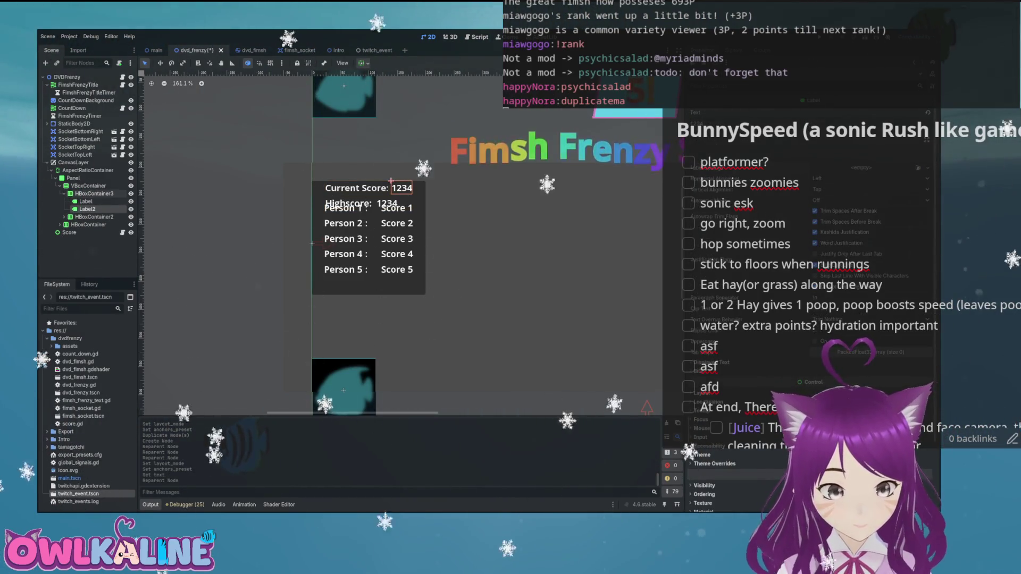
- Enlarge the scoreboard Panel's custom minimum size
left_click(325, 182)
left_click(417, 201)
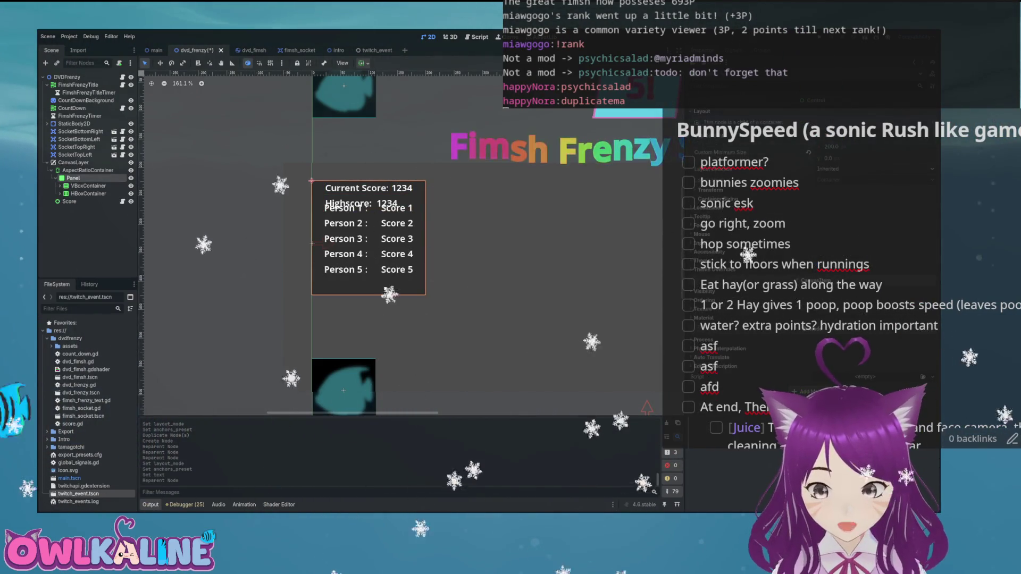
left_click_drag(820, 146, 870, 146)
- Set the Highscore: label's horizontal alignment to Left
key("ctrl+s")
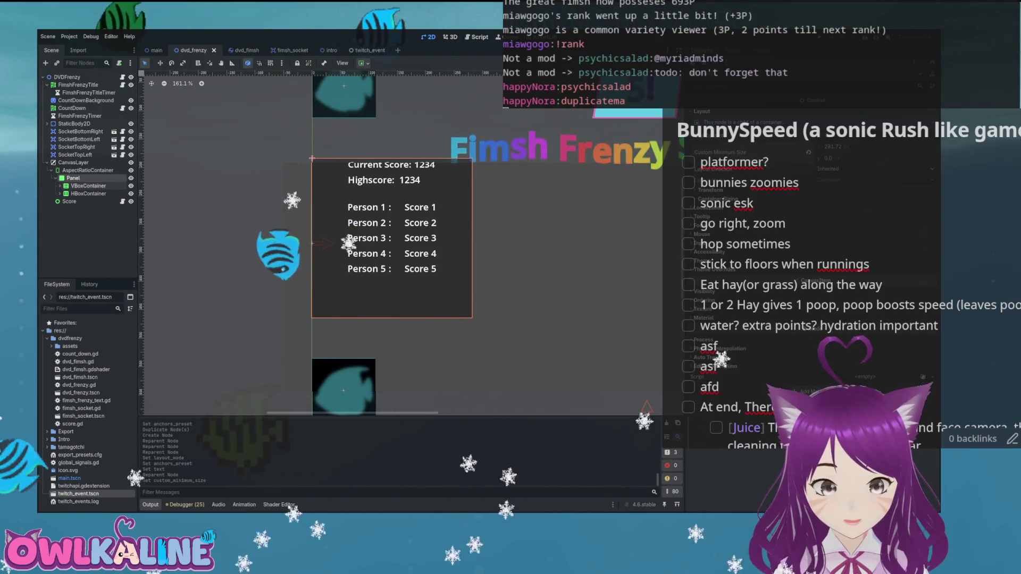
left_click(383, 180)
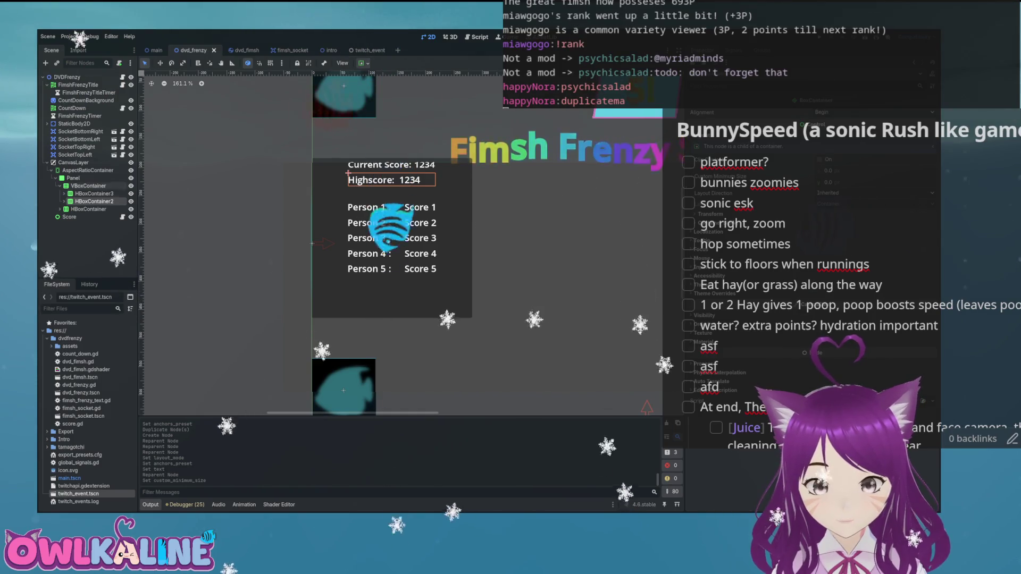
left_click(372, 180)
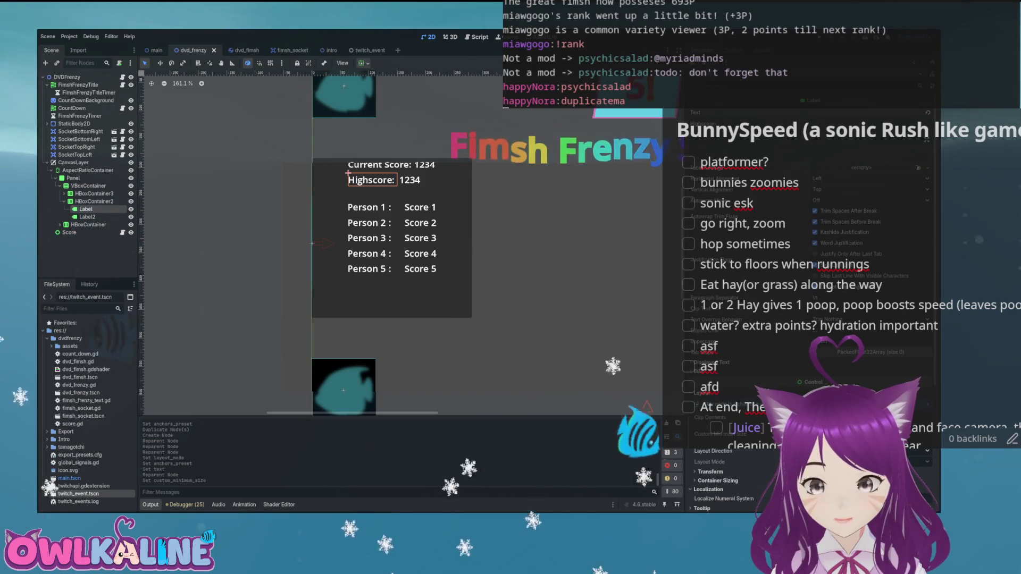
scroll(811, 319, "down", 3)
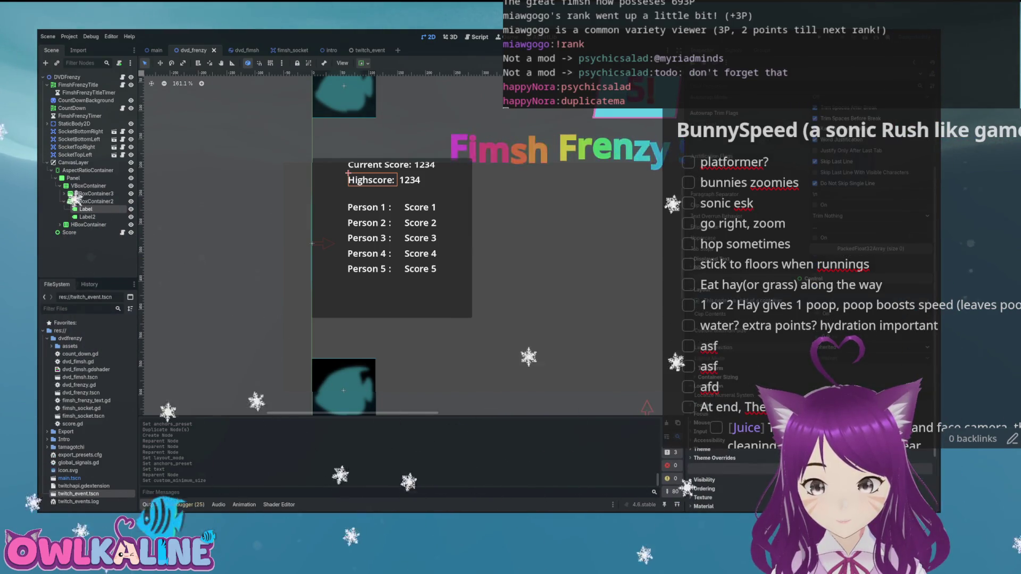
scroll(811, 319, "up", 3)
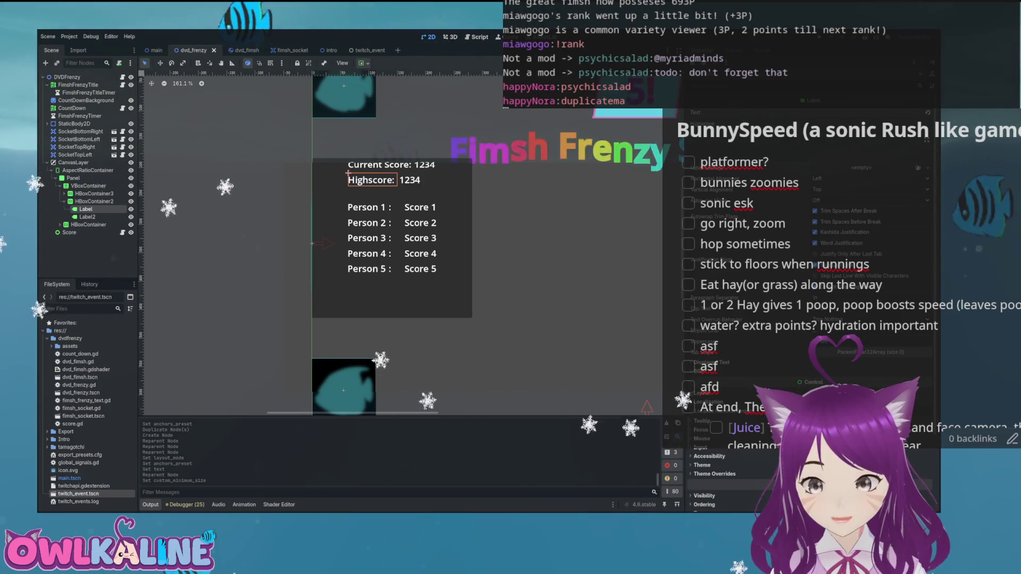
left_click(94, 201)
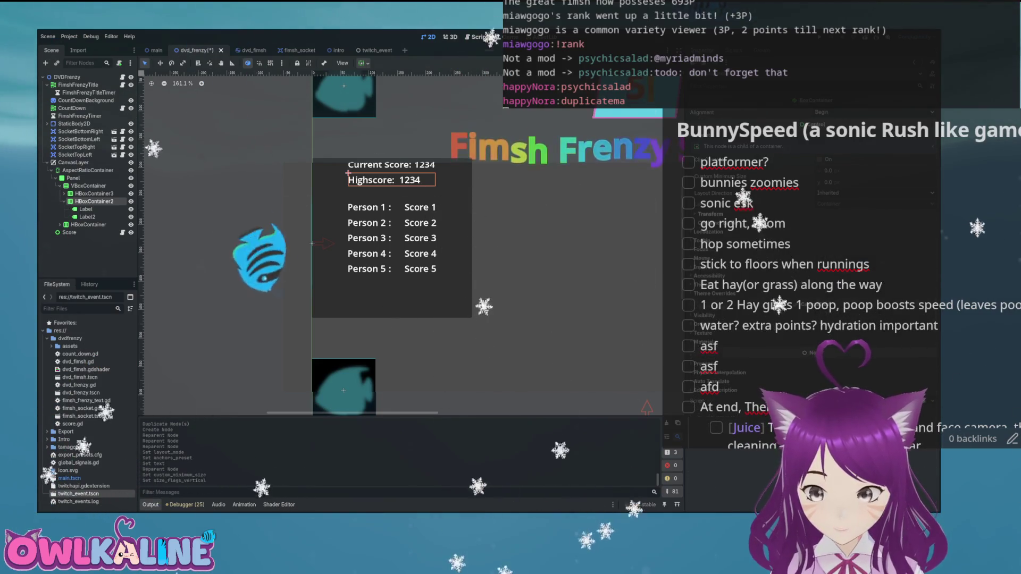
key("ctrl+s")
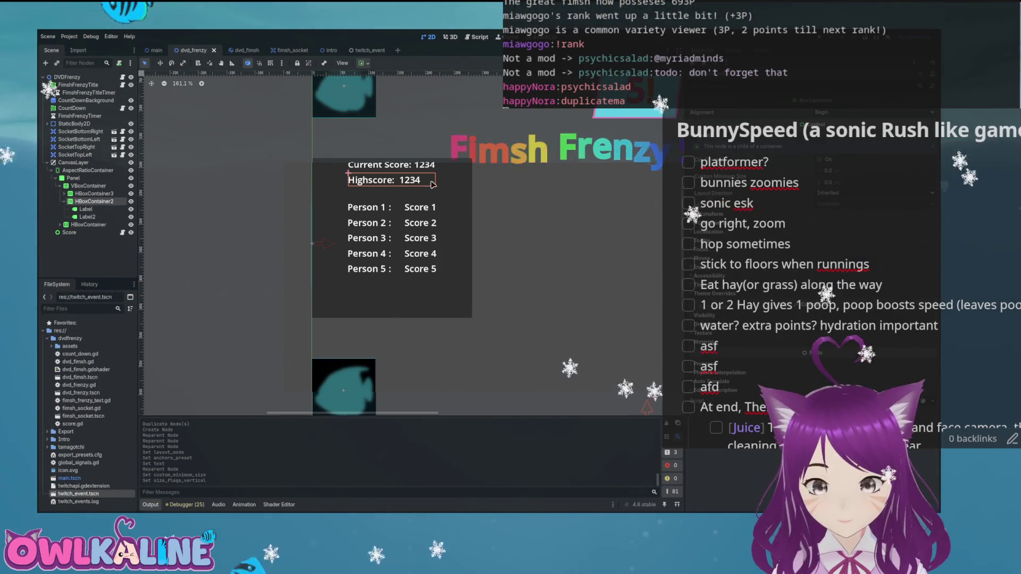
left_click(349, 176)
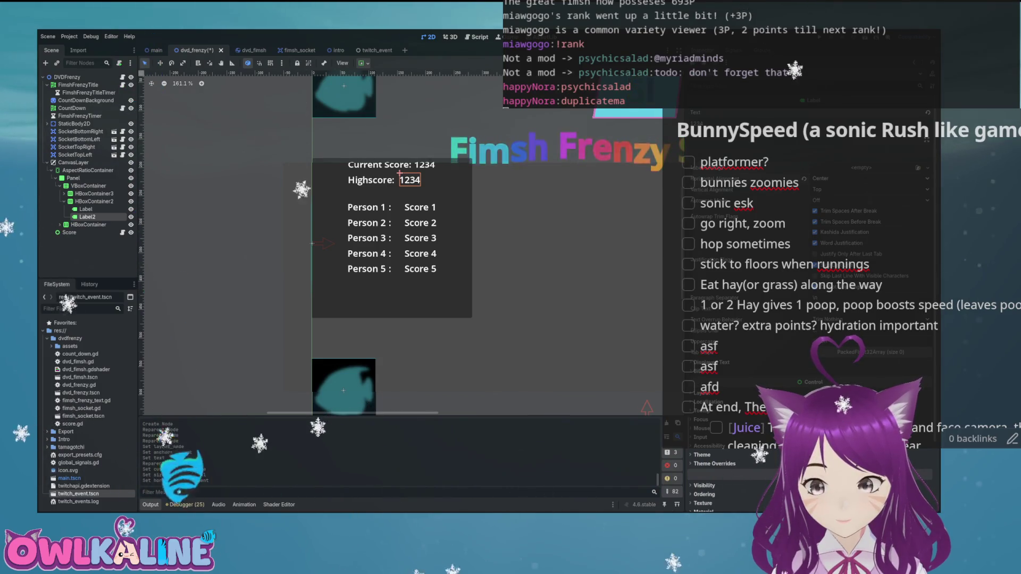
left_click(851, 178)
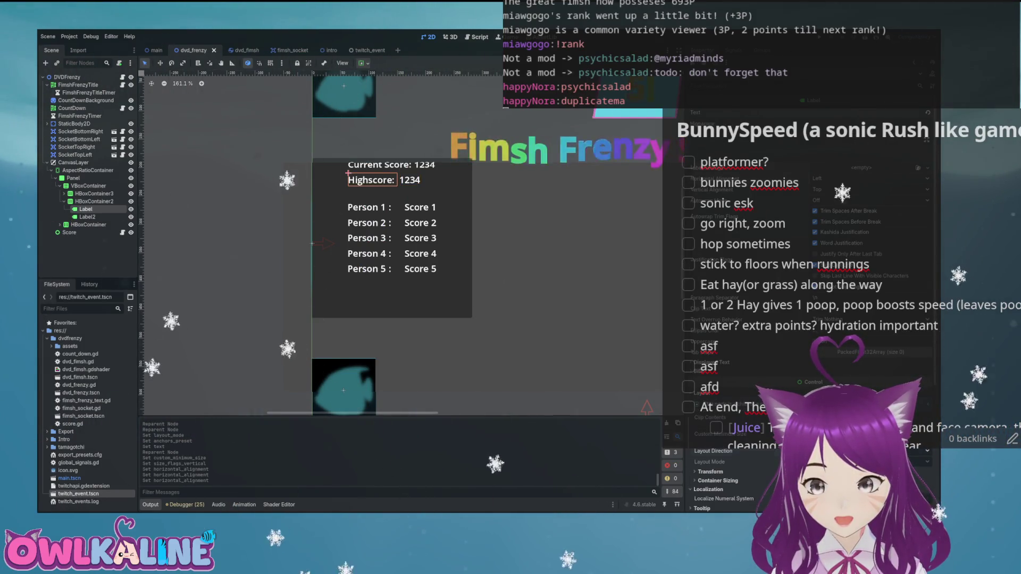
- Toggle Clip Text on the Person 1 label and save the scene
scroll(814, 468, "down", 5)
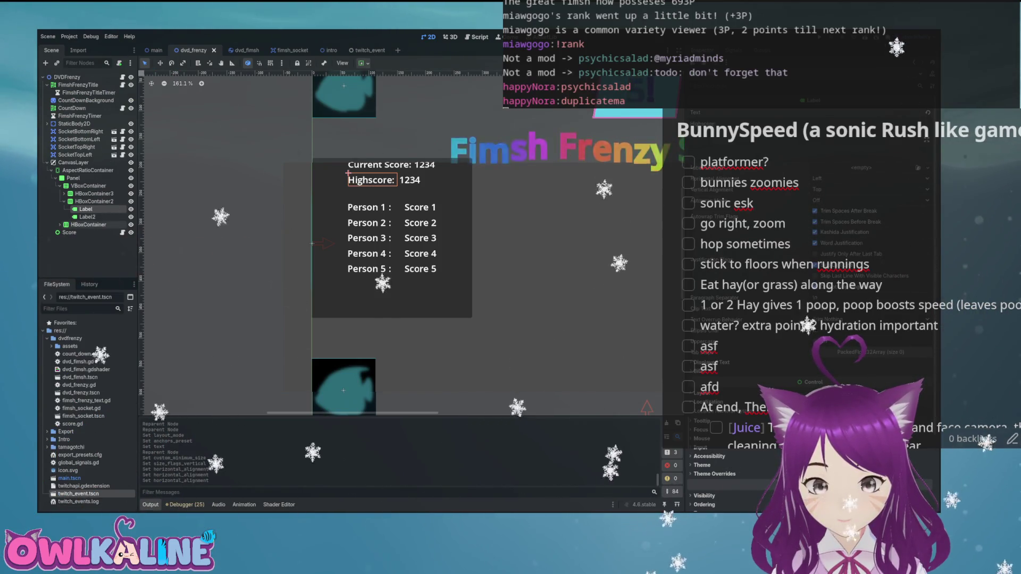
left_click(365, 207)
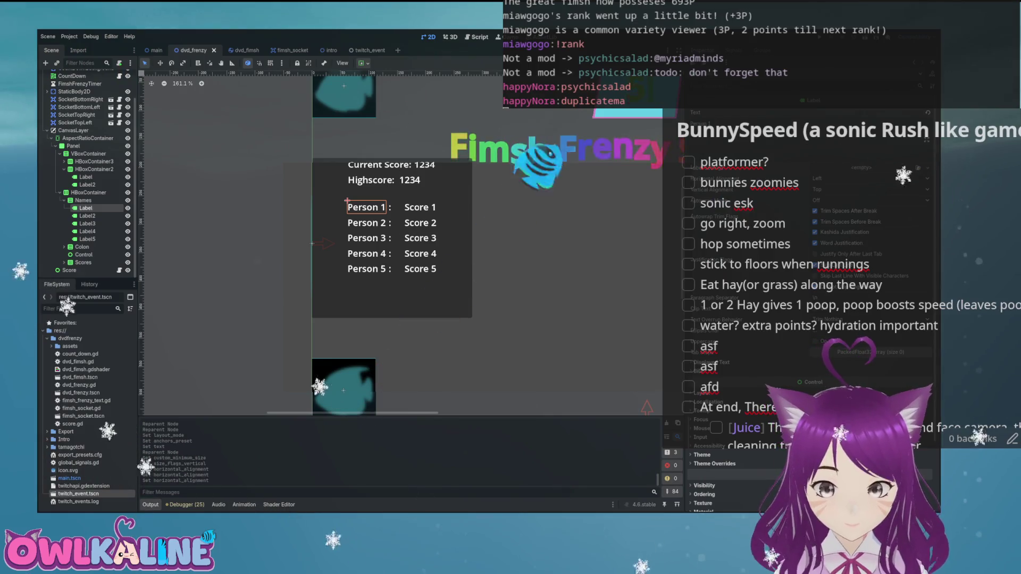
left_click(820, 309)
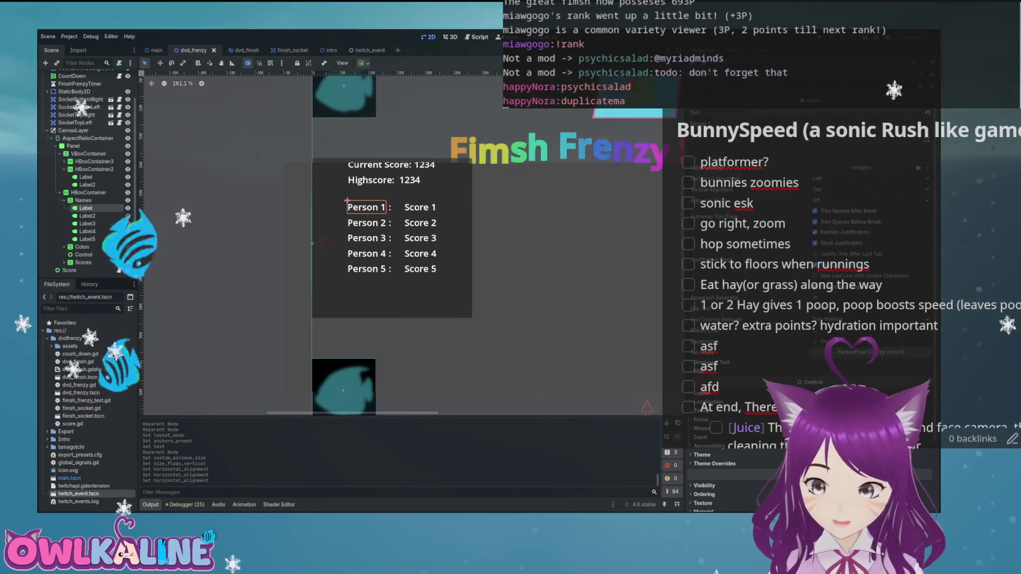
key("ctrl+s")
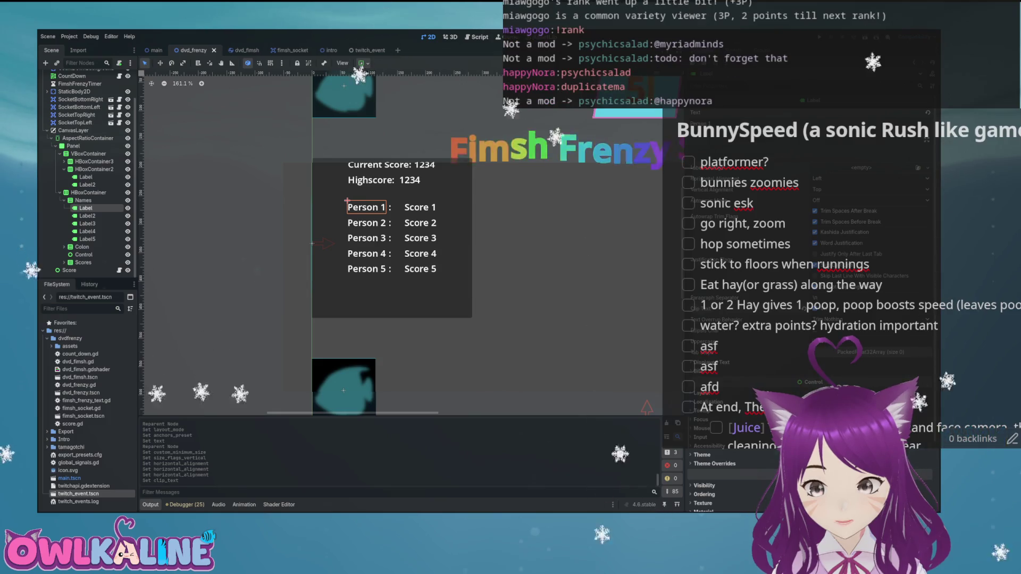
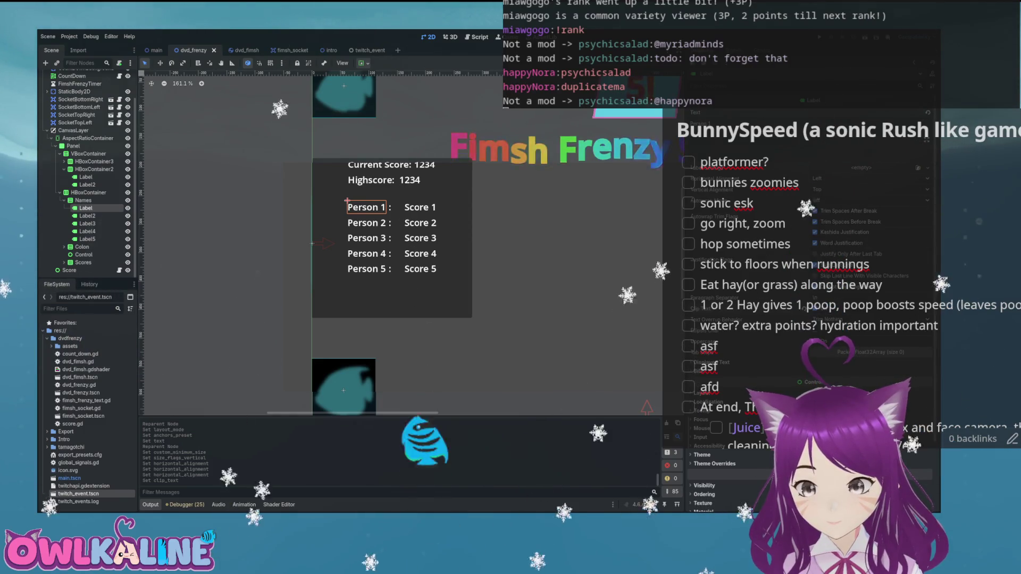
- Enable Clip Text on the Colon and Scores labels together and save the scene
left_click(64, 247)
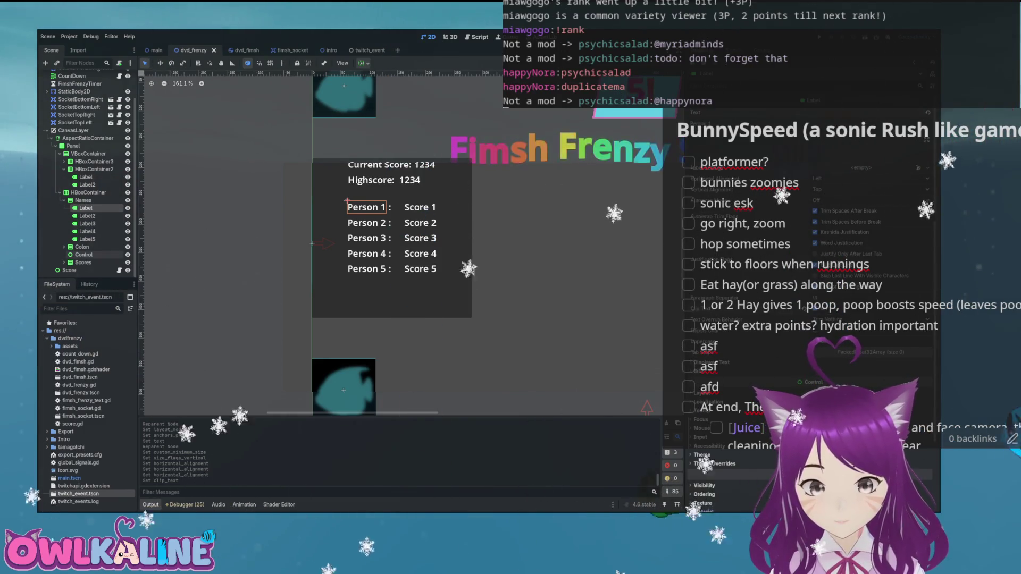
scroll(85, 250, "down", 3)
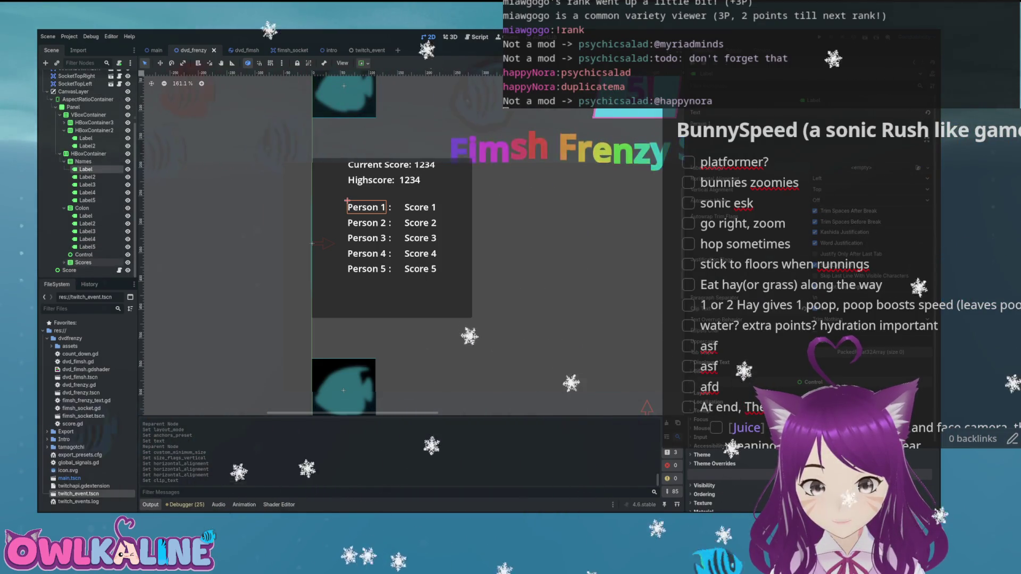
left_click(88, 262)
left_click(86, 231, "shift")
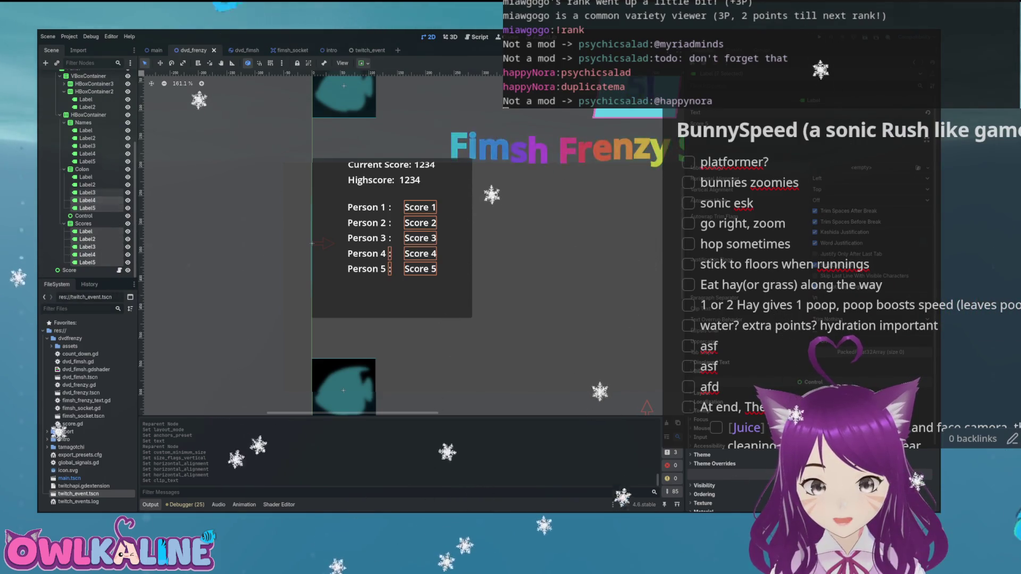
left_click(85, 177, "shift")
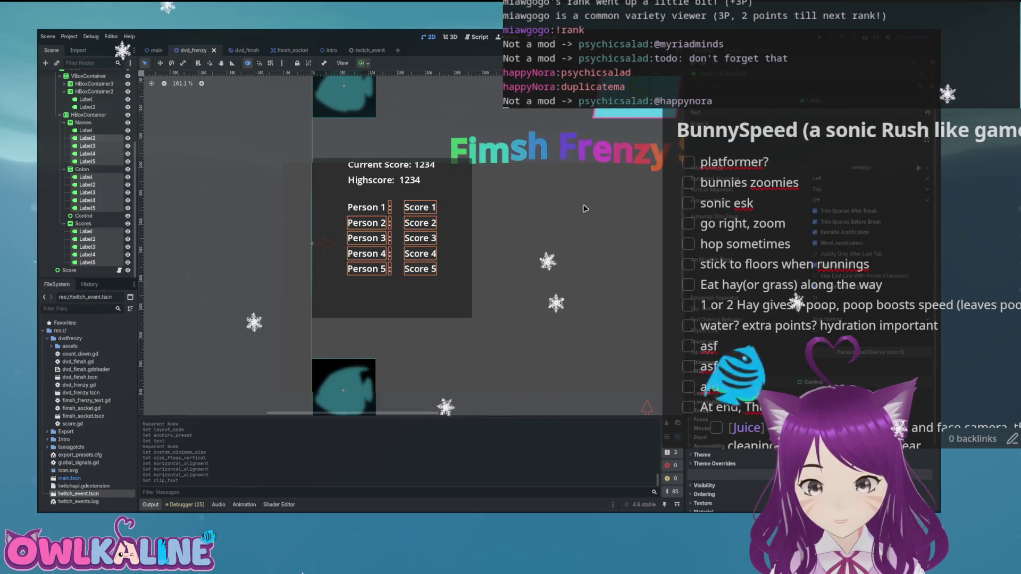
left_click(816, 308)
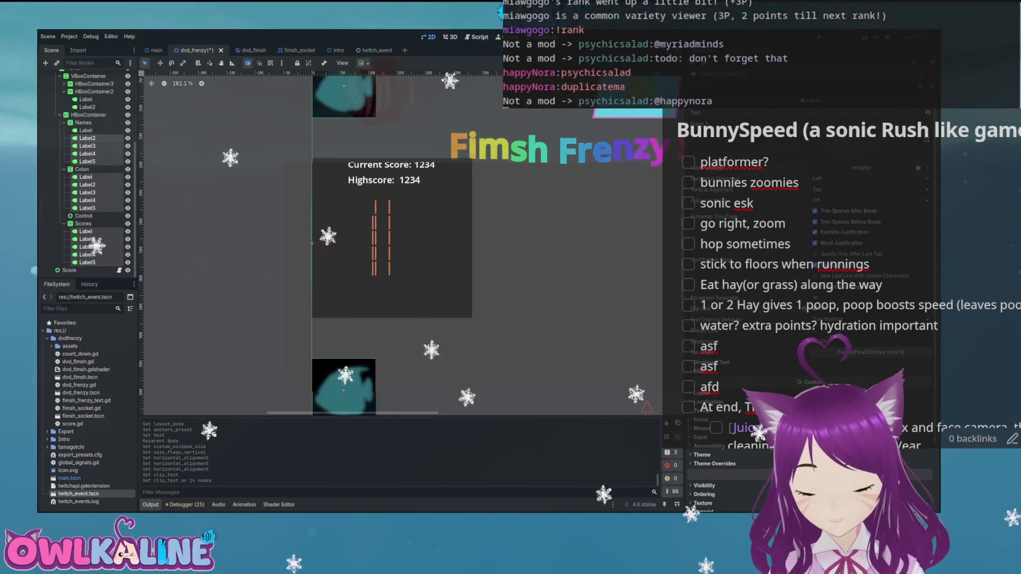
key("ctrl+s")
- Toggle Clip Text on the first Names label so Person 1 stays visible
left_click(86, 130)
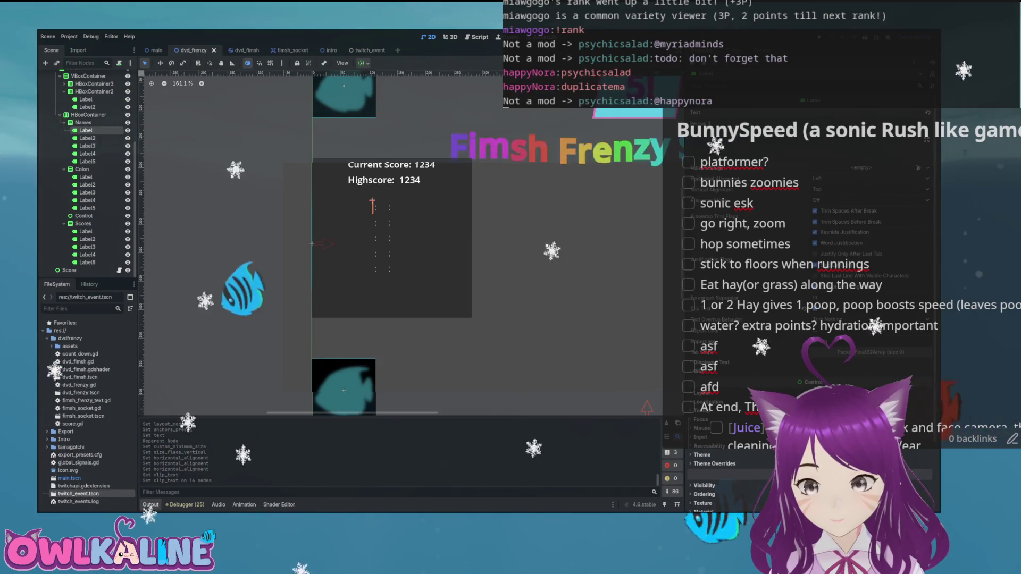
left_click(816, 309)
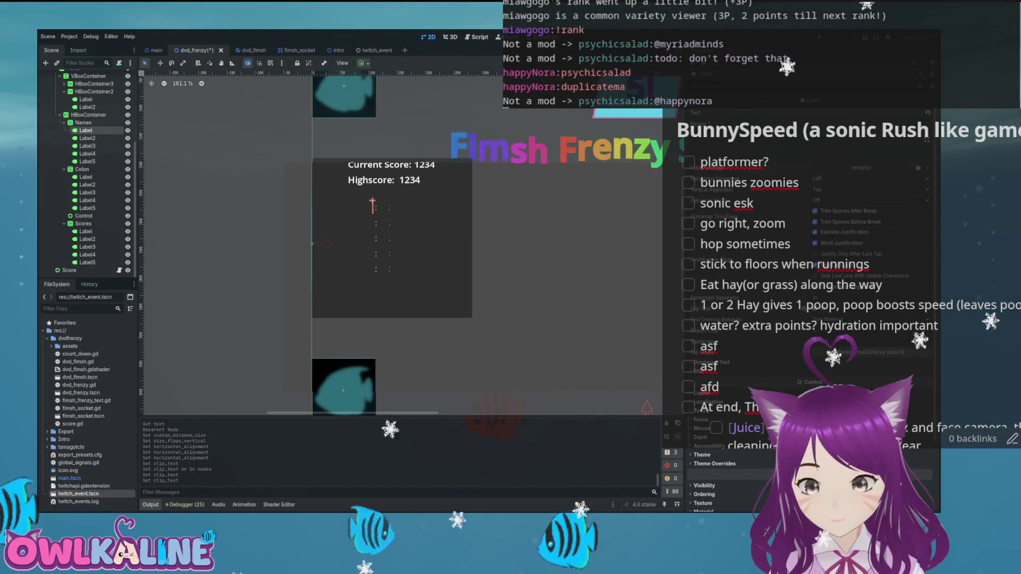
left_click(817, 309)
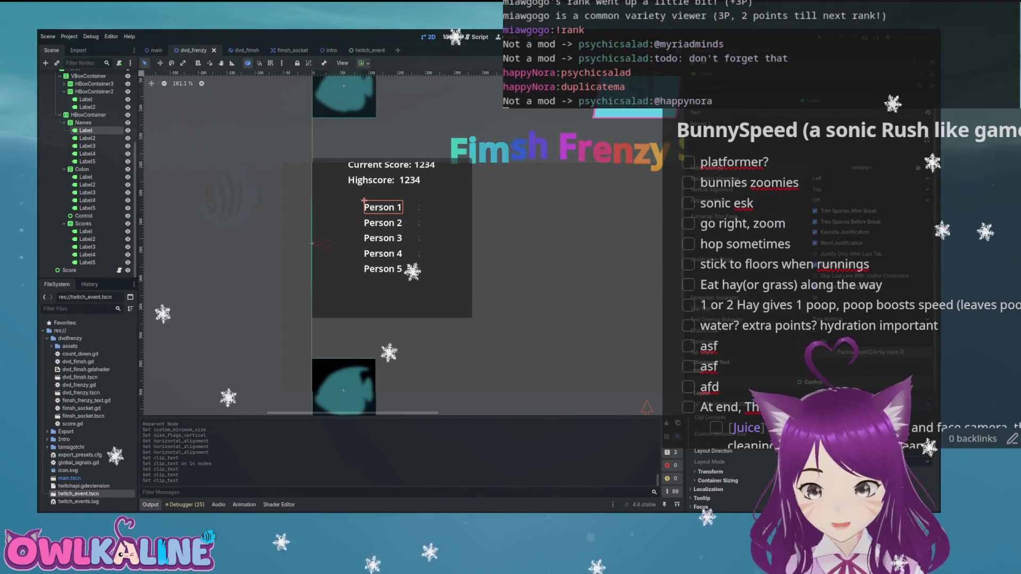
- Apply a minimum size to the Colon label, save, then undo the clip change so colons reappear
scroll(814, 319, "down", 5)
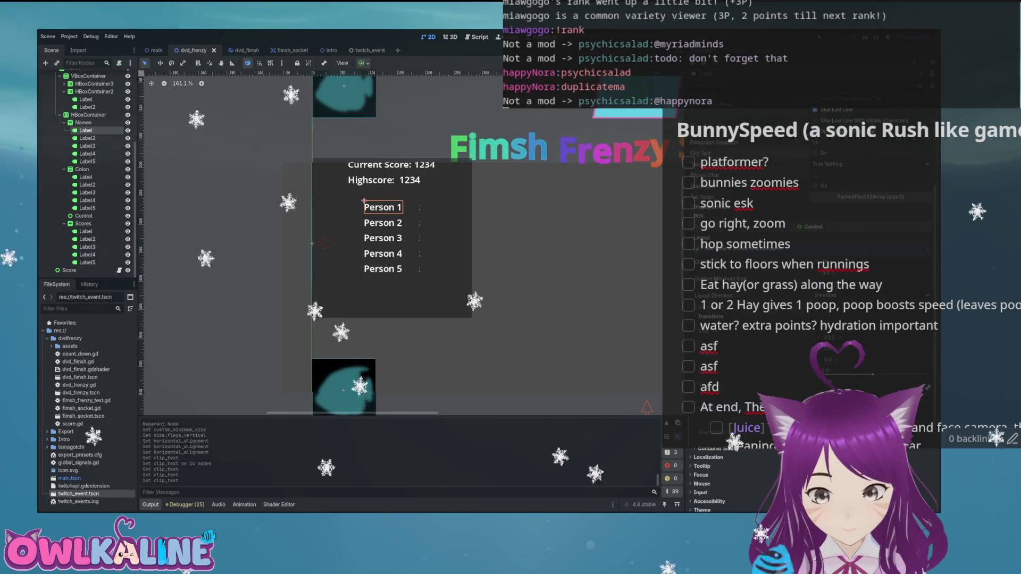
scroll(814, 319, "up", 5)
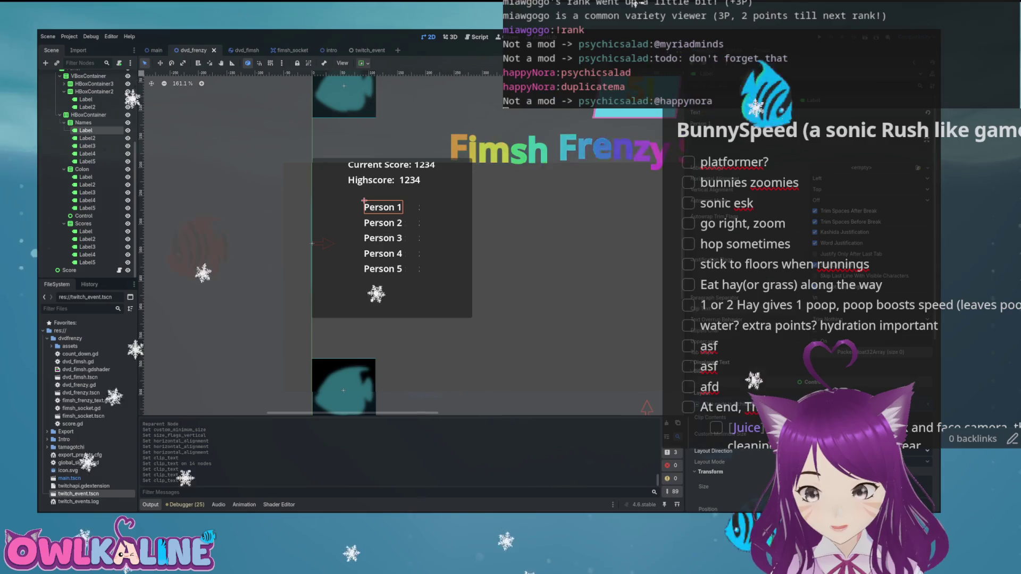
key("Return")
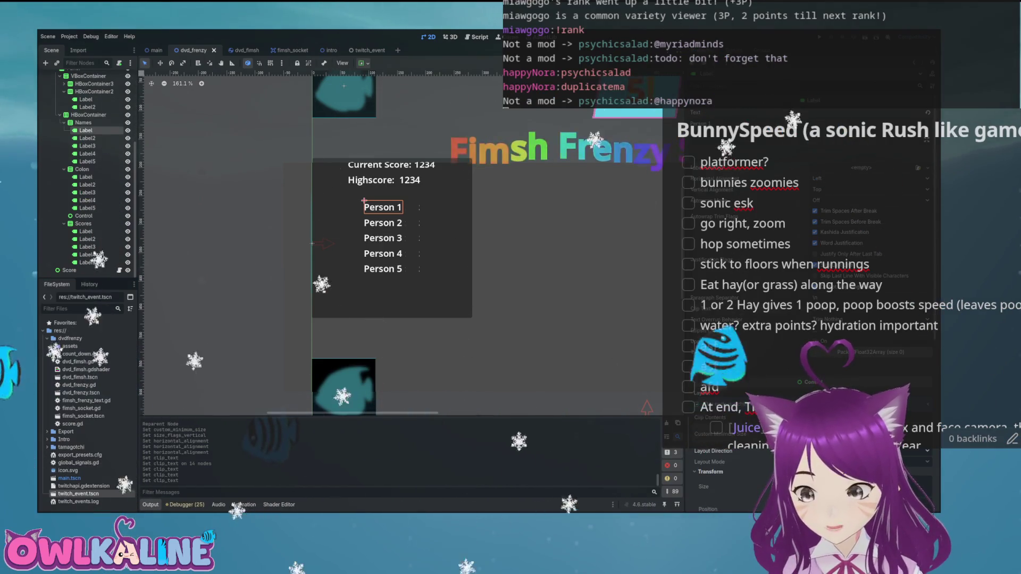
key("ctrl+s")
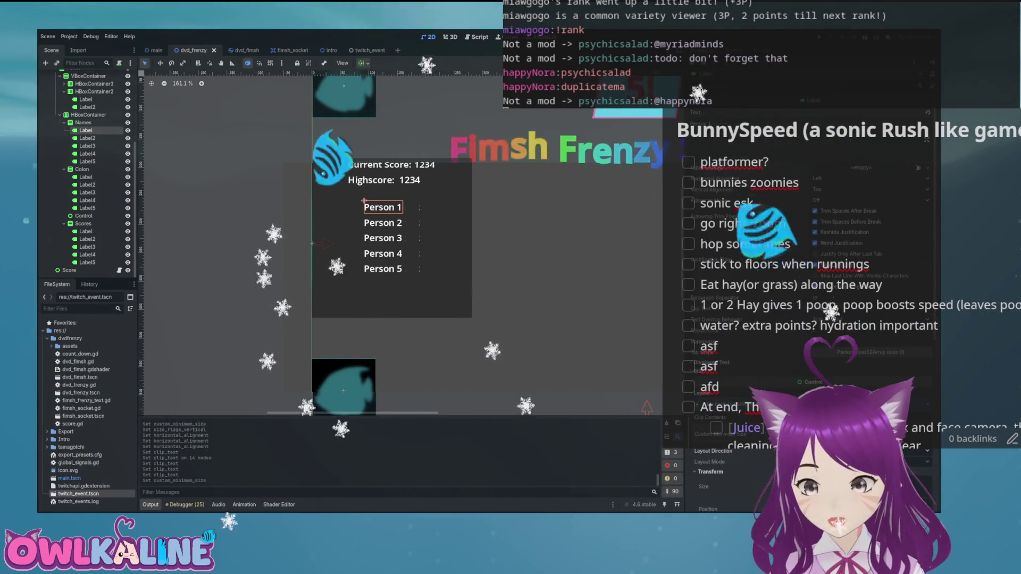
key("ctrl+s")
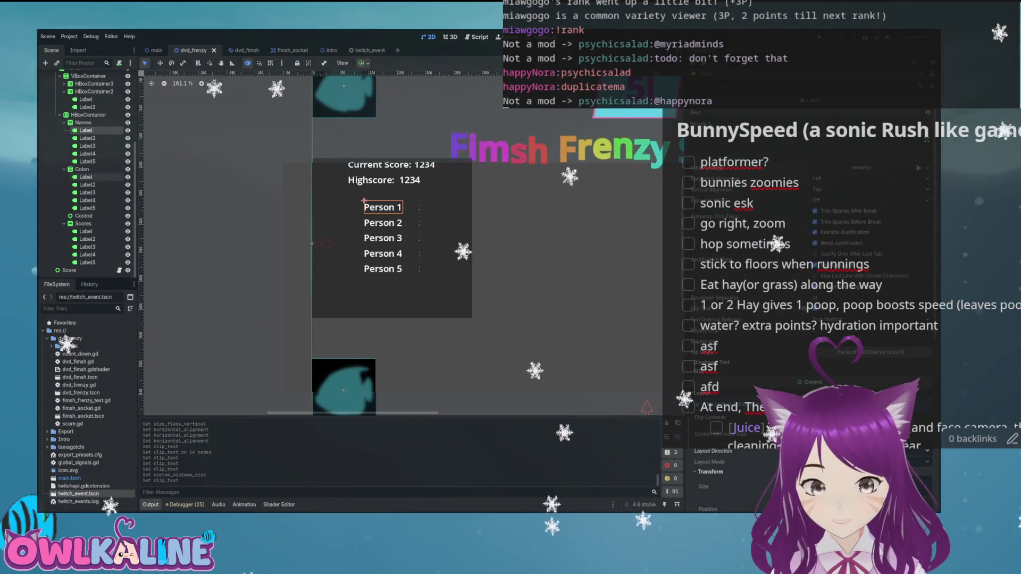
key("ctrl+z")
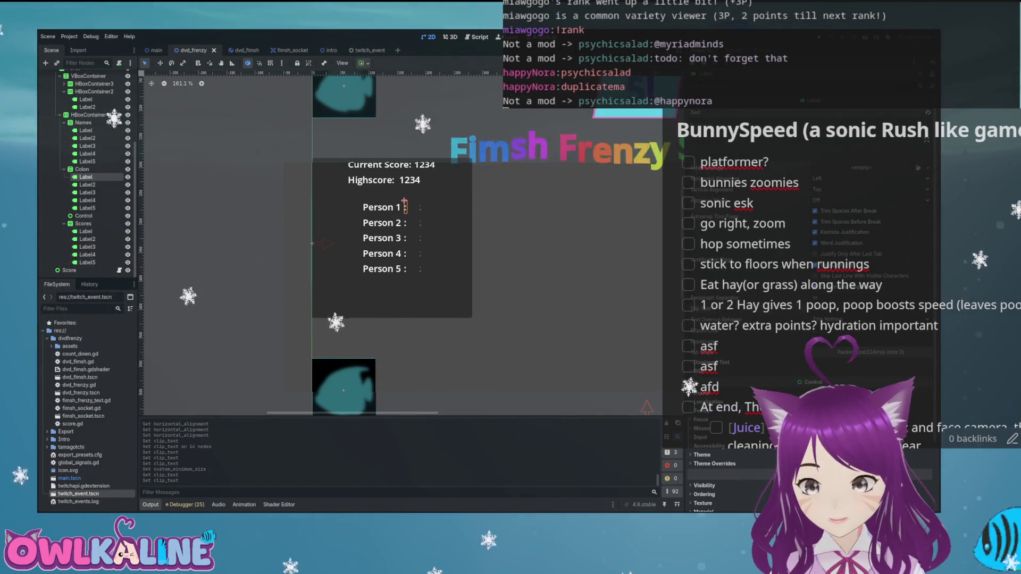
- Check the label's transform properties, collapse Colon and select the first Scores label
scroll(756, 479, "up", 4)
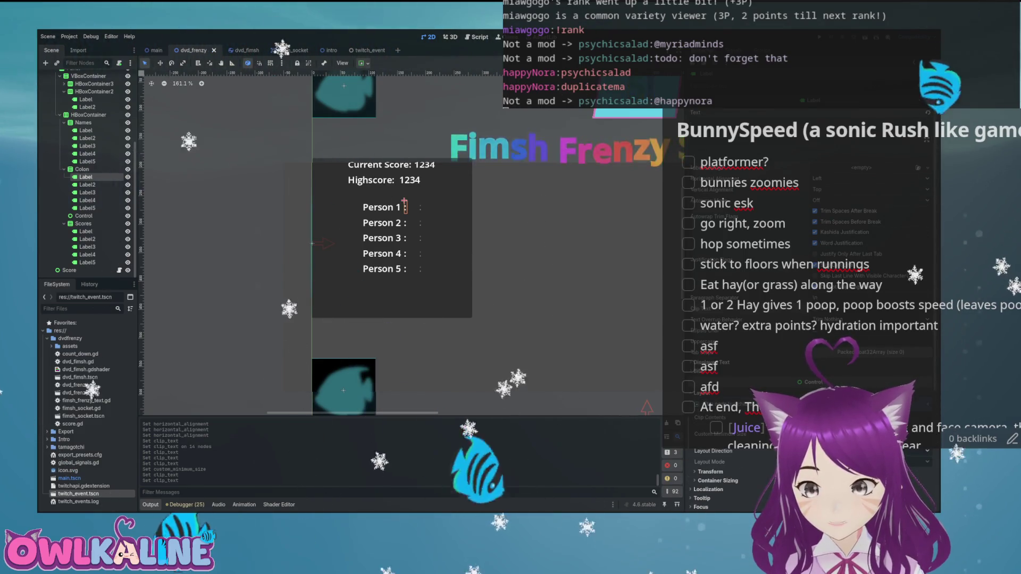
left_click(710, 472)
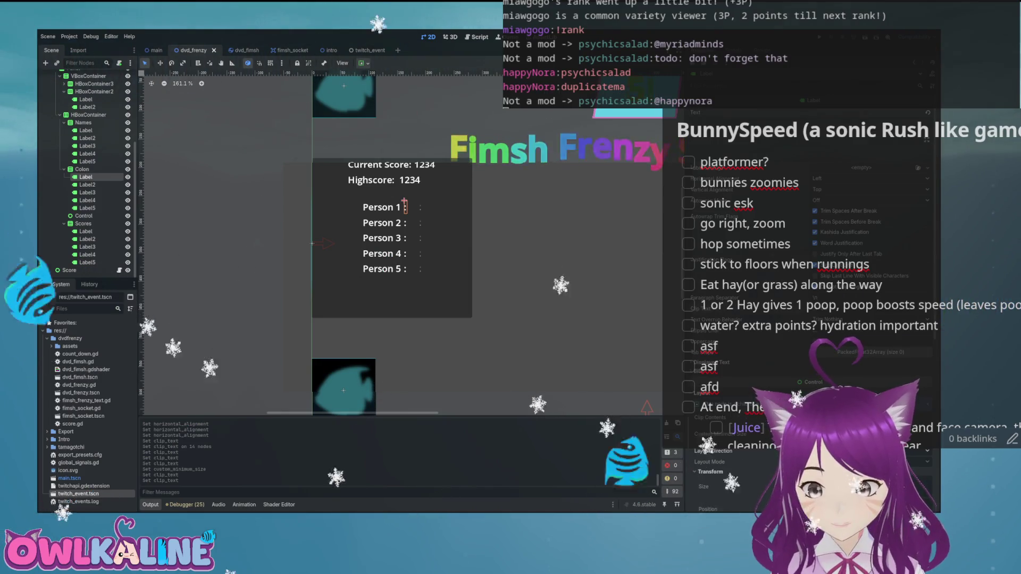
scroll(734, 469, "down", 4)
scroll(809, 319, "down", 2)
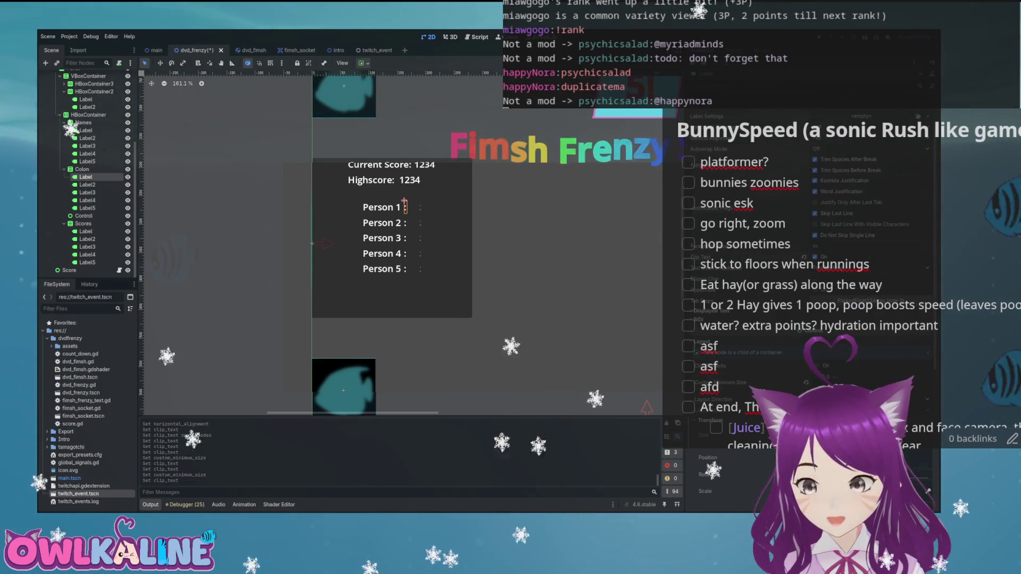
left_click(64, 169)
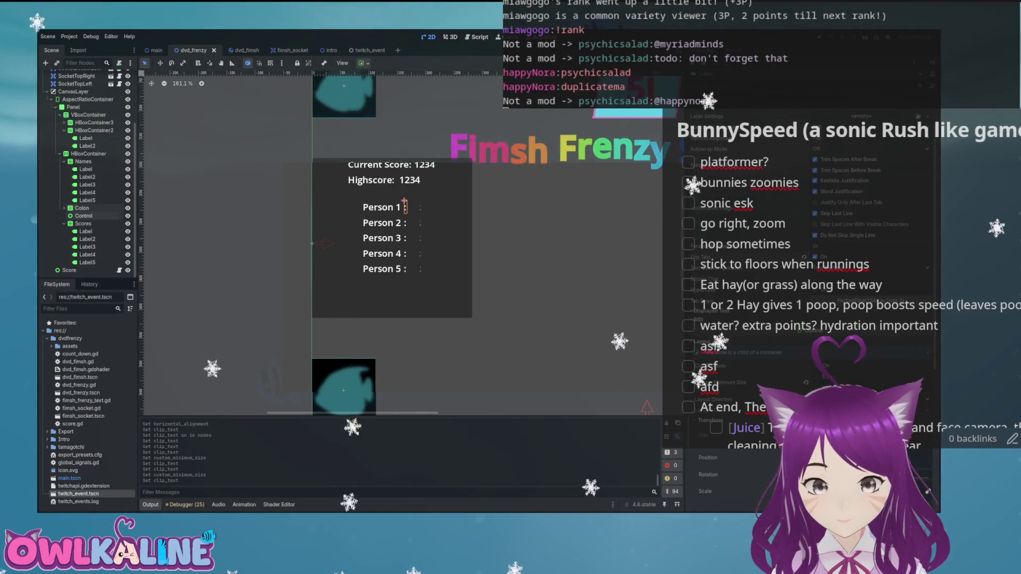
left_click(85, 231)
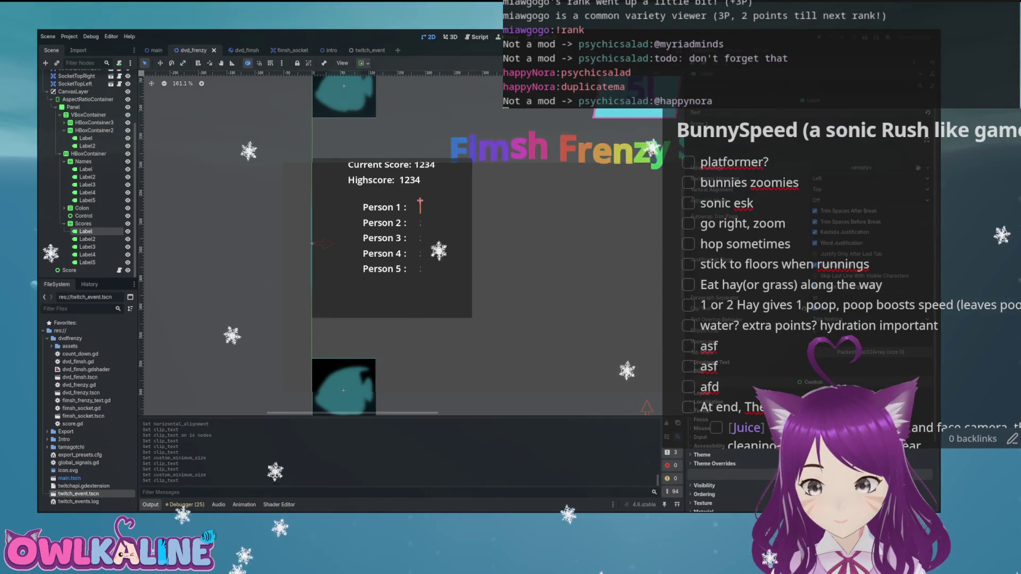
- Turn off Clip Text on the Scores label so Score 1–5 reappear, save, and collapse Scores and HBoxContainer
scroll(808, 468, "up", 5)
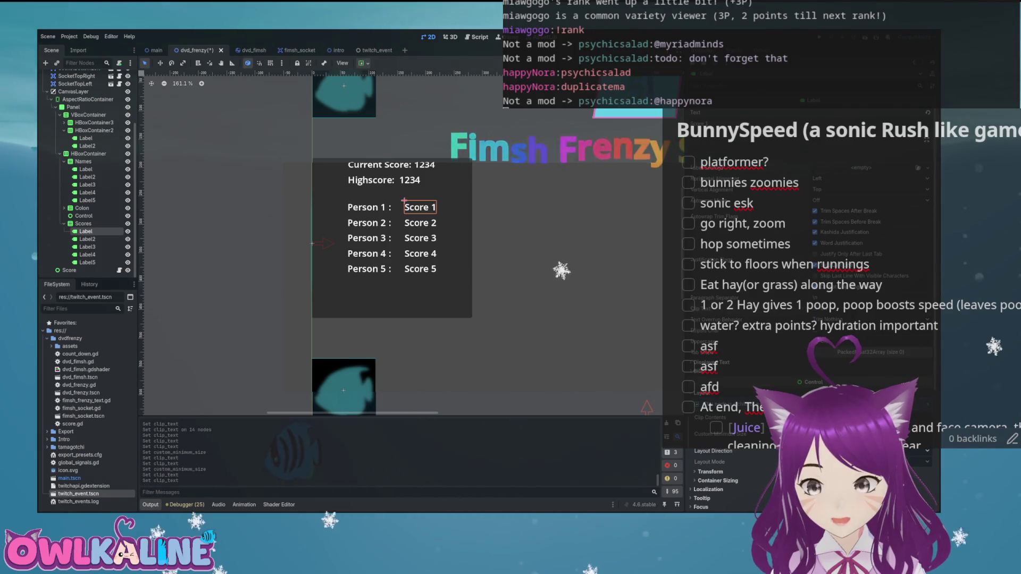
left_click(710, 472)
scroll(808, 319, "down", 2)
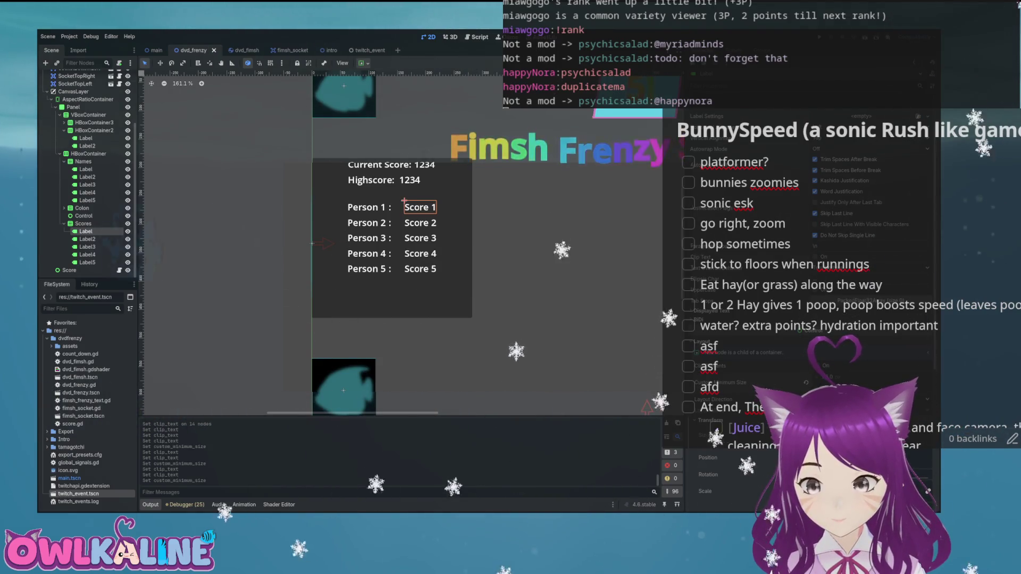
scroll(808, 319, "up", 2)
key("ctrl+s")
scroll(494, 202, "up", 2)
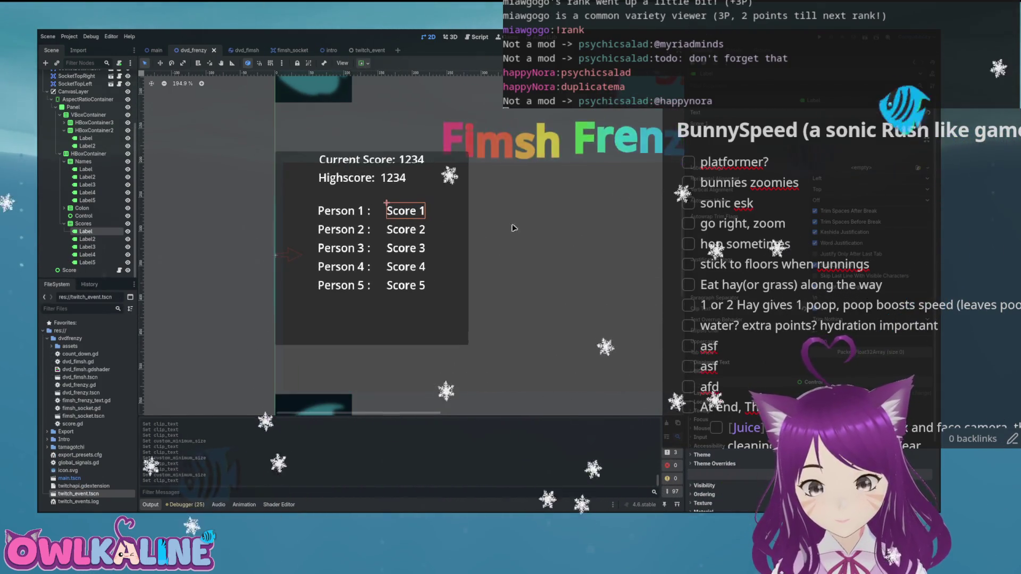
scroll(514, 227, "up", 1)
left_click(64, 223)
left_click(60, 193)
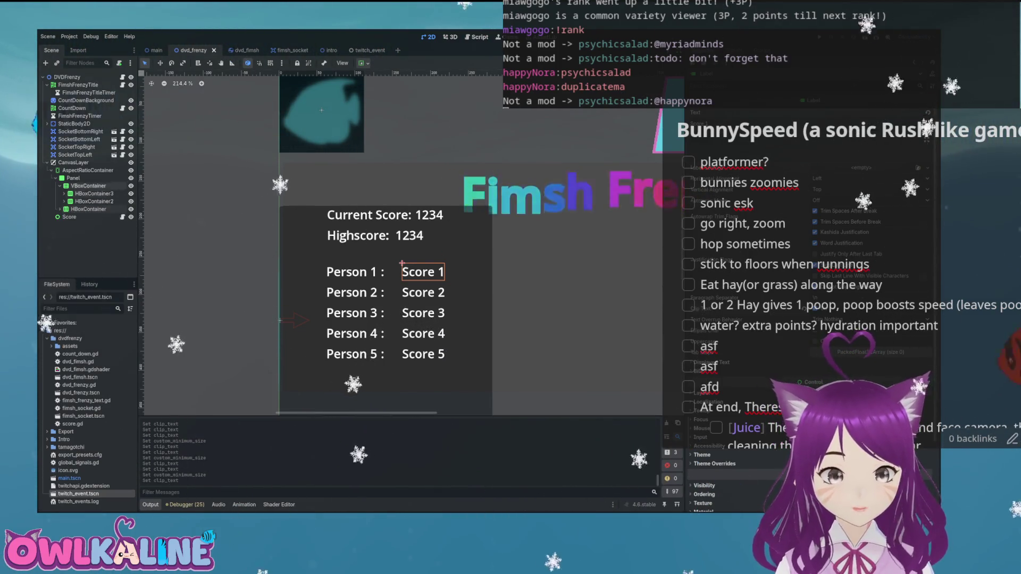
- Try anchor presets on the score box, leaving it stretched across the panel's width
left_click(385, 223)
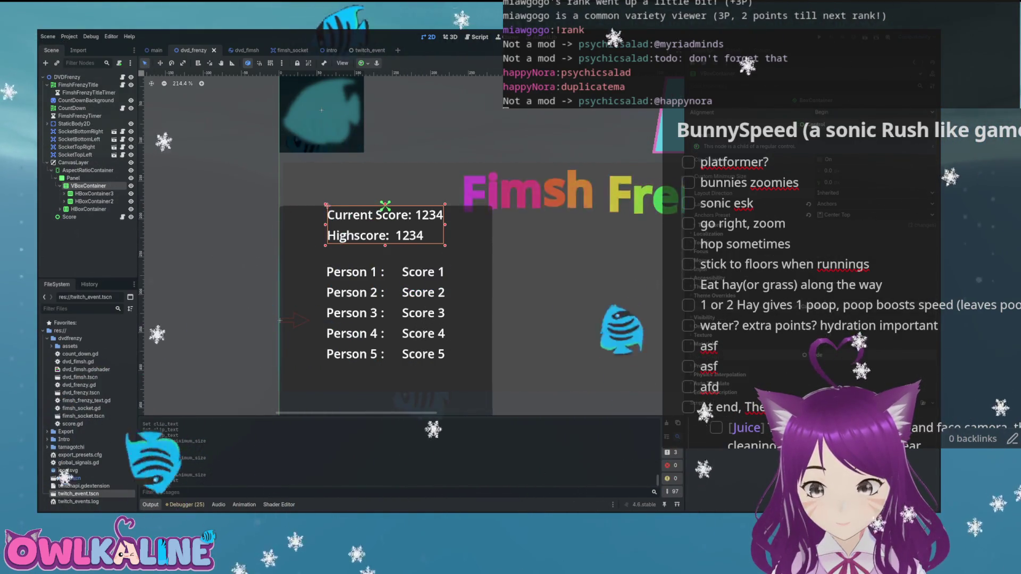
left_click(851, 214)
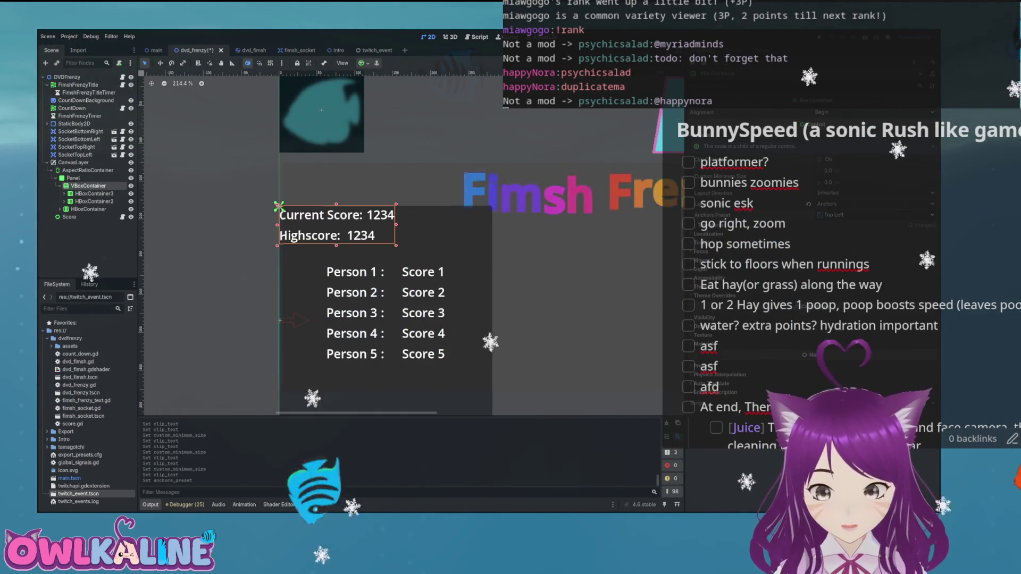
left_click(851, 215)
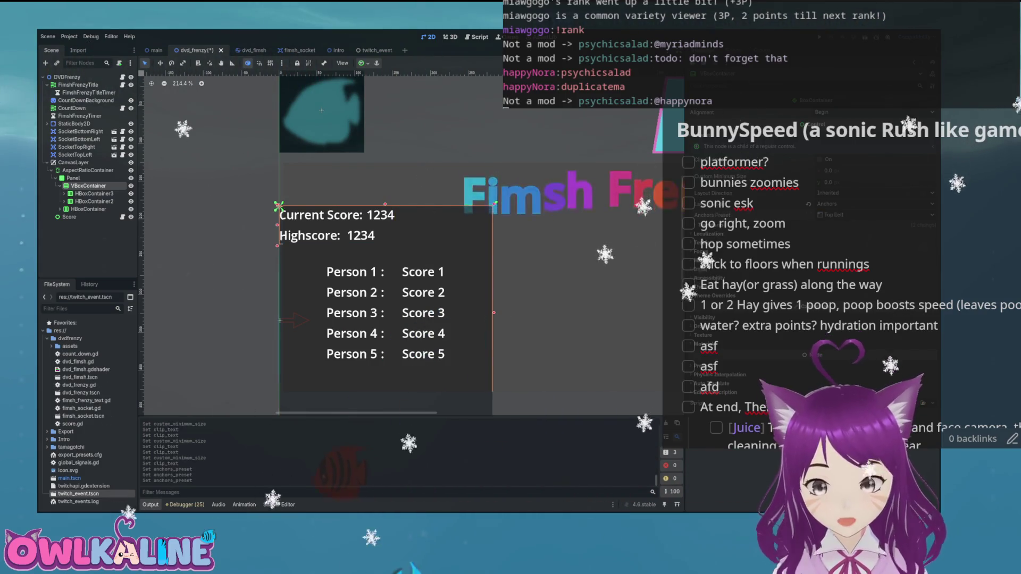
left_click(851, 215)
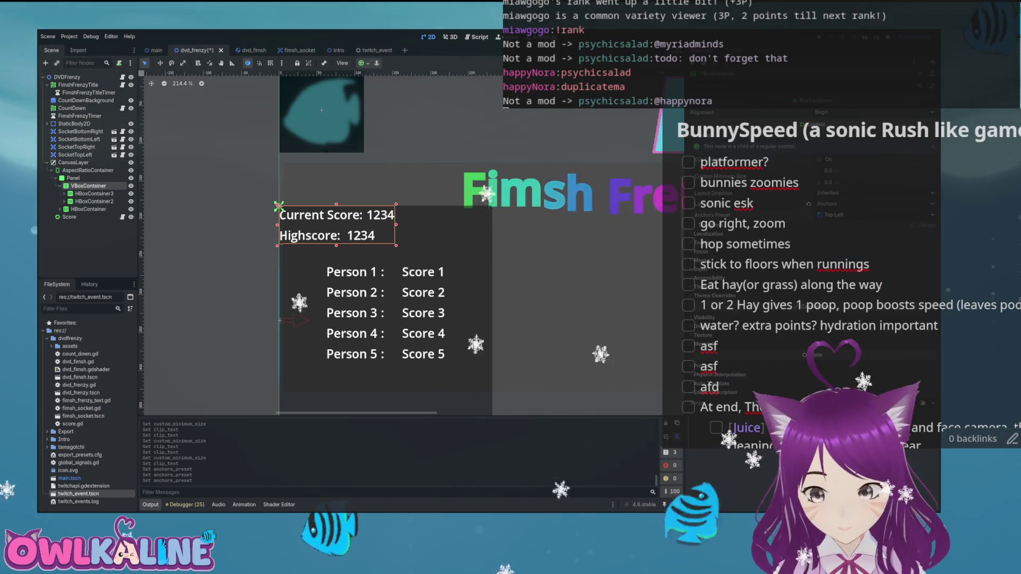
left_click(851, 215)
- Set HBoxContainer3's horizontal size flag to Shrink Center and save the scene
left_click(94, 194)
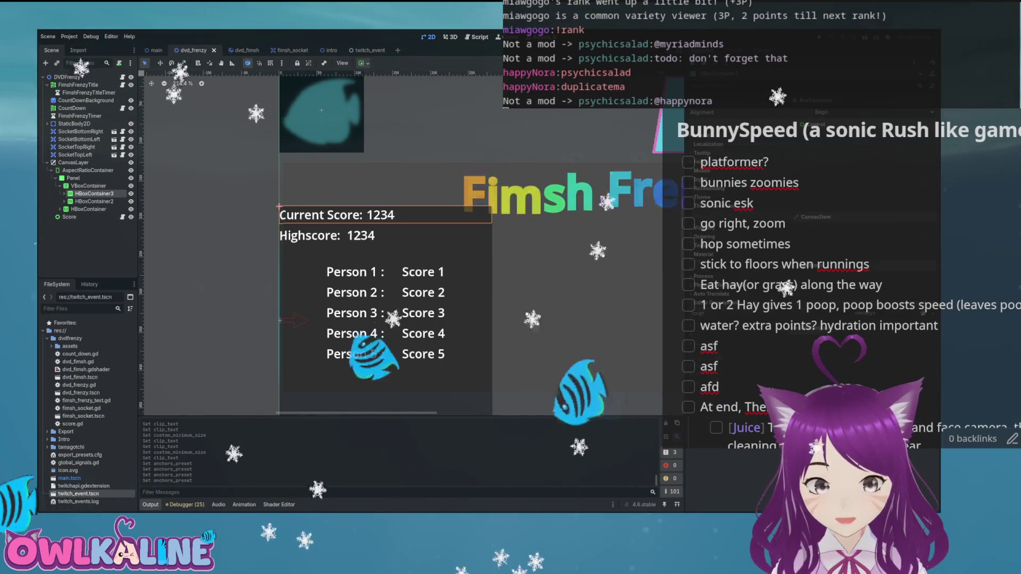
left_click(707, 135)
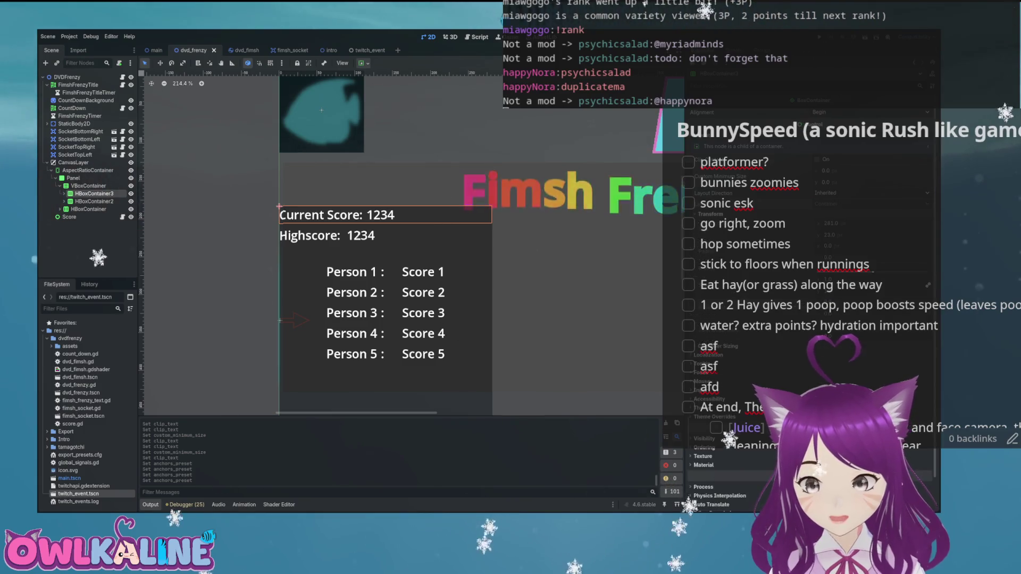
left_click(711, 213)
left_click(716, 223)
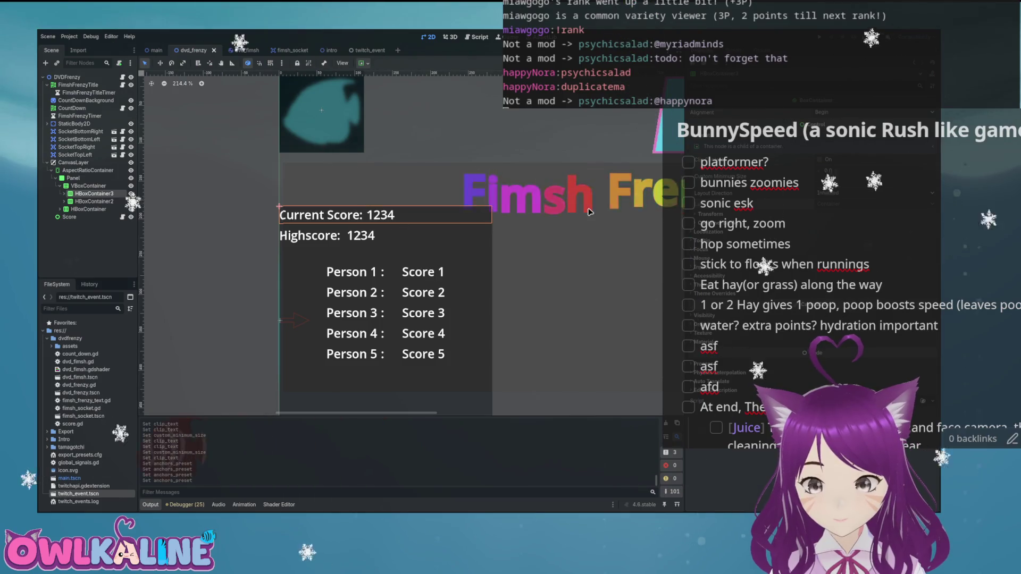
left_click(94, 194)
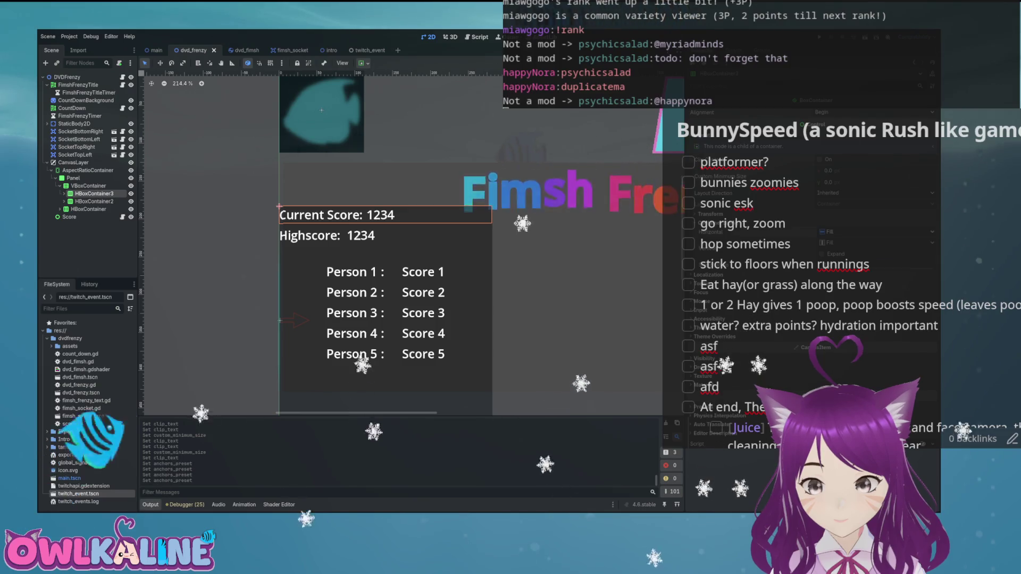
left_click(878, 232)
key("ctrl+s")
left_click(94, 201)
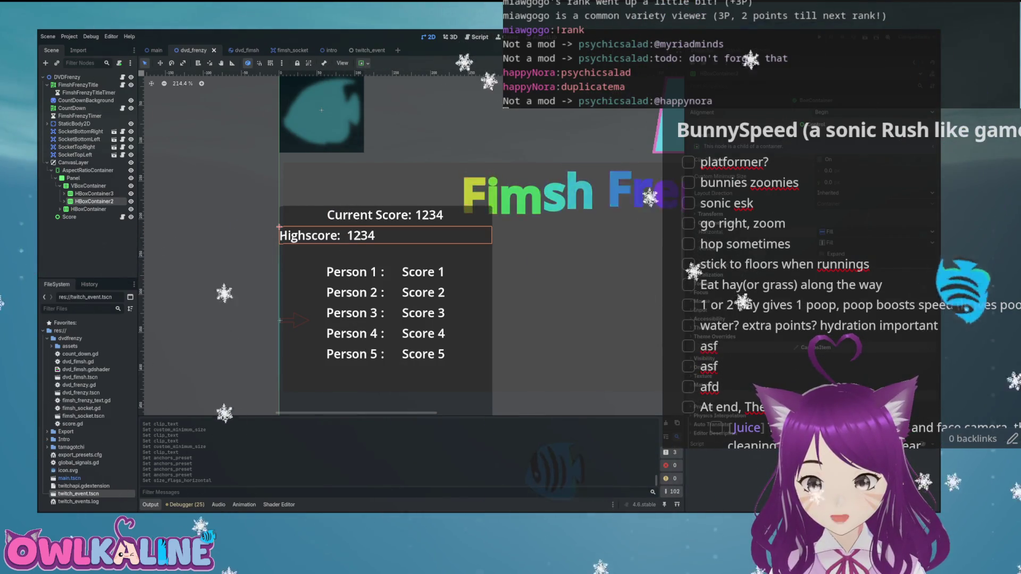
- Save, then select the Current Score: label inside HBoxContainer3
key("ctrl+s")
scroll(435, 200, "down", 5)
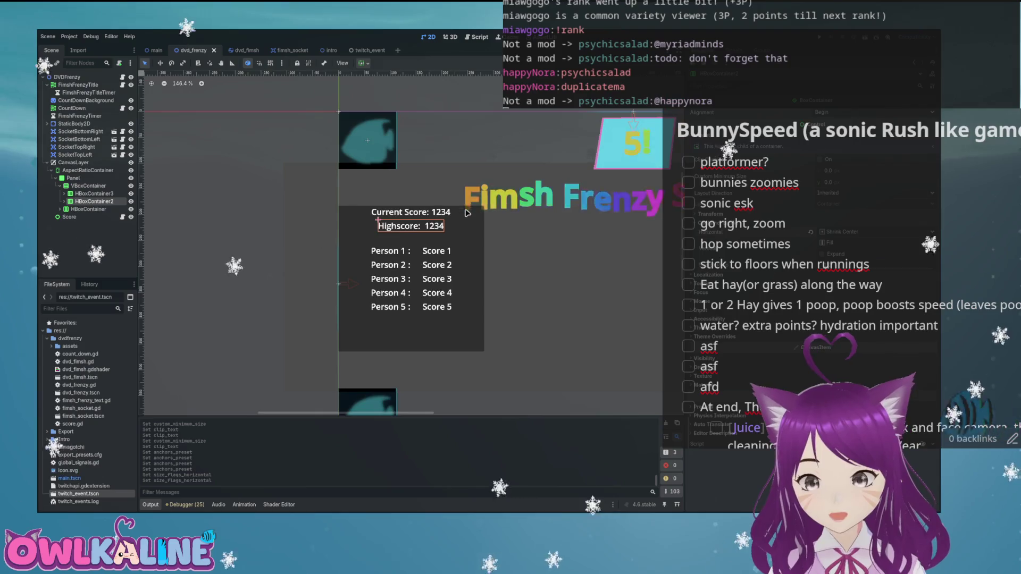
scroll(435, 200, "up", 3)
scroll(435, 200, "up", 1)
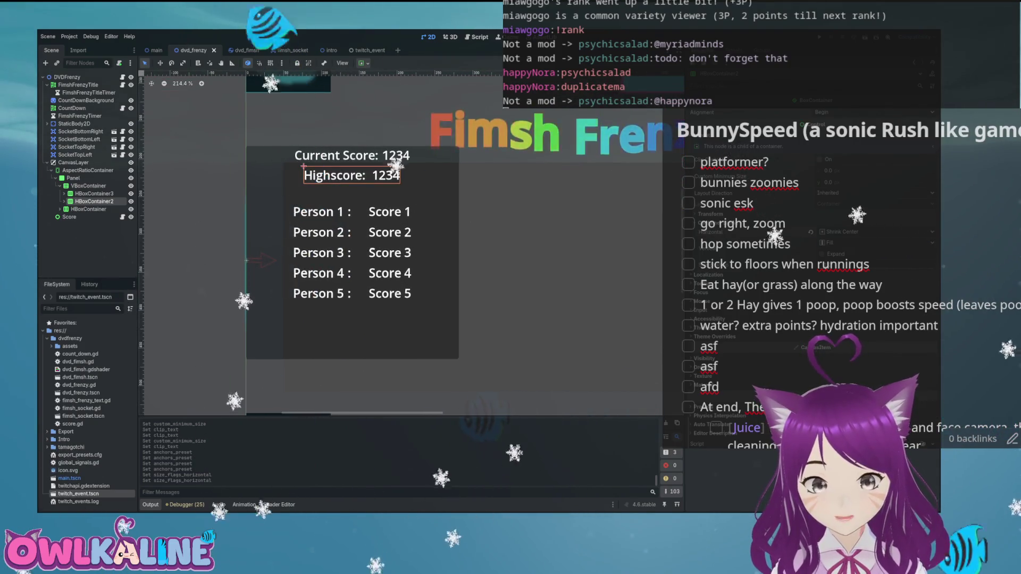
key("Right")
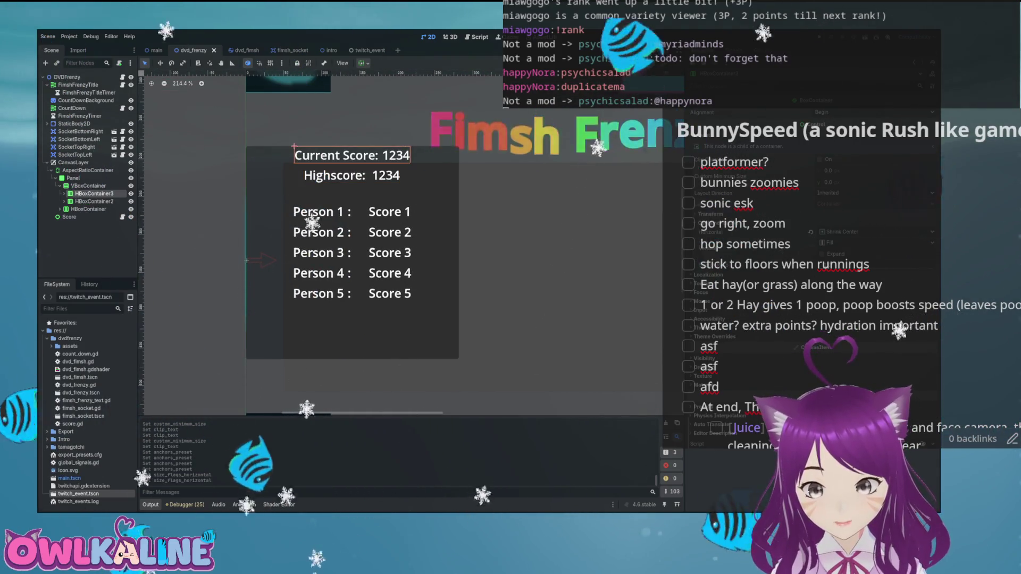
key("Down")
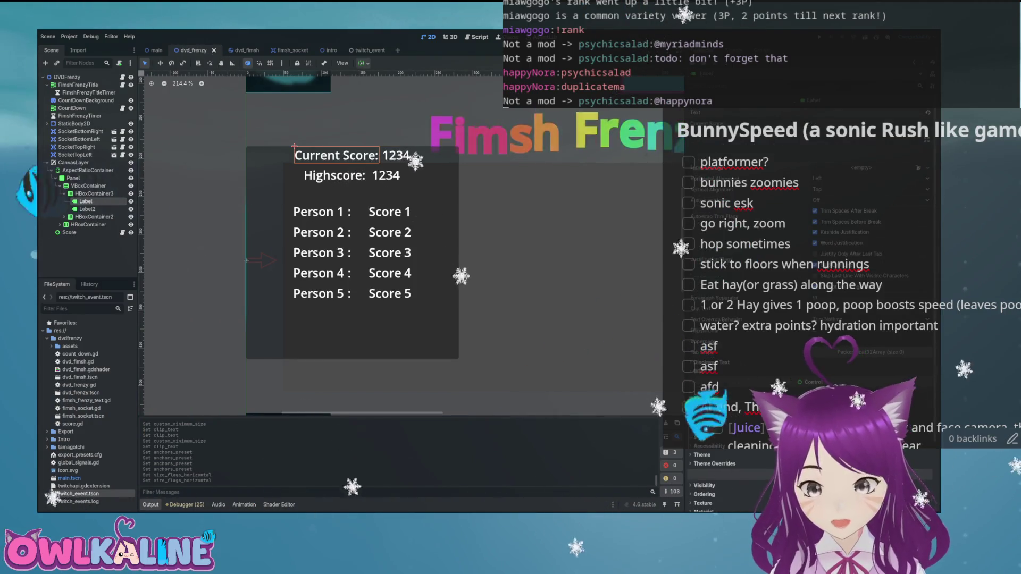
- Give the Current Score: label a new LabelSettings resource with a larger font size
left_click(712, 362)
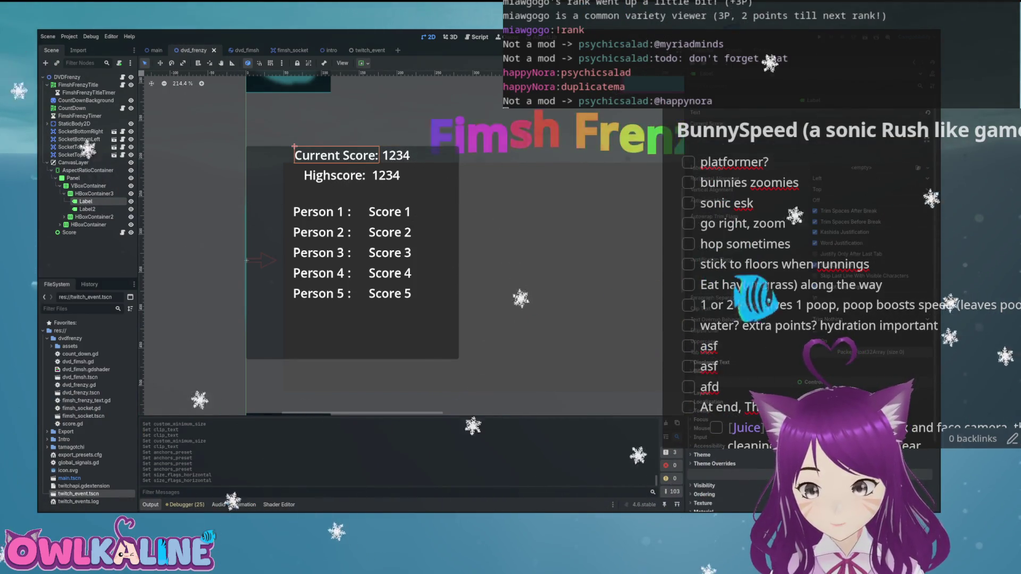
left_click(711, 362)
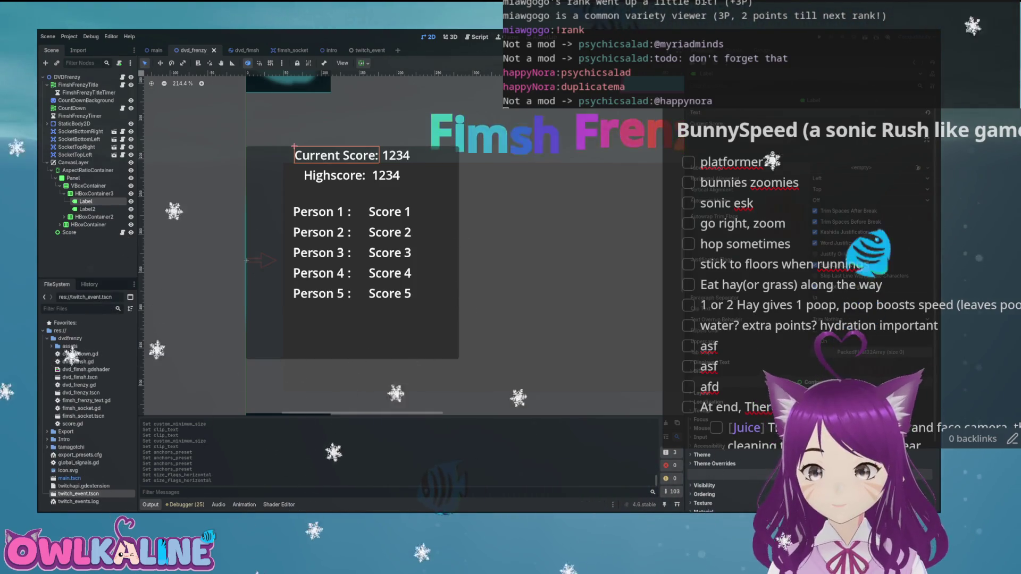
scroll(808, 293, "down", 3)
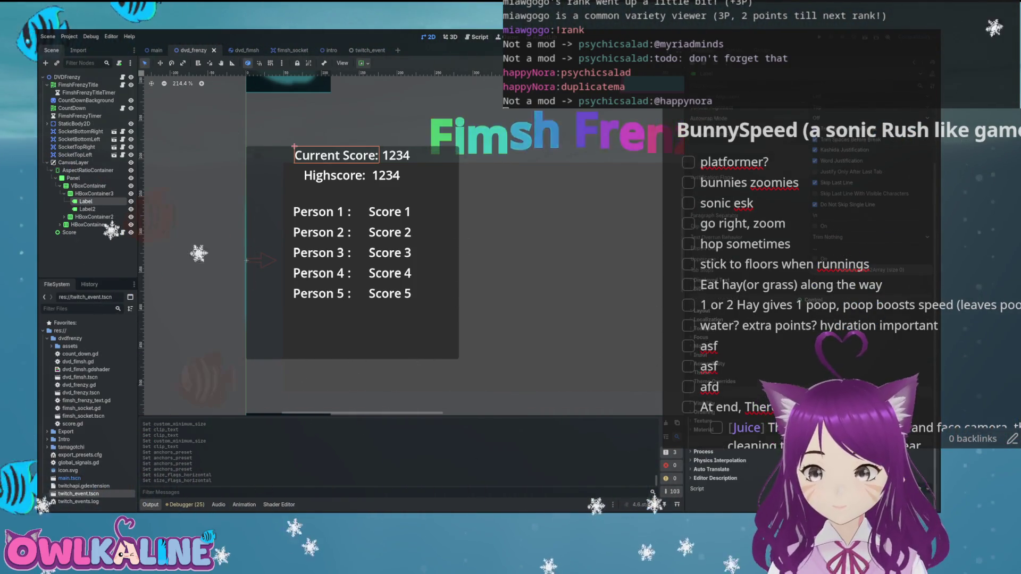
scroll(809, 293, "up", 3)
scroll(808, 293, "up", 3)
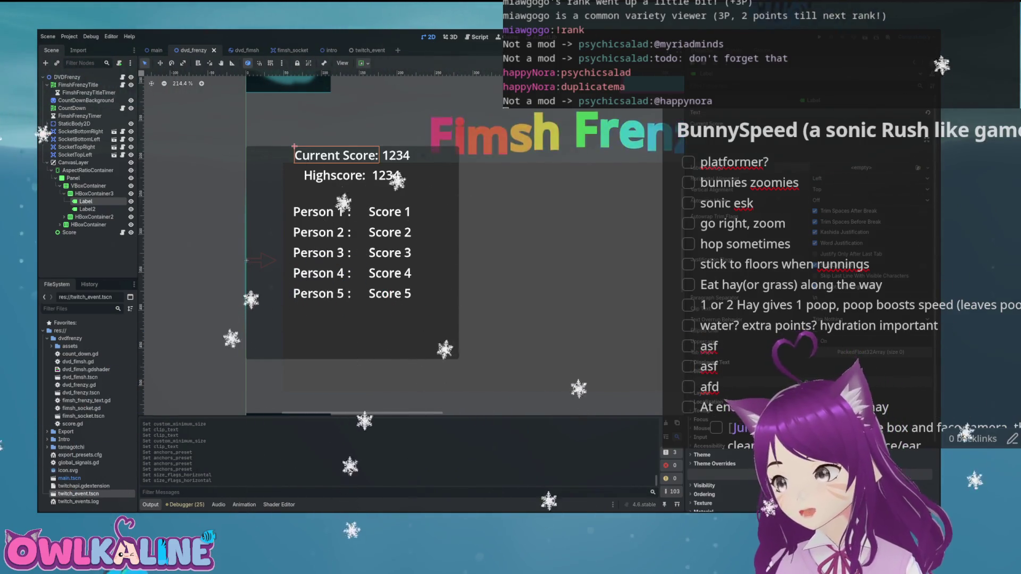
left_click(861, 167)
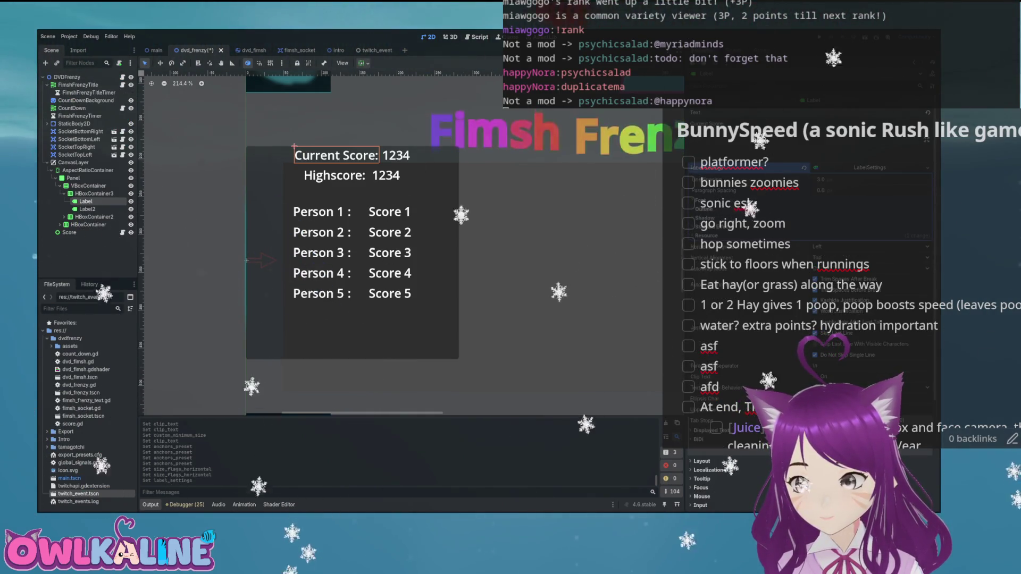
left_click(701, 201)
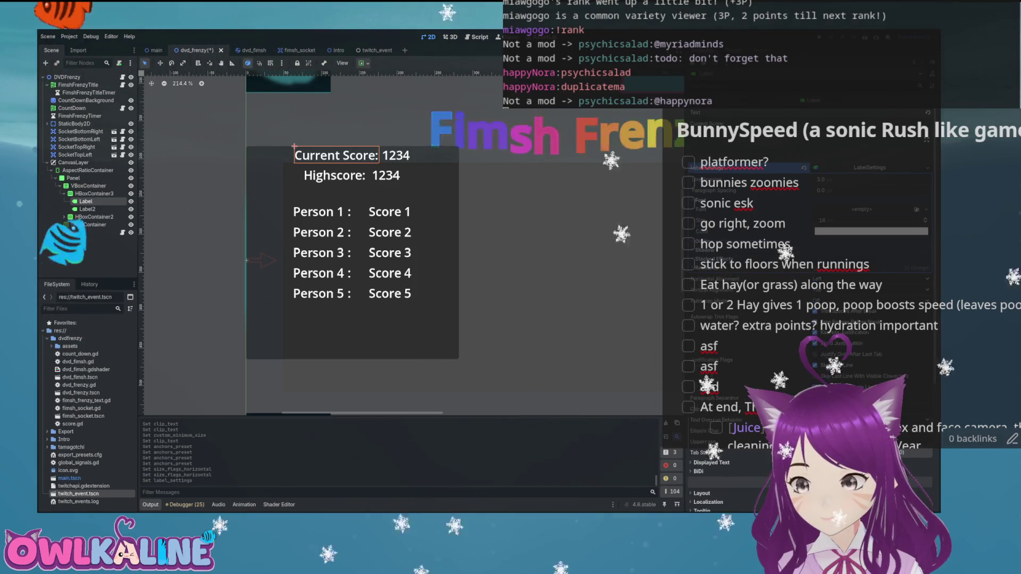
left_click_drag(872, 220, 830, 221)
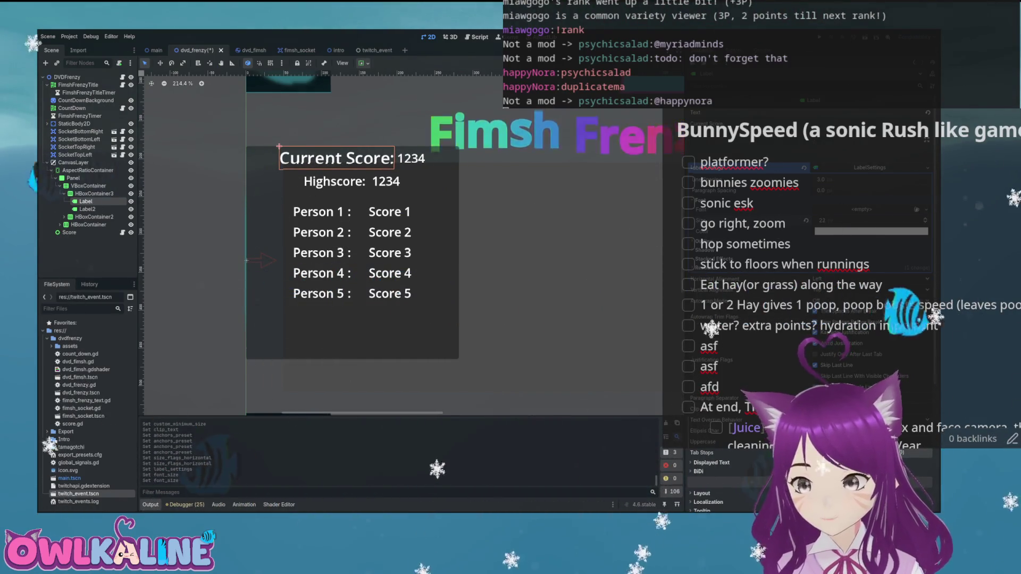
- Paste the same LabelSettings onto Label2 so 1234 uses the larger font, and save
key("ctrl+s")
scroll(809, 319, "down", 5)
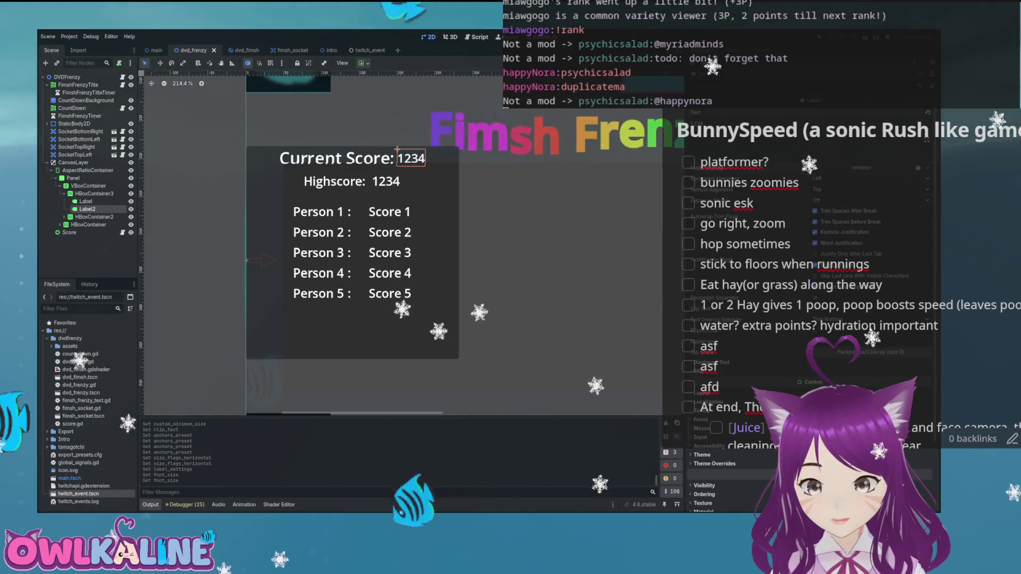
key("Return")
key("ctrl+s")
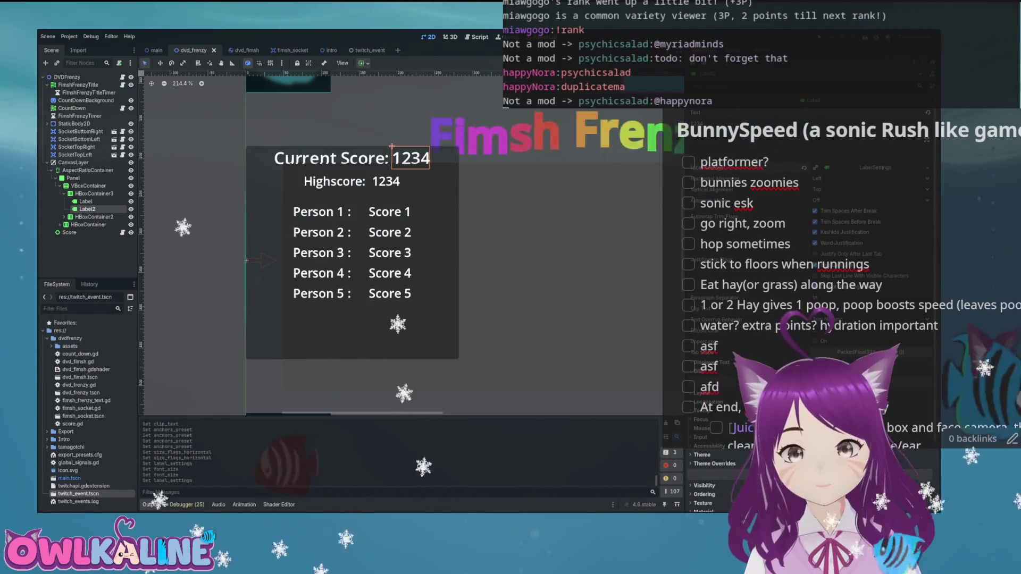
scroll(387, 233, "down", 5)
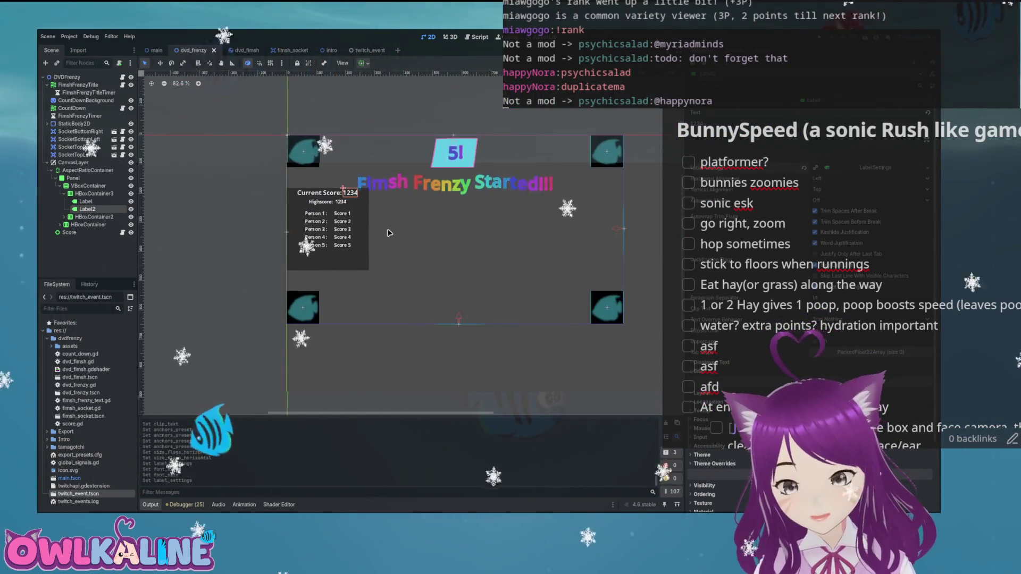
scroll(387, 233, "up", 5)
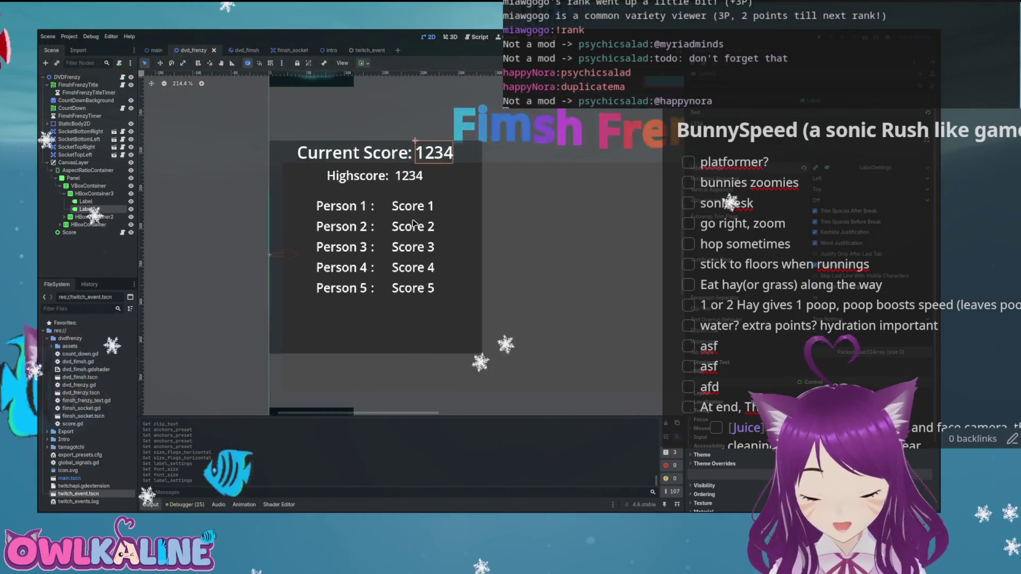
scroll(413, 222, "up", 1)
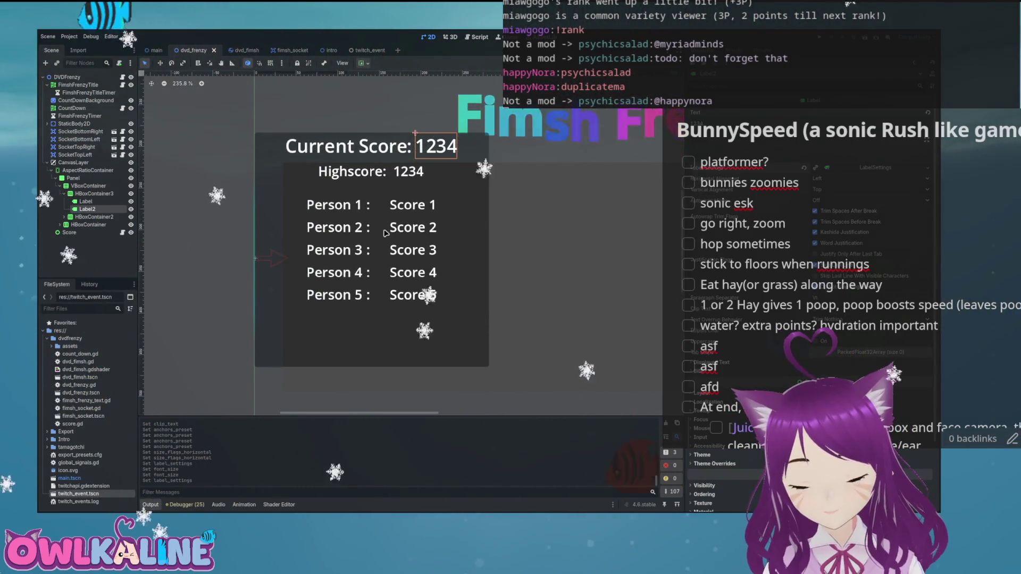
- Collapse the scene tree branches and rename the CanvasLayer node to ScoreCanvasLayer
left_click(64, 186)
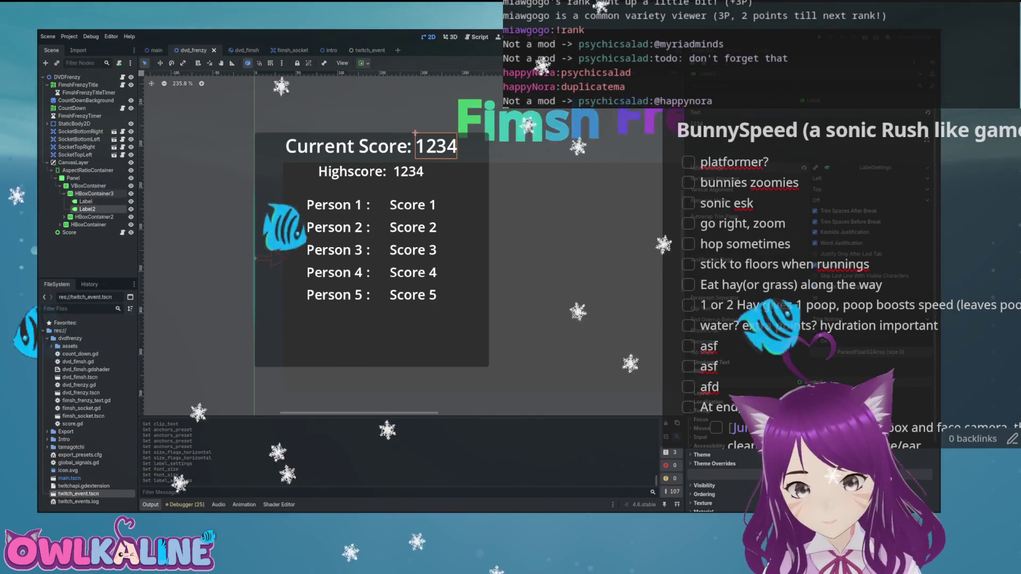
left_click(55, 178)
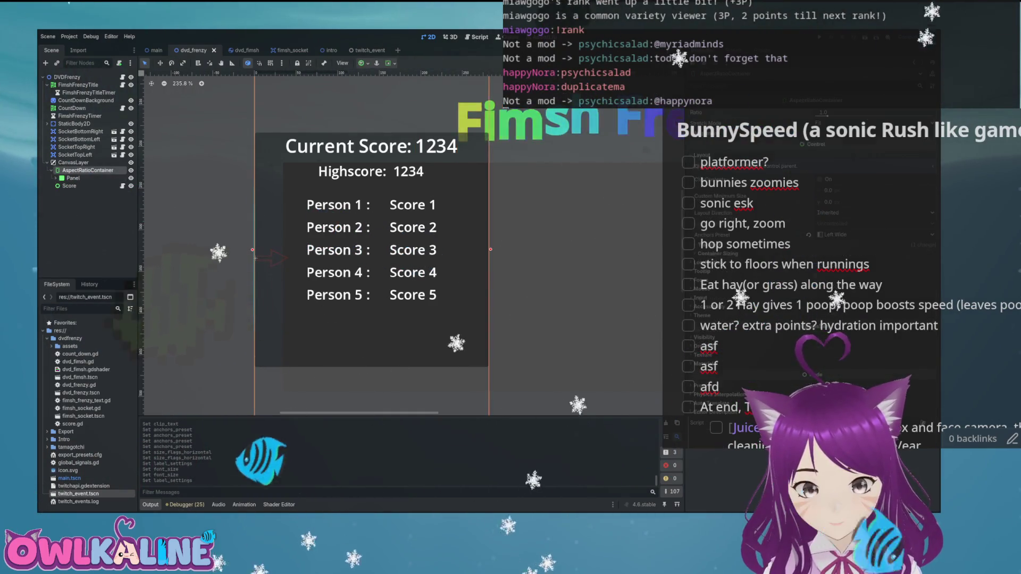
left_click(73, 162)
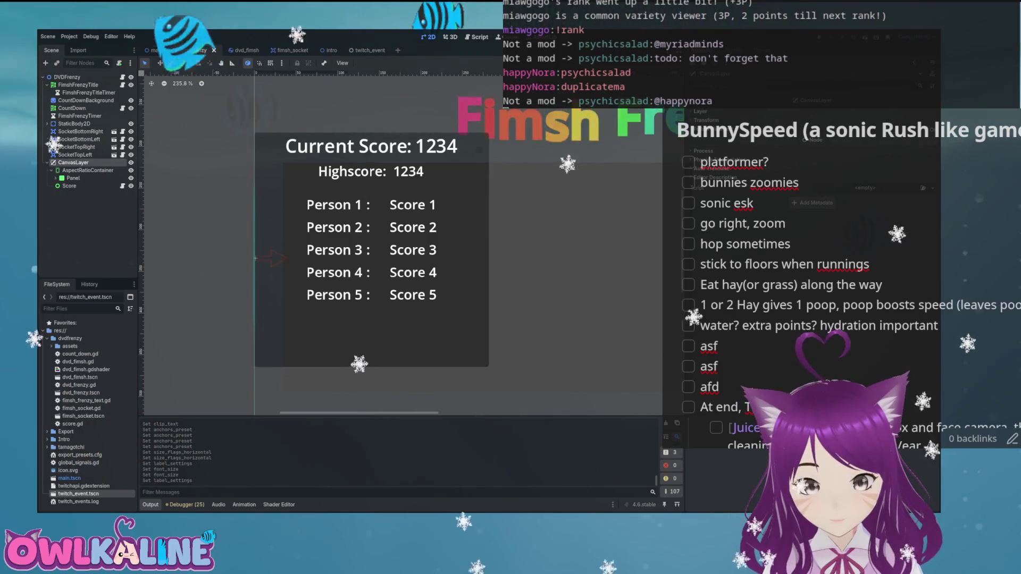
type("Score")
key("Return")
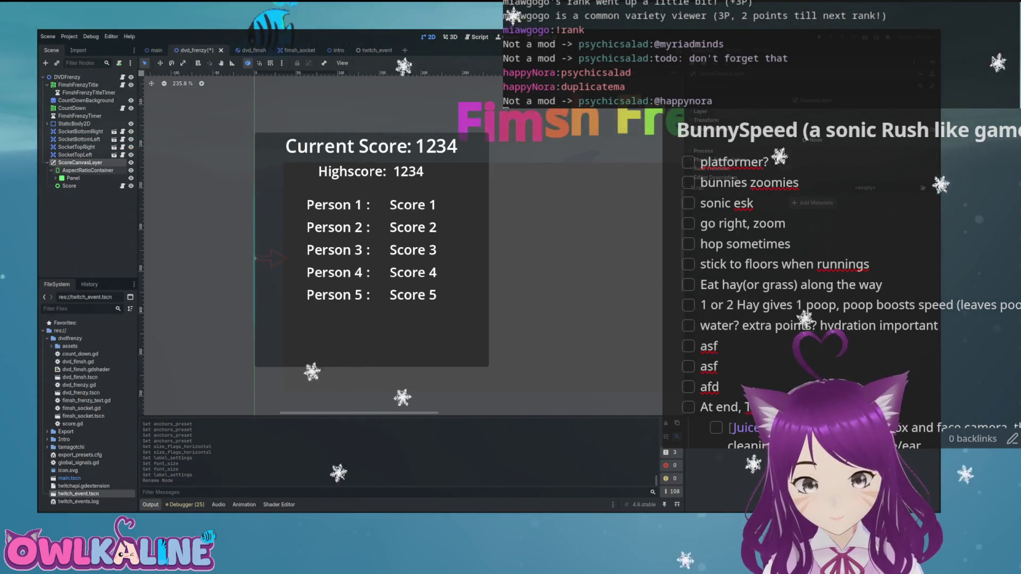
- Review score.gd, then delete the Score node from the scoreboard scene
left_click(72, 179)
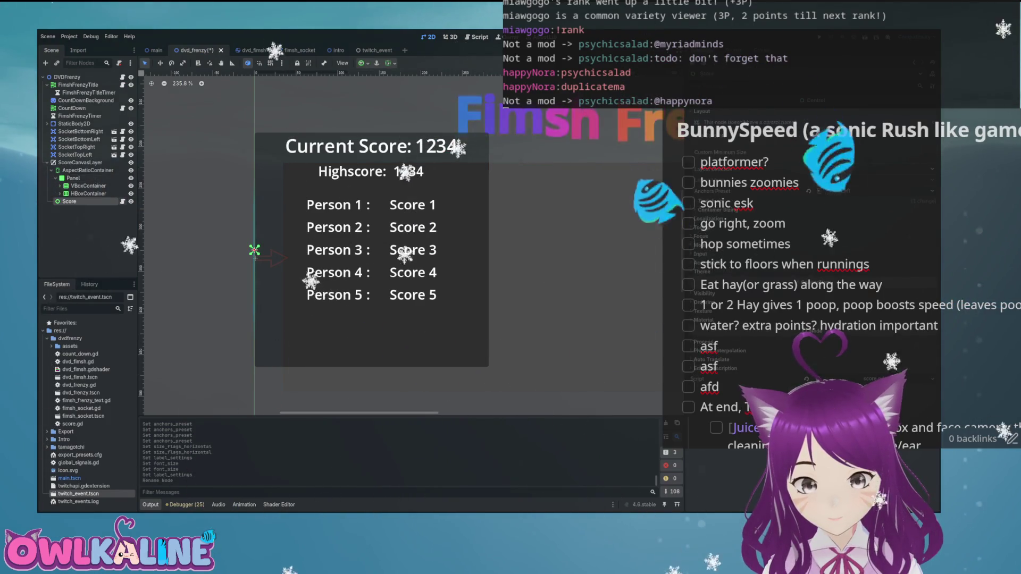
key("ctrl+F3")
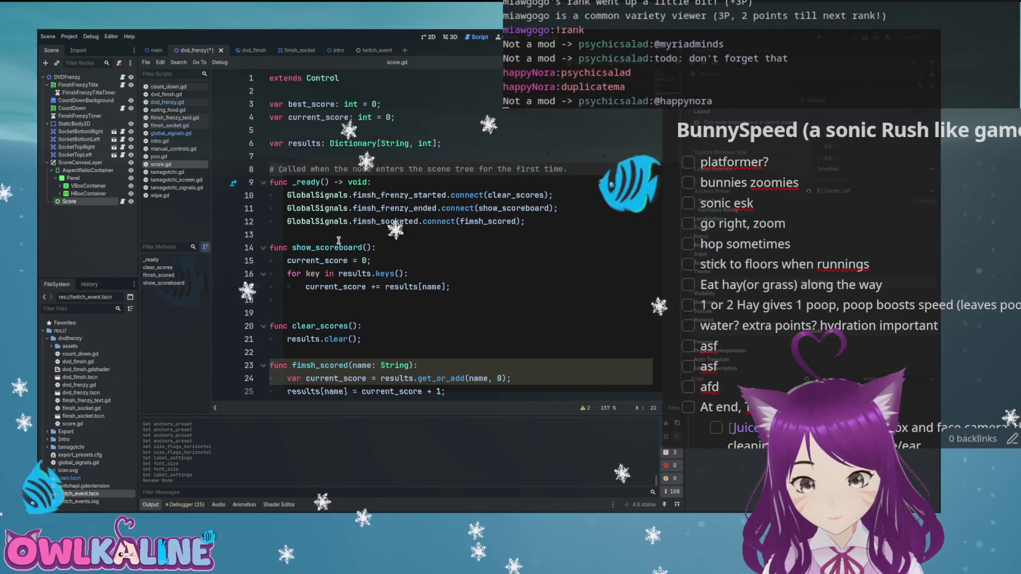
scroll(441, 271, "down", 1)
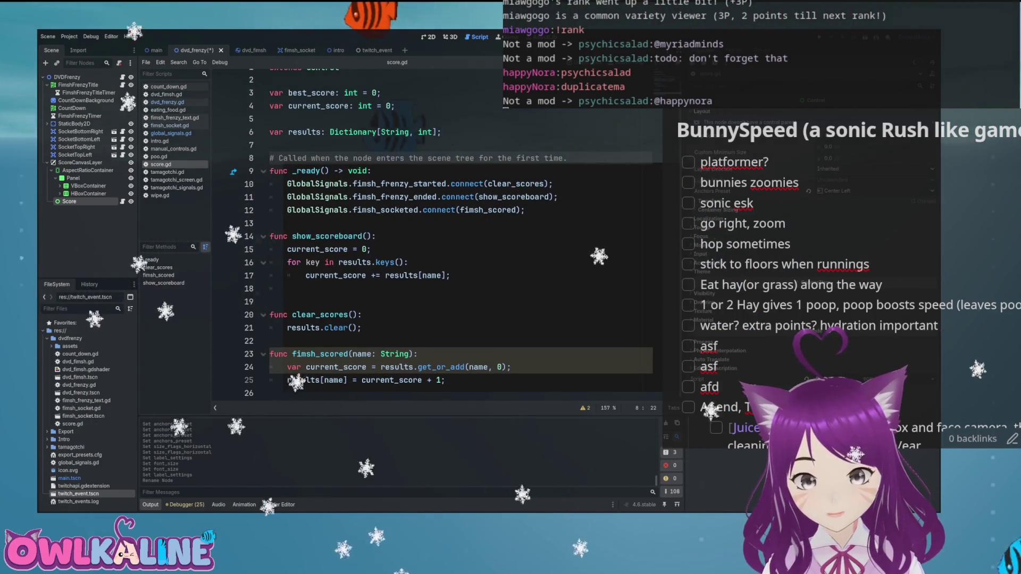
key("ctrl+F1")
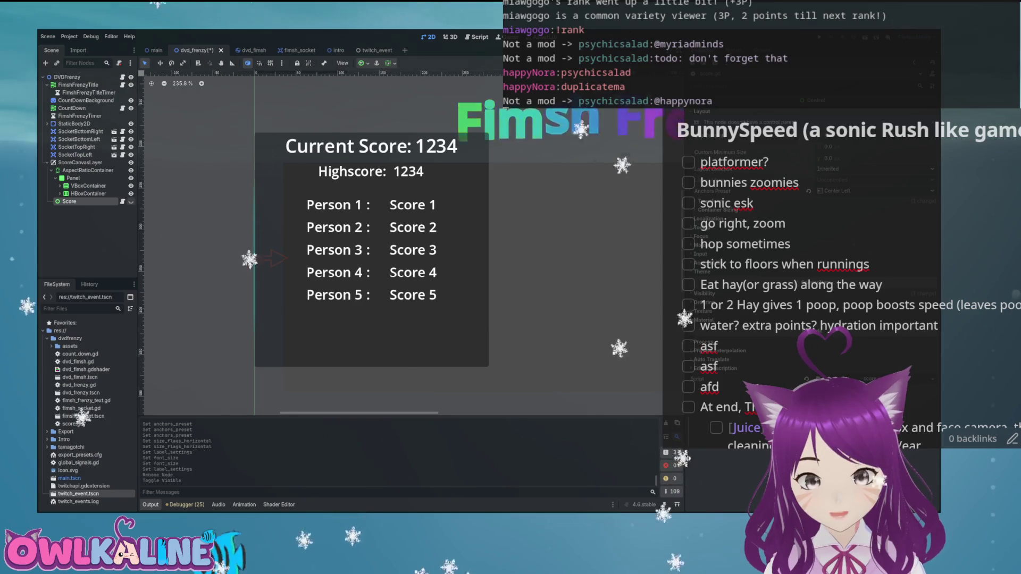
key("f")
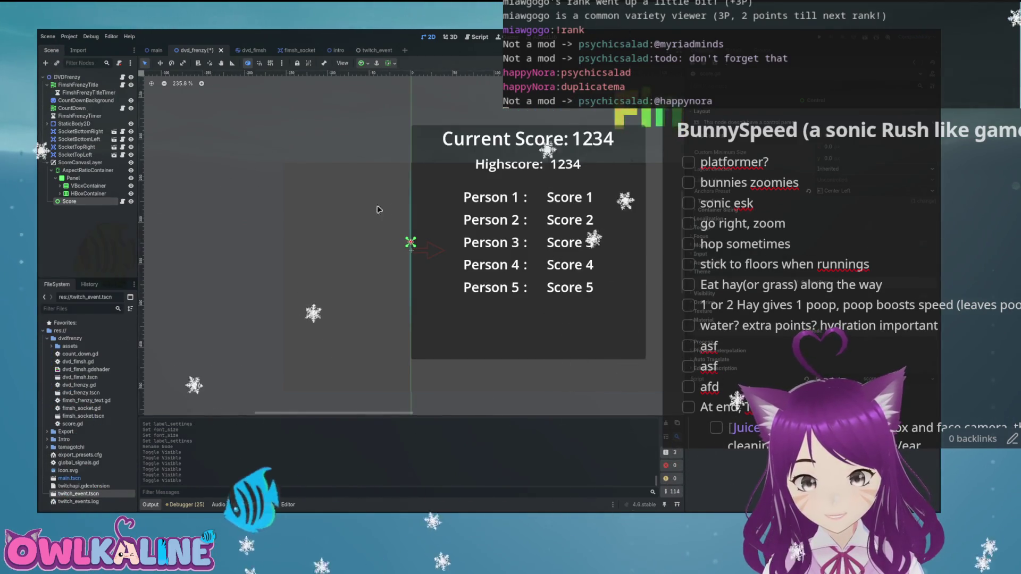
scroll(405, 239, "down", 2)
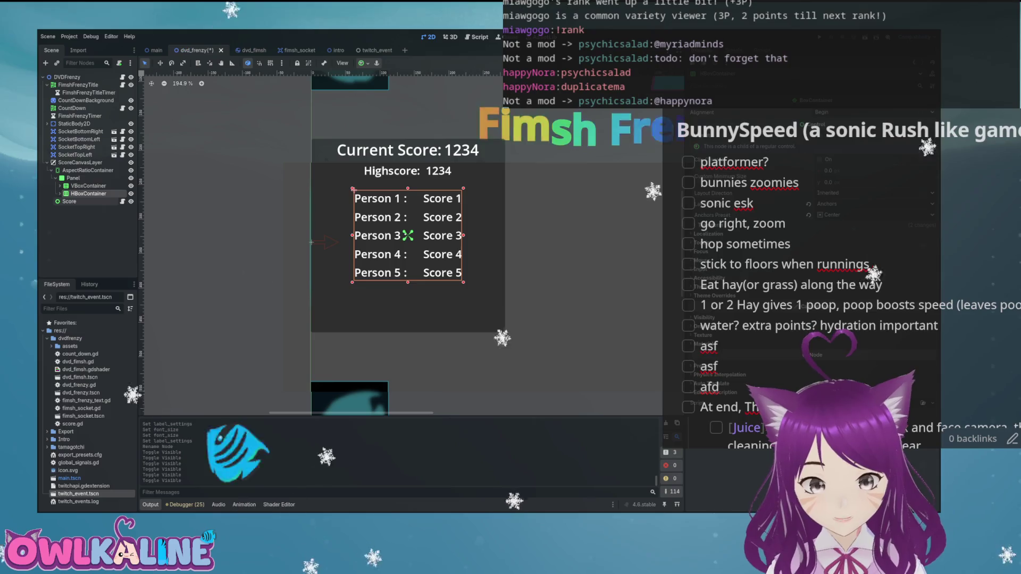
left_click(69, 201)
key("Delete")
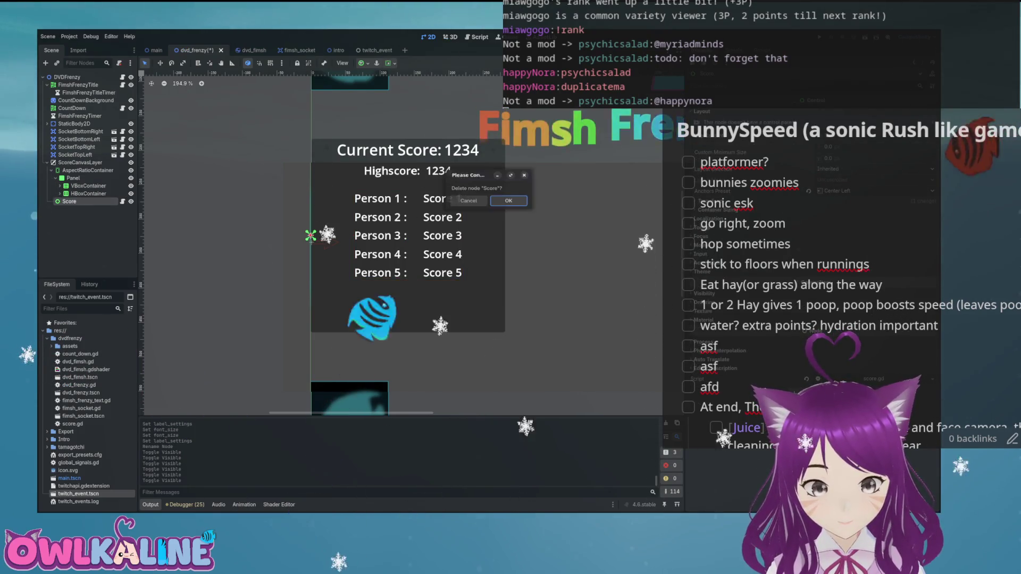
left_click(509, 202)
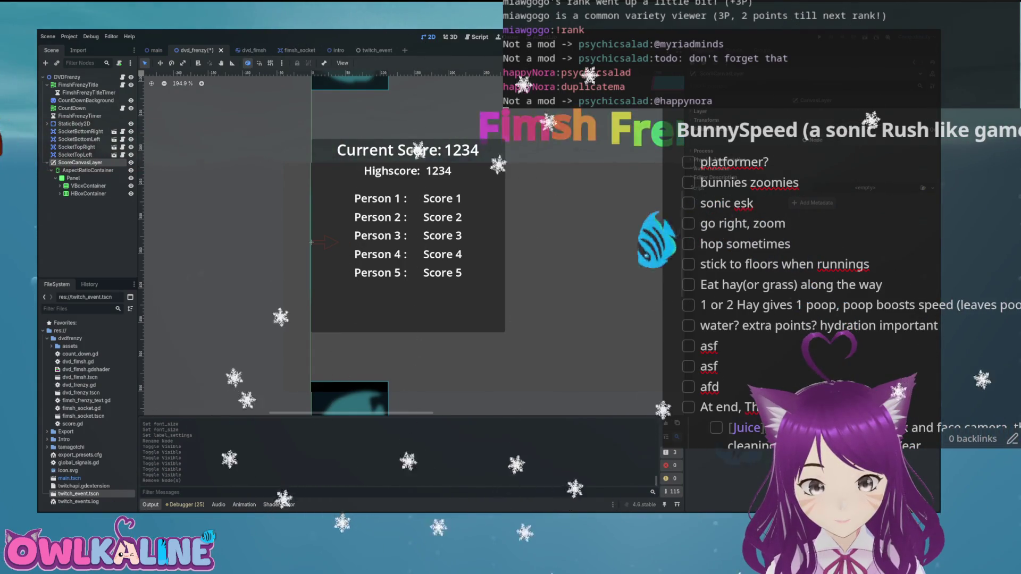
left_click(120, 62)
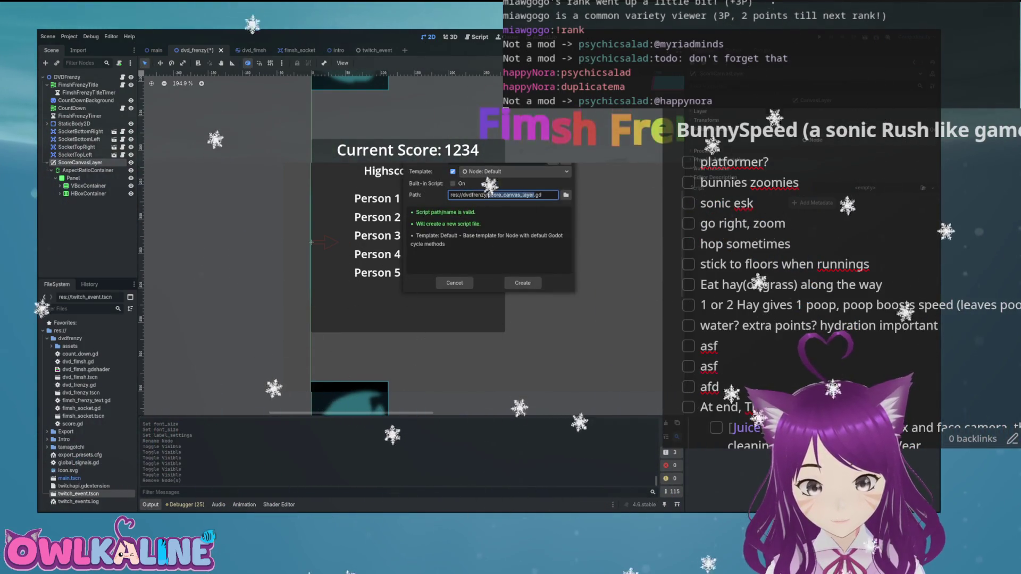
- Drag score.gd onto ScoreCanvasLayer, change its extends to CanvasLayer, and save
key("Escape")
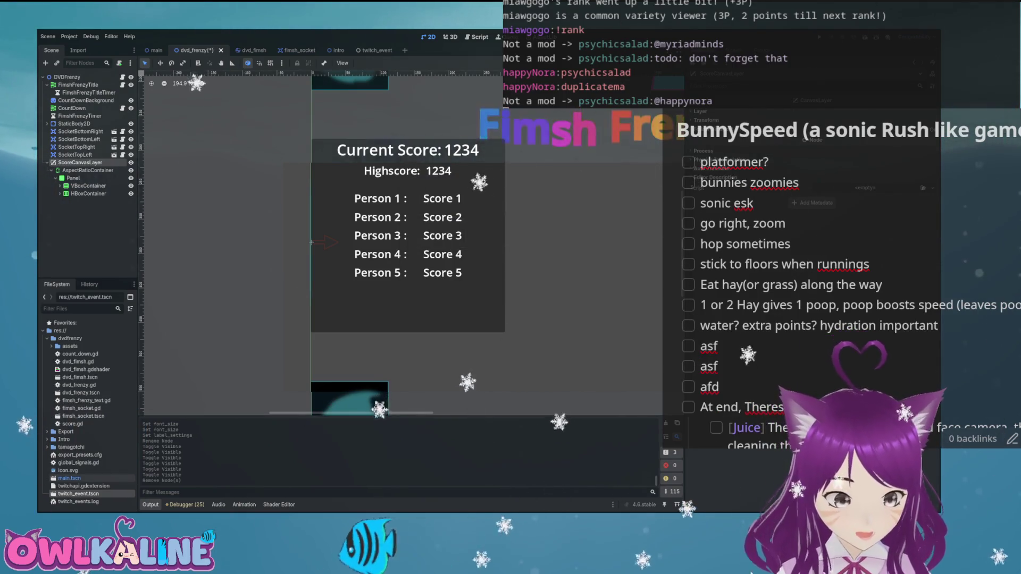
left_click_drag(72, 424, 114, 253)
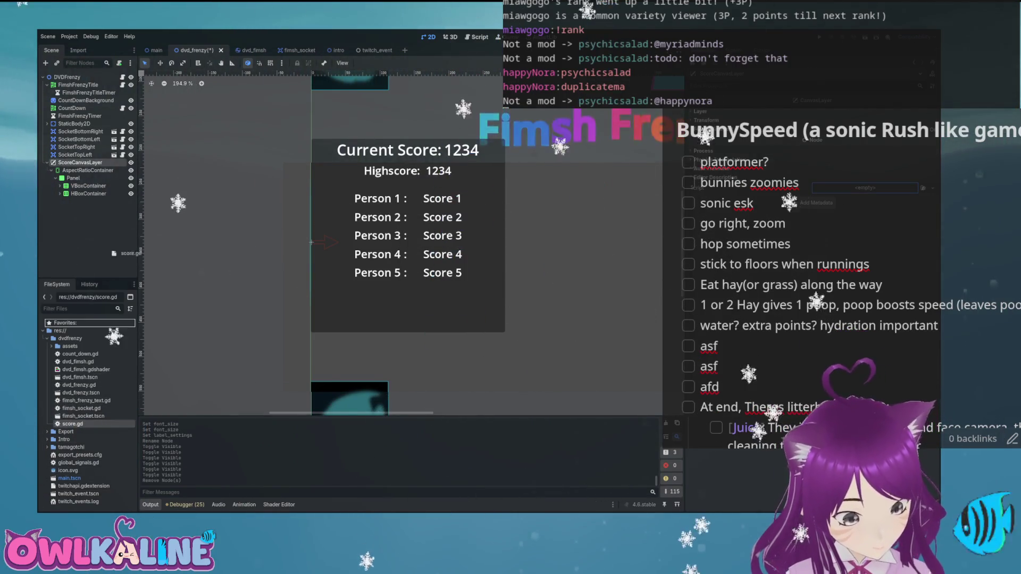
left_click_drag(78, 163, 79, 163)
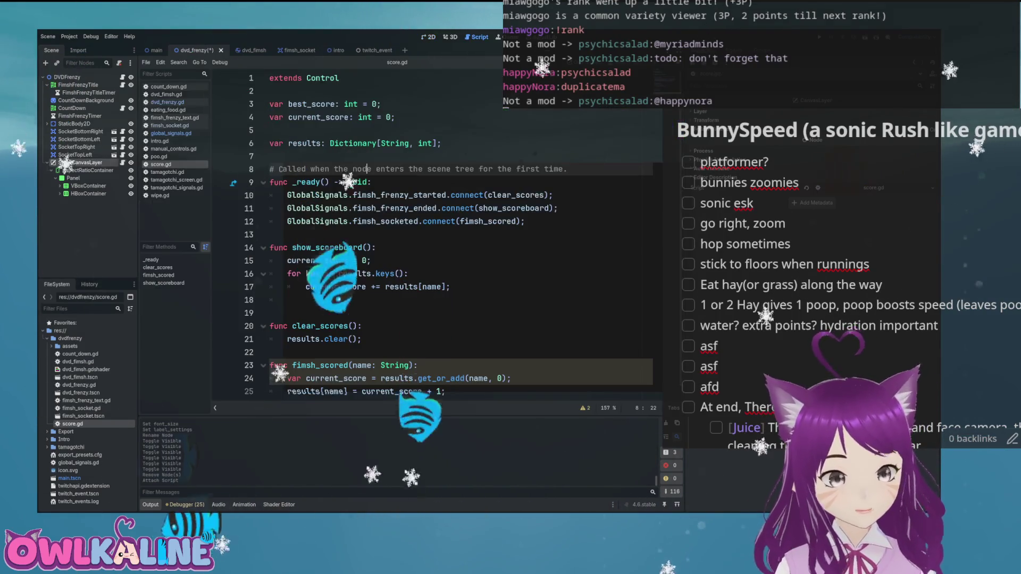
key("BackSpace")
key("BackSpace")
key("BackSpace")
key("Delete")
key("Delete")
type("CanvasLaye")
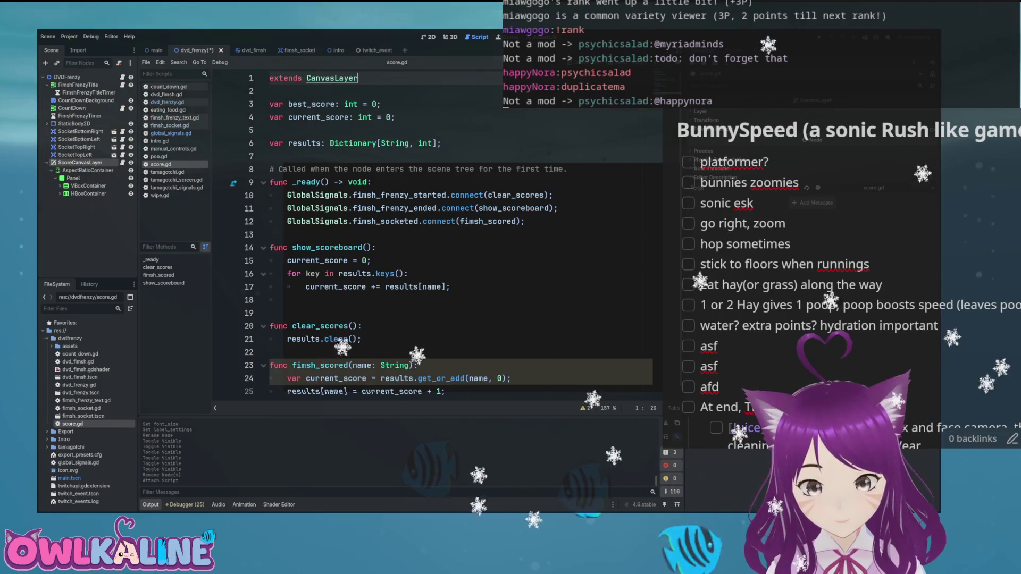
key("ctrl+s")
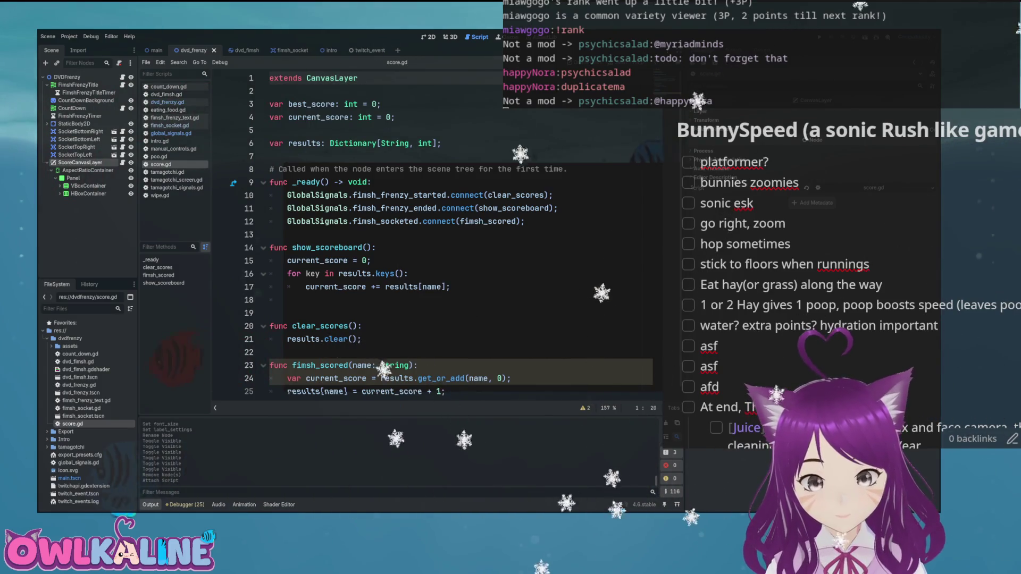
key("ctrl+F1")
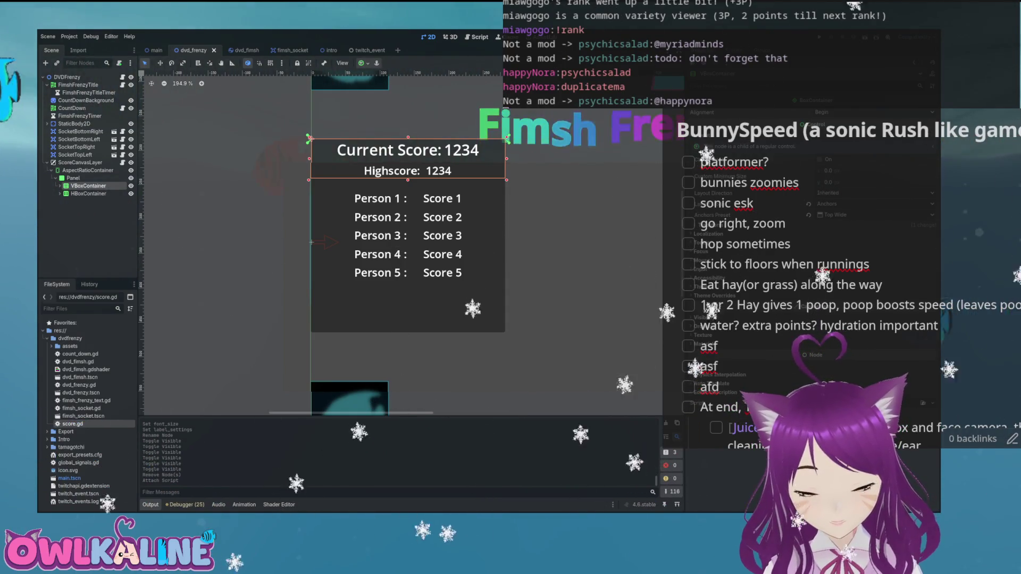
- Rename VBoxContainer to OverallScores and HBoxContainer to ChatterScores, then expand ChatterScores
key("F2")
type("OverallScores")
key("Return")
left_click(88, 194)
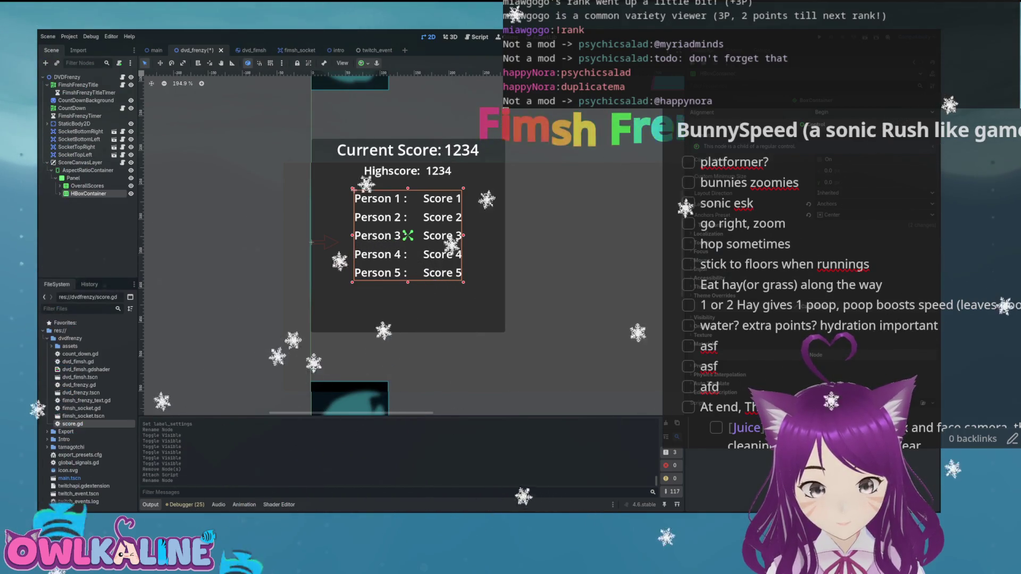
key("F2")
type("ChatterScores")
key("Return")
key("Right")
key("Down")
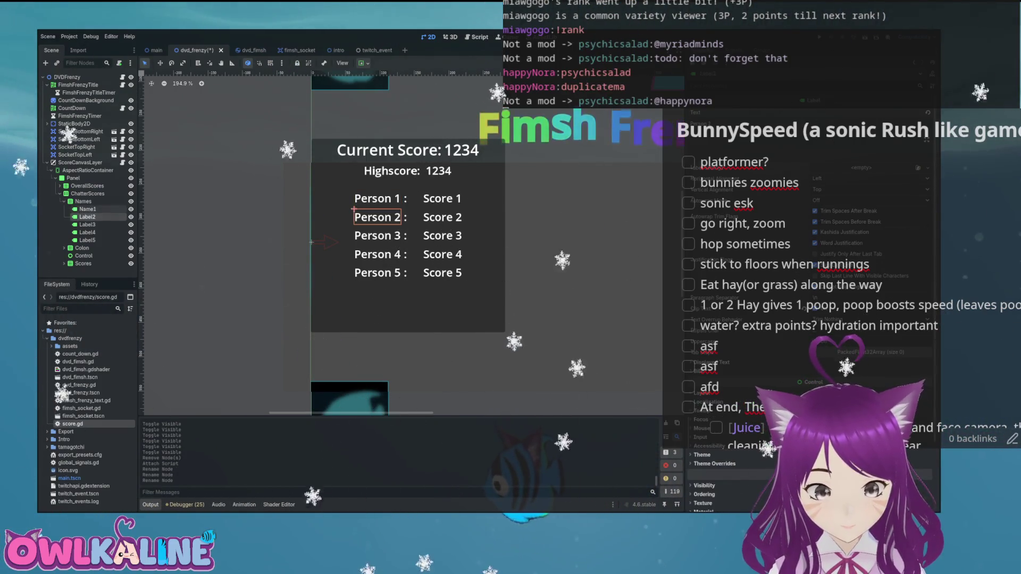
- Rename the person labels Name2 through Name5 and collapse the Names group
scroll(425, 239, "up", 2)
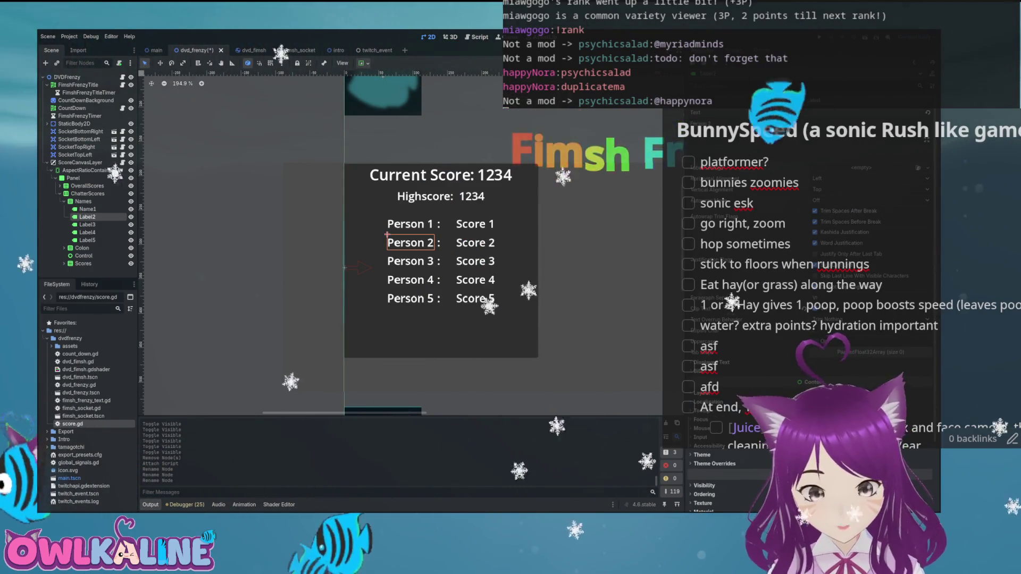
key("F2")
type("Name2")
key("Return")
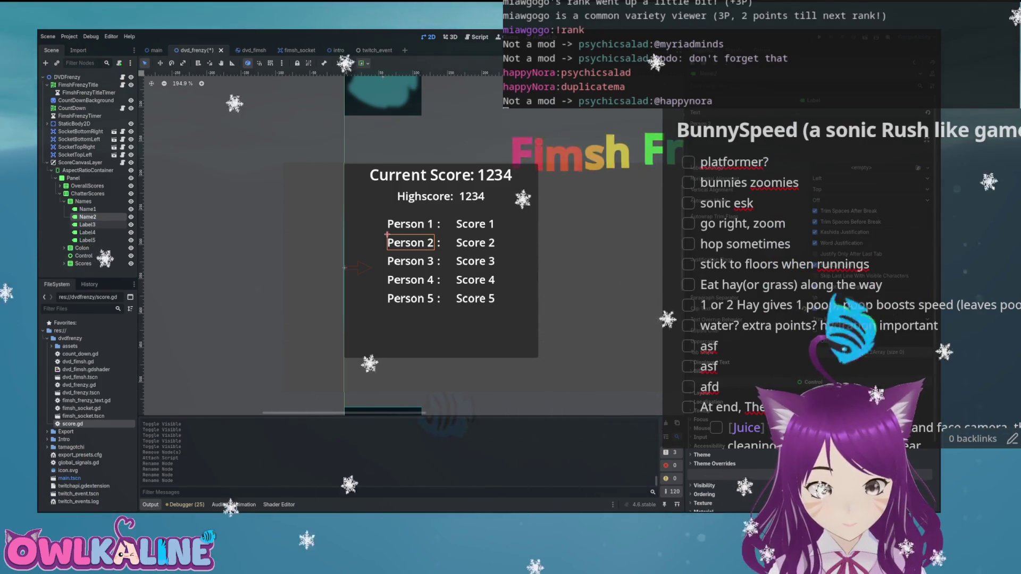
key("F2")
type("Name3")
key("Return")
key("Down")
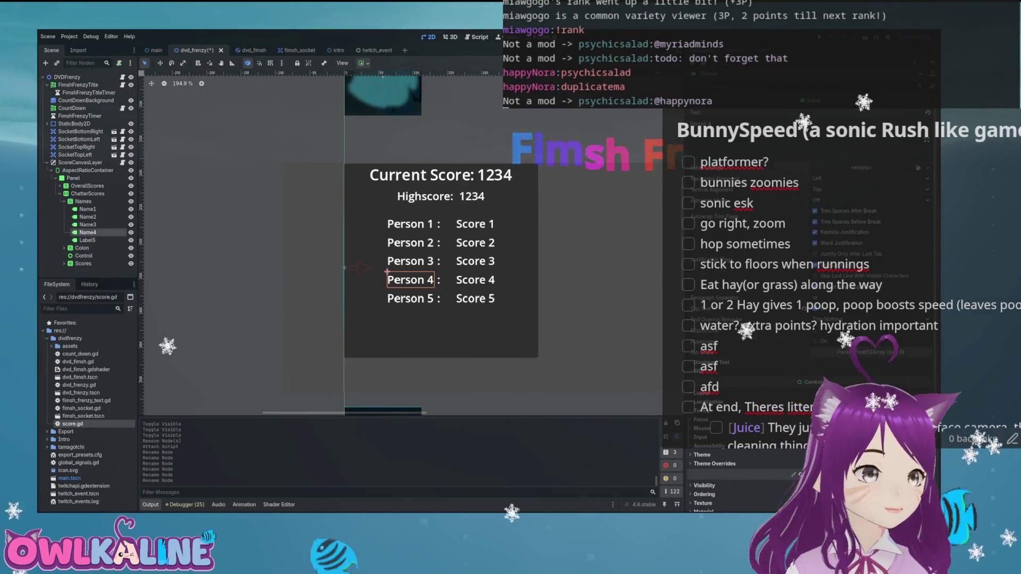
key("Down")
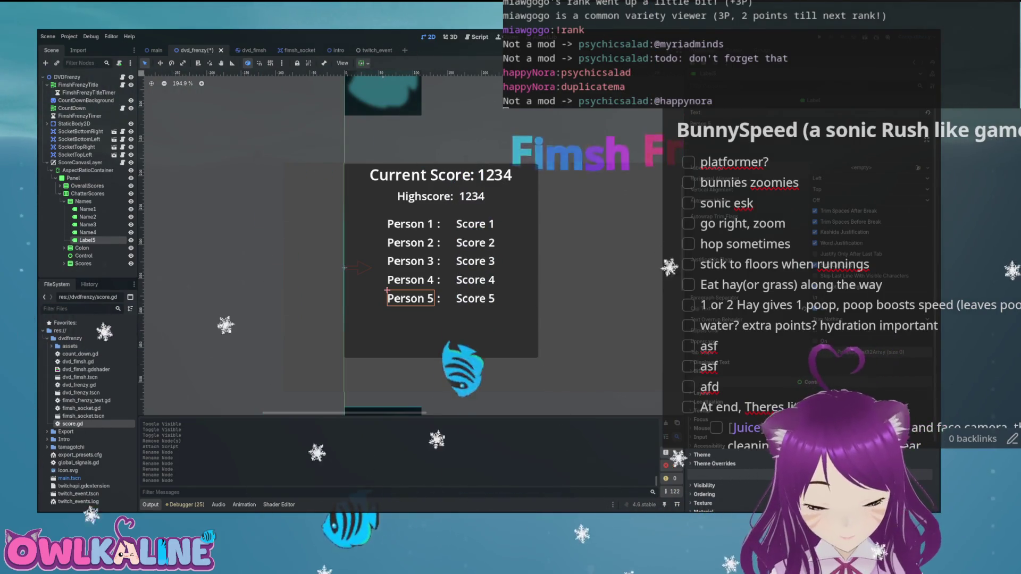
type("Name5")
key("Return")
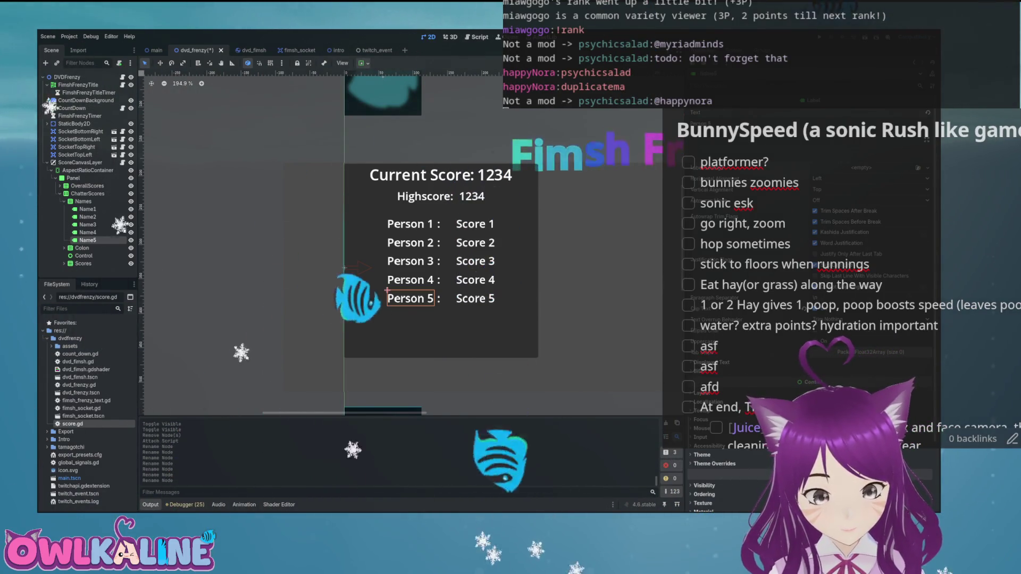
key("Left")
key("Left")
- Rename the Scores labels Score1 through Score5 and save the scene
left_click(87, 225)
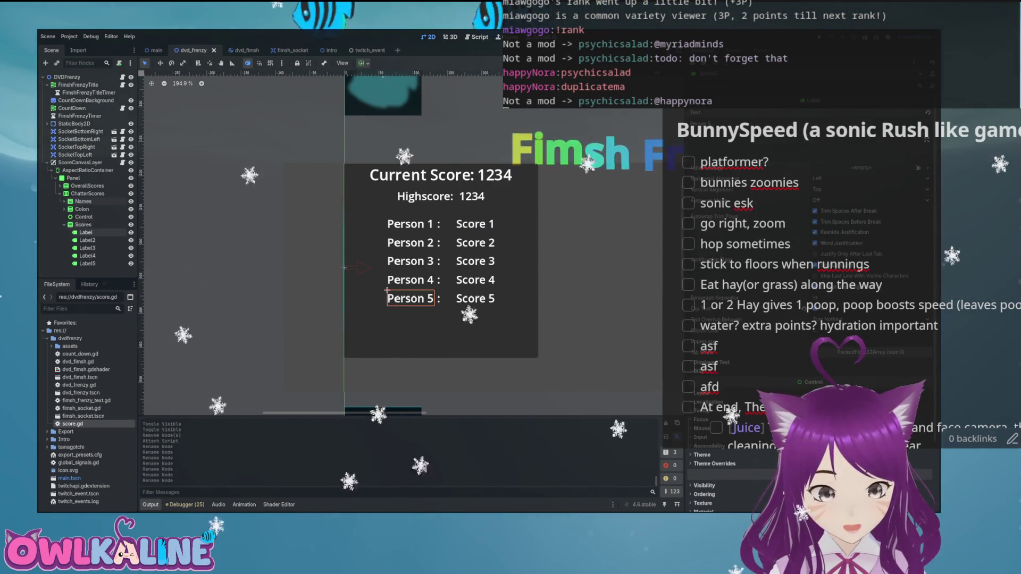
key("Right")
key("Down")
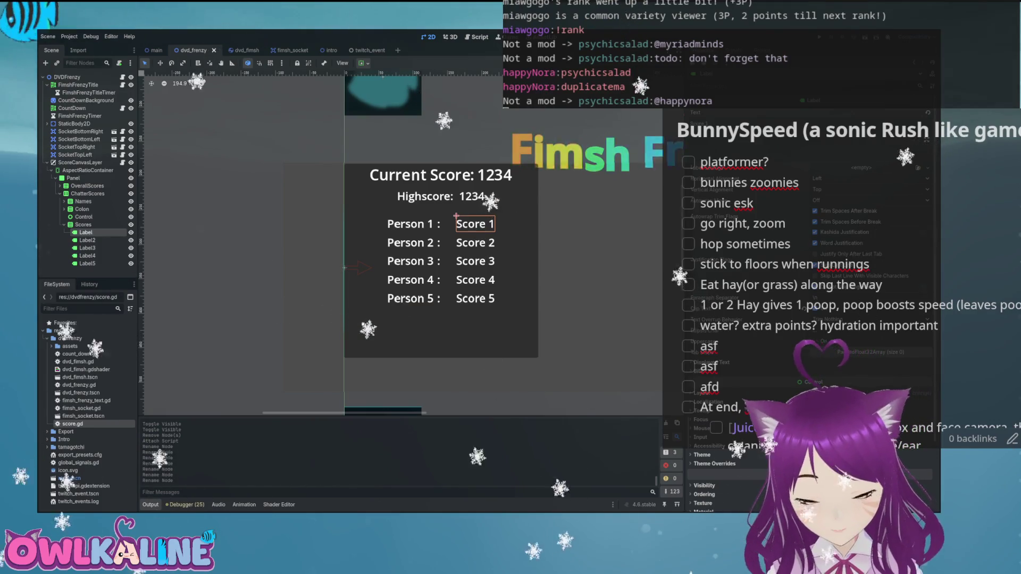
key("F2")
type("Score1")
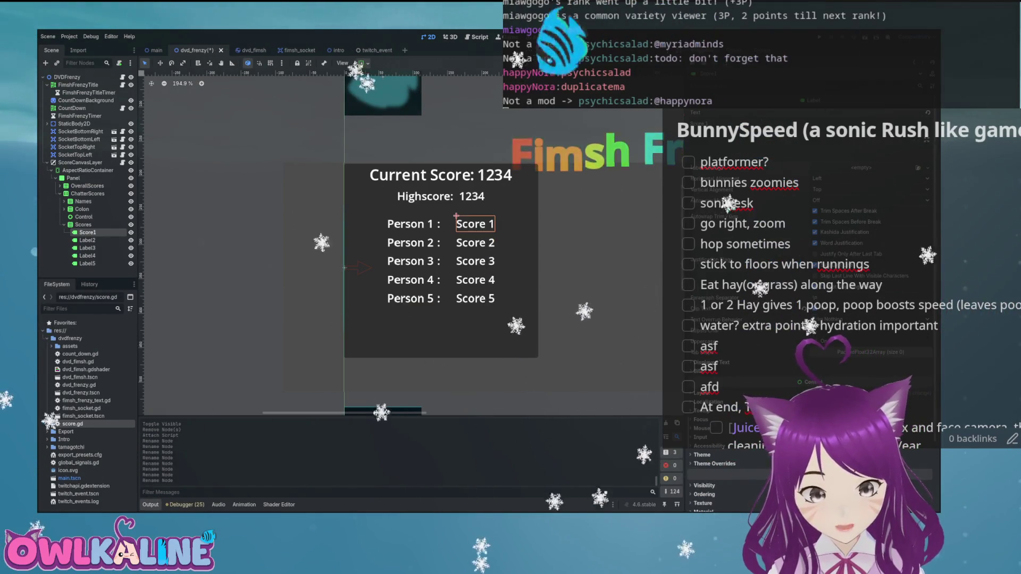
key("Return")
key("Down")
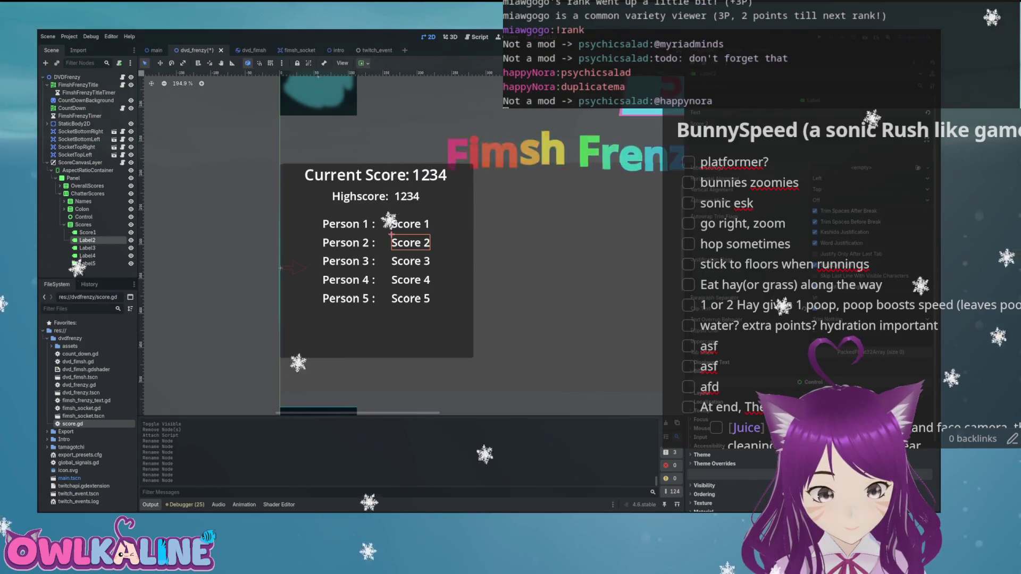
key("Down")
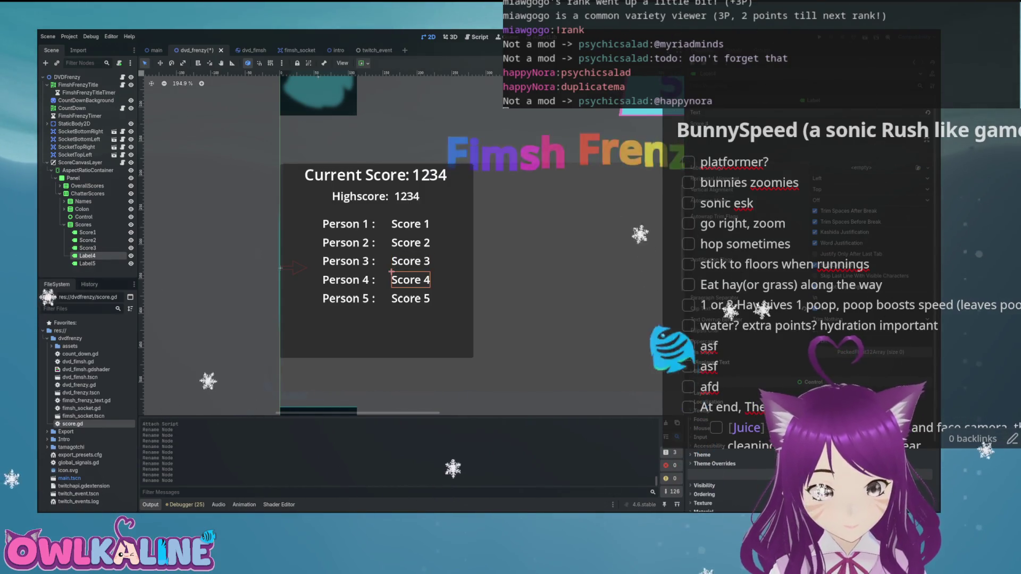
key("Down")
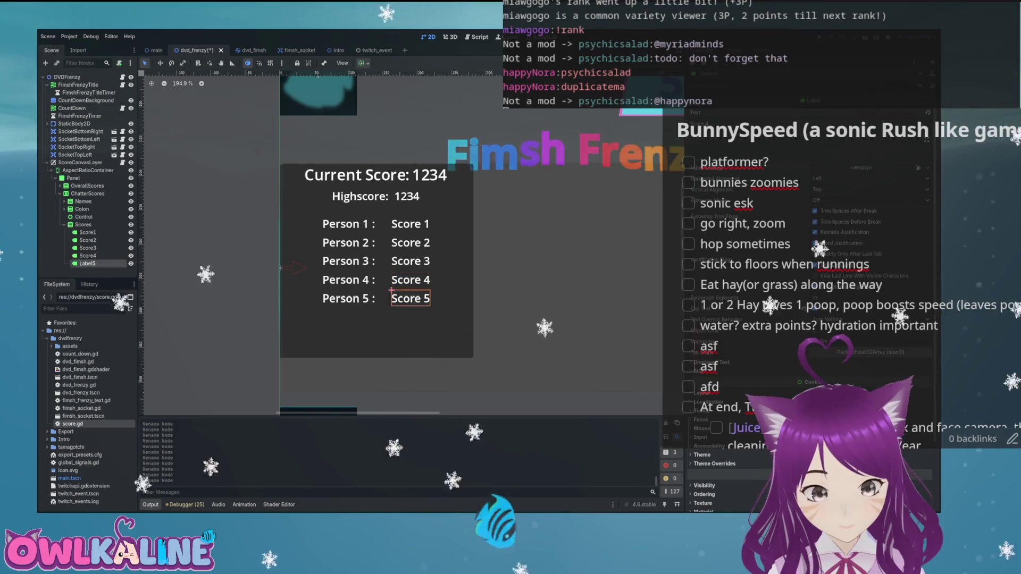
key("F2")
type("Score5")
key("Return")
key("ctrl+s")
left_click(64, 225)
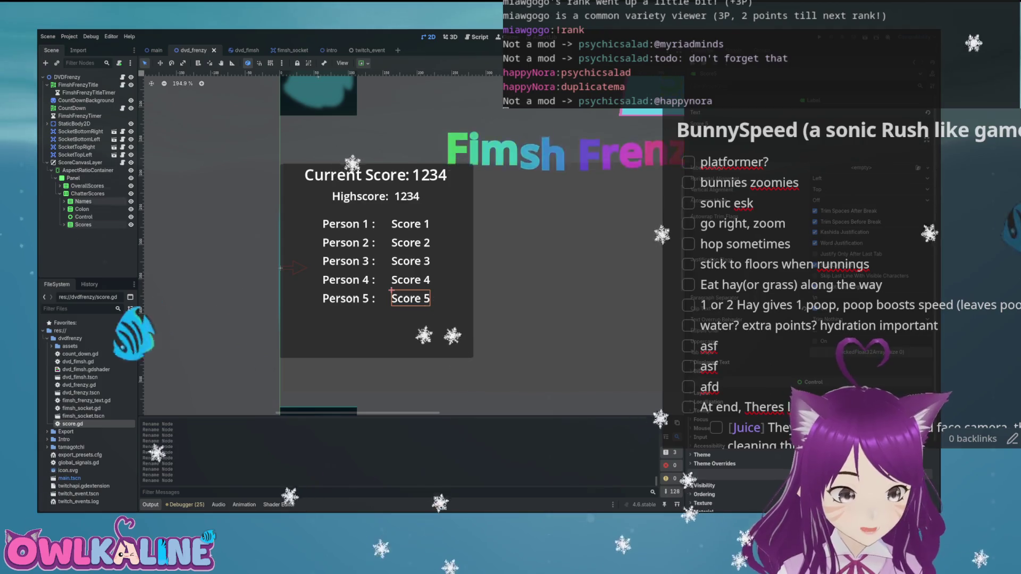
left_click(88, 170)
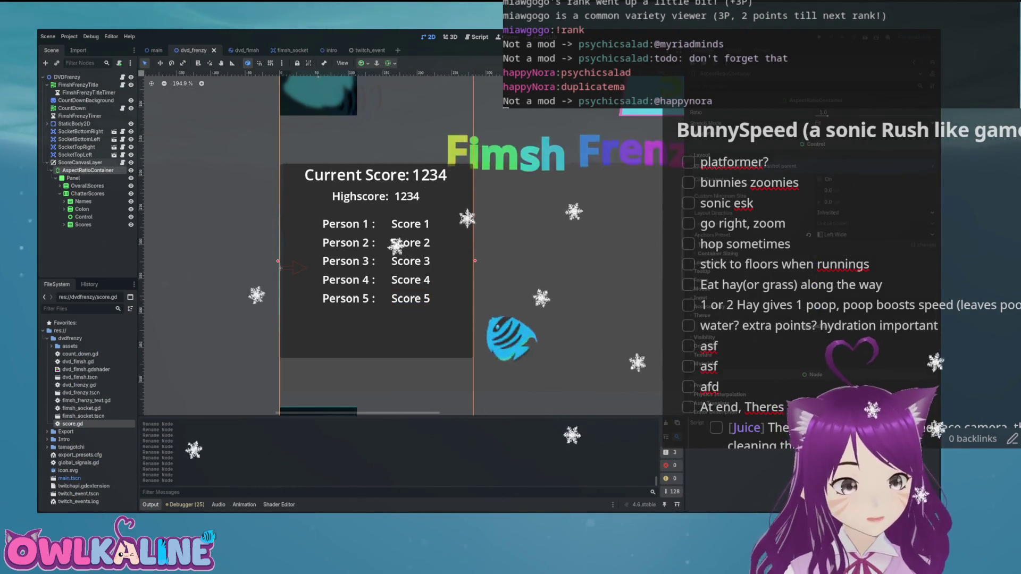
- In score.gd, add blank lines below the results variable
key("ctrl+F3")
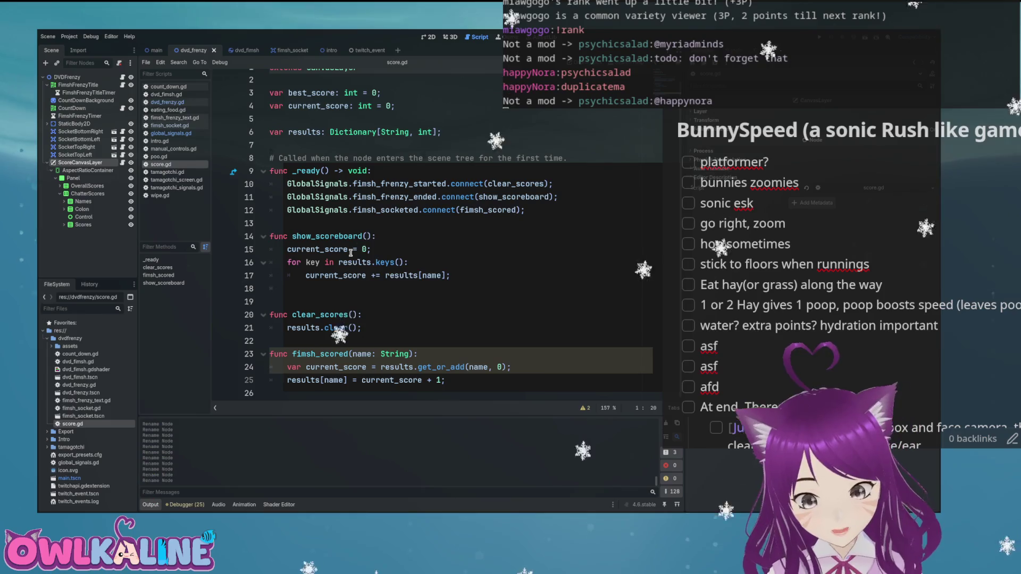
left_click(354, 263)
left_click(303, 282)
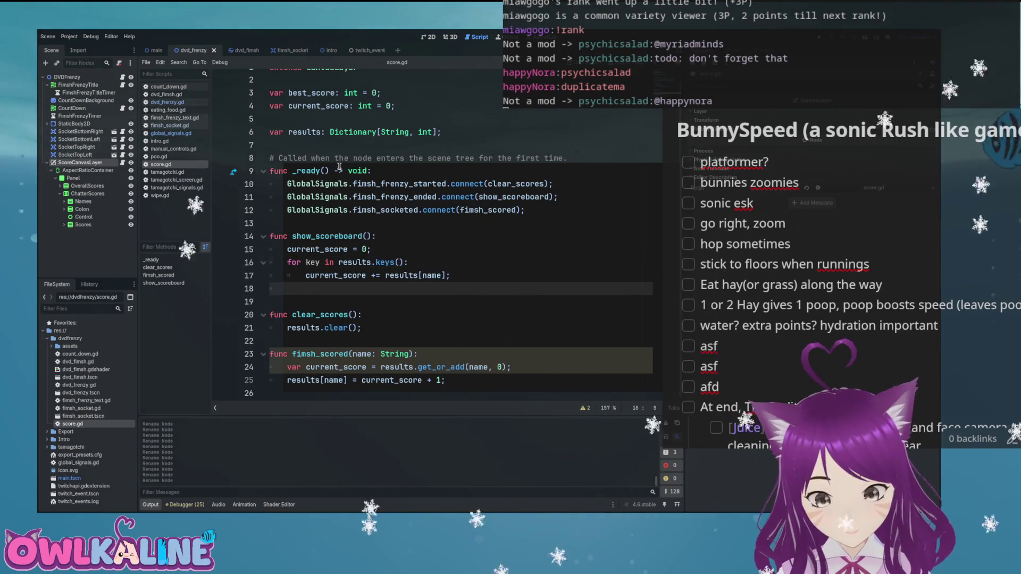
scroll(339, 167, "up", 1)
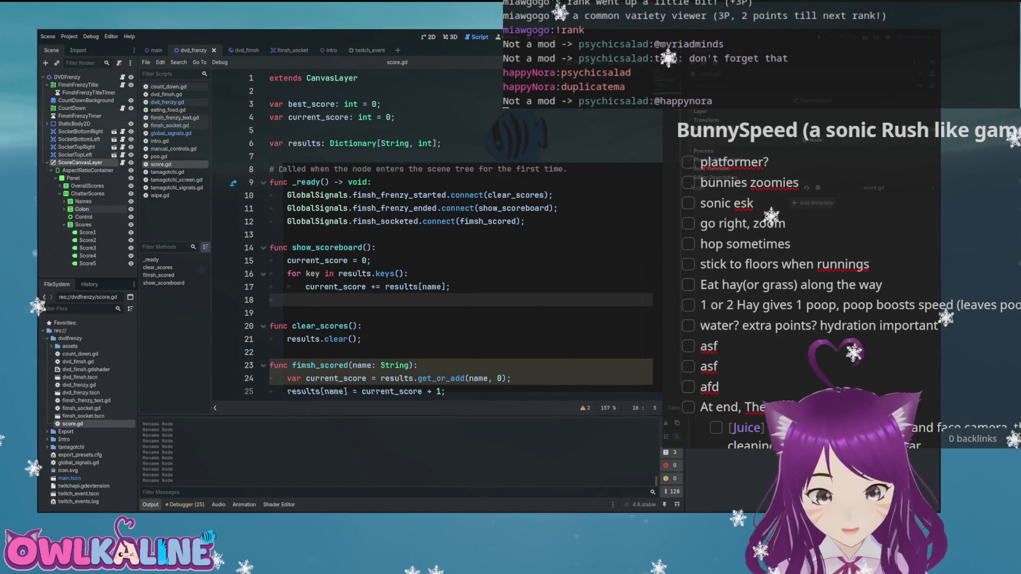
left_click(348, 156)
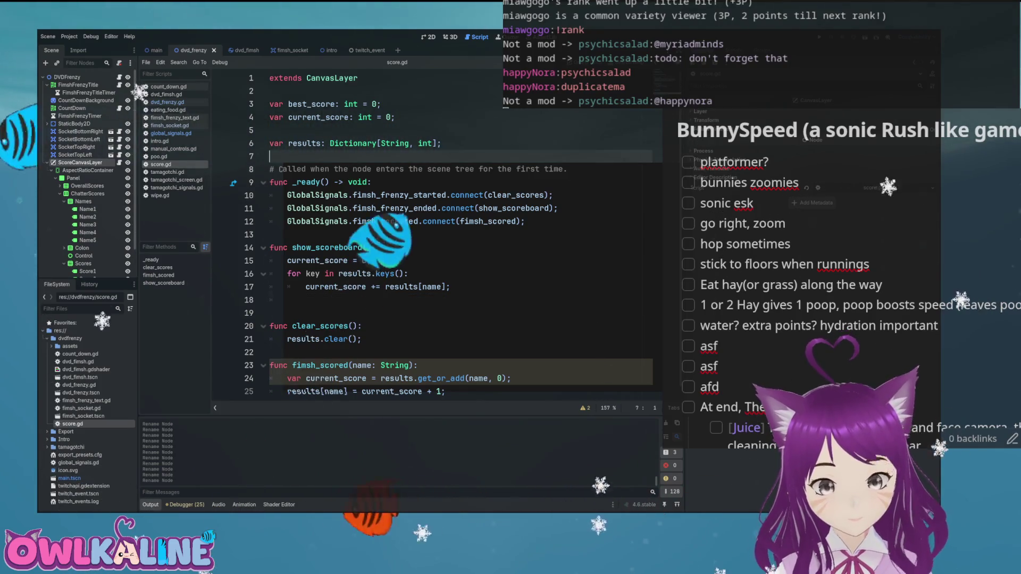
key("Return")
key("Return")
key("Up")
scroll(85, 224, "down", 2)
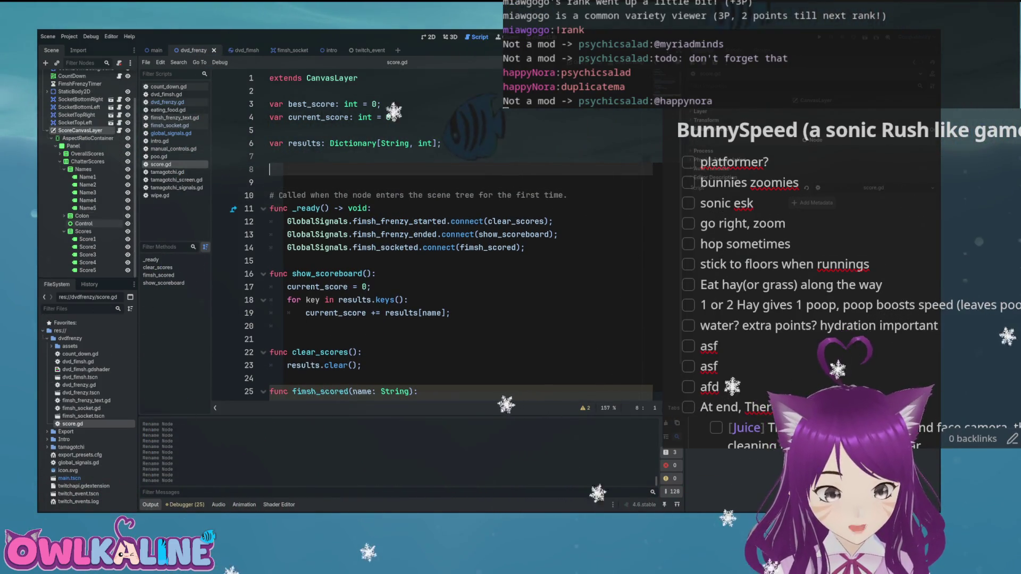
- Drag the Name and Score labels in as exported variables, delete the extra blank line, and save
left_click(88, 208, "shift")
left_click(88, 238, "ctrl")
left_click(88, 263, "ctrl+shift")
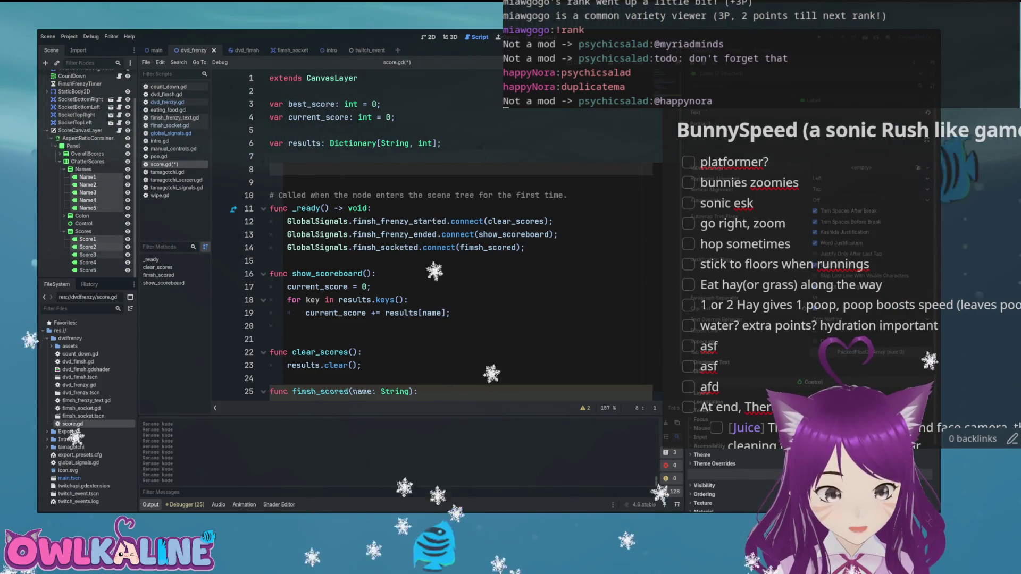
left_click_drag(88, 263, 208, 203)
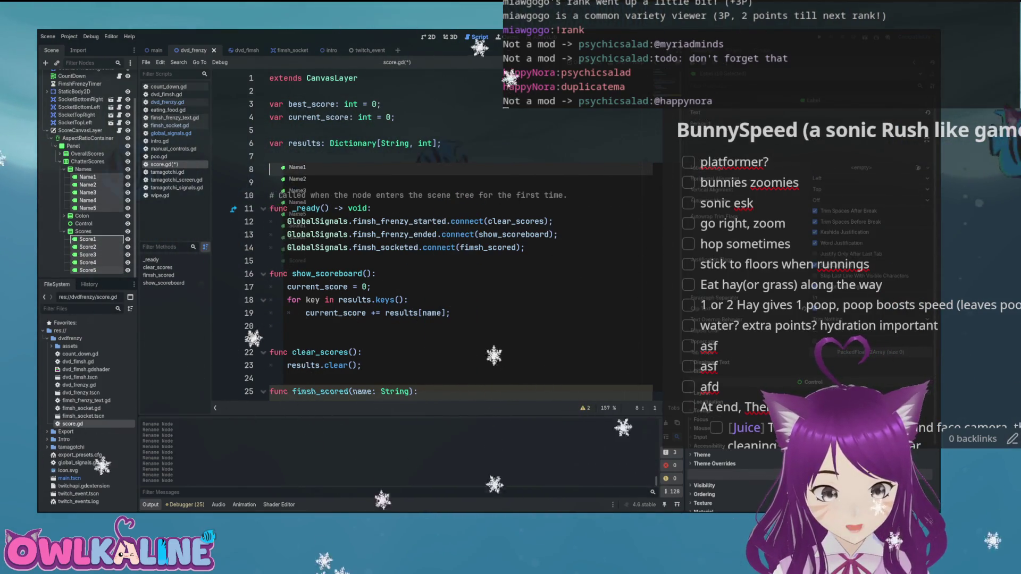
left_click_drag(271, 169, 271, 169)
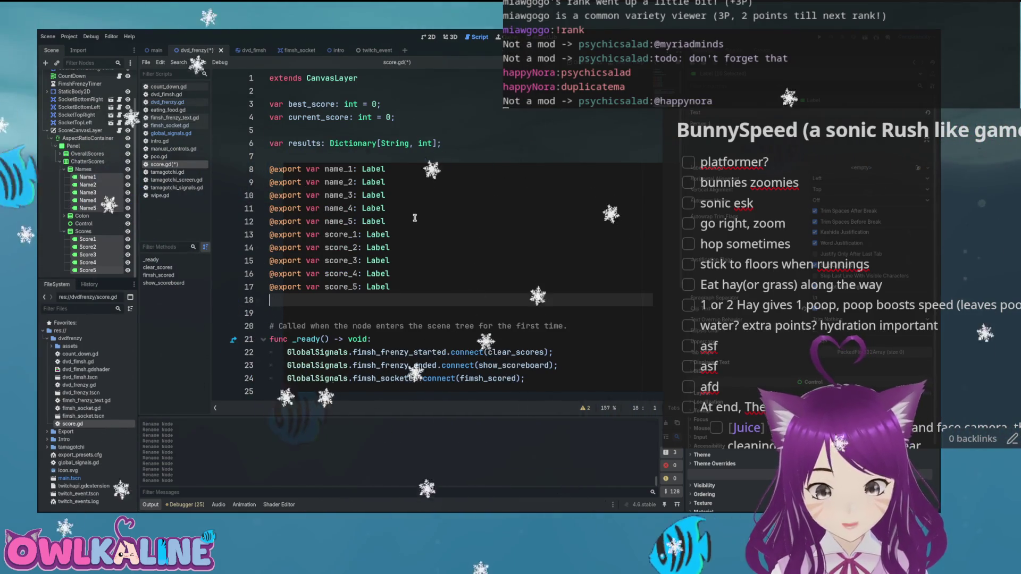
key("BackSpace")
key("ctrl+s")
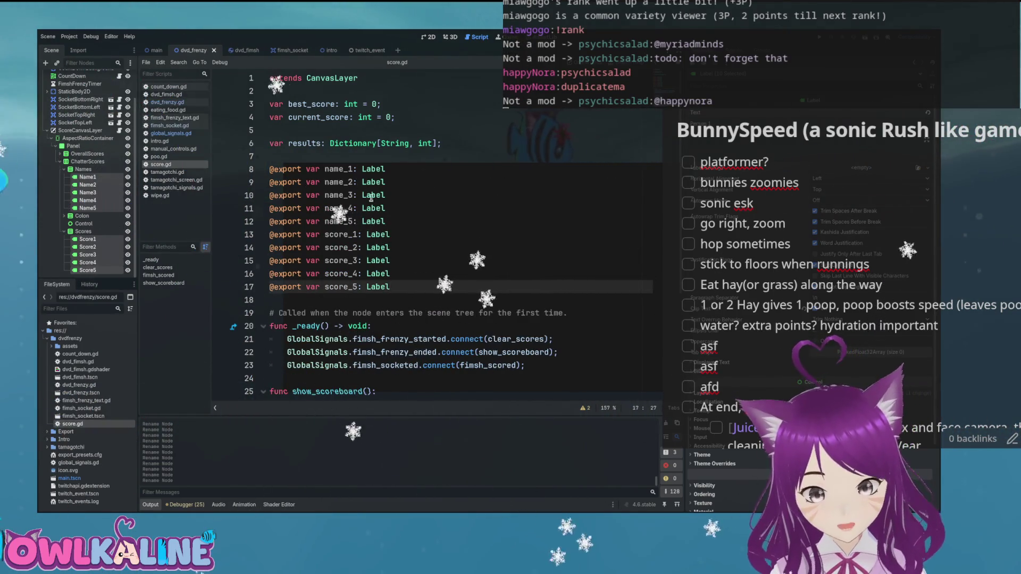
- Select ScoreCanvasLayer to check its exported labels, then review the show_scoreboard loop
left_click(79, 130)
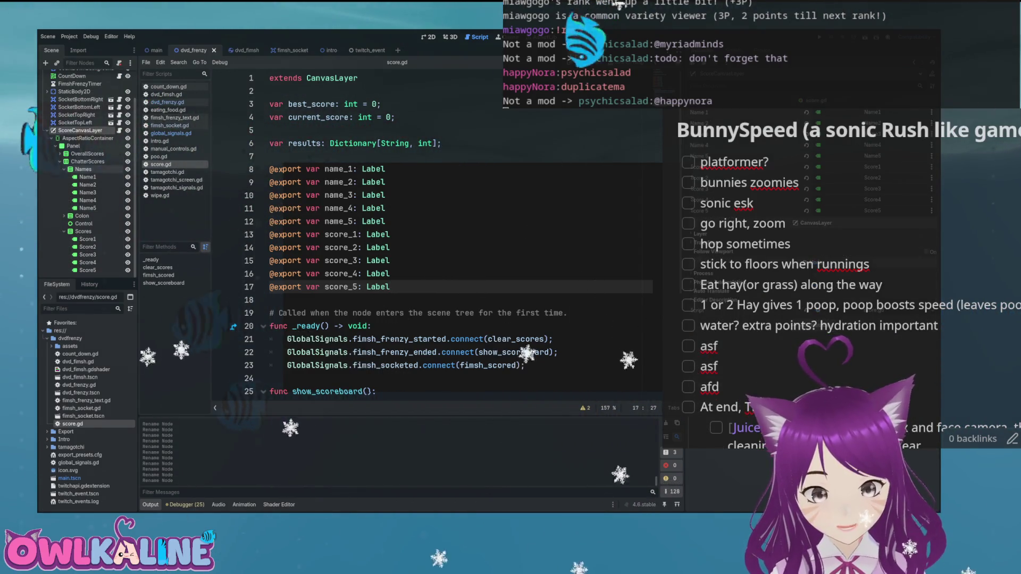
left_click(375, 365)
scroll(392, 242, "down", 4)
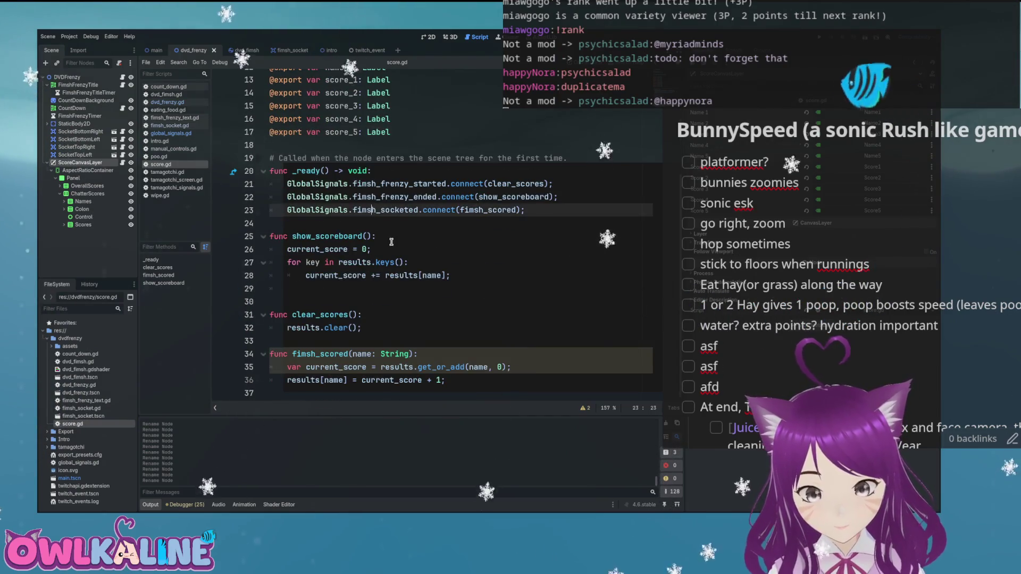
left_click(340, 288)
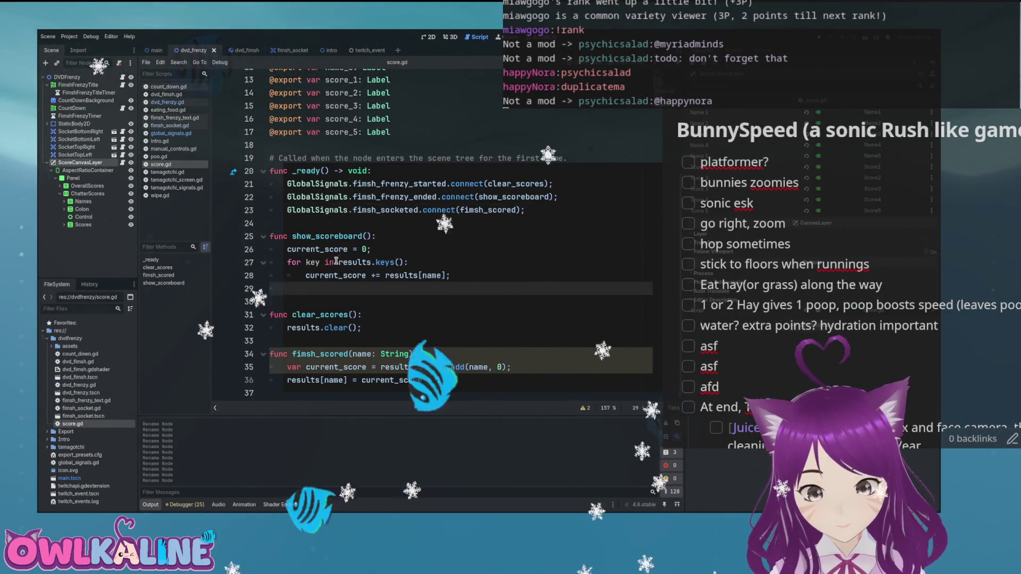
key("shift+Up")
left_click(334, 290)
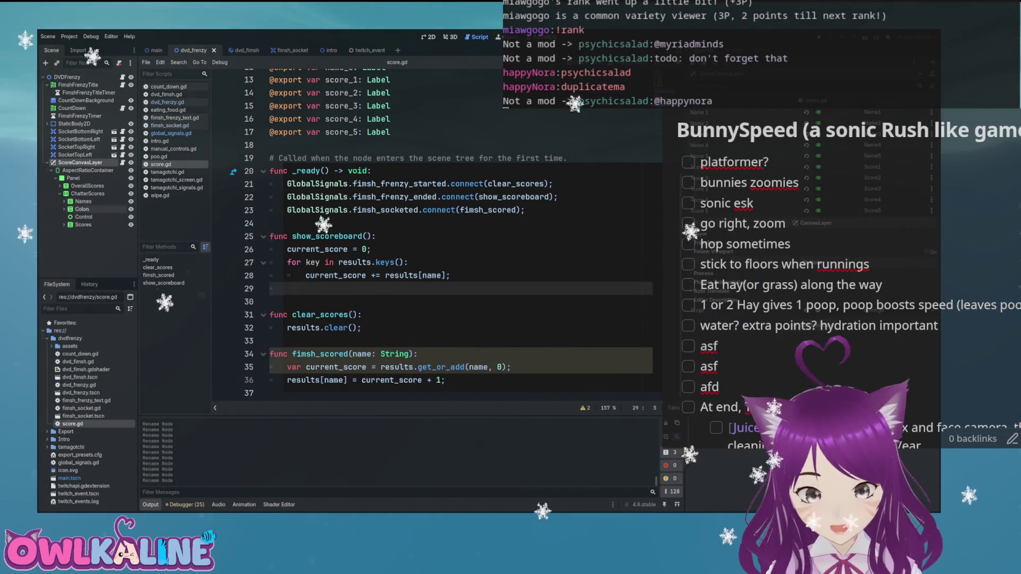
scroll(399, 239, "up", 3)
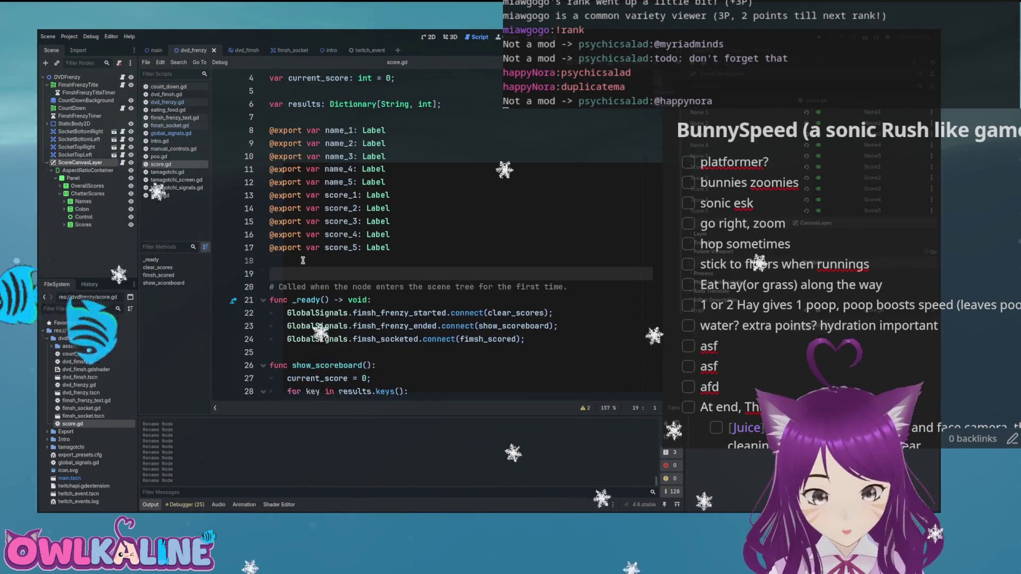
- Collapse Scores and ChatterScores, expand OverallScores, and select the Label in HBoxContainer3
left_click(271, 274)
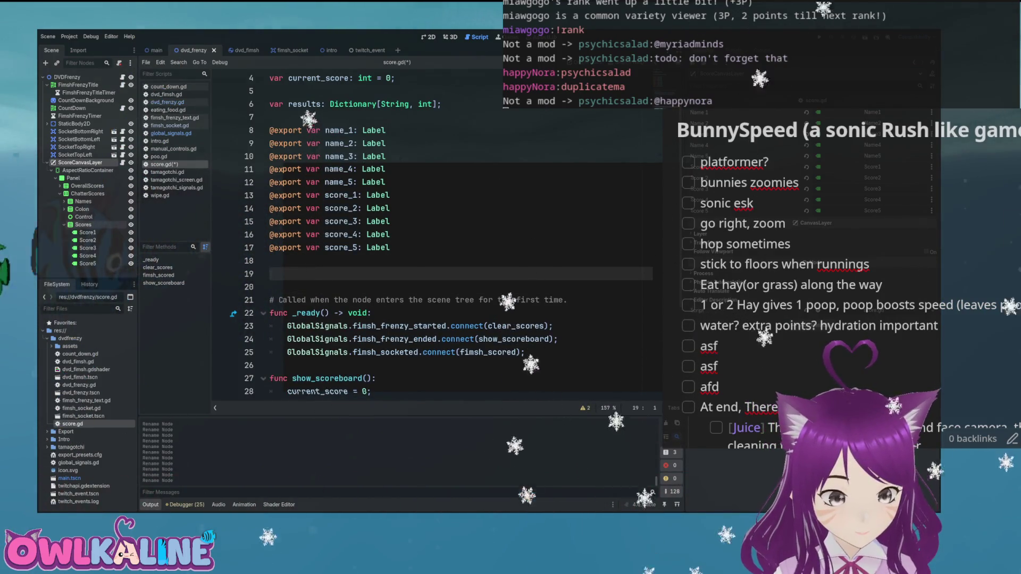
left_click(64, 225)
left_click(60, 194)
left_click(60, 186)
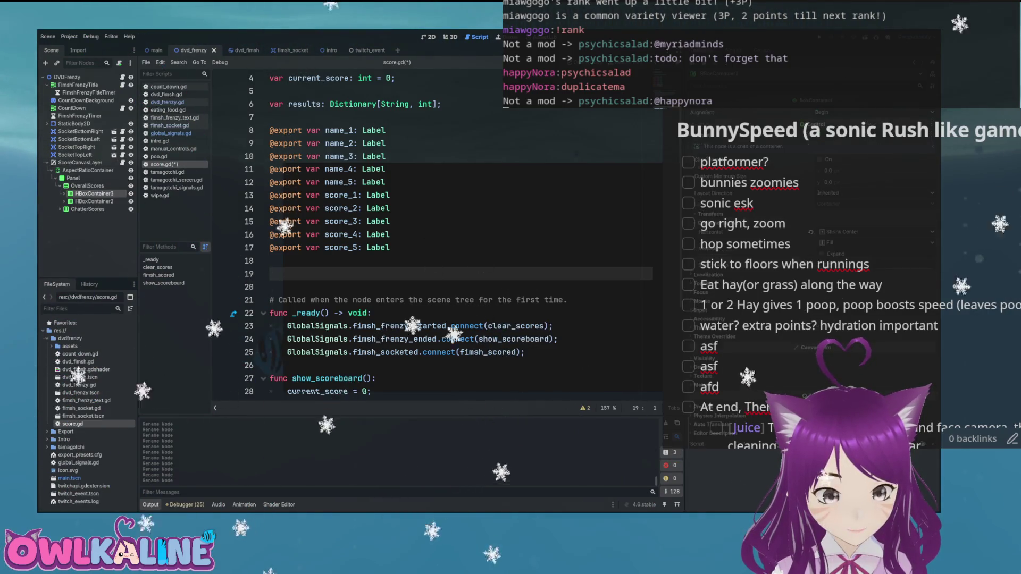
left_click(86, 202)
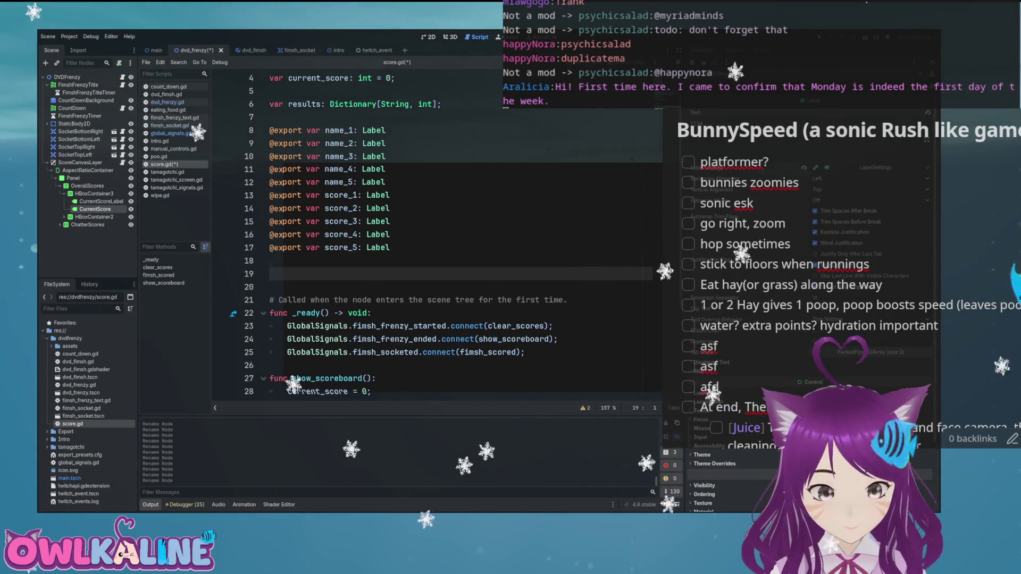
- Paste an exported CurrentScore label variable and rename HBoxContainer3 to CurrentScoreContainer
type("@export var current_score: Label")
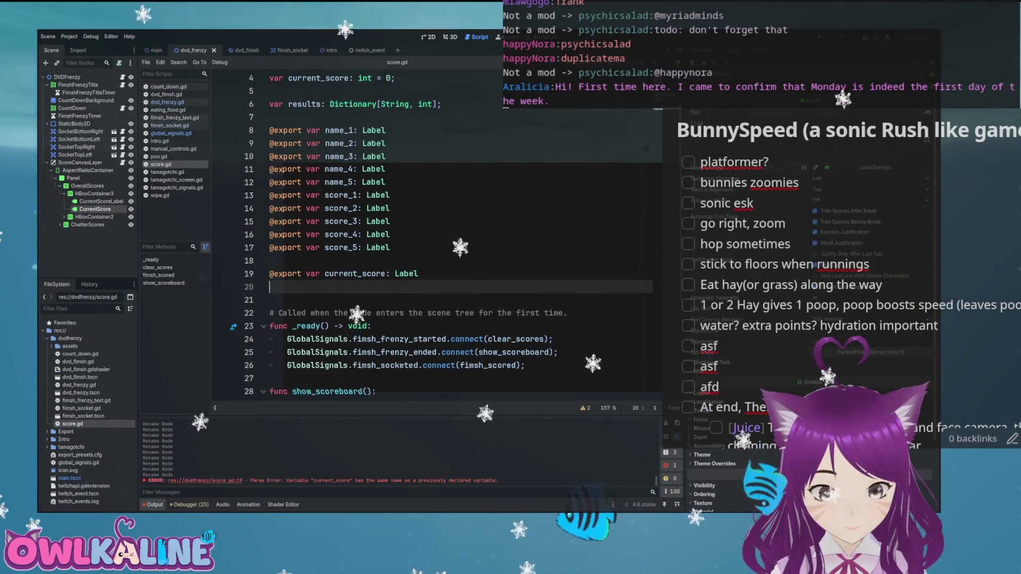
left_click(94, 193)
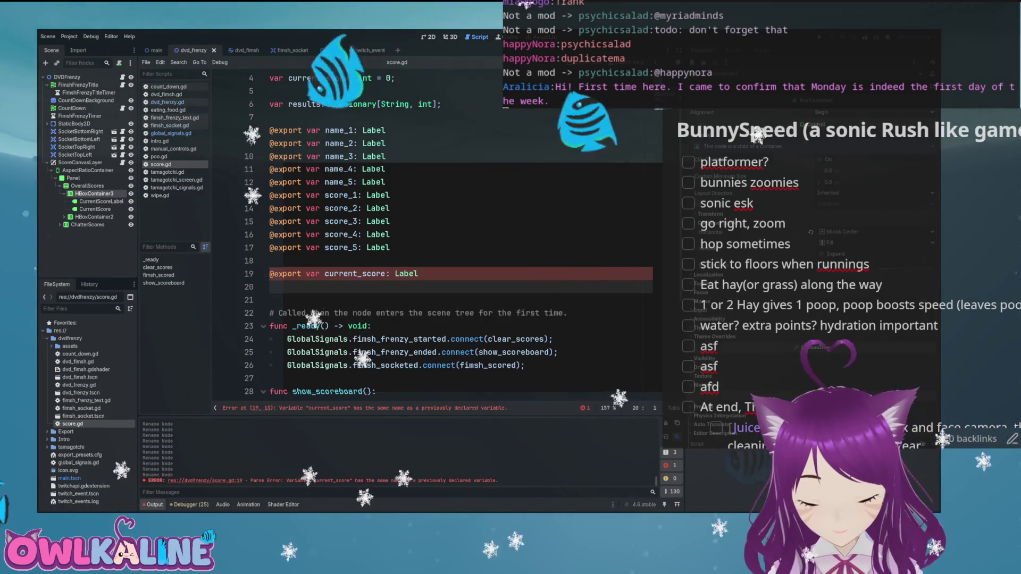
key("F2")
type("CurrentScoreContainer")
key("Return")
key("Left")
key("Down")
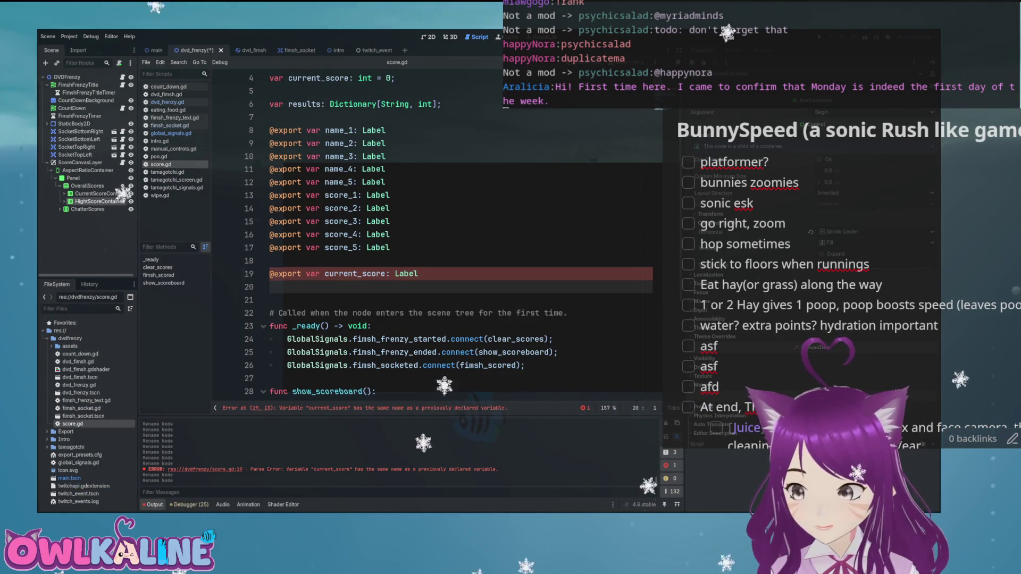
- Check the Twitch reward redemption list, then end line 19 with a semicolon and save
key("alt+Tab")
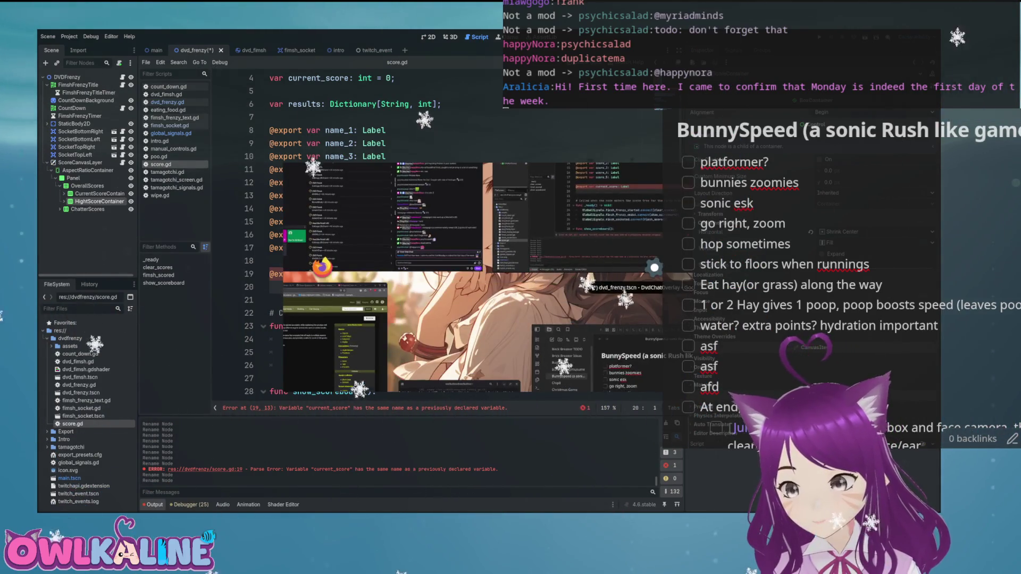
left_click(433, 244)
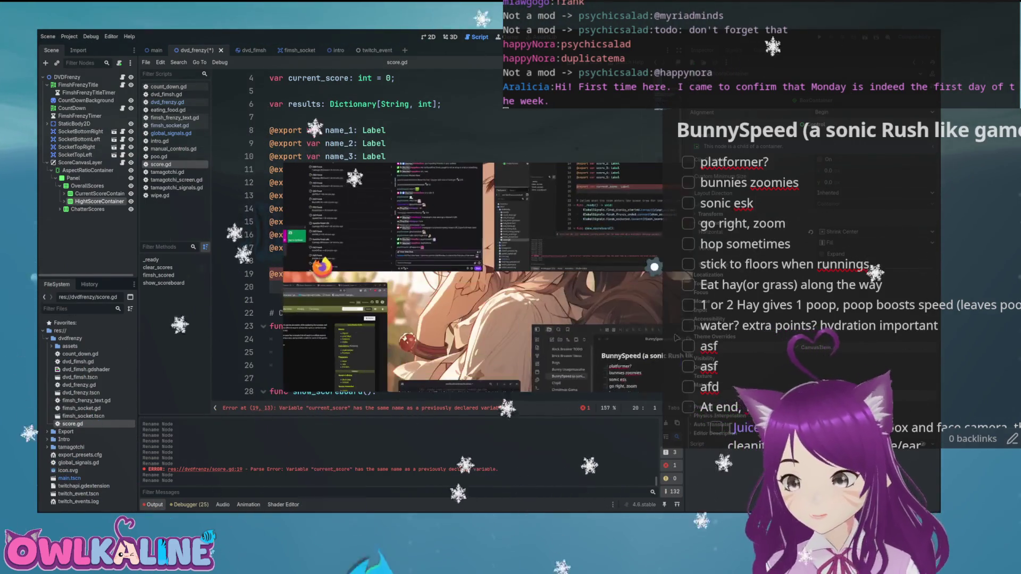
left_click(420, 278)
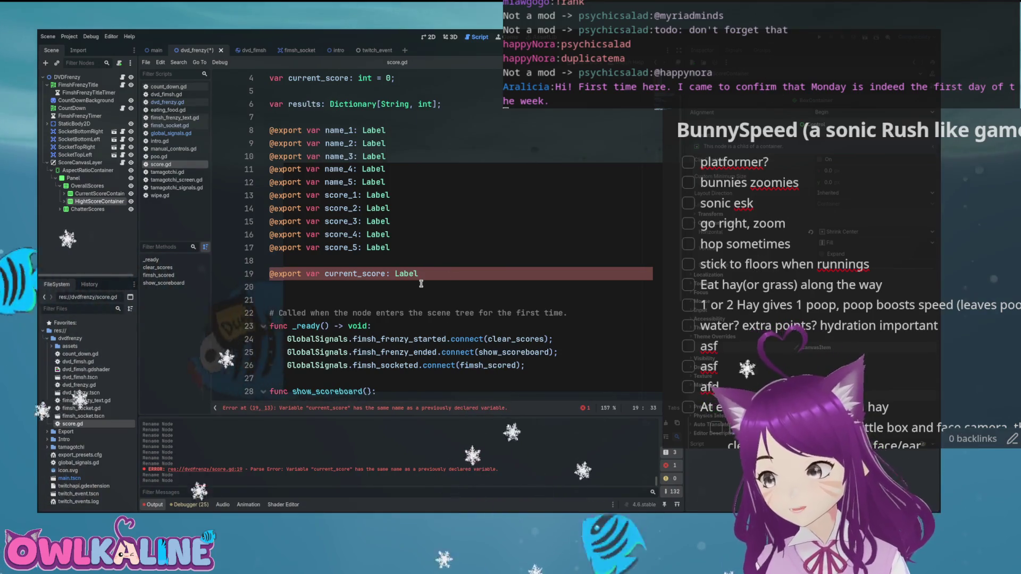
type(";")
key("ctrl+s")
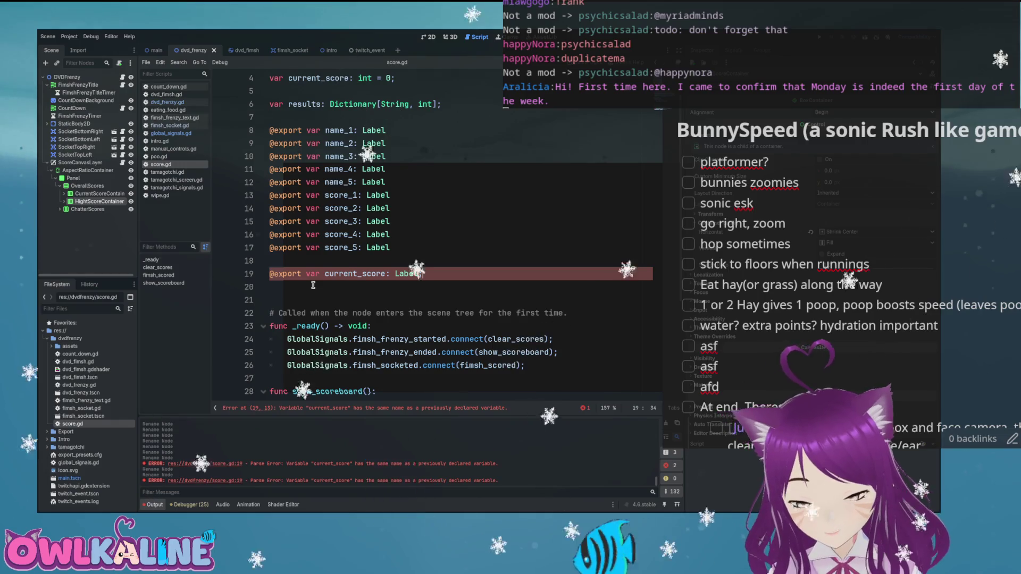
- Rename the high-score container's labels to HighScoreLabel and HighScore
key("Right")
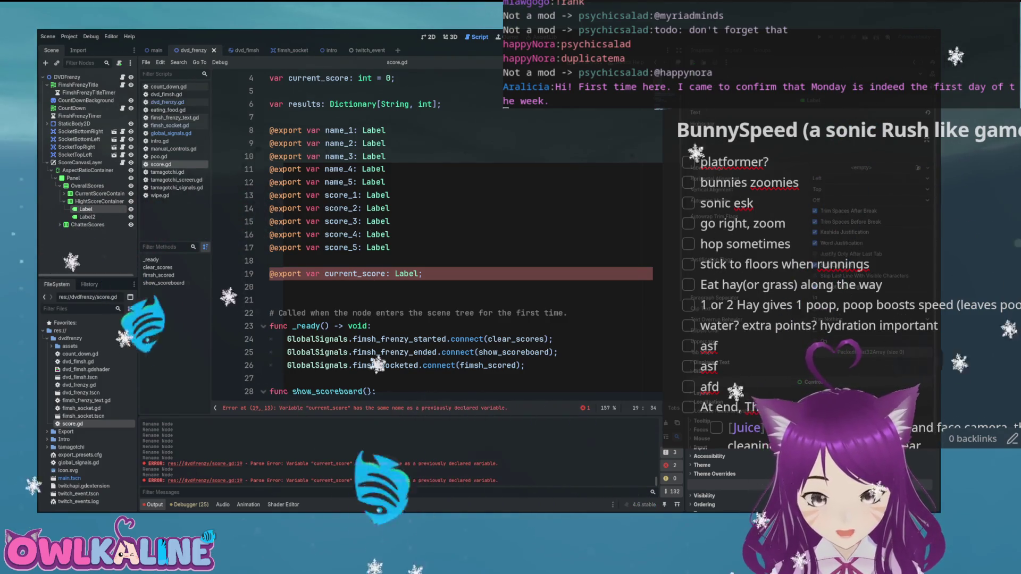
type("HighScoreLabel")
key("Return")
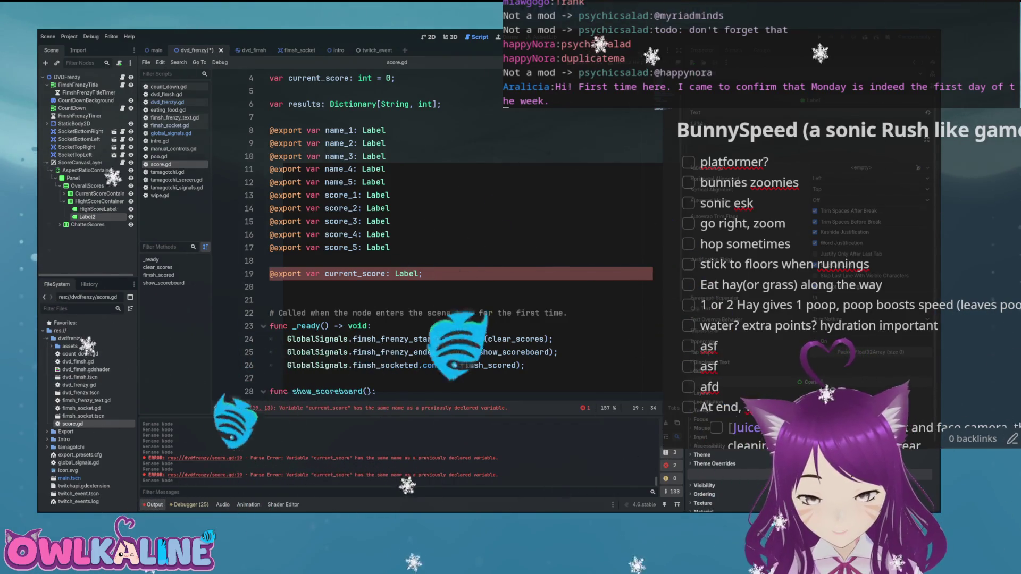
type("HighScore")
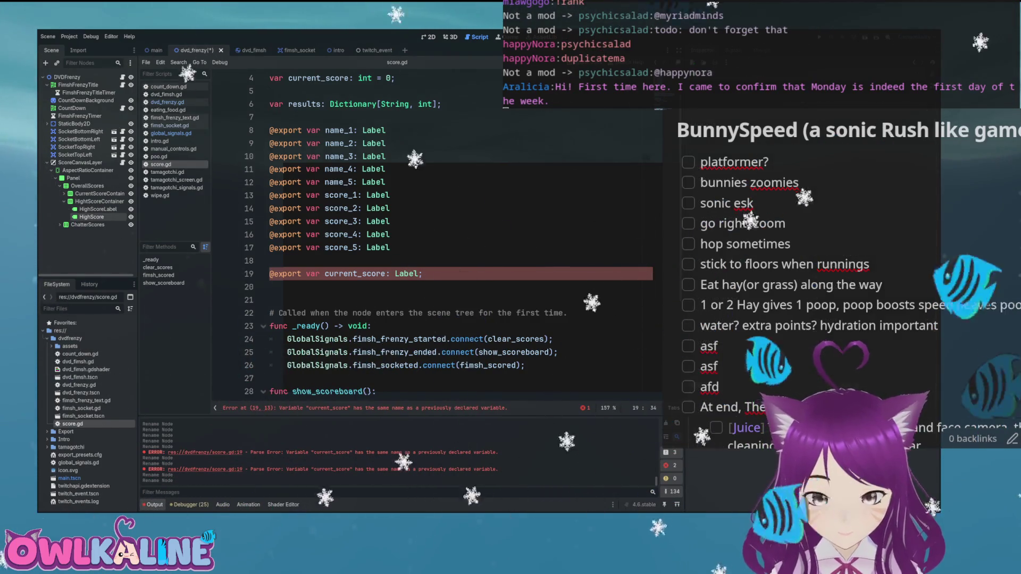
left_click(409, 247)
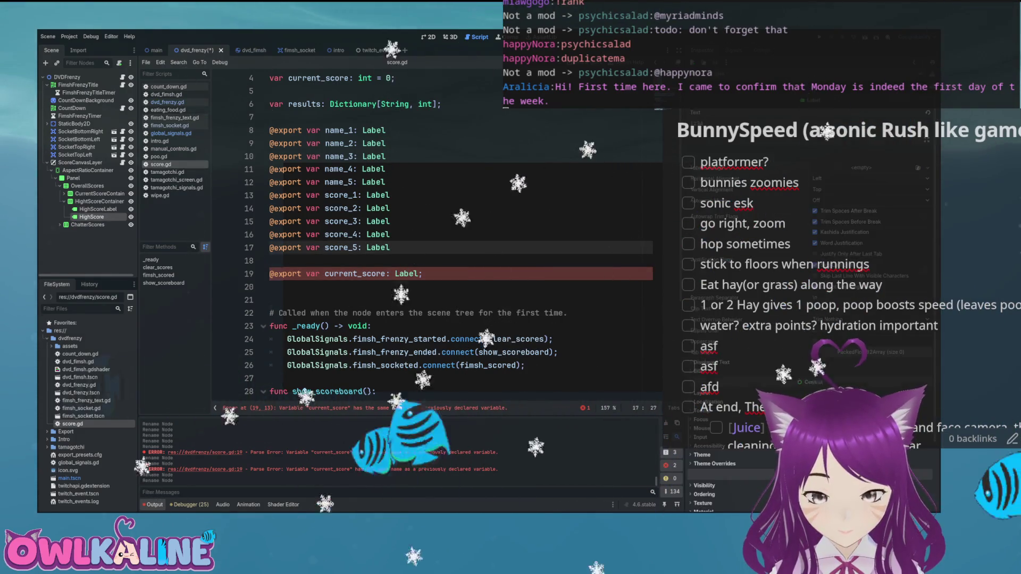
- Export the HighScore node into score.gd, save, and rename current_score to current_score_label
left_click_drag(87, 217, 285, 290)
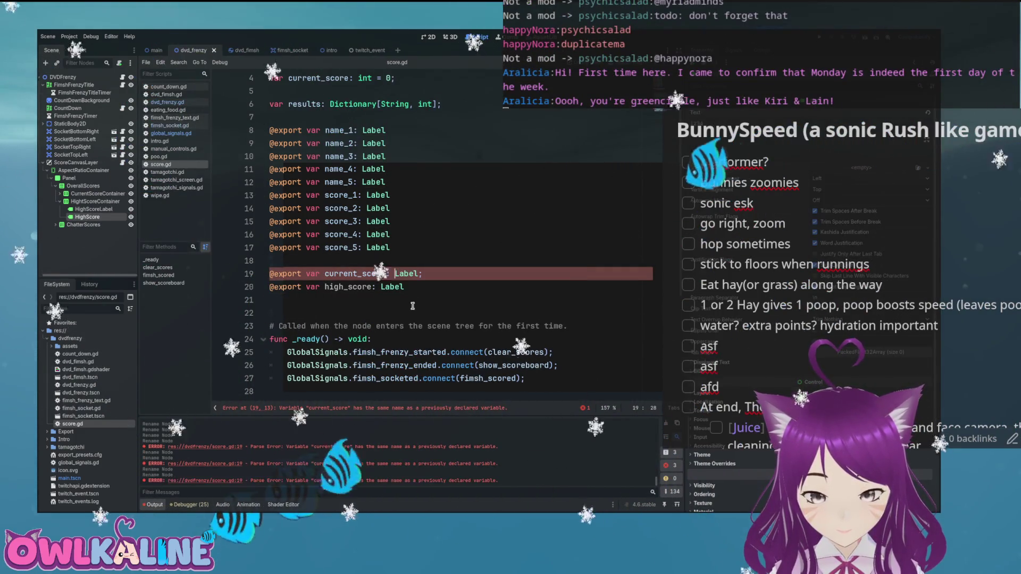
key("ctrl+s")
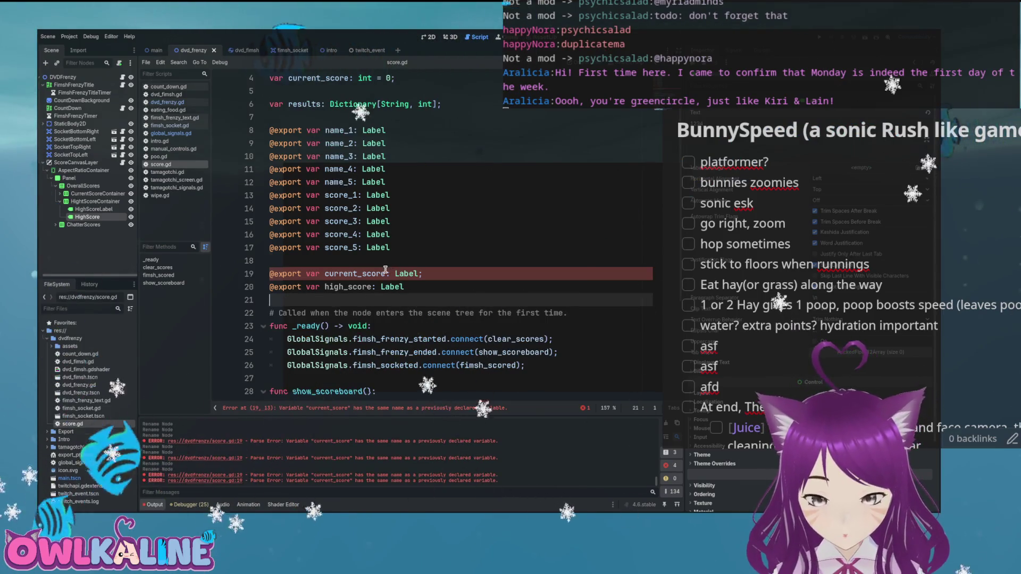
mouse_move(407, 274)
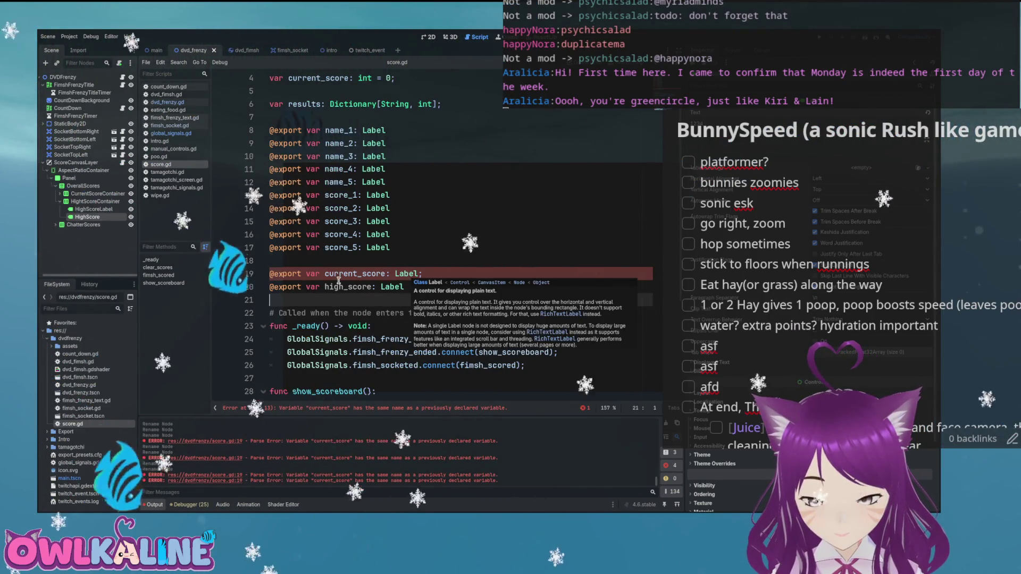
left_click(333, 275)
double_click(333, 276)
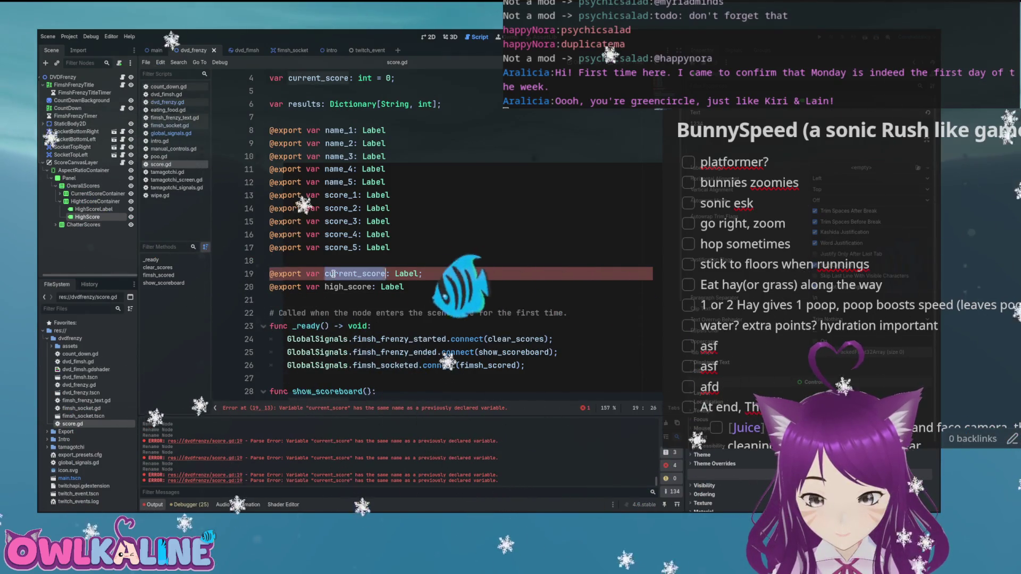
scroll(333, 276, "up", 1)
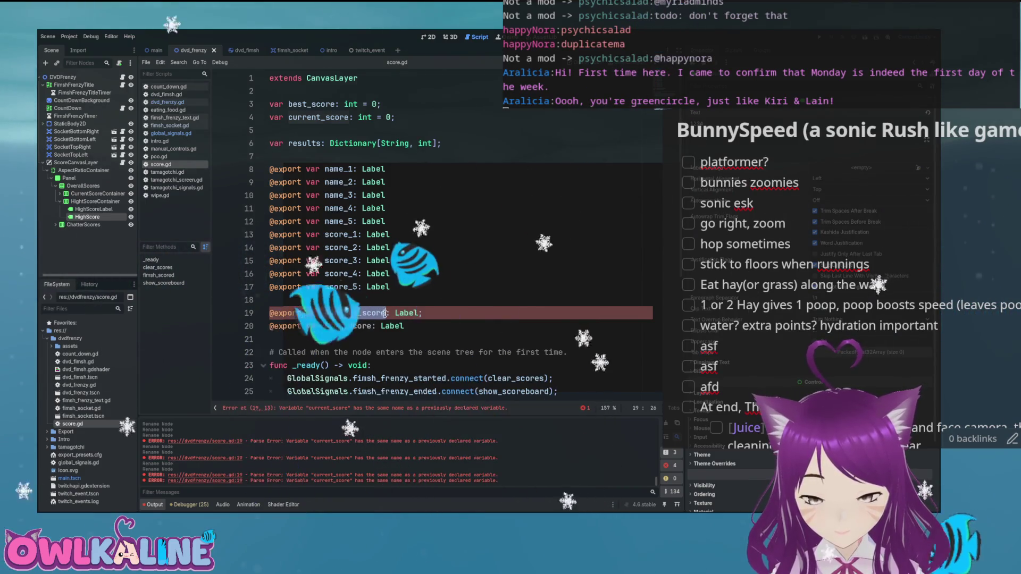
key("Right")
type("_")
type("el")
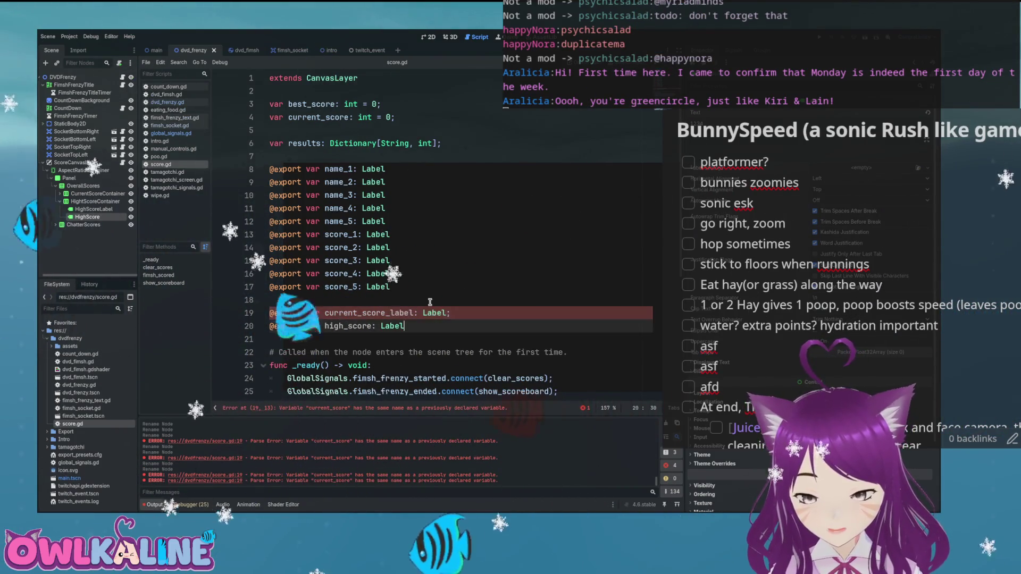
key("Down")
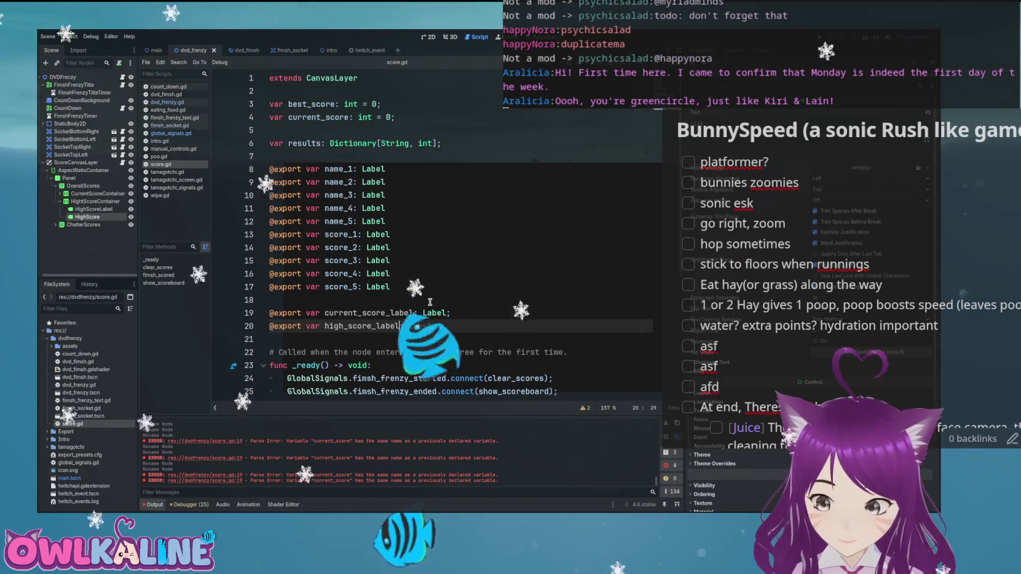
type(": Label;")
- Scroll through score.gd to review the exports, then switch to the 2D scene view
scroll(423, 300, "down", 5)
scroll(420, 300, "up", 4)
left_click(439, 288)
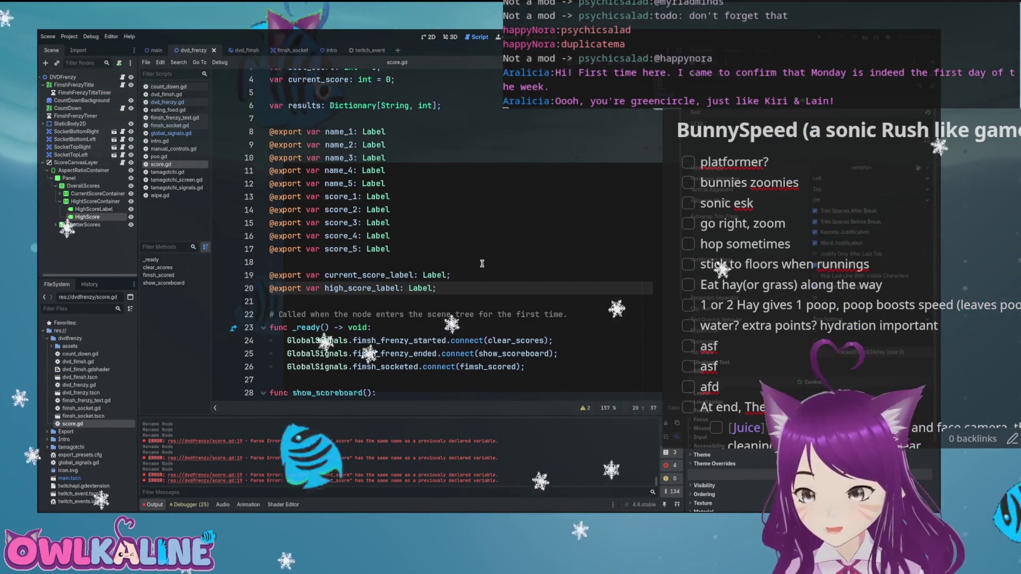
scroll(458, 282, "down", 2)
scroll(458, 282, "down", 2)
scroll(441, 248, "up", 5)
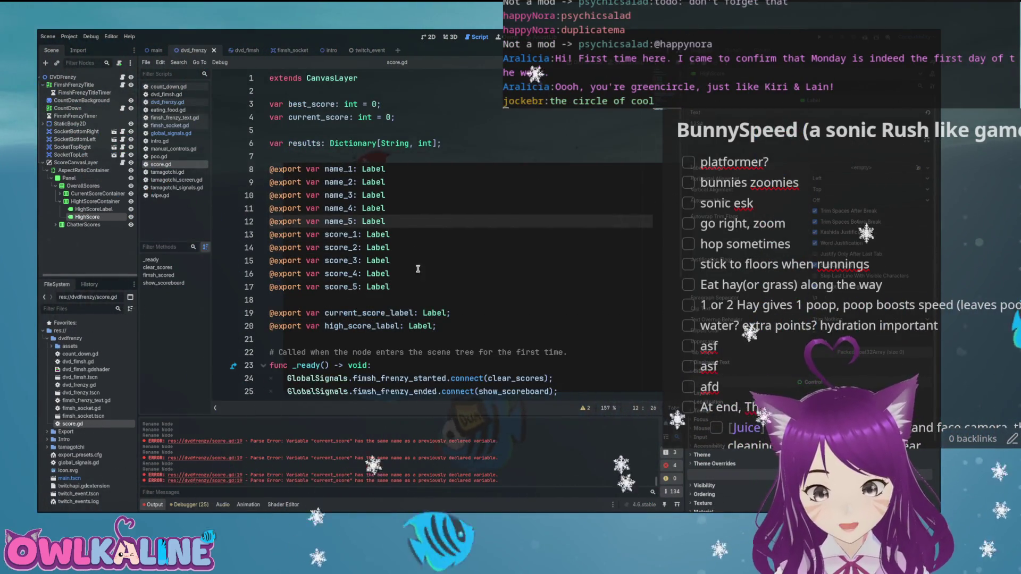
scroll(495, 332, "down", 2)
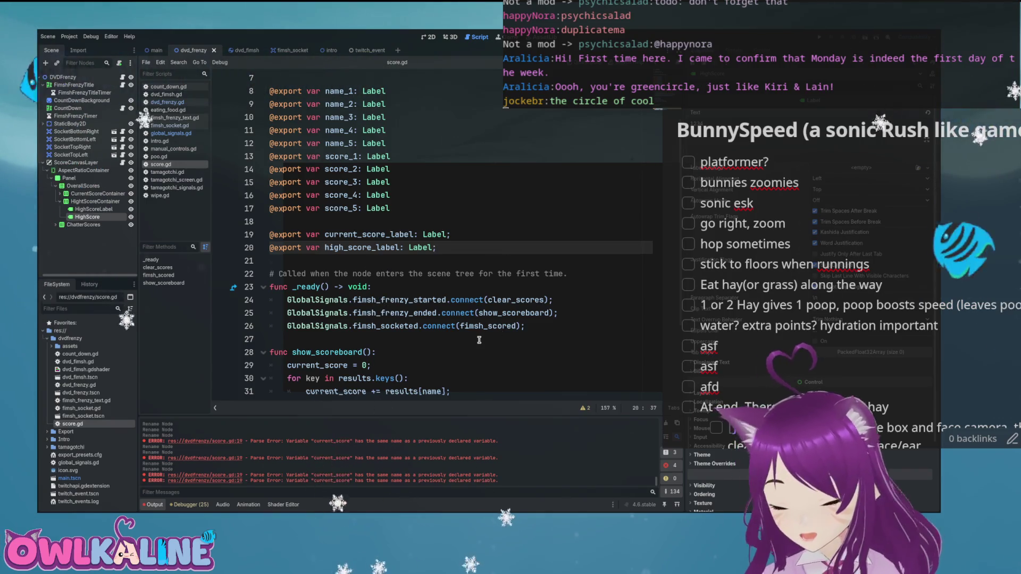
scroll(458, 269, "down", 3)
key("ctrl+F1")
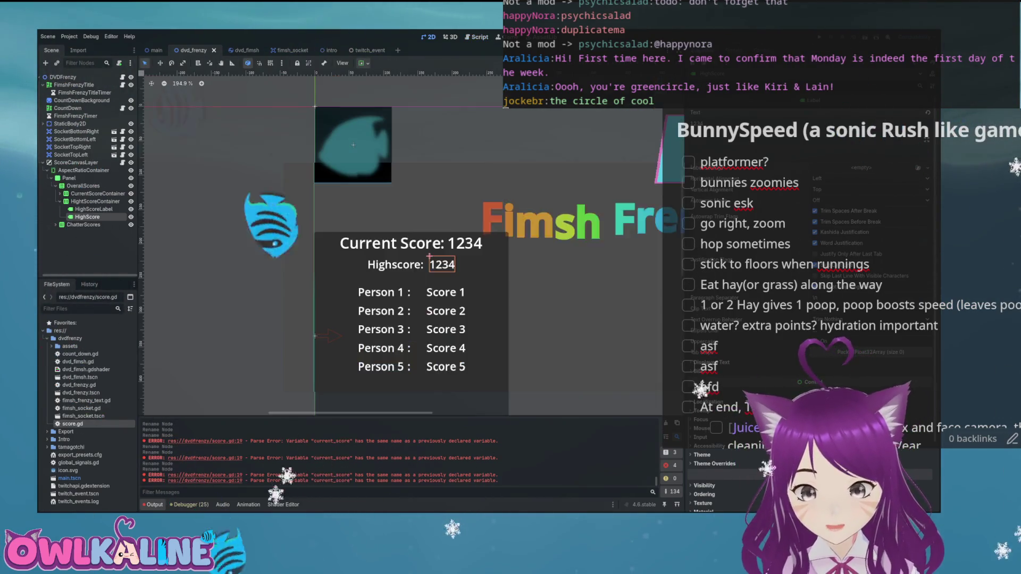
- Select the Person 1 Name1 label, then return to score.gd after the scoring loop
scroll(372, 230, "down", 2)
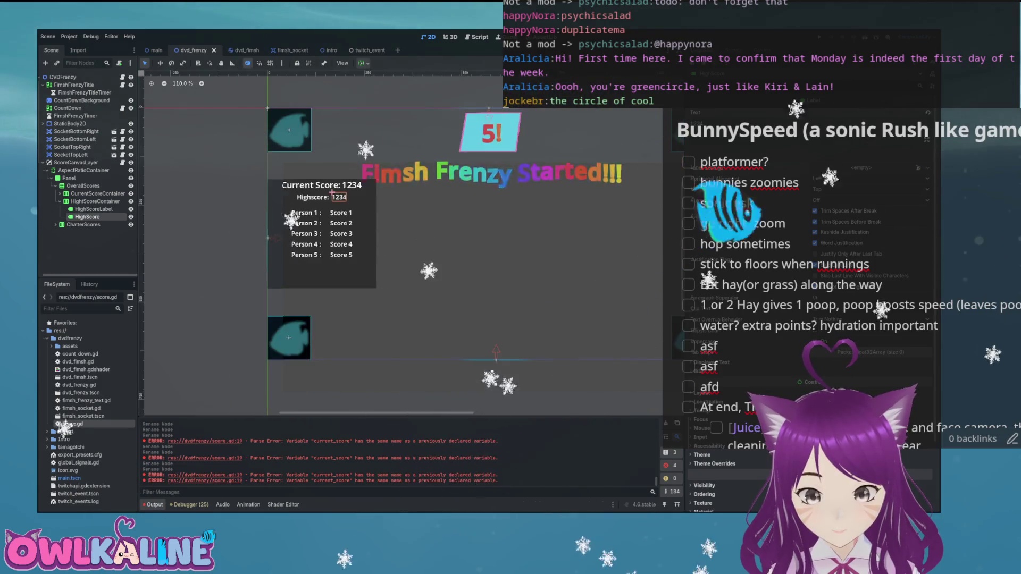
scroll(373, 231, "up", 4)
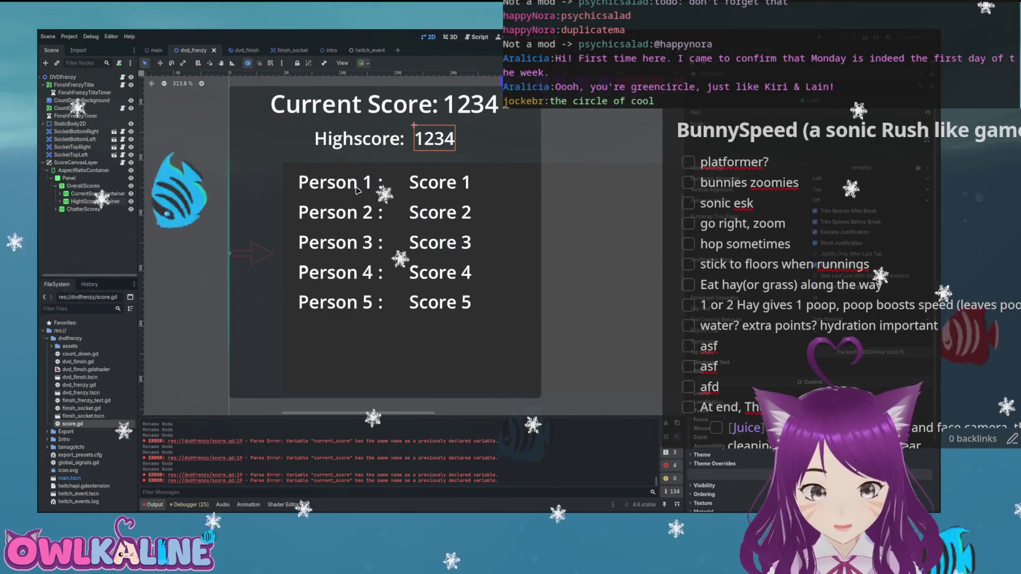
left_click(298, 169)
key("ctrl+F3")
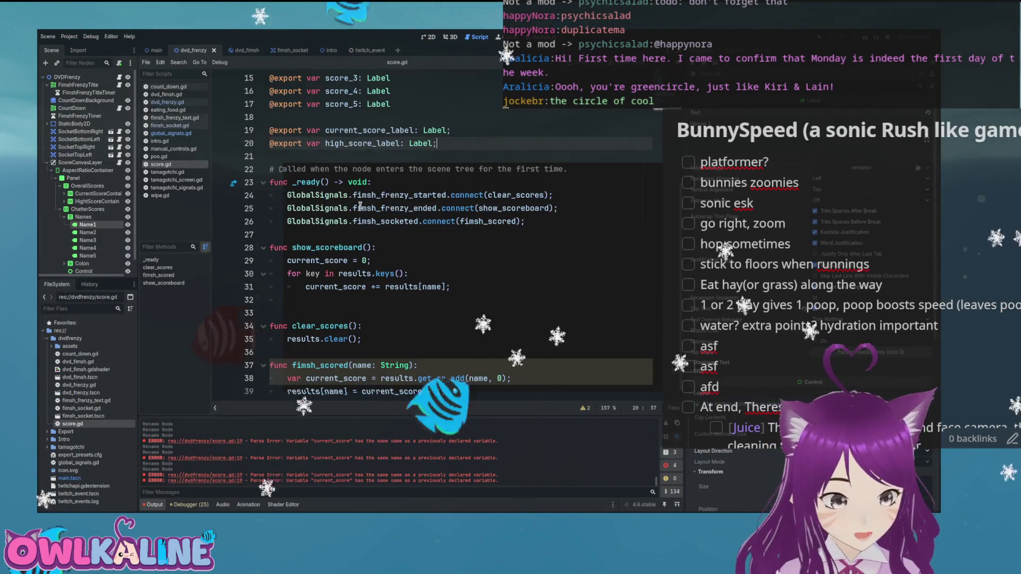
left_click(367, 288)
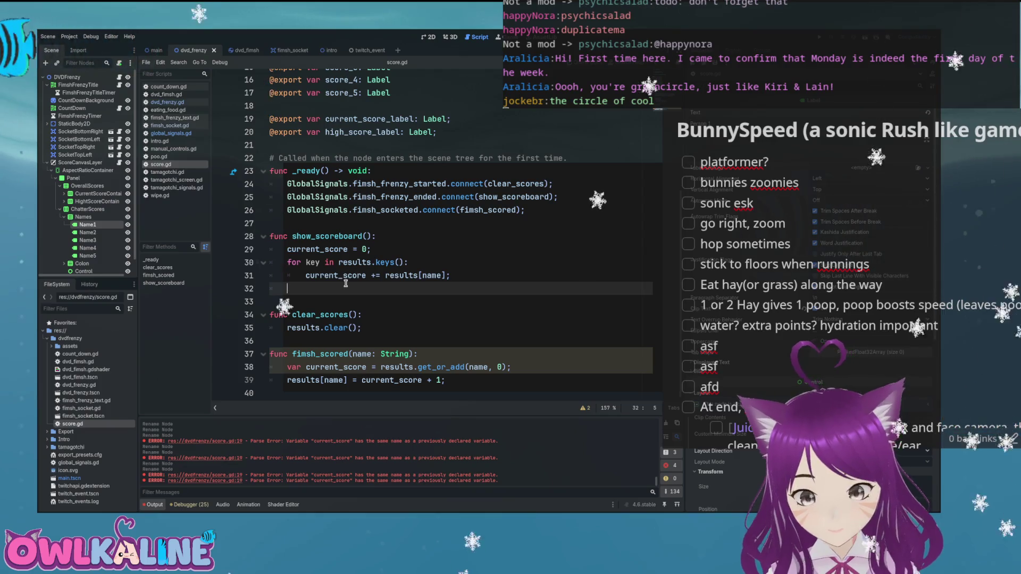
- Add current_score_label.text = str(current_score); below the loop and save
key("Return")
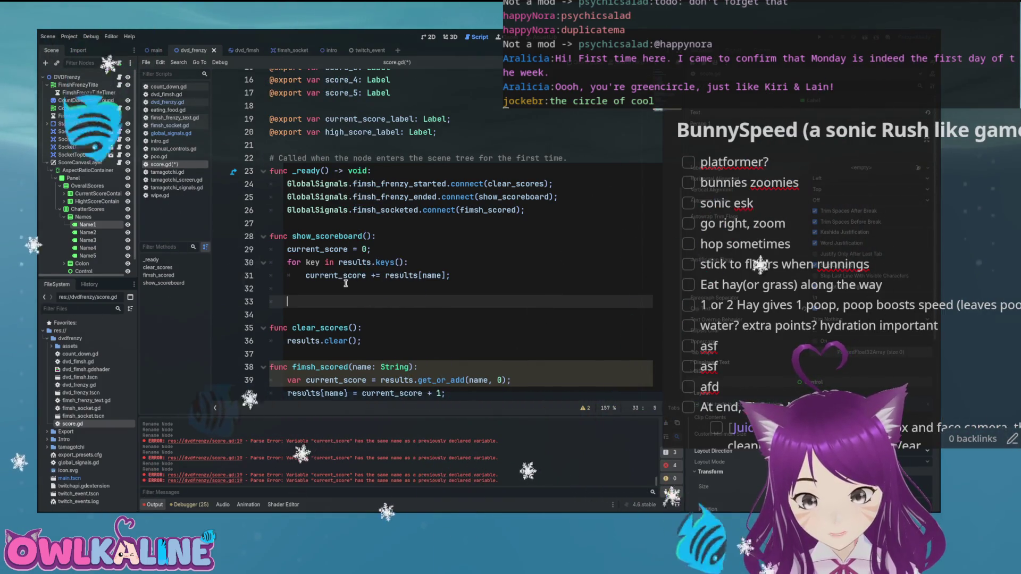
type("current")
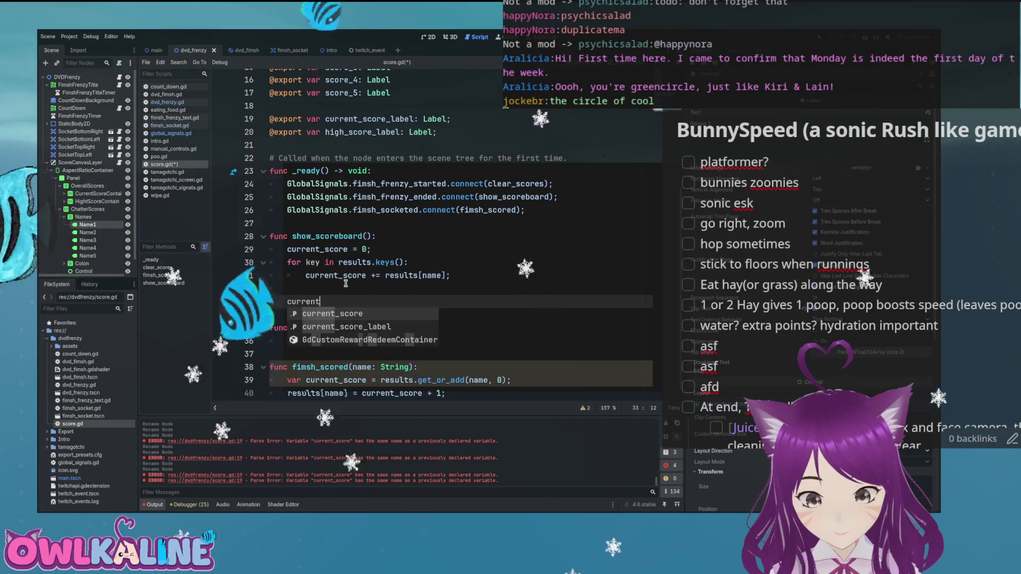
type("_score_label.t")
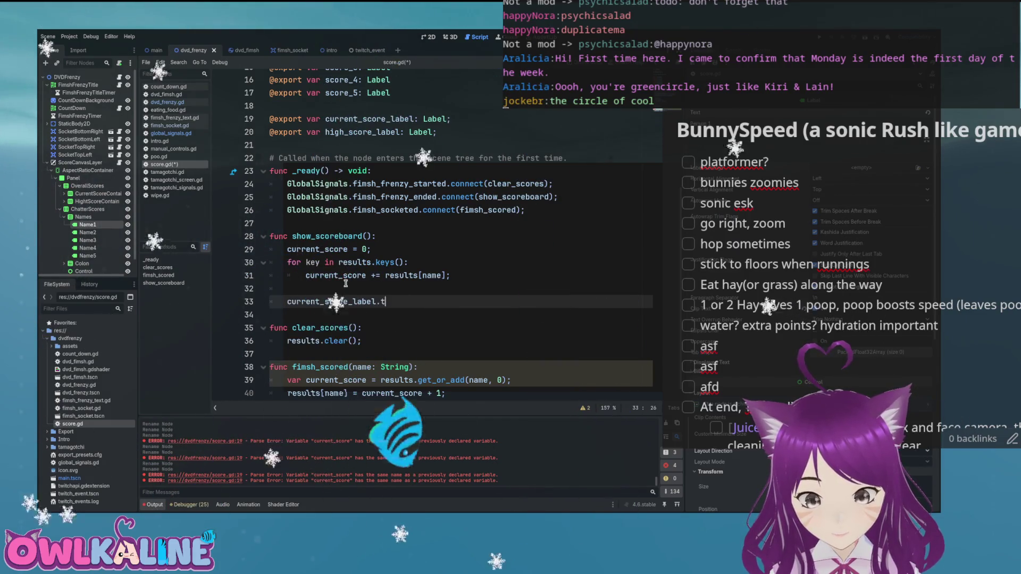
type("ext = ")
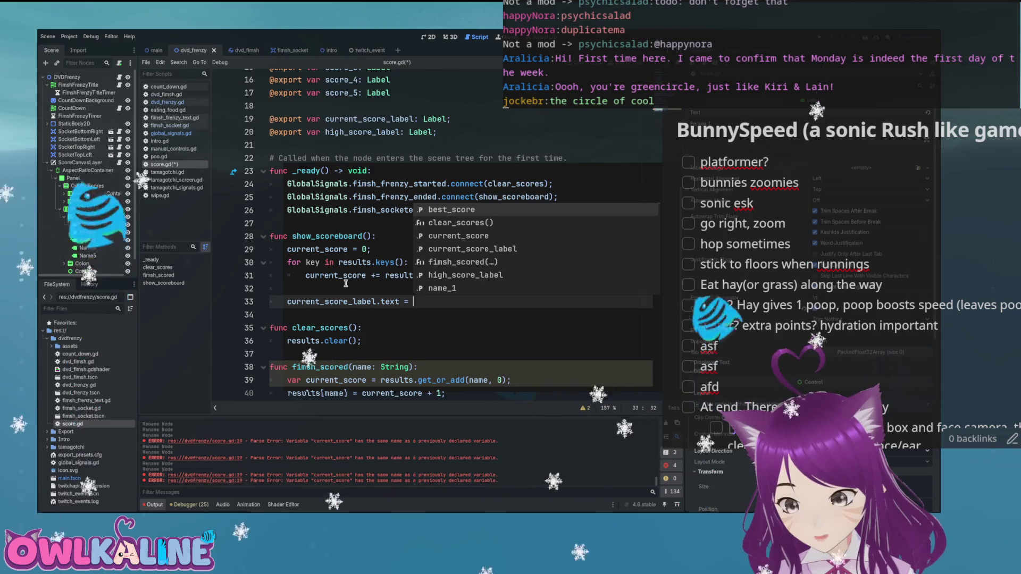
type("current_score;")
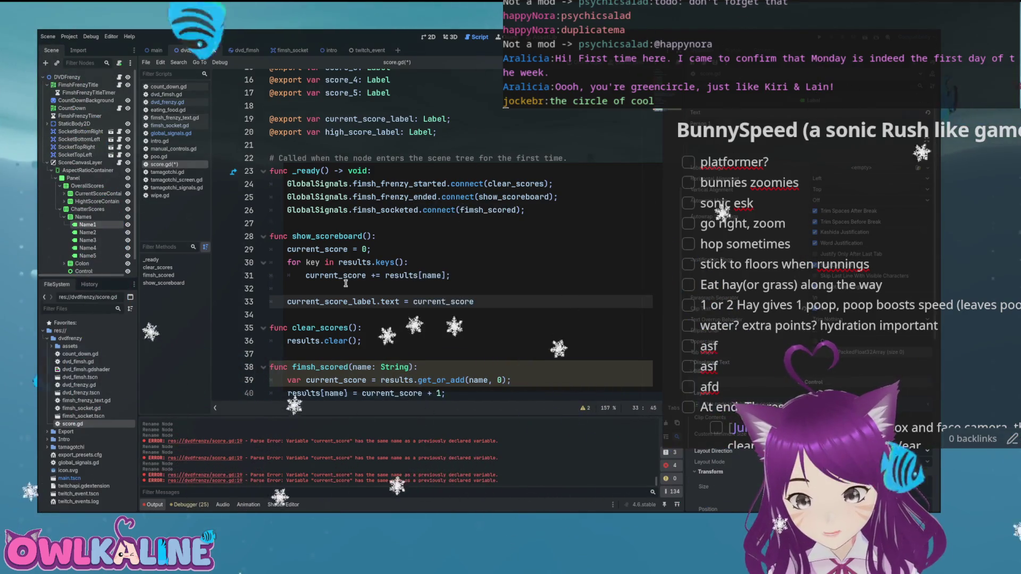
key("Left")
key("Left")
key("Left")
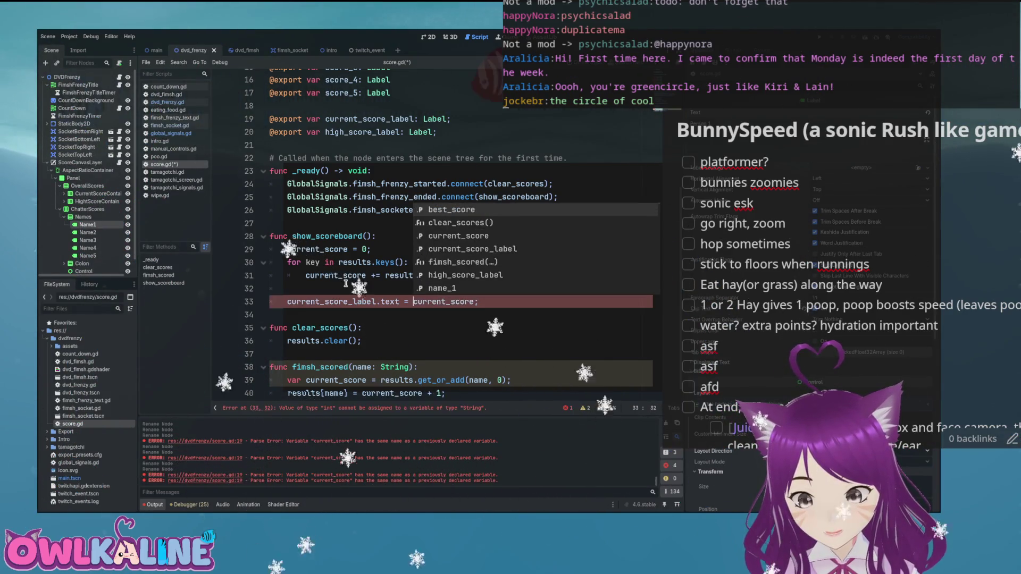
type("(")
key("End")
key("BackSpace")
type(");")
key("ctrl+s")
- Duplicate that line and change it to high_score_label.text = str(best_score)
key("shift+Home")
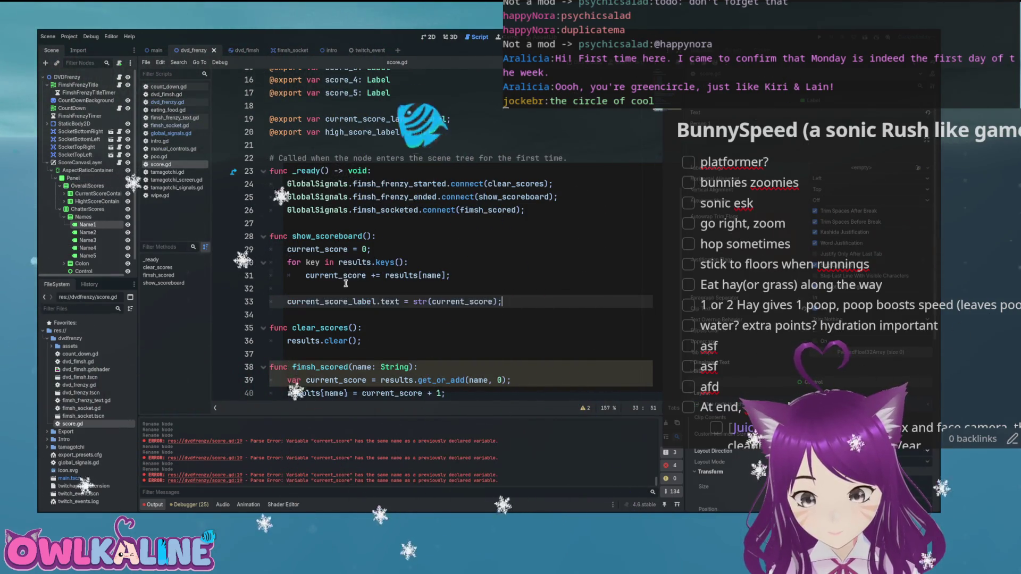
key("ctrl+shift+d")
key("Delete")
key("Delete")
key("Delete")
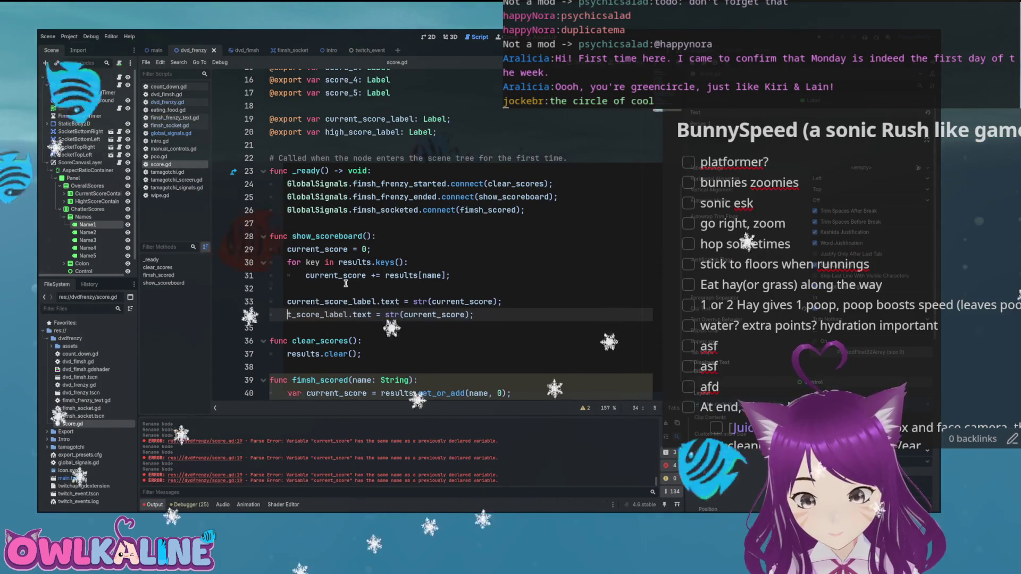
type("high")
key("End")
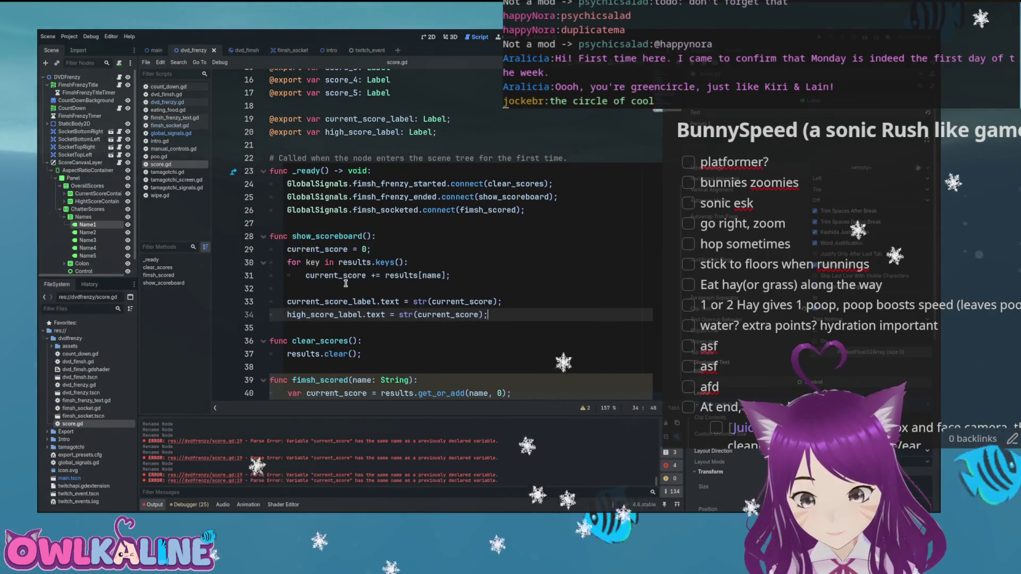
key("ctrl+BackSpace")
type("high")
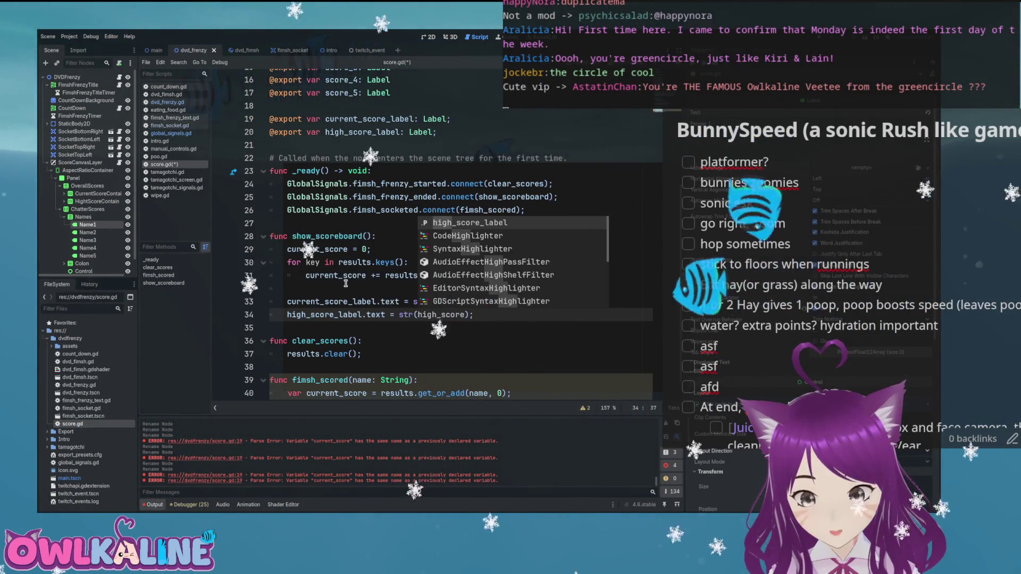
key("Delete")
key("ctrl+s")
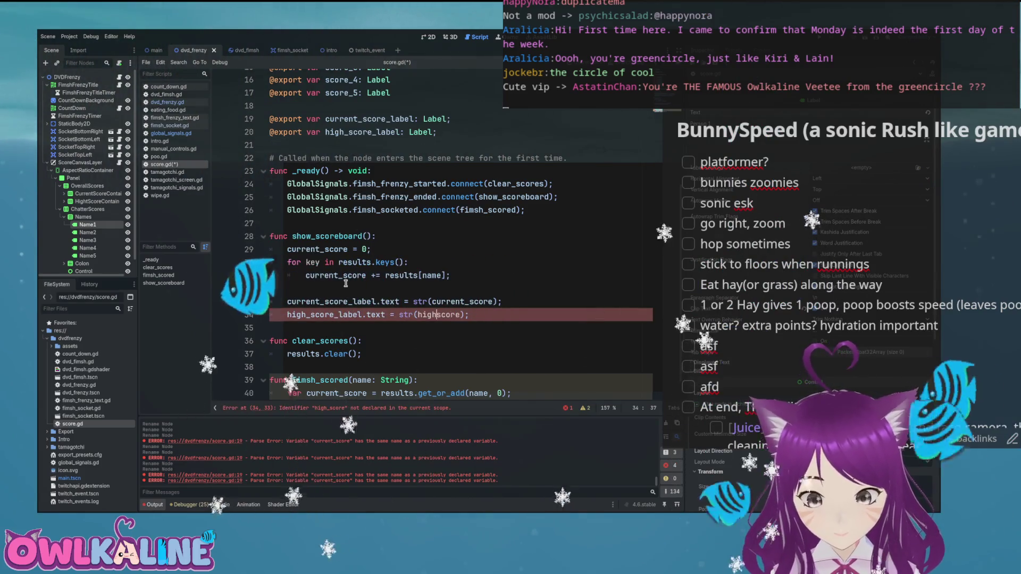
key("BackSpace")
key("BackSpace")
type("(b")
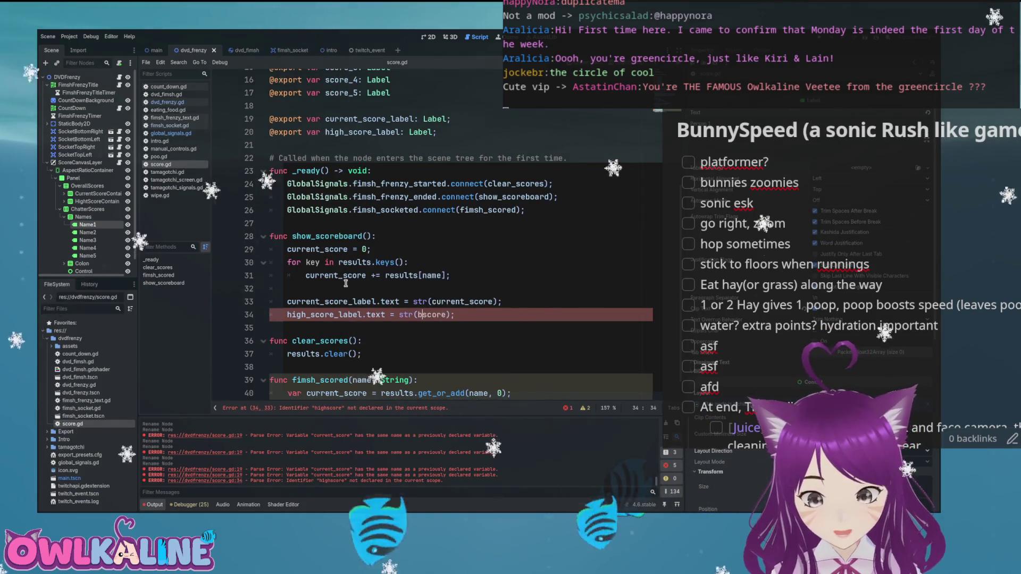
left_click(346, 284)
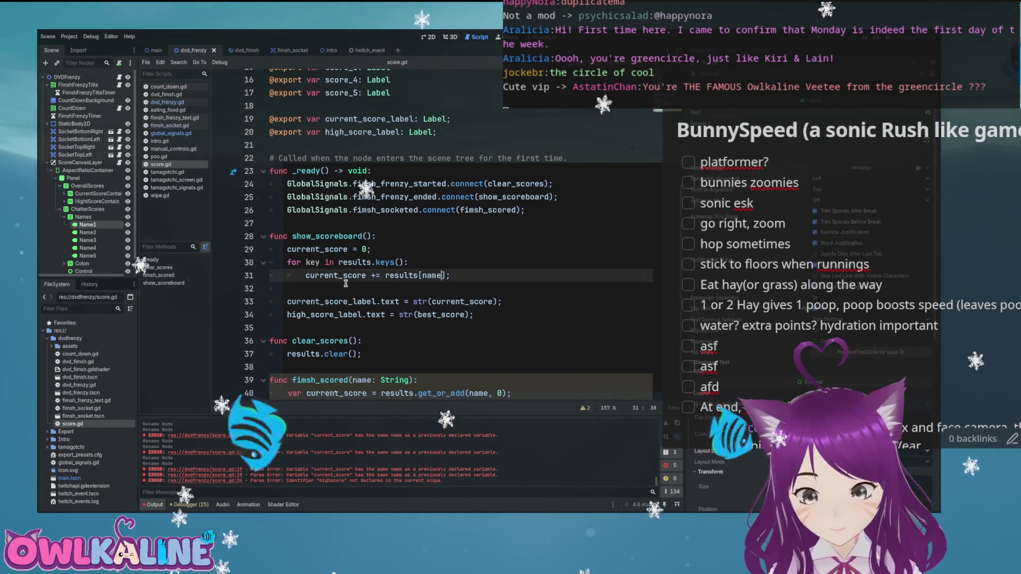
- Add an if current_score > best_score check on a new line
key("Return")
key("Return")
key("Up")
type("cu")
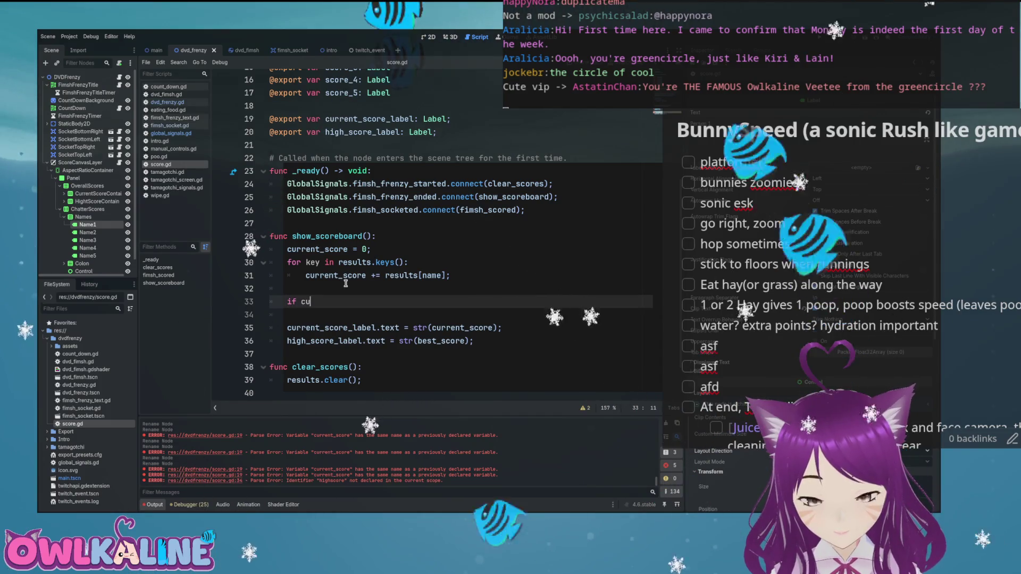
type("rrent_score > b")
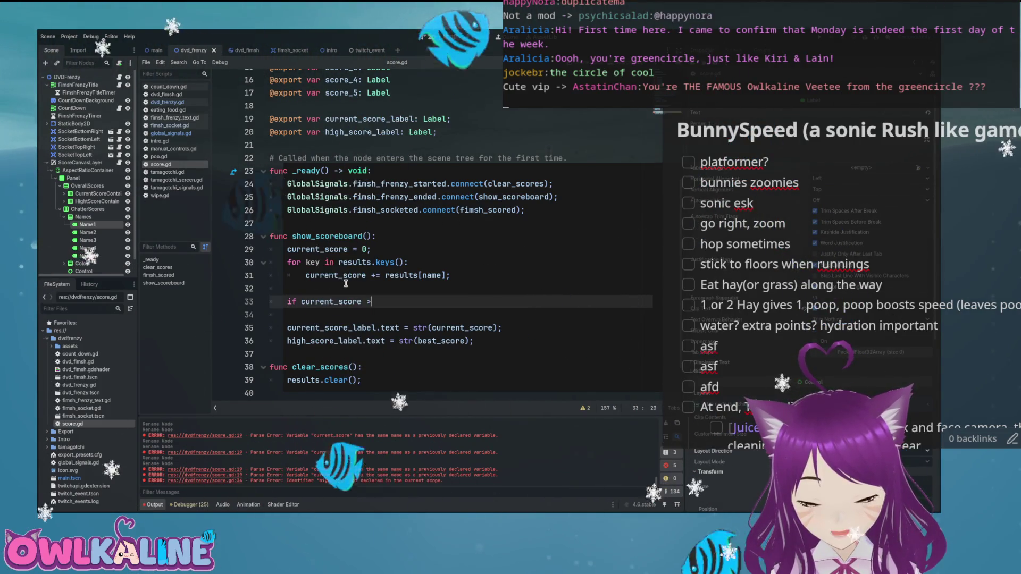
type("est")
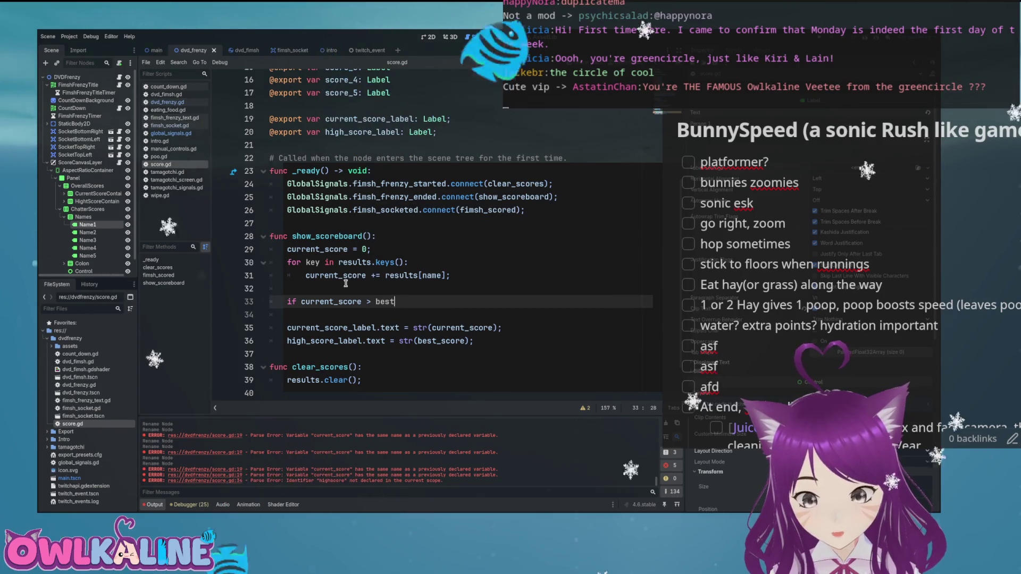
key("BackSpace")
key("BackSpace")
key("BackSpace")
type("best_score = current_")
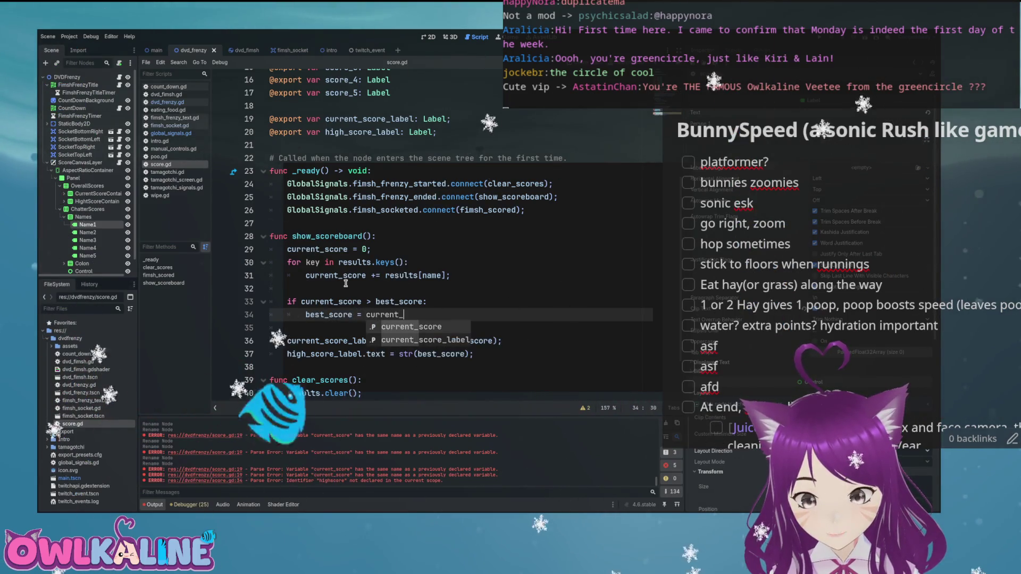
key("Return")
type(";")
- Inside the check, call GlobalSignals.fimsh_frenzy_new_high_score(best_score) and copy that call
key("Return")
type("Globa")
key("Return")
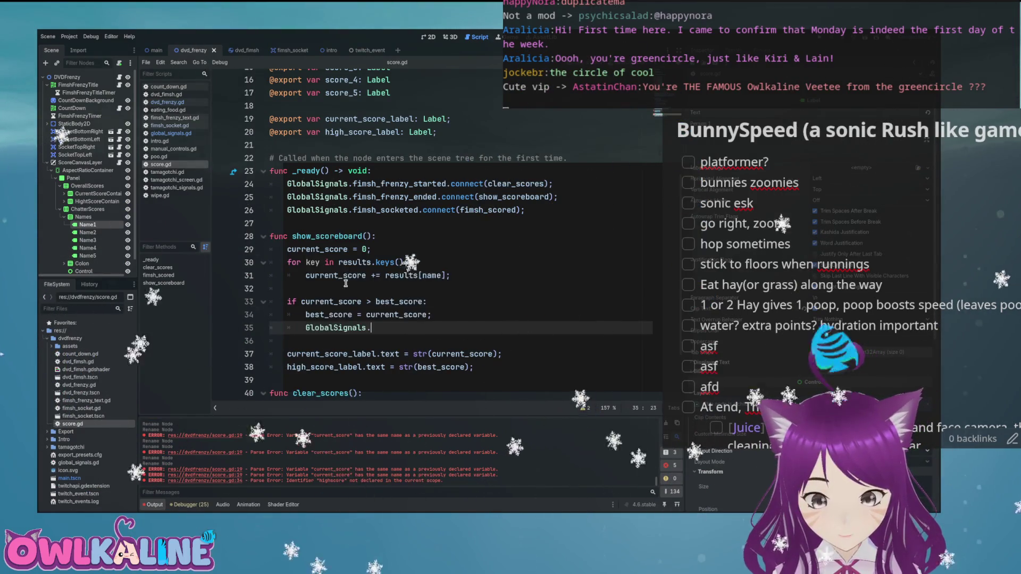
type(".n")
key("BackSpace")
type("fimsh_frenzy_en")
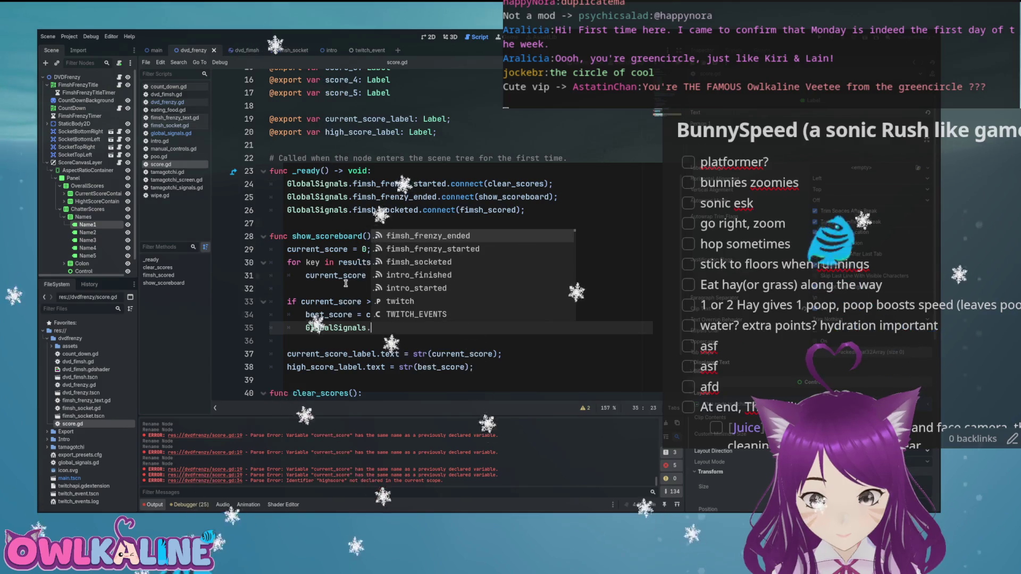
key("BackSpace")
key("BackSpace")
type("new_high_score")
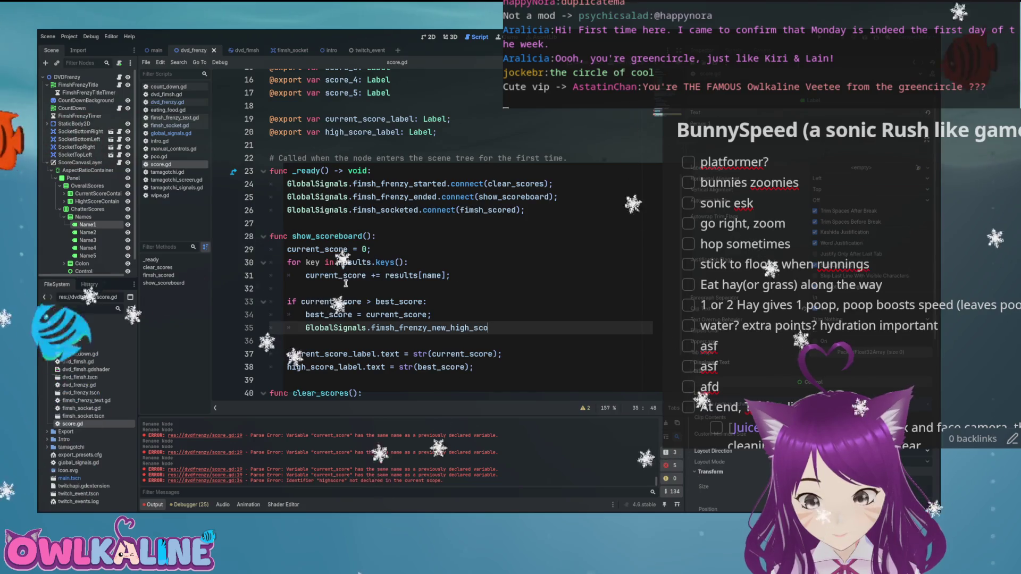
key("Left")
key("Left")
type("best_scor")
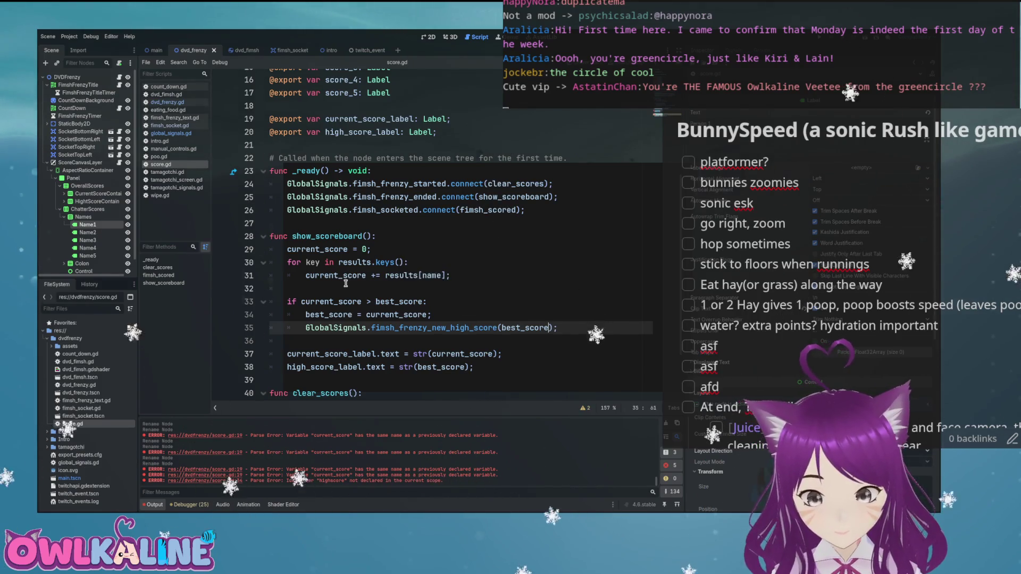
scroll(346, 284, "down", 2)
left_click_drag(305, 251, 498, 250)
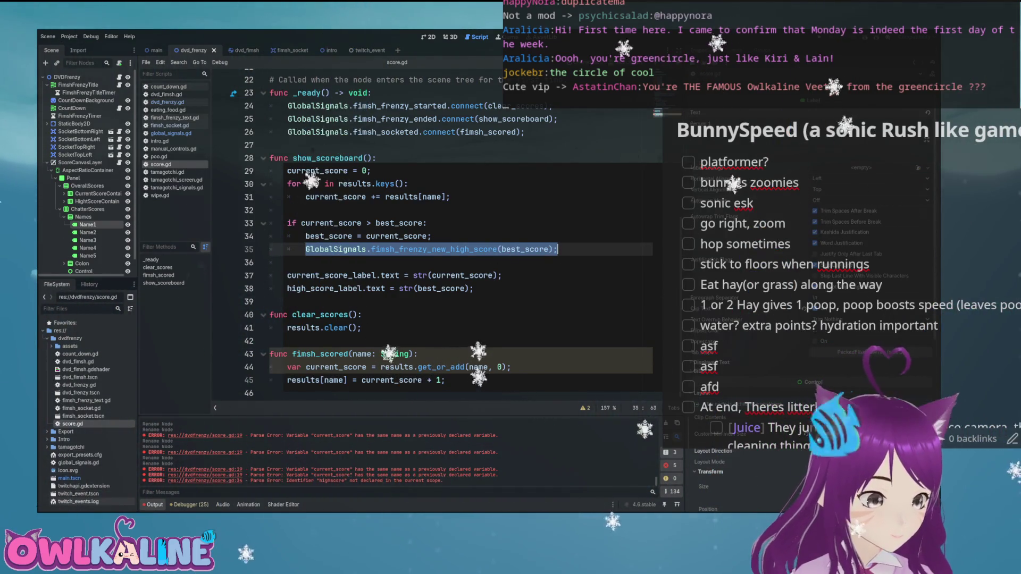
left_click(171, 133)
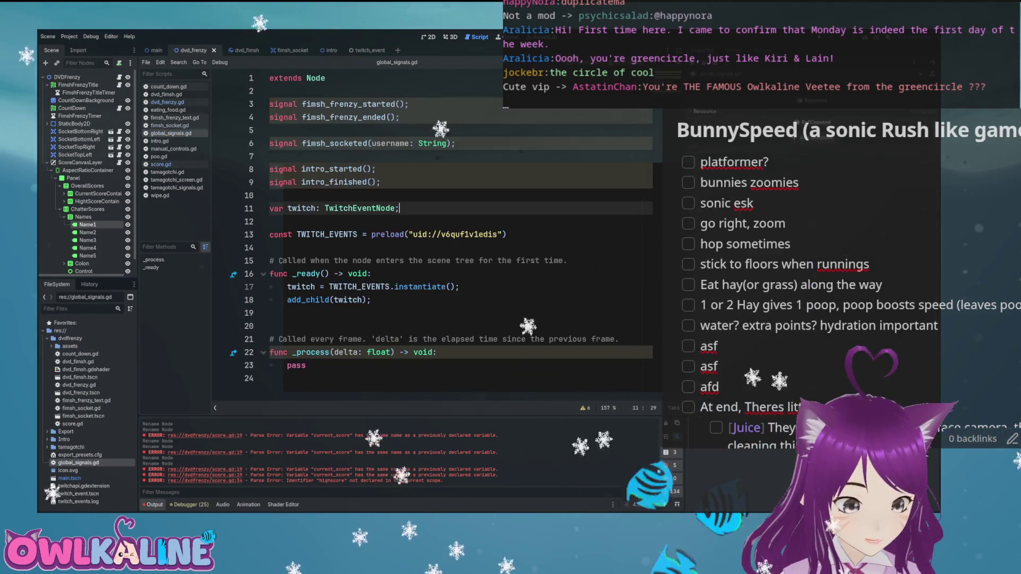
- Below fimsh_socketed, declare signal fimsh_frenzy_new_high_score(best_score: int) in global_signals.gd
left_click(463, 143)
key("Return")
type("v")
key("BackSpace")
type("GlobalSignals.fimsh_frenzy_new_high_score(best_score);")
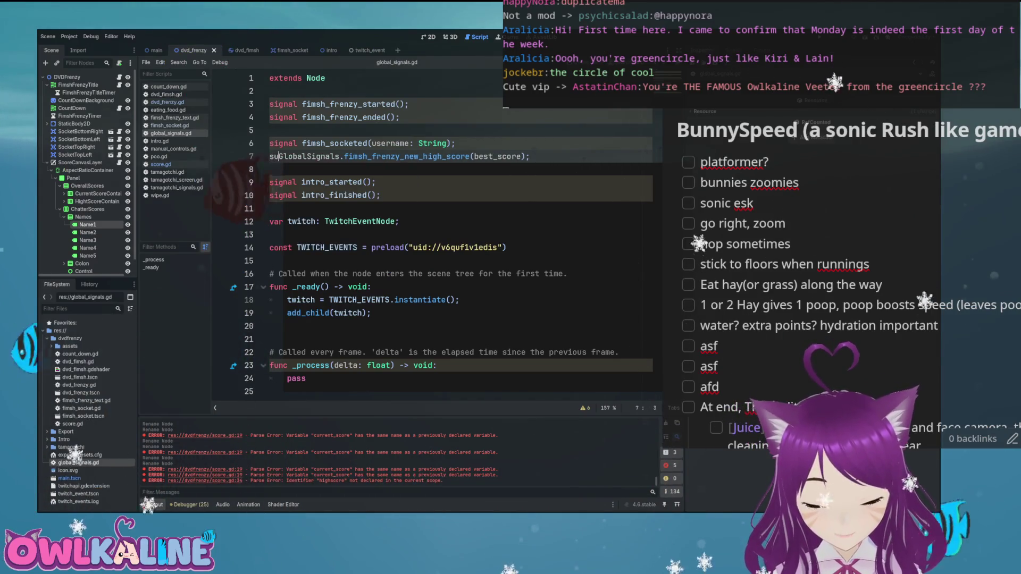
type("gnal")
key("BackSpace")
key("ctrl+Delete")
key("ctrl+Delete")
key("End")
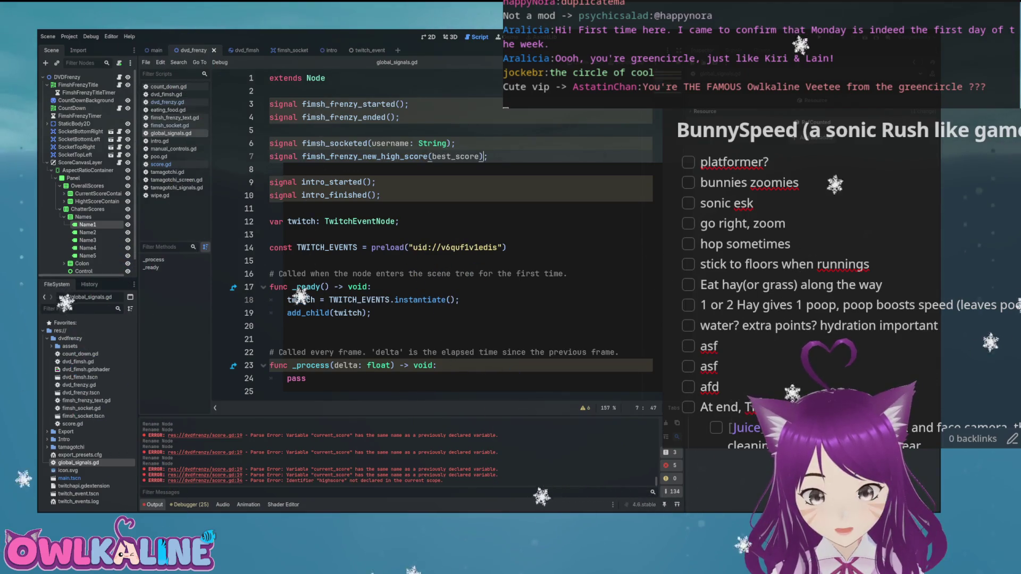
type("e: int")
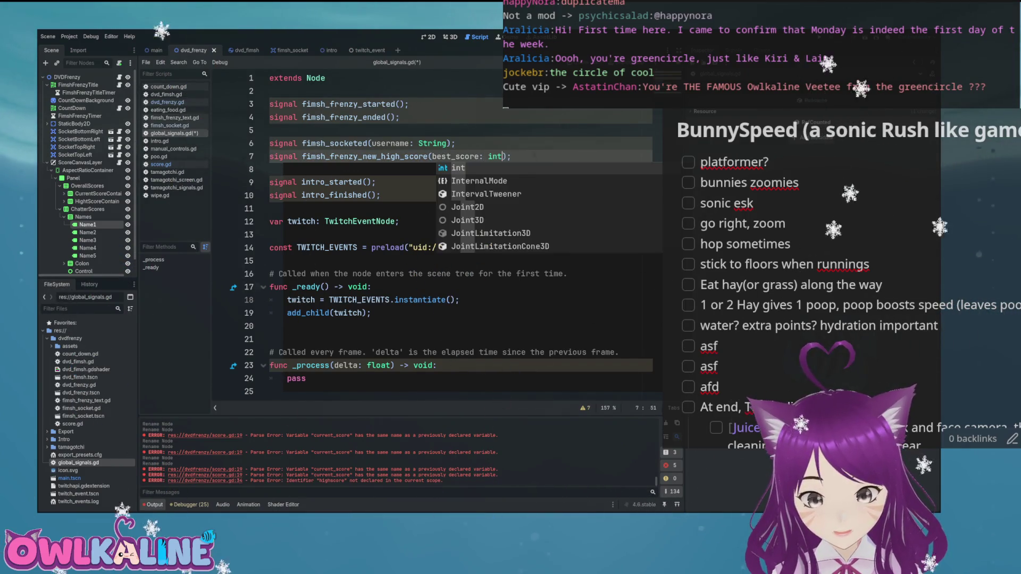
left_click(456, 143)
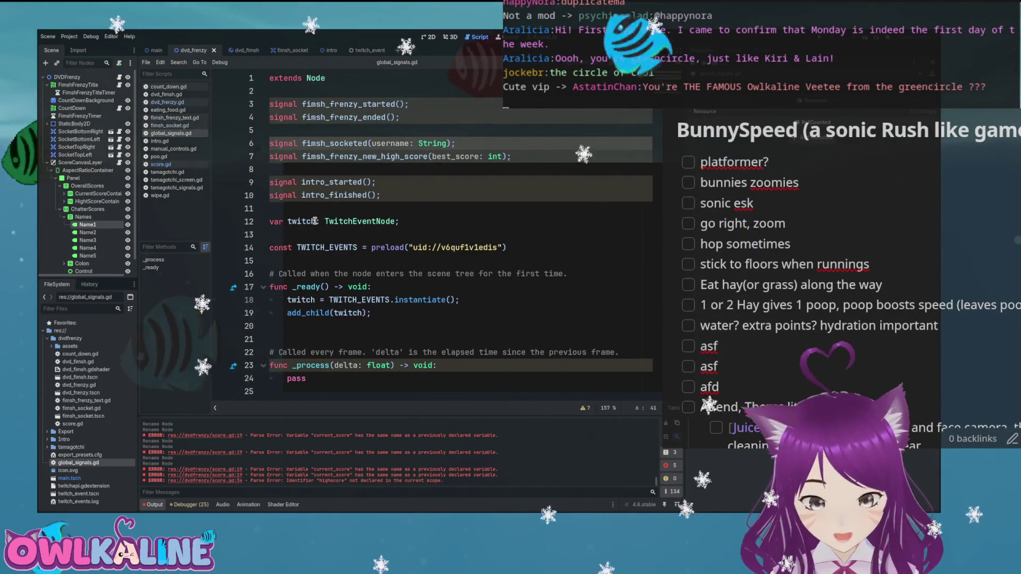
scroll(87, 170, "down", 1)
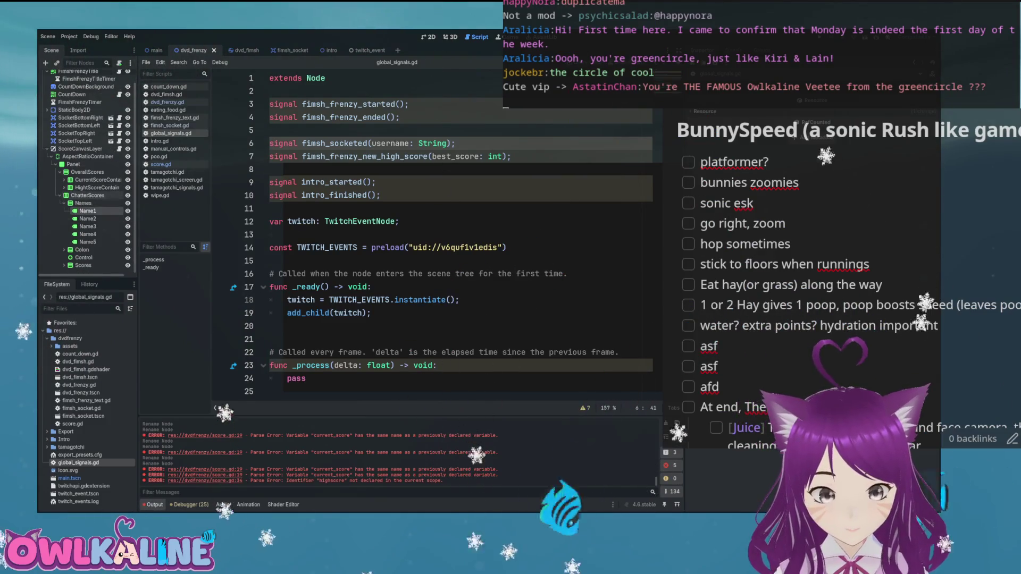
left_click(161, 164)
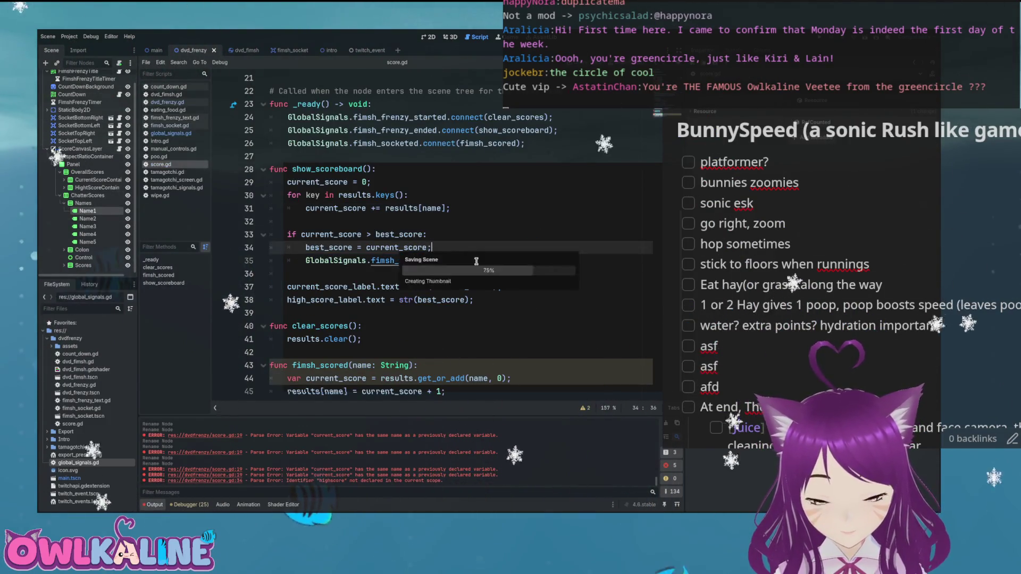
- Change line 35 to GlobalSignals.fimsh_frenzy_new_high_score.emit(best_score)
scroll(462, 275, "down", 1)
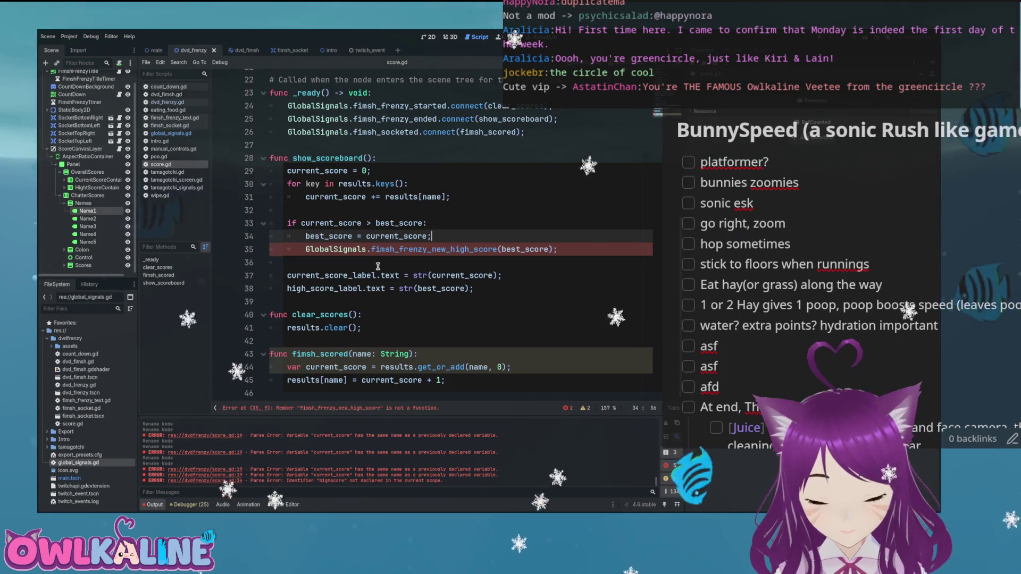
left_click(385, 248)
mouse_move(414, 254)
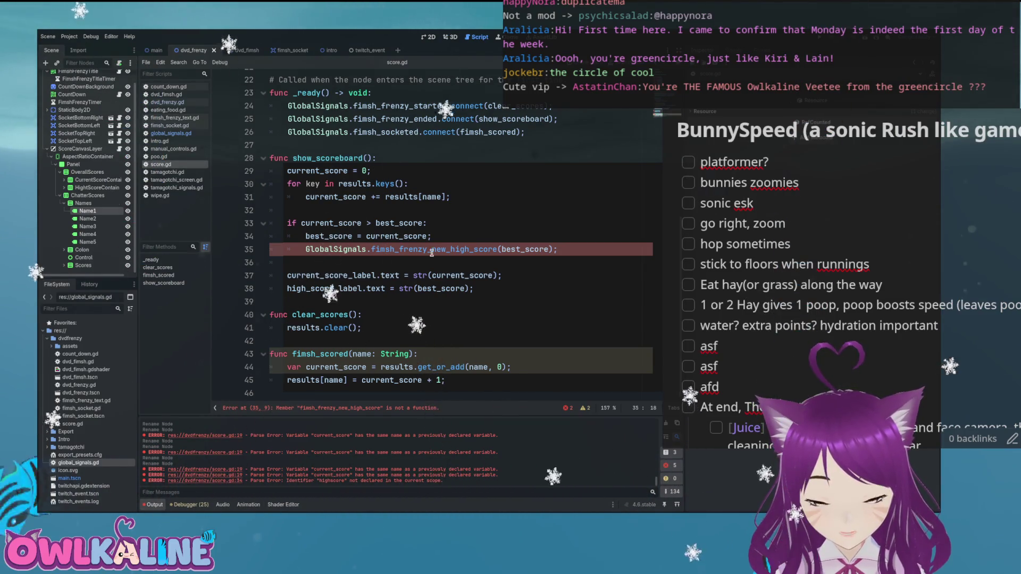
left_click(497, 250)
type(".emit")
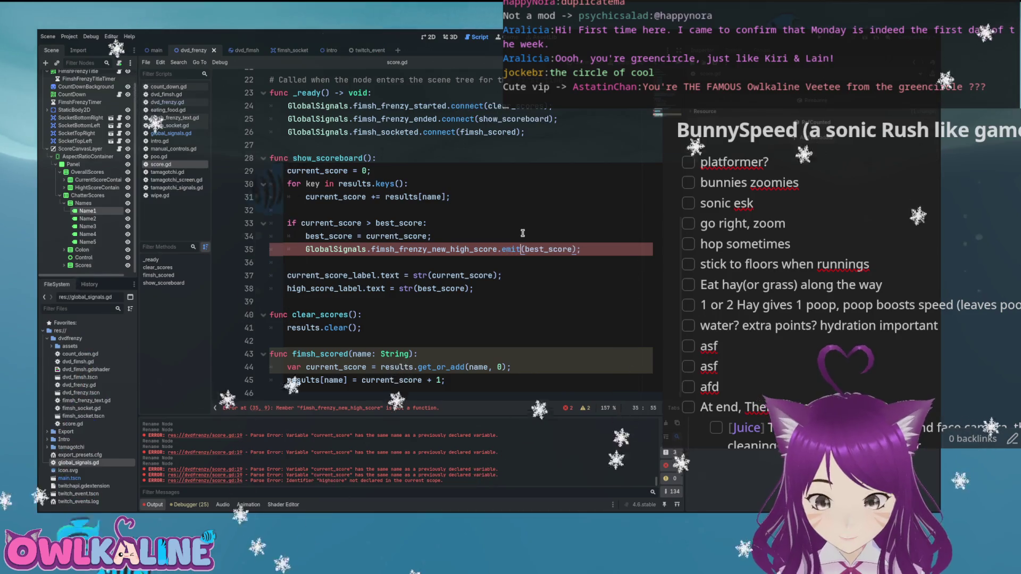
left_click(470, 264)
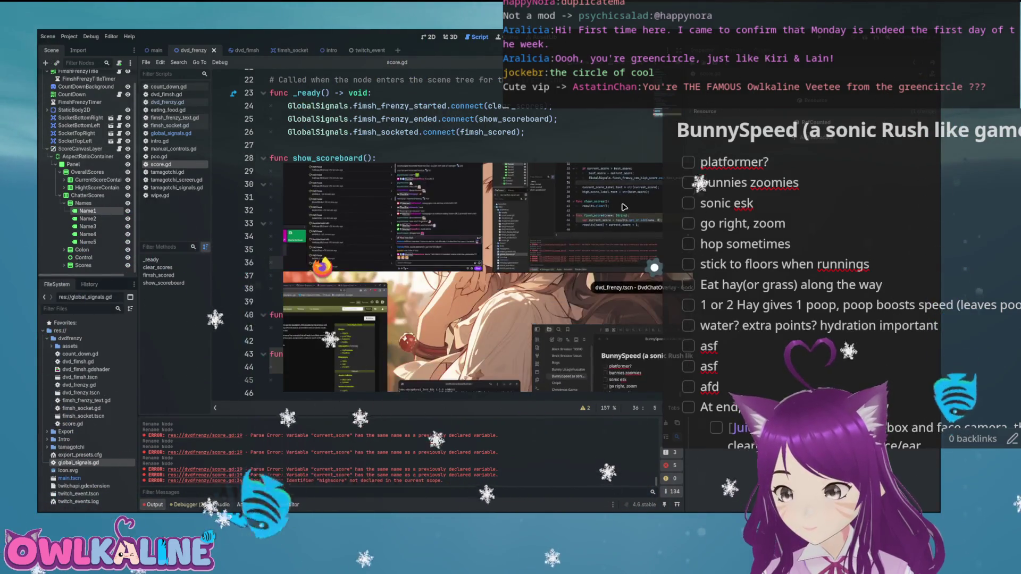
left_click(455, 307)
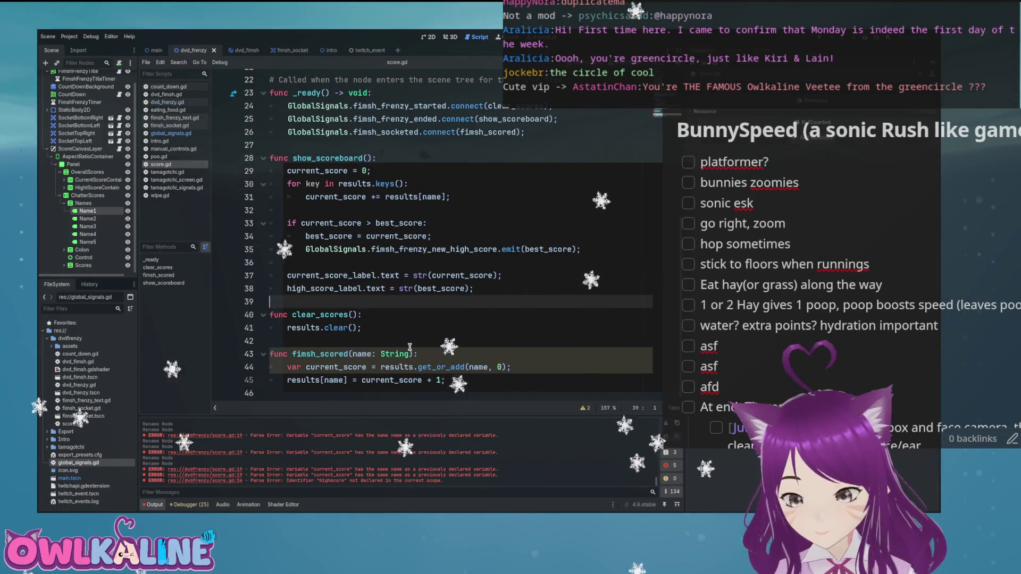
- Inspect the score.gd error messages in the Output panel
left_click(487, 379)
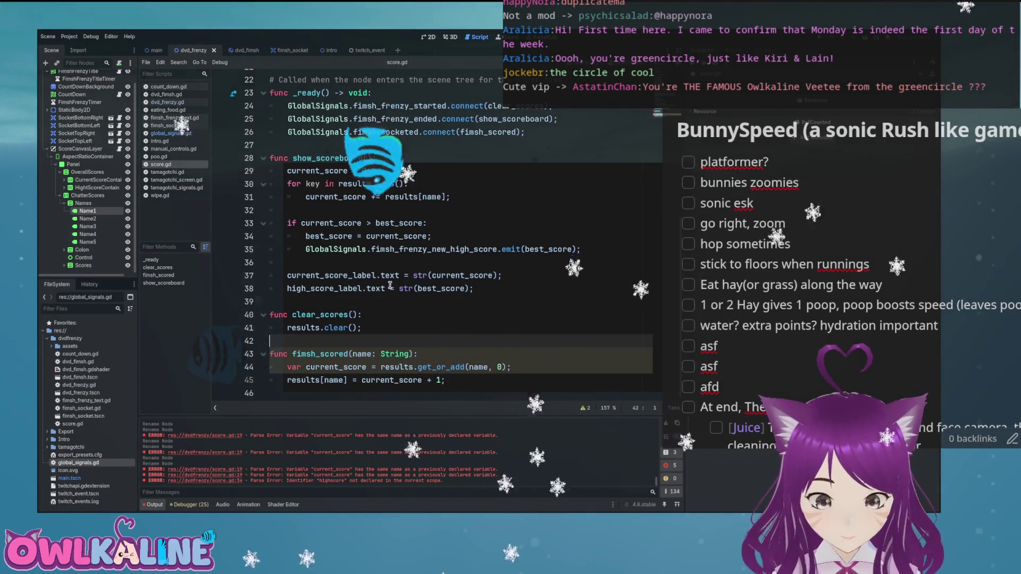
left_click(377, 275)
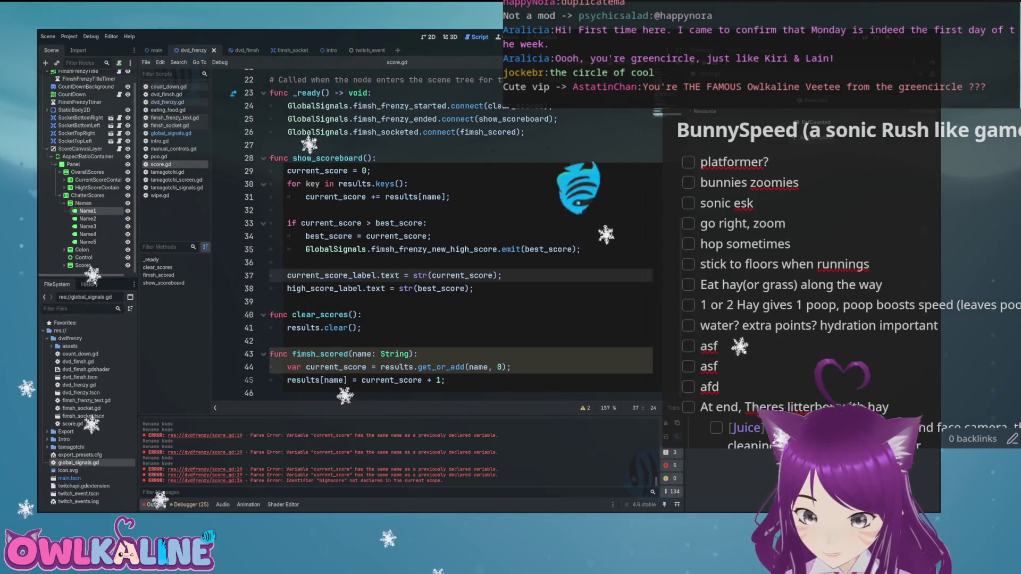
key("Down")
key("End")
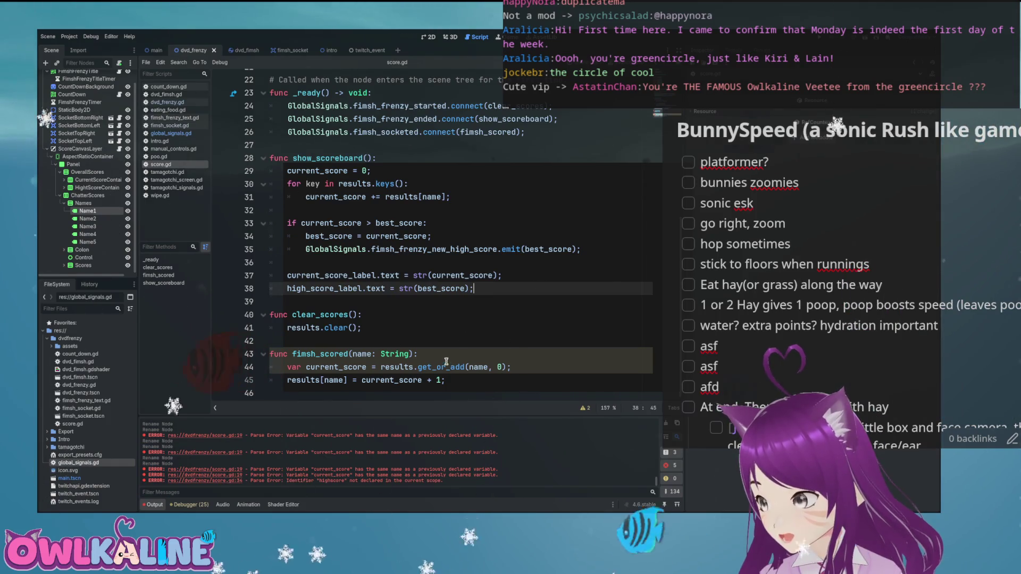
left_click_drag(400, 315, 400, 223)
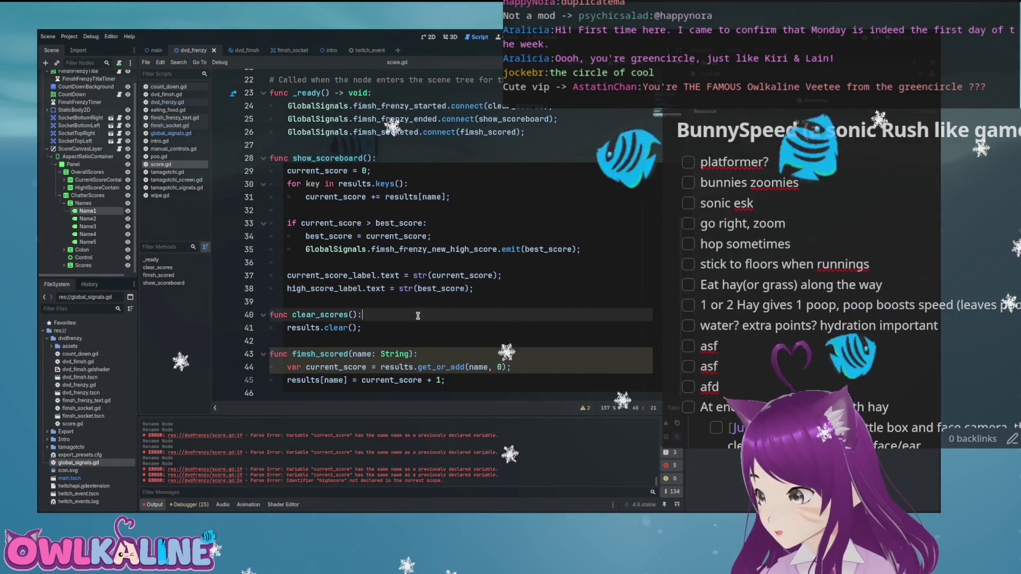
left_click(400, 265)
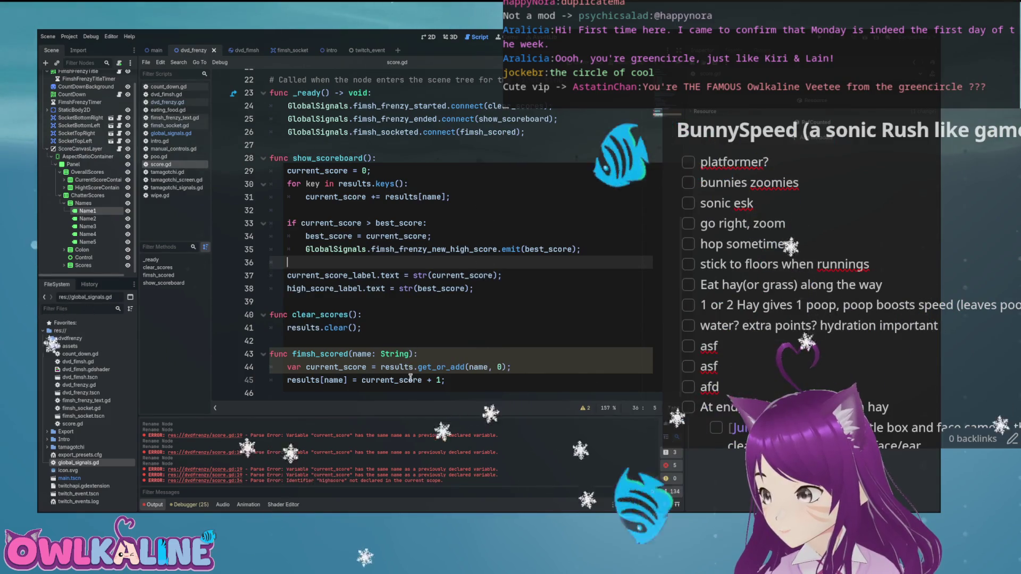
left_click_drag(144, 435, 402, 452)
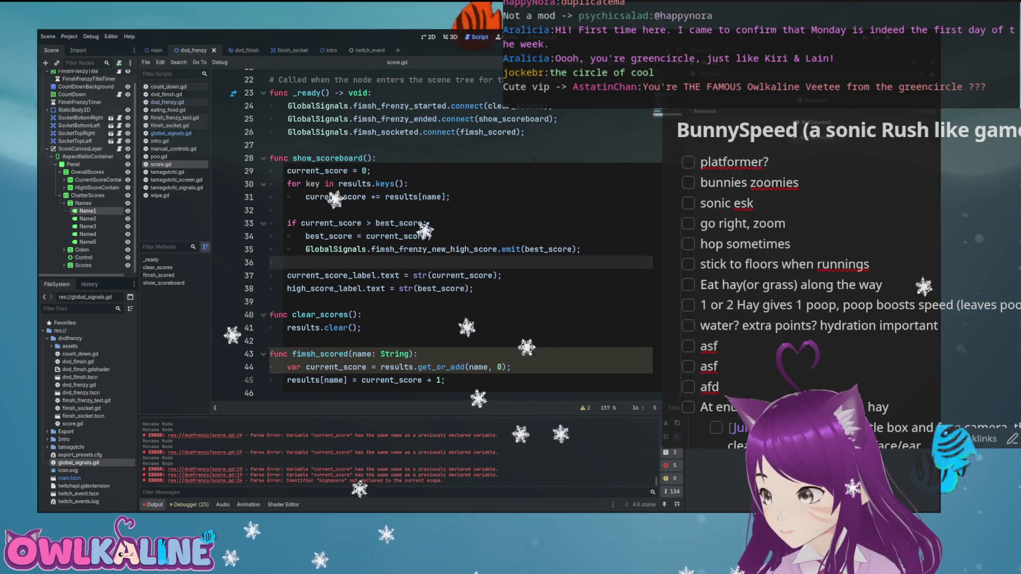
left_click_drag(362, 436, 330, 481)
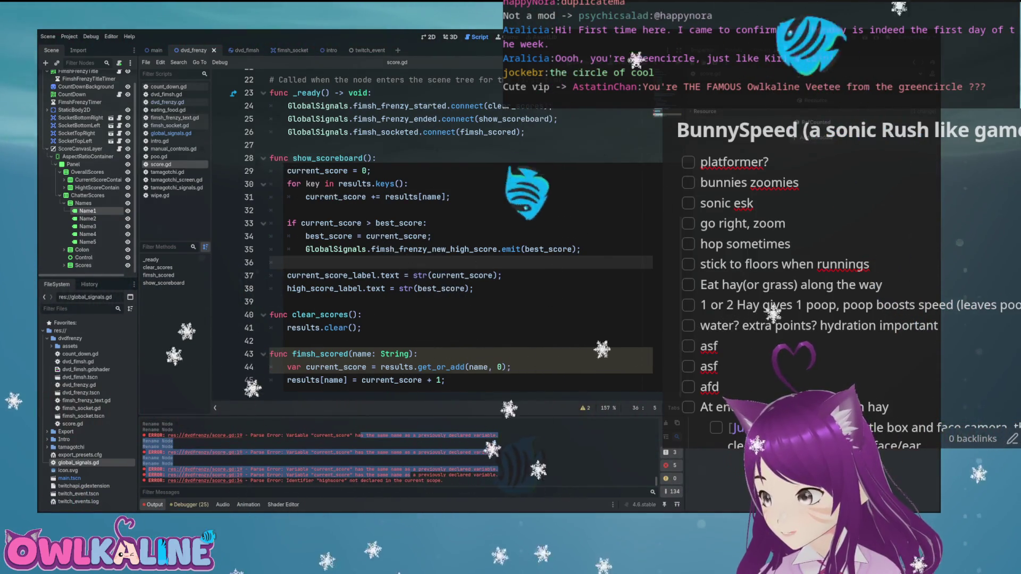
left_click(330, 481)
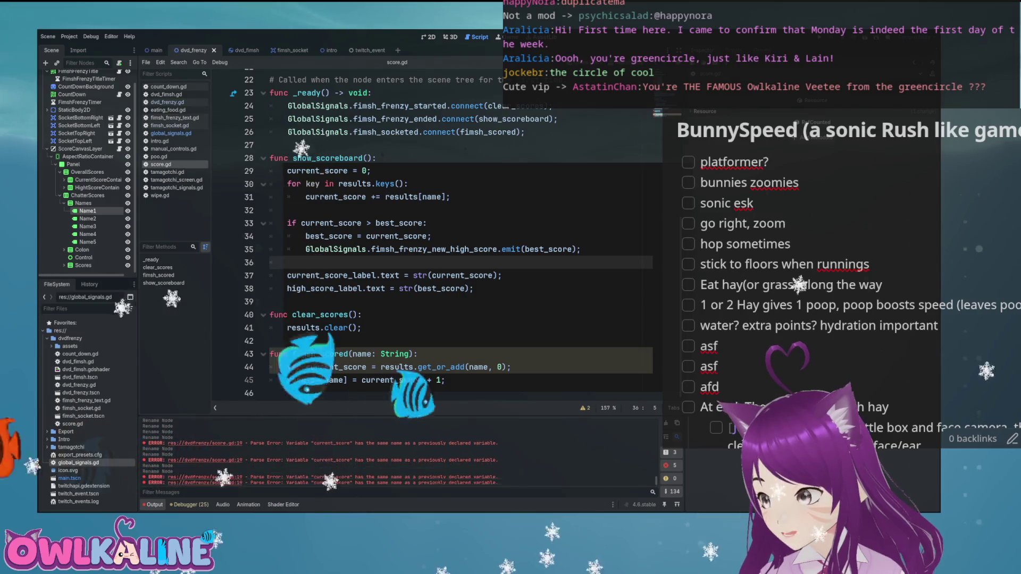
- End line 38 with a semicolon and add new indented lines below it
left_click_drag(413, 288, 373, 367)
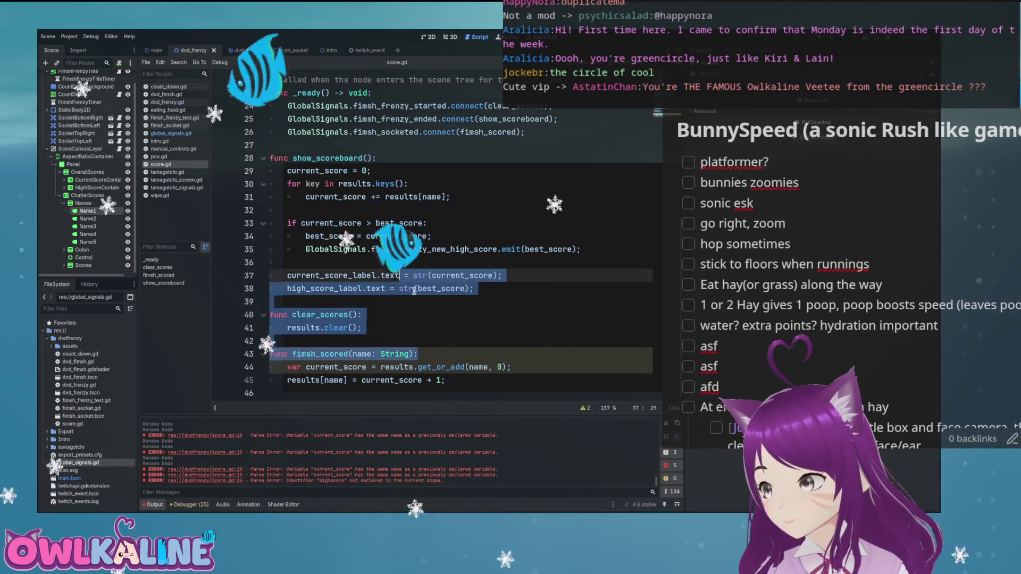
left_click(271, 302)
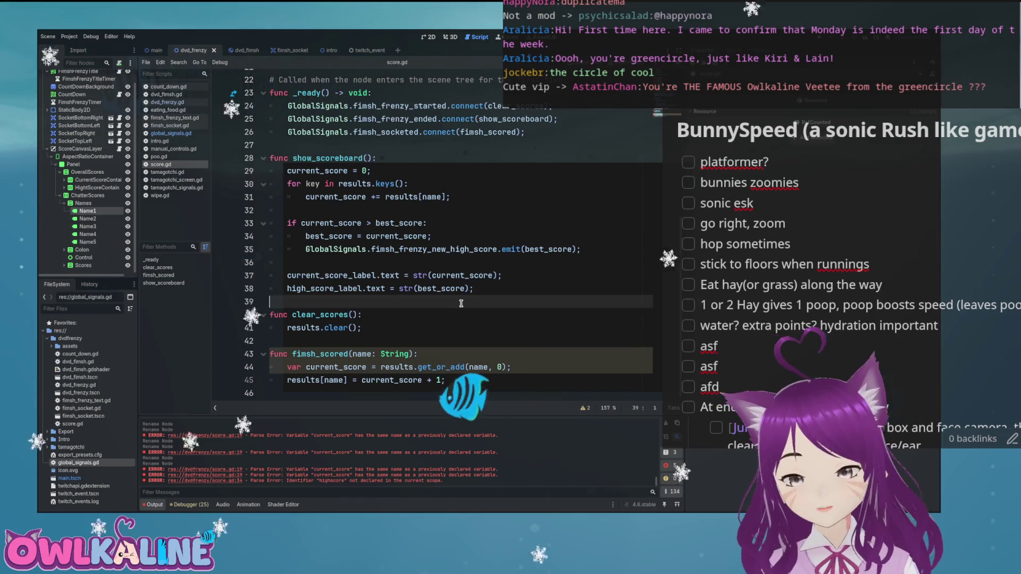
left_click(473, 289)
type(";")
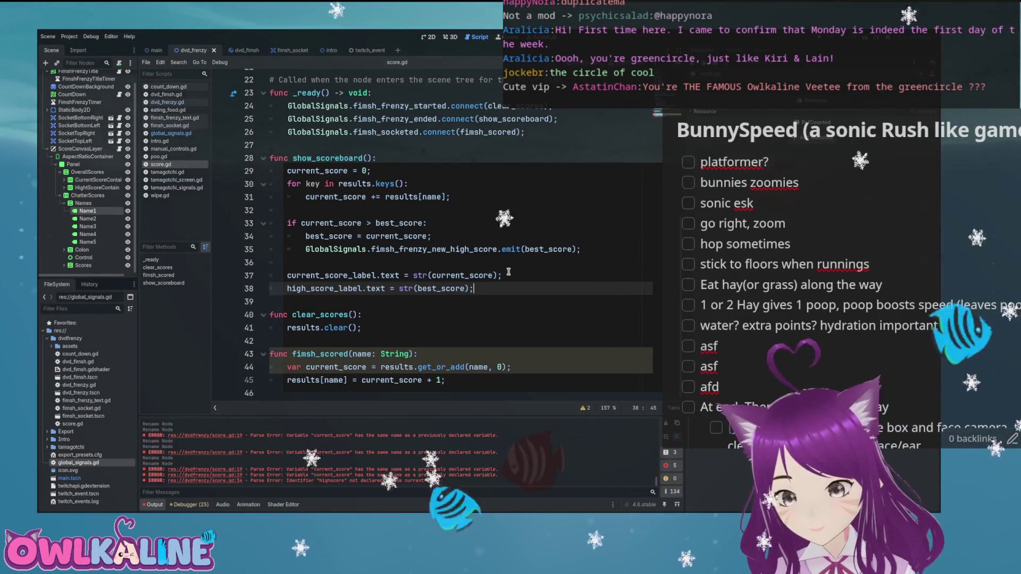
key("Return")
key("Return")
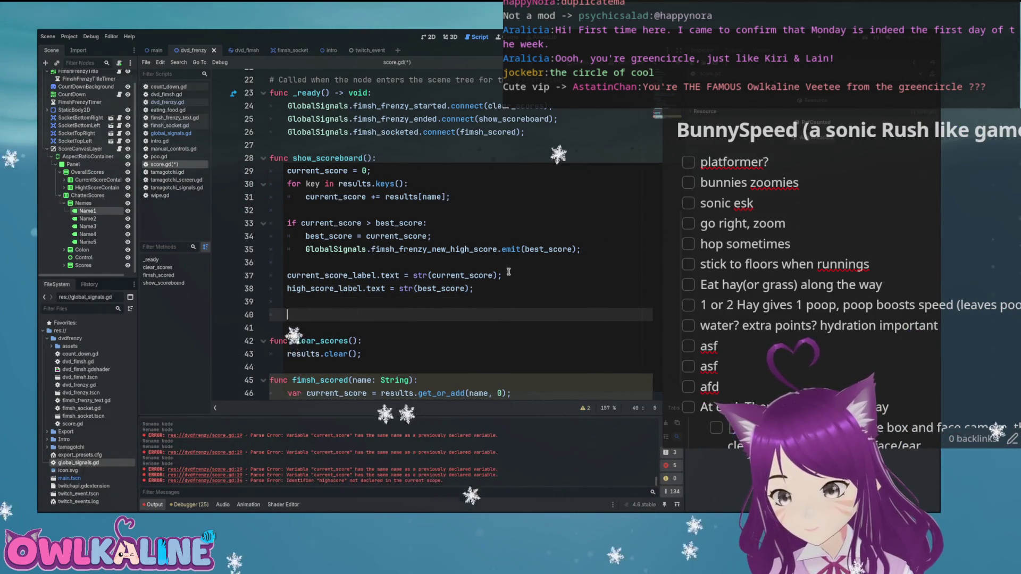
type("result")
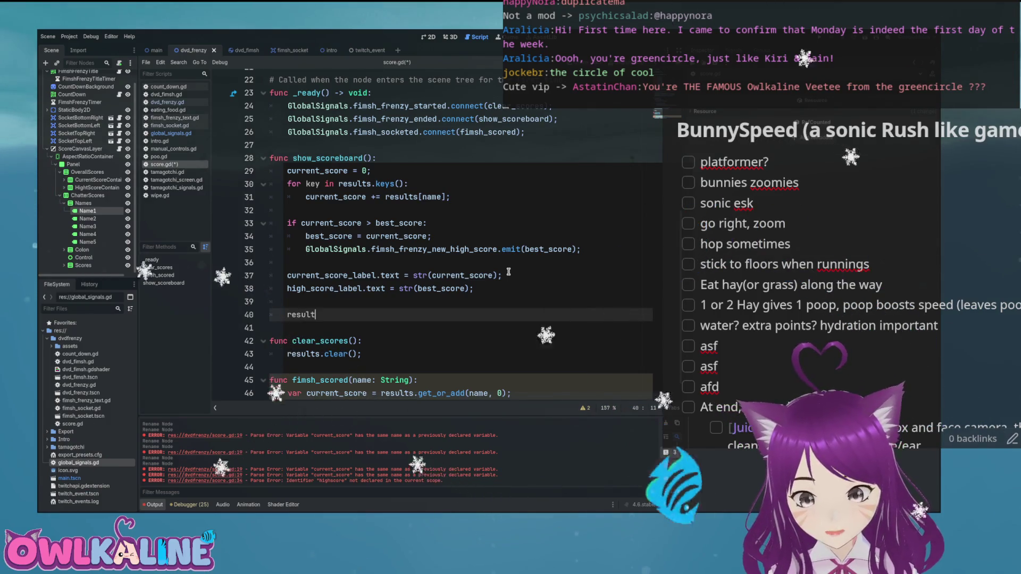
- Add a results.sort(); call after the score label updates, checking the sort() documentation
key("BackSpace")
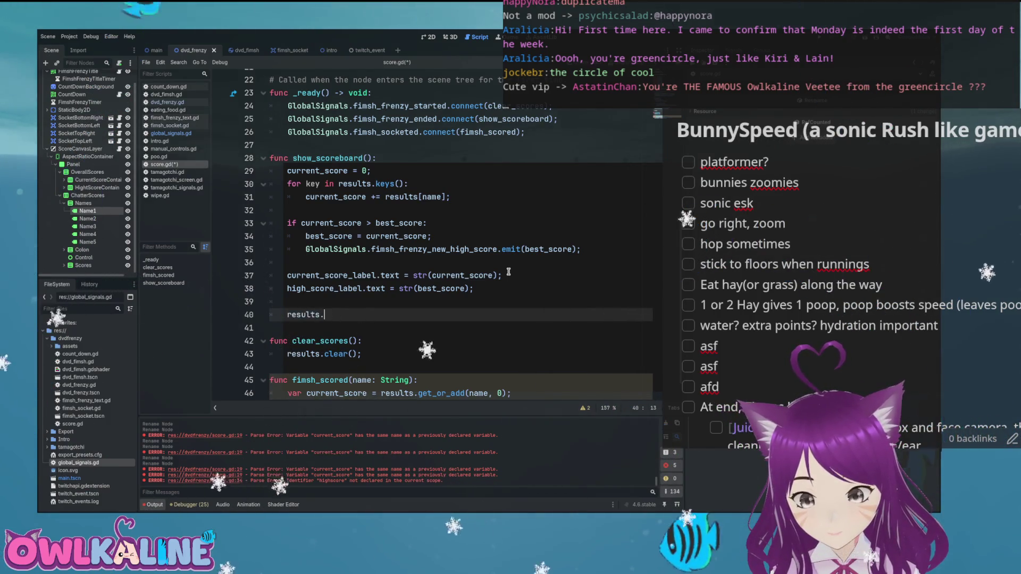
type("s.")
key("Down")
key("Down")
key("Down")
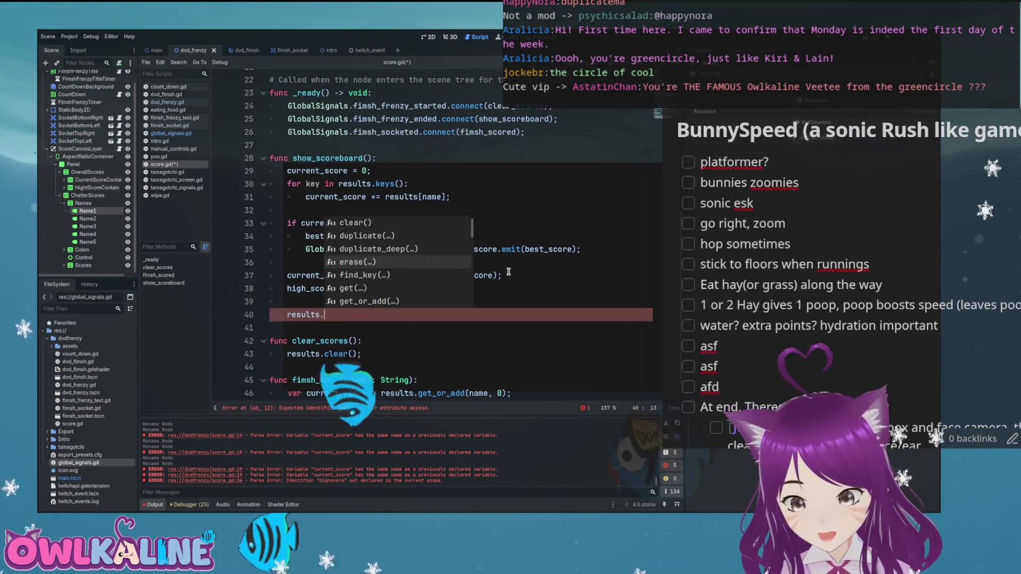
key("Down")
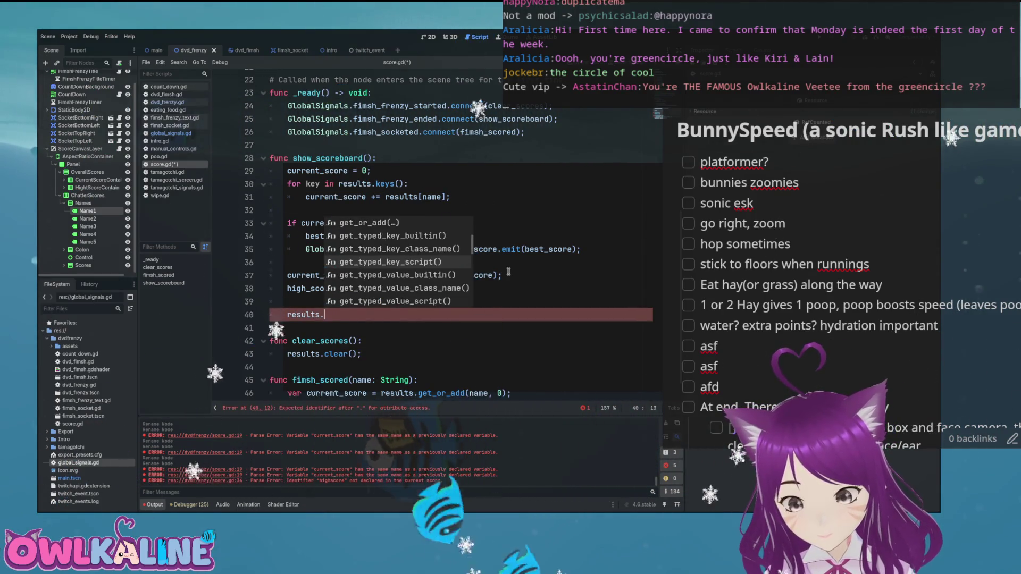
key("Down")
key("Down")
key("Down")
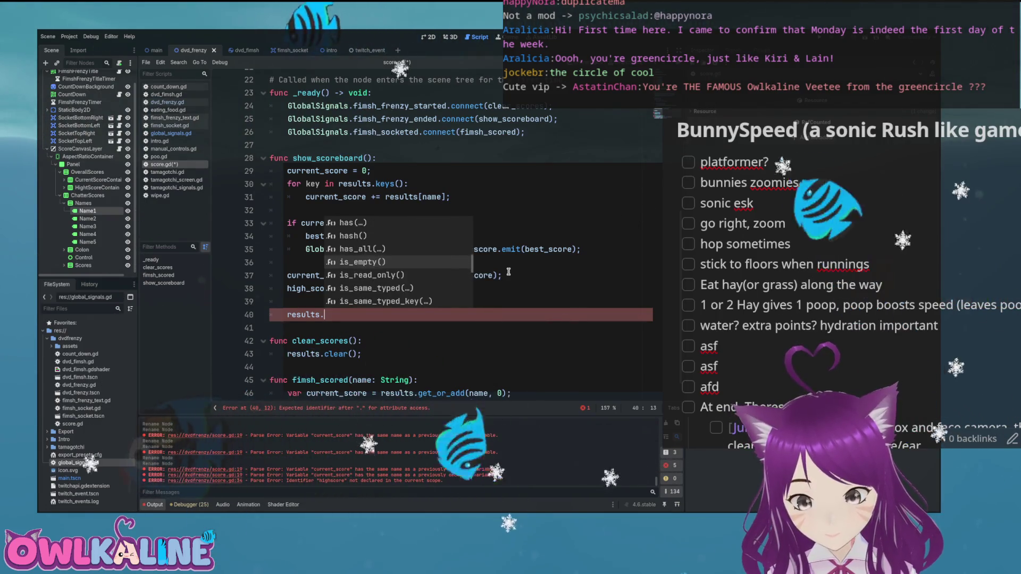
key("Down")
key("Down")
key("Down")
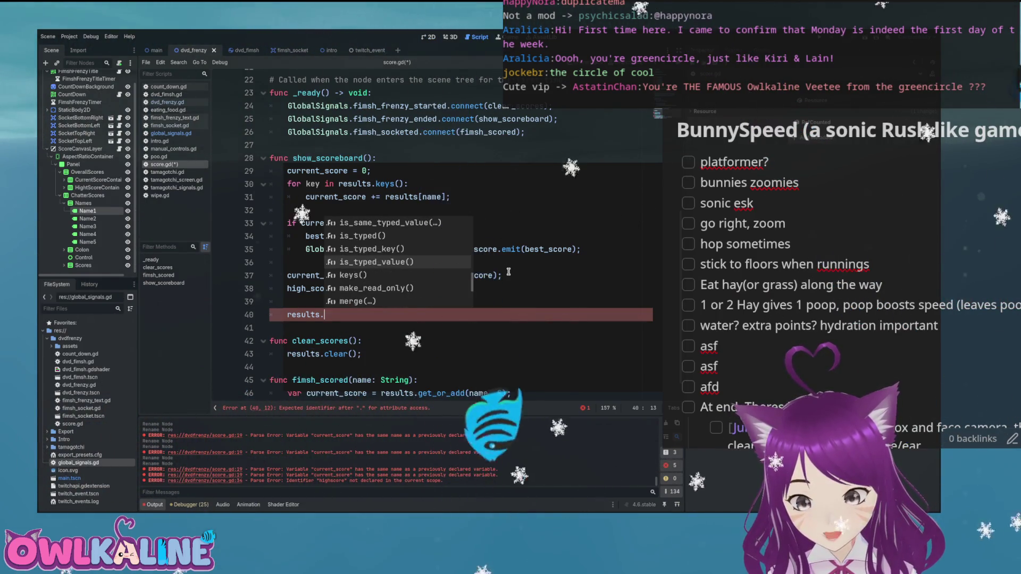
key("Down")
key("Down")
key("Down")
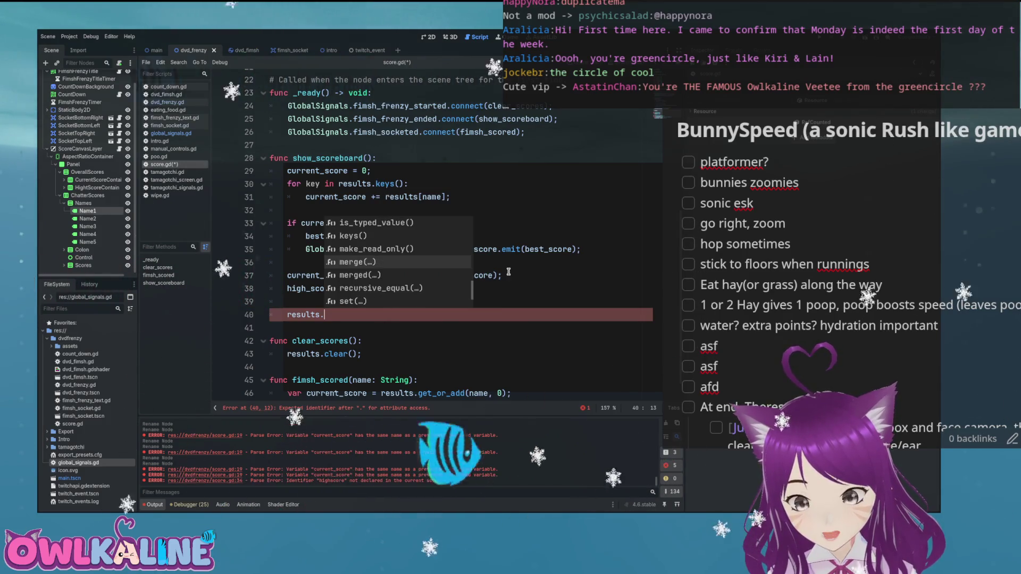
key("Down")
key("Down")
key("Down")
key("Return")
type(";")
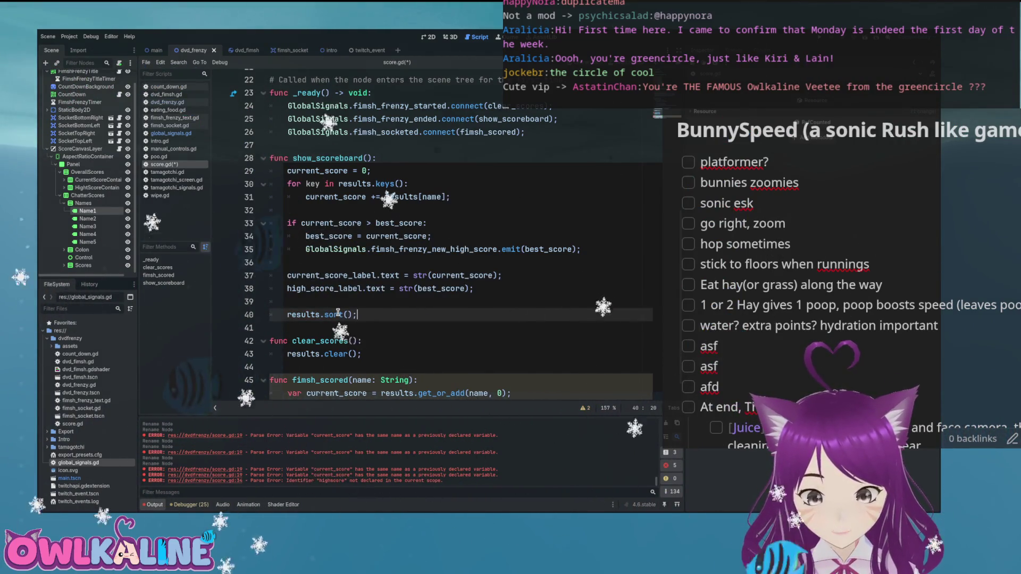
mouse_move(338, 313)
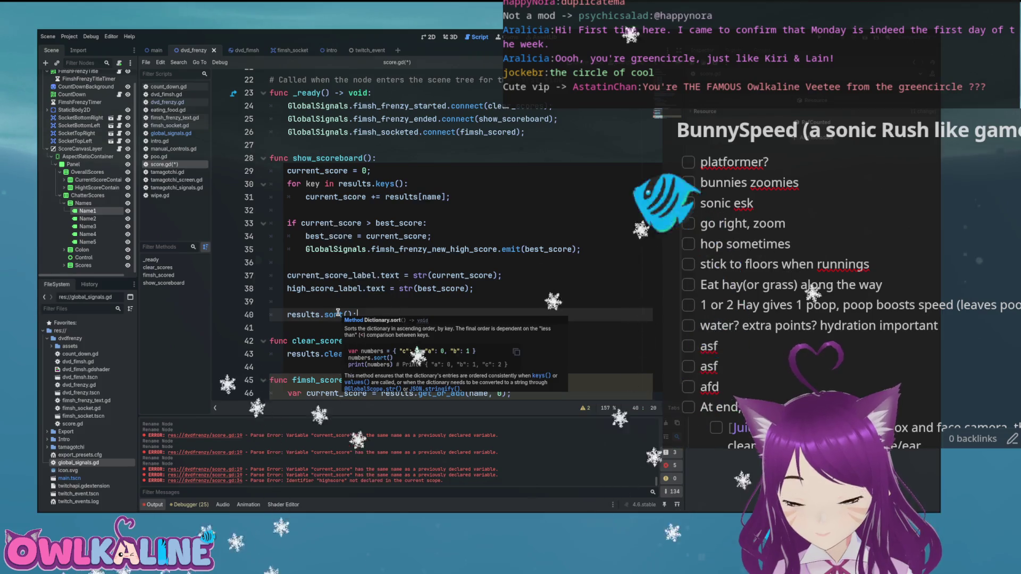
key("Return")
type("for value in results")
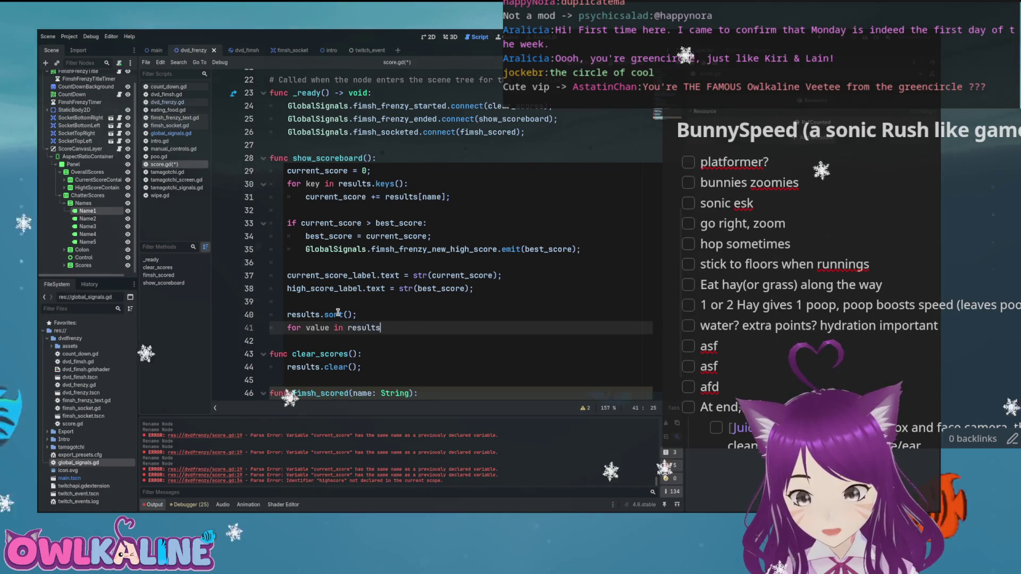
type(".")
type("val")
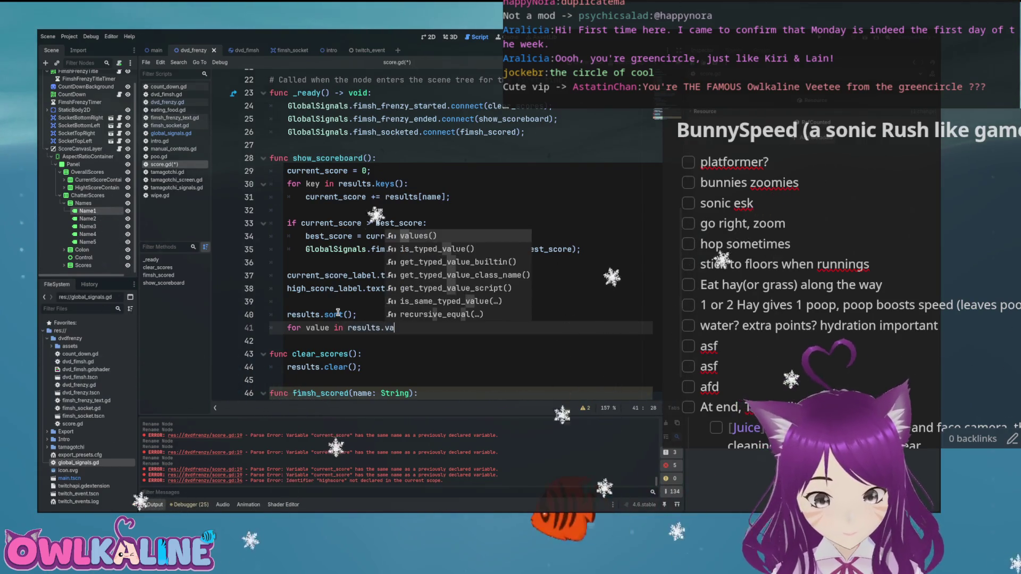
- Write a loop over results.values() sliced [:5] with a pass; body, and save score.gd
key("Return")
type(".")
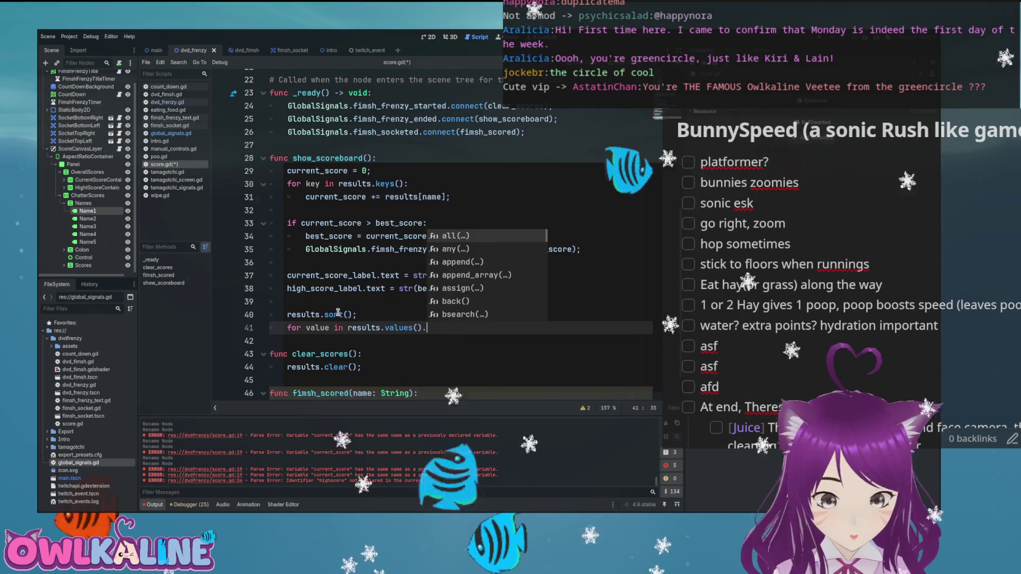
key("Down")
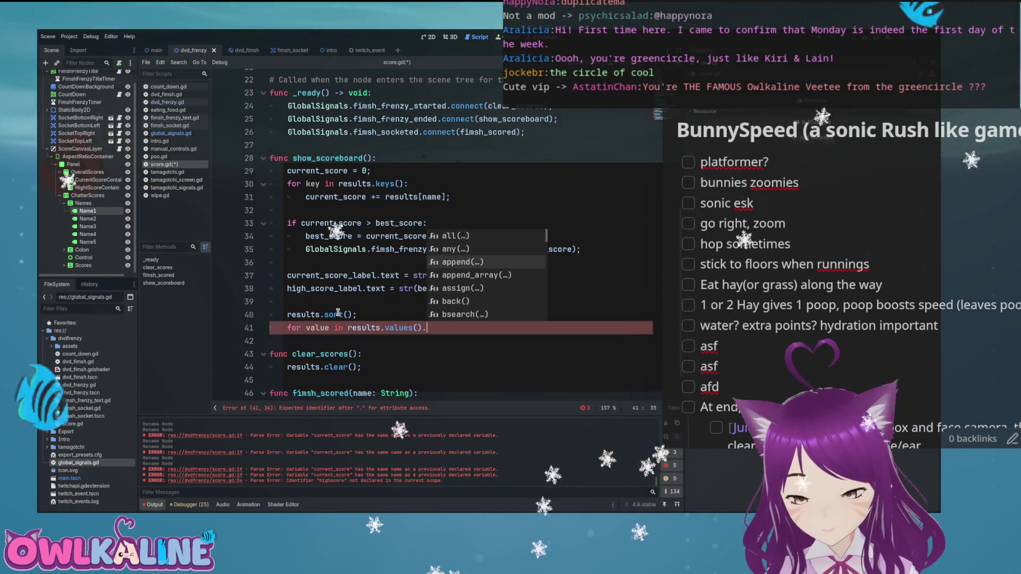
key("Down")
key("Down")
key("Down")
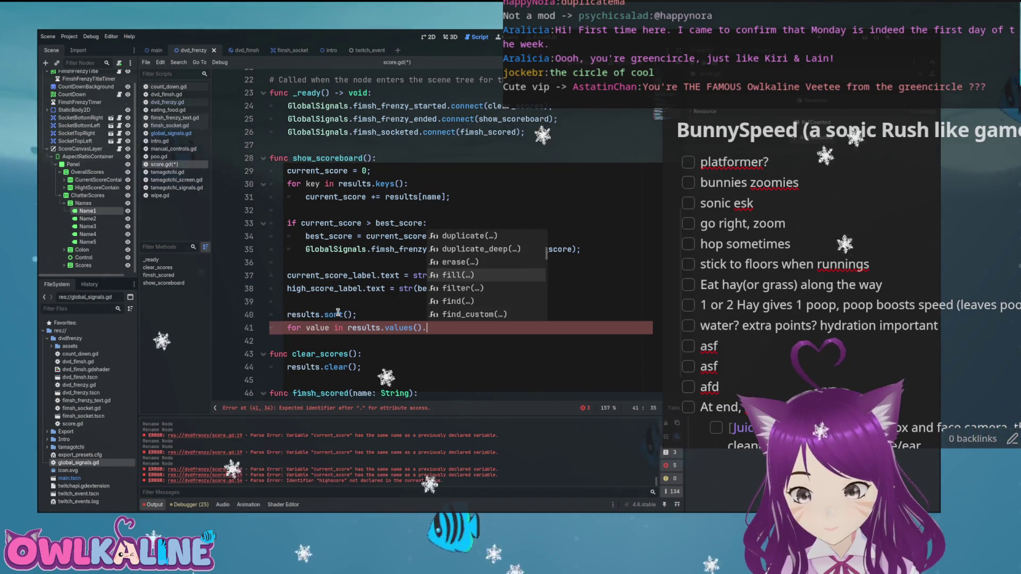
key("Down")
key("Down")
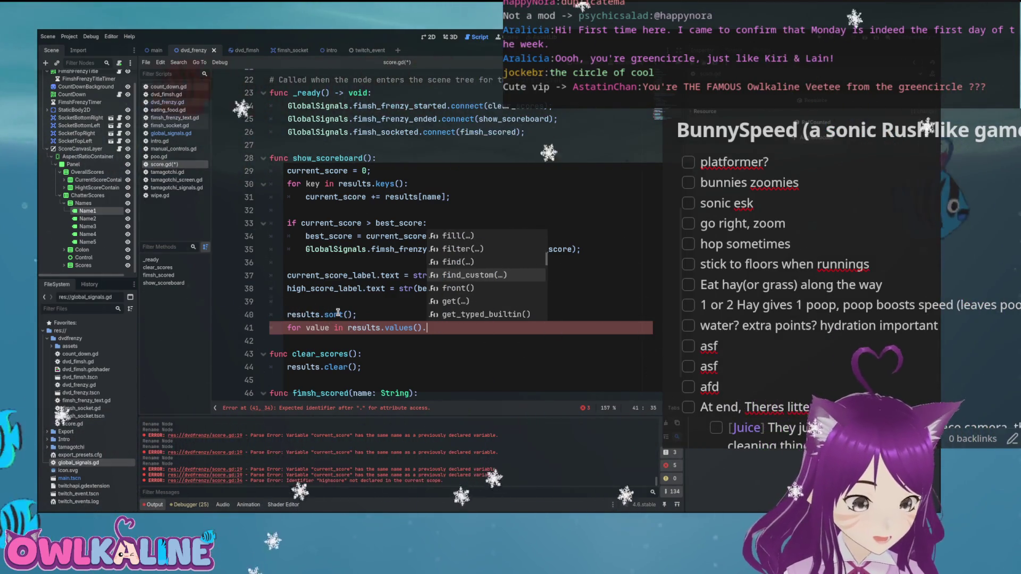
key("Down")
key("Down")
key("Down")
type("[")
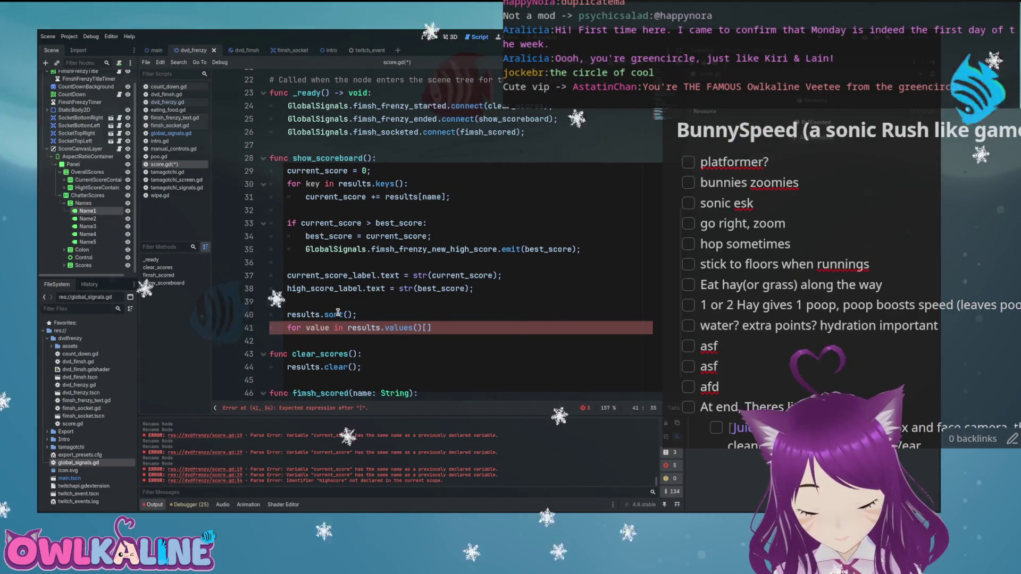
type(":5]")
key("Return")
type("pass;")
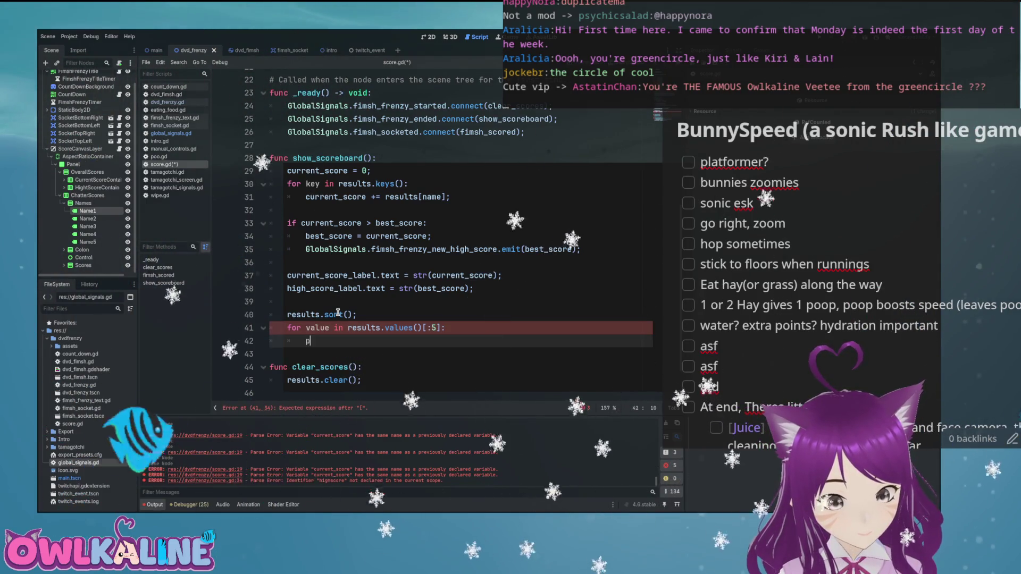
key("ctrl+s")
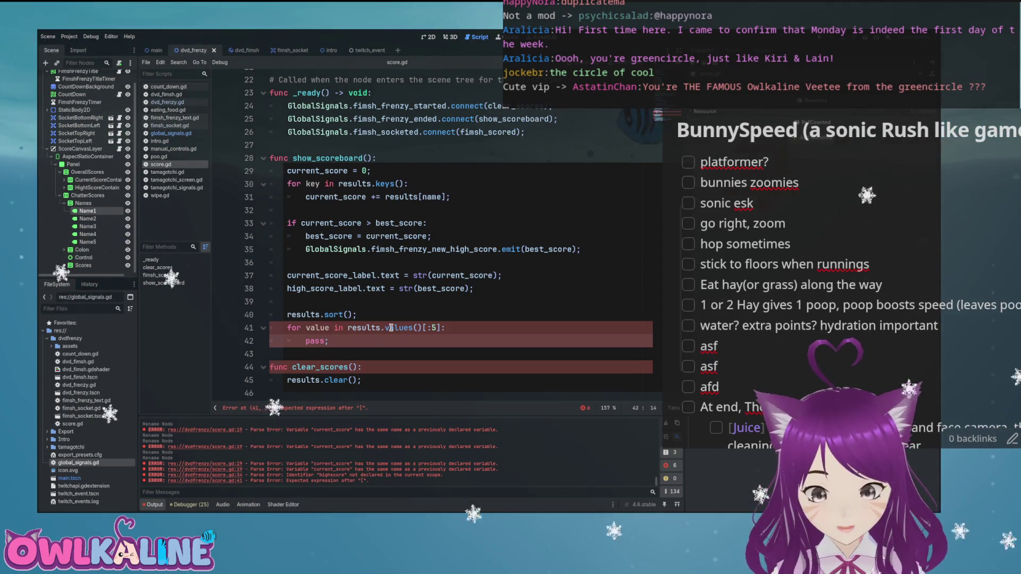
- Edit the slice brackets on line 41, removing the stray comma again
mouse_move(391, 327)
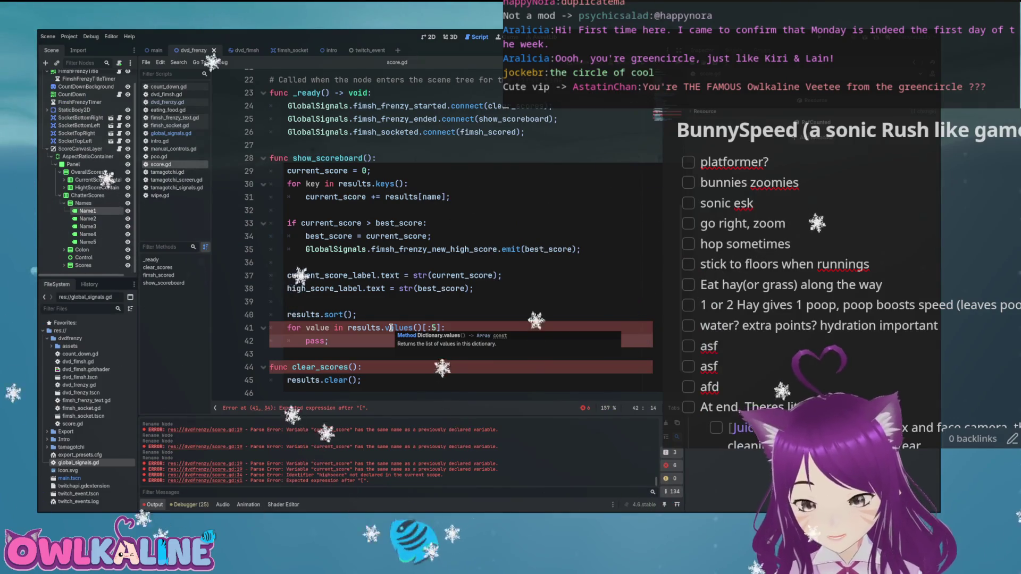
left_click(428, 328)
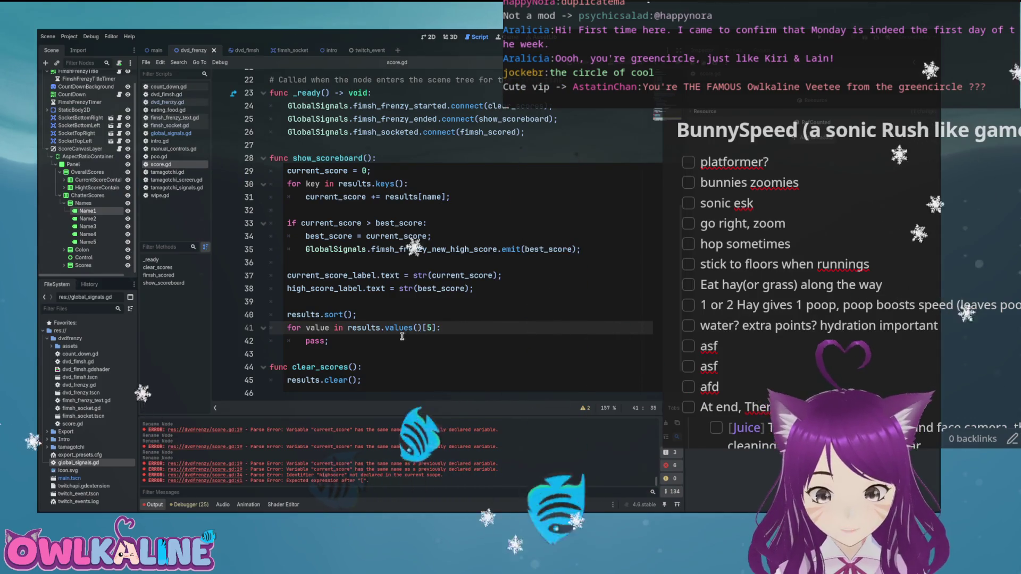
type(",")
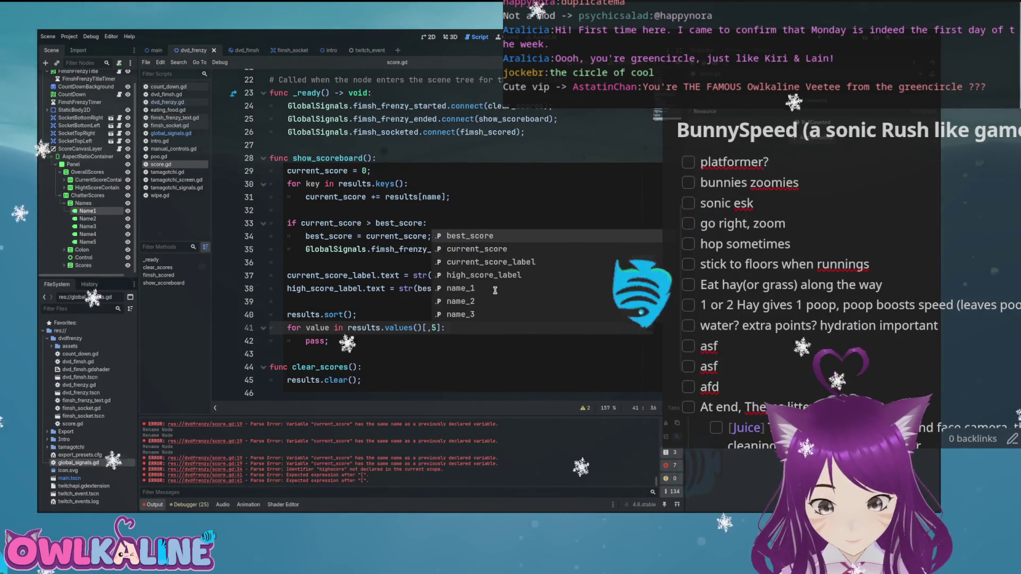
key("Right")
key("Right")
key("BackSpace")
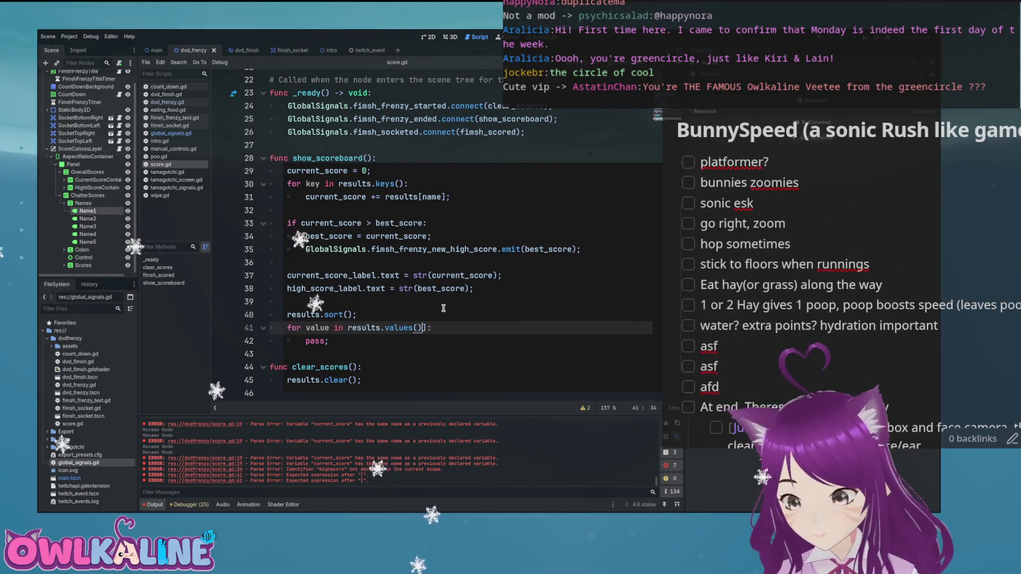
- Try the find() method after values(), then remove it and dismiss the suggestions
type(".")
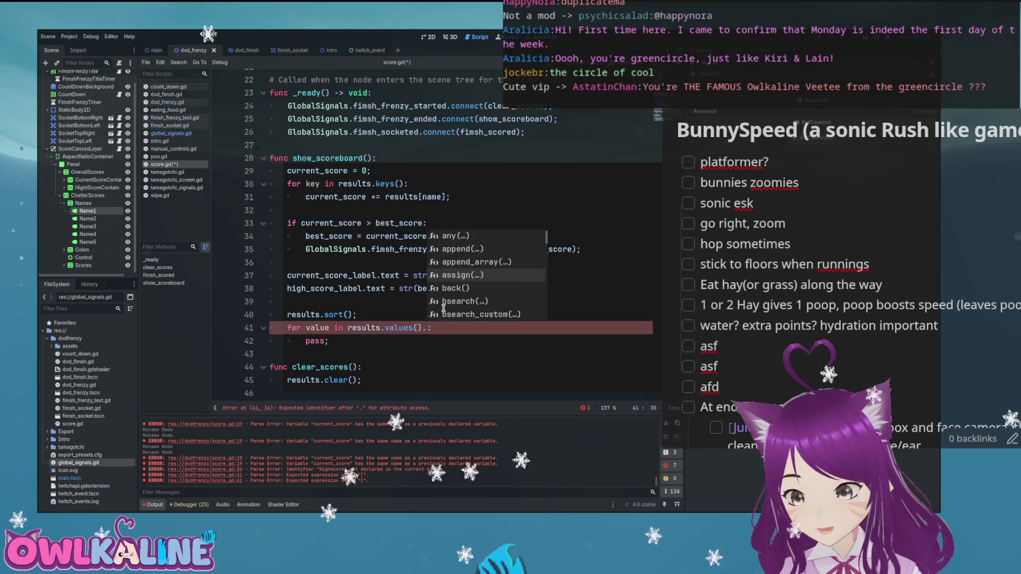
key("Down")
key("Down")
key("Down")
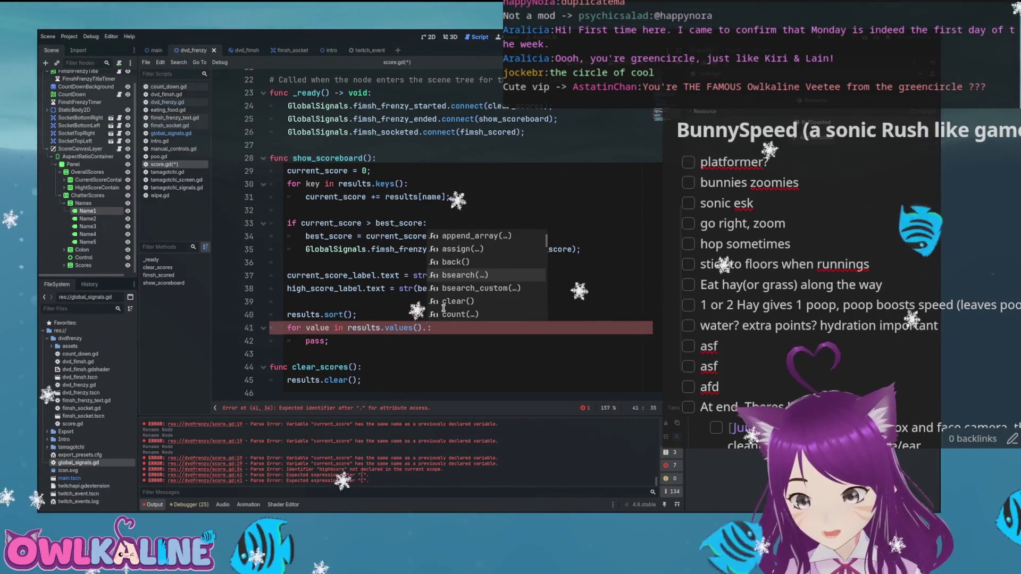
key("Down")
key("Down")
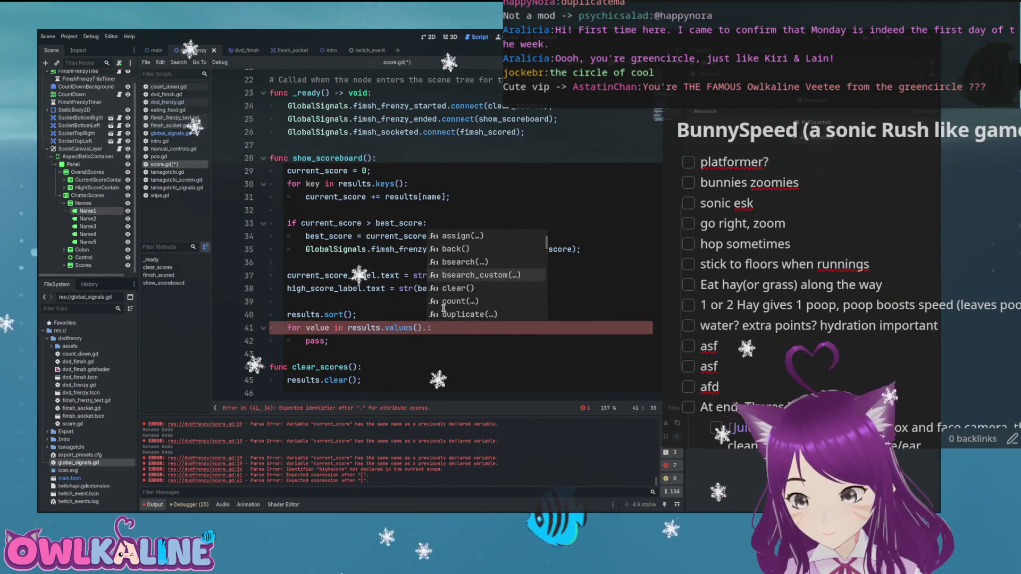
key("Down")
key("Down")
key("Down")
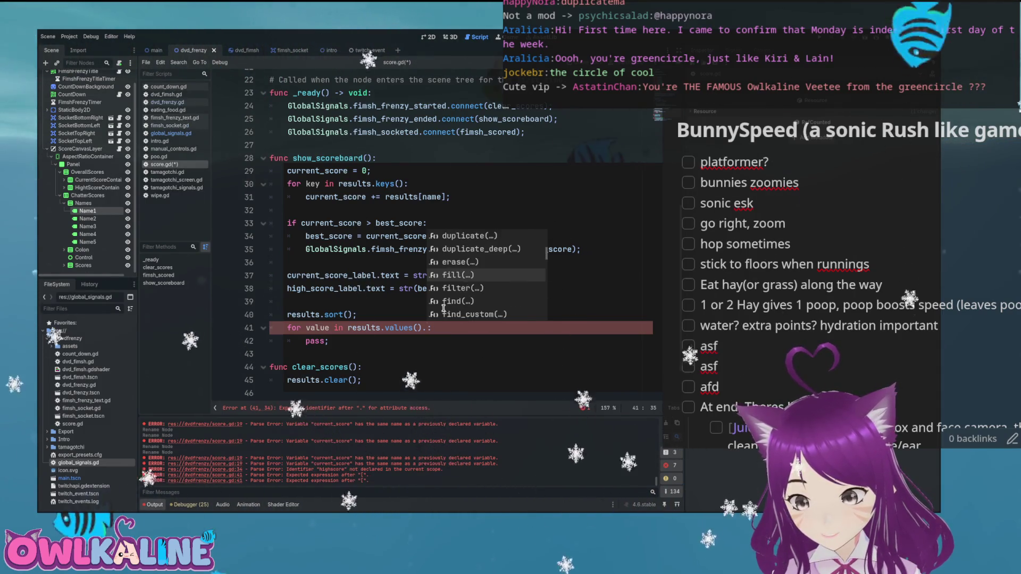
key("Return")
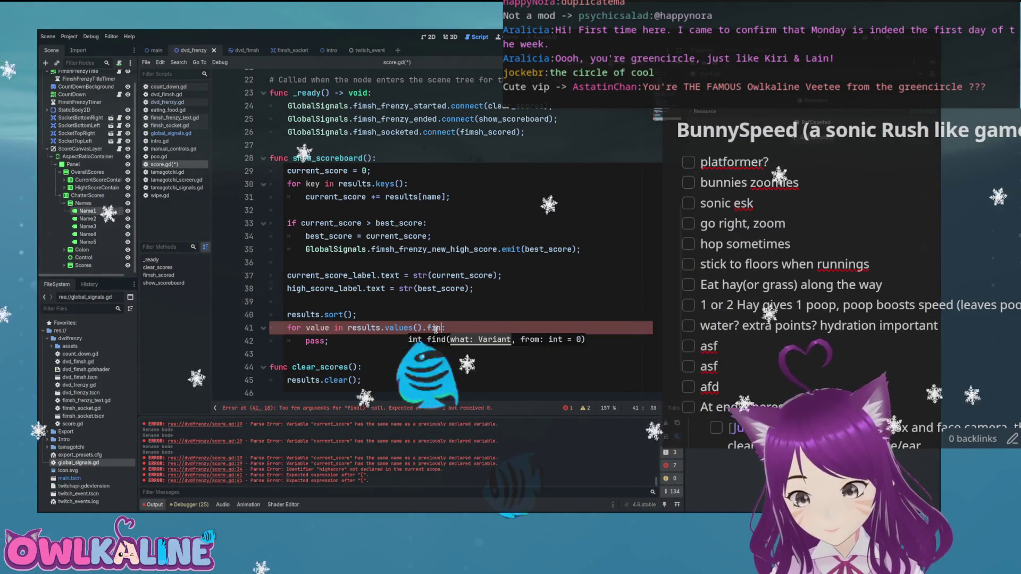
key("BackSpace")
key("BackSpace")
key("BackSpace")
key("Down")
key("Down")
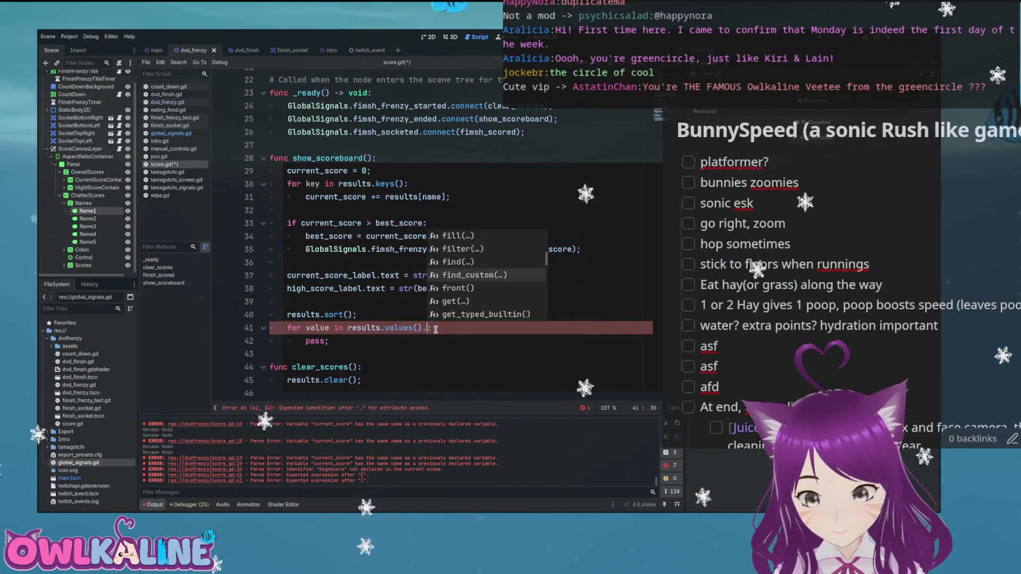
key("Down")
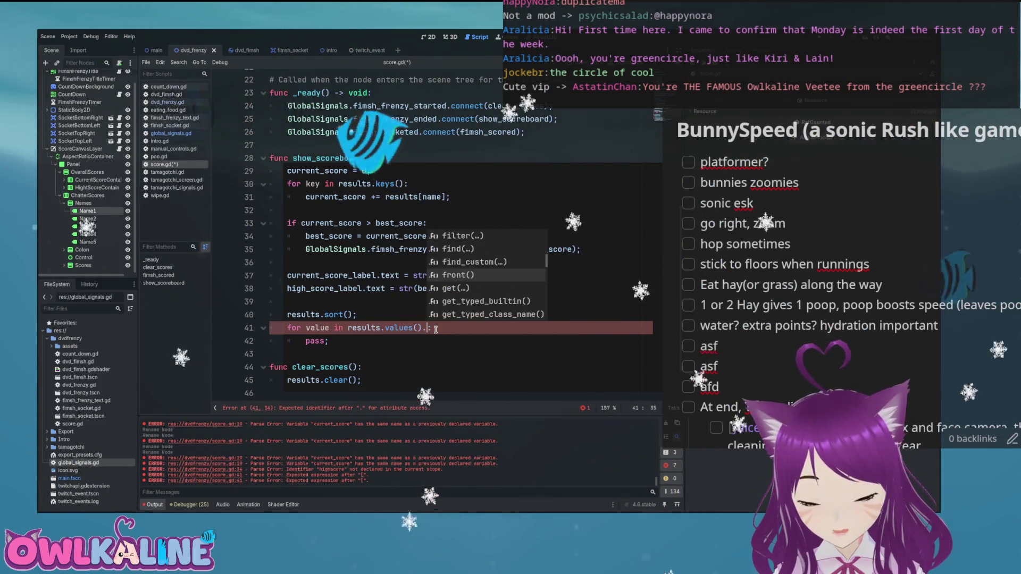
key("Up")
key("Up")
key("Up")
key("Up")
key("Up")
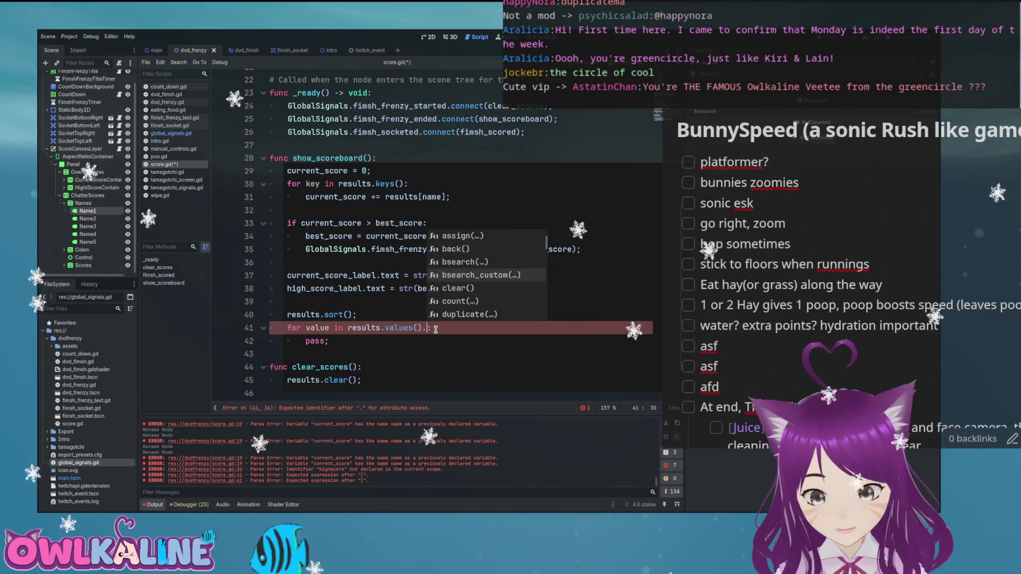
key("Up")
key("Up")
key("Up")
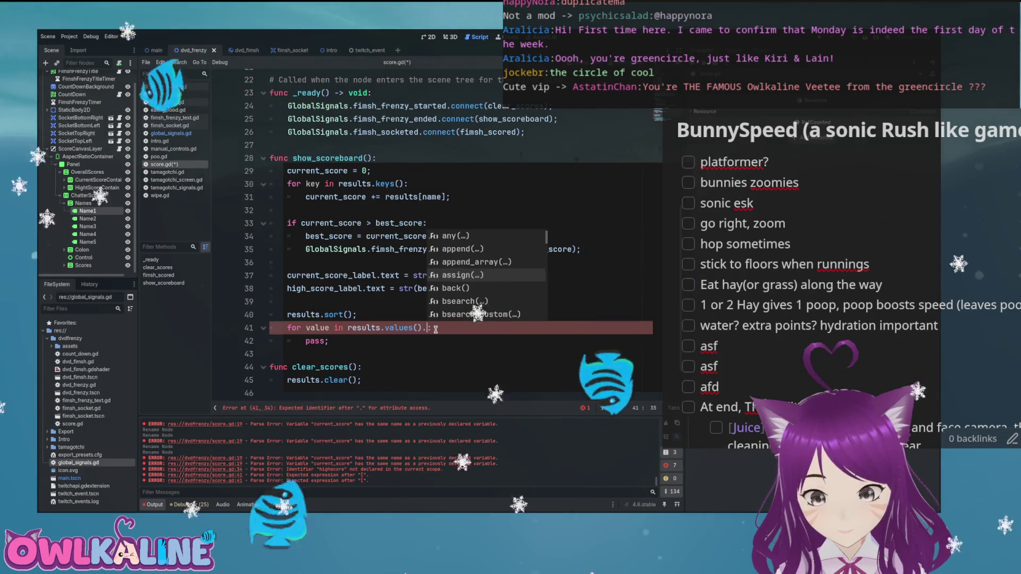
key("Up")
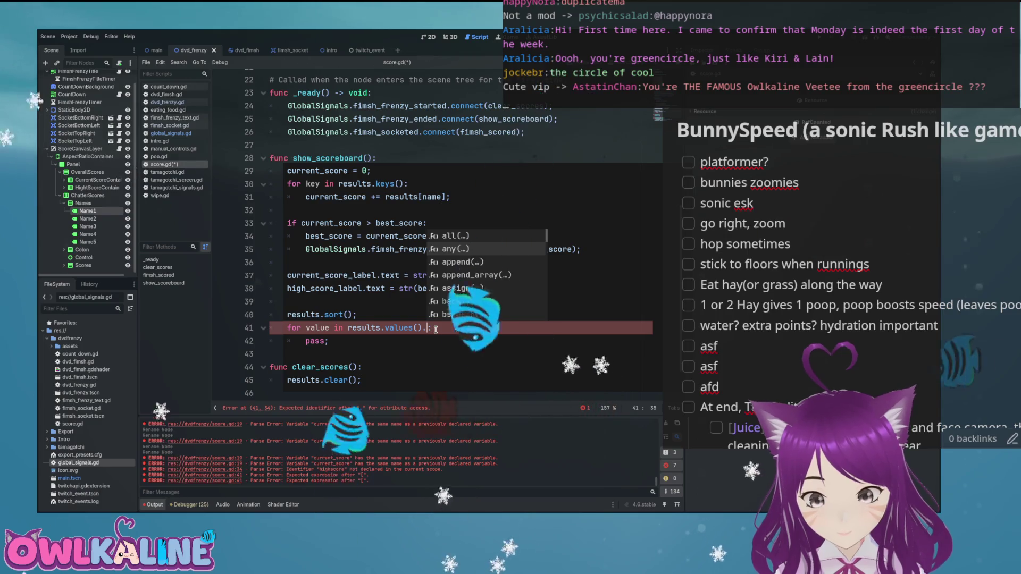
key("Escape")
- Add a results.get() line above the loop, then delete that unfinished line and save
key("ctrl+shift+Return")
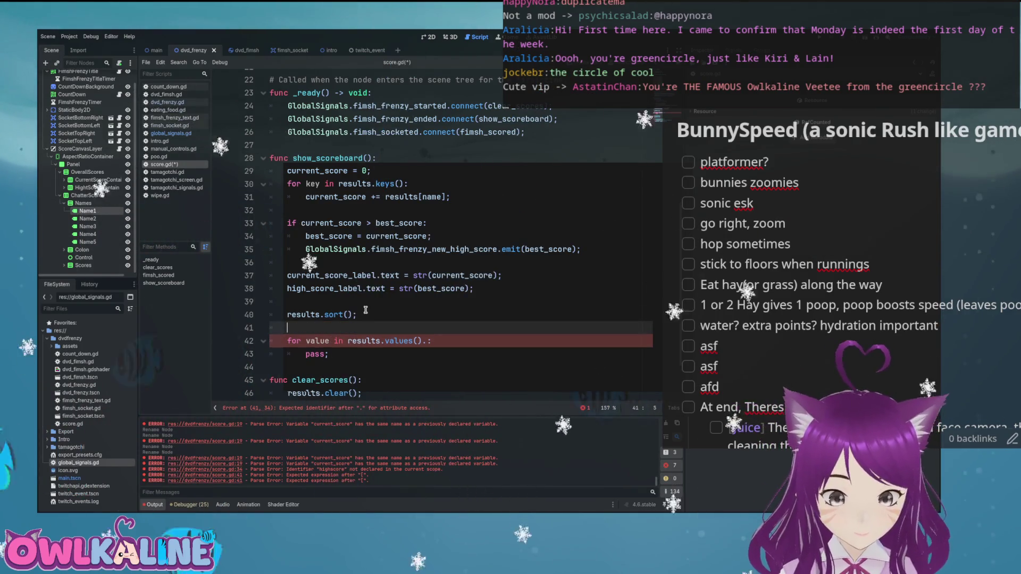
type("results.rev")
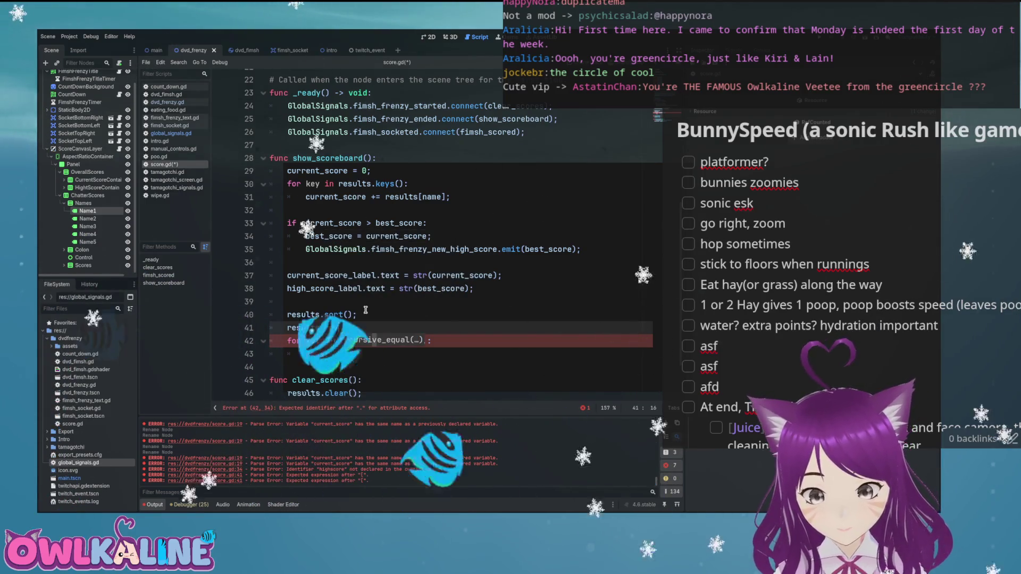
key("BackSpace")
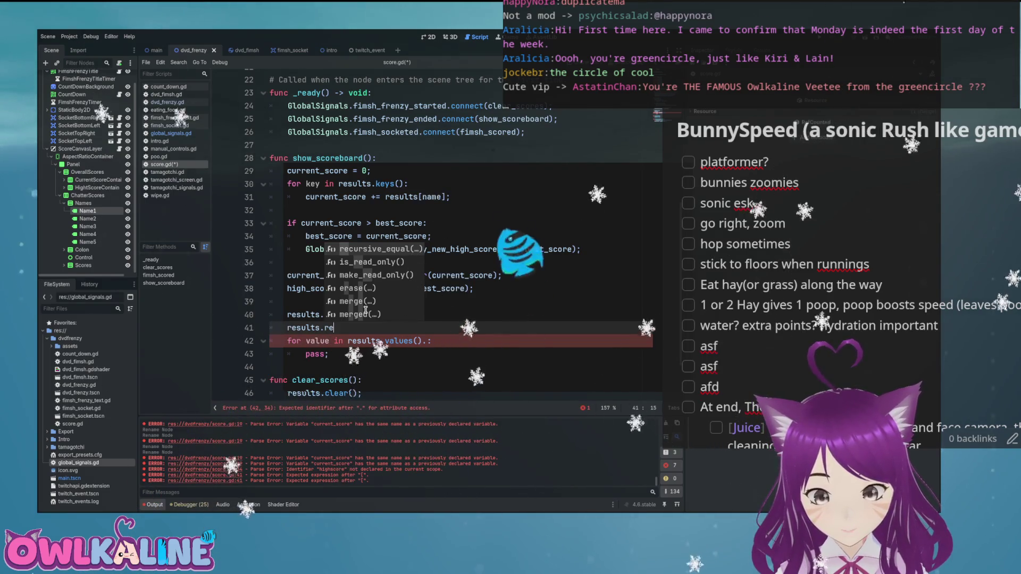
key("BackSpace")
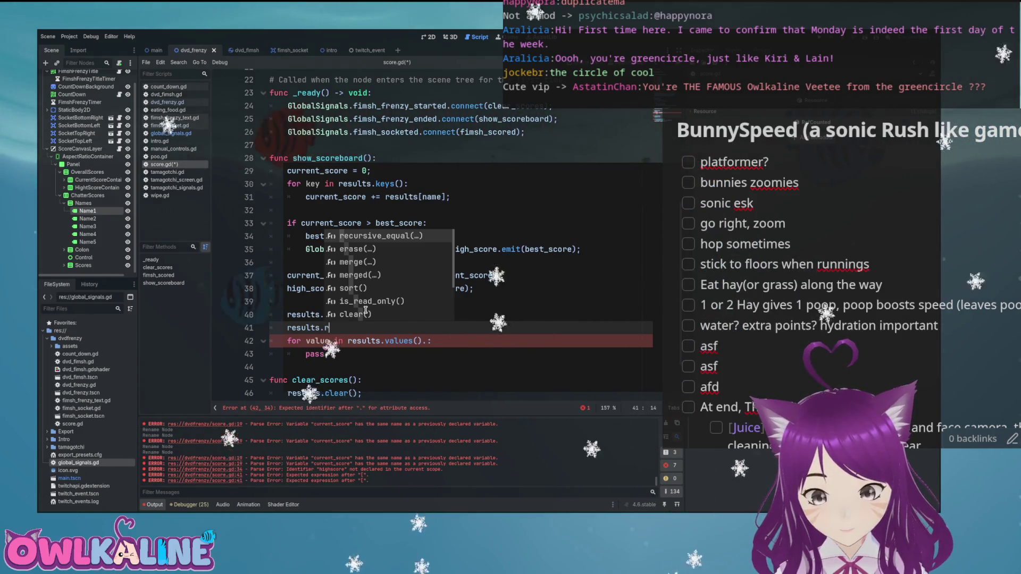
key("BackSpace")
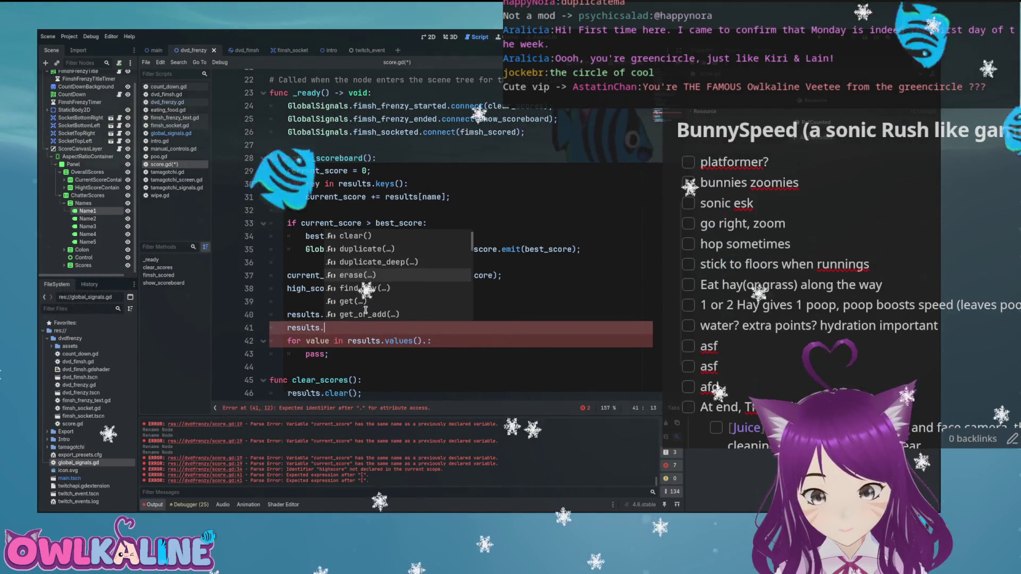
key("Down")
key("Down")
key("Down")
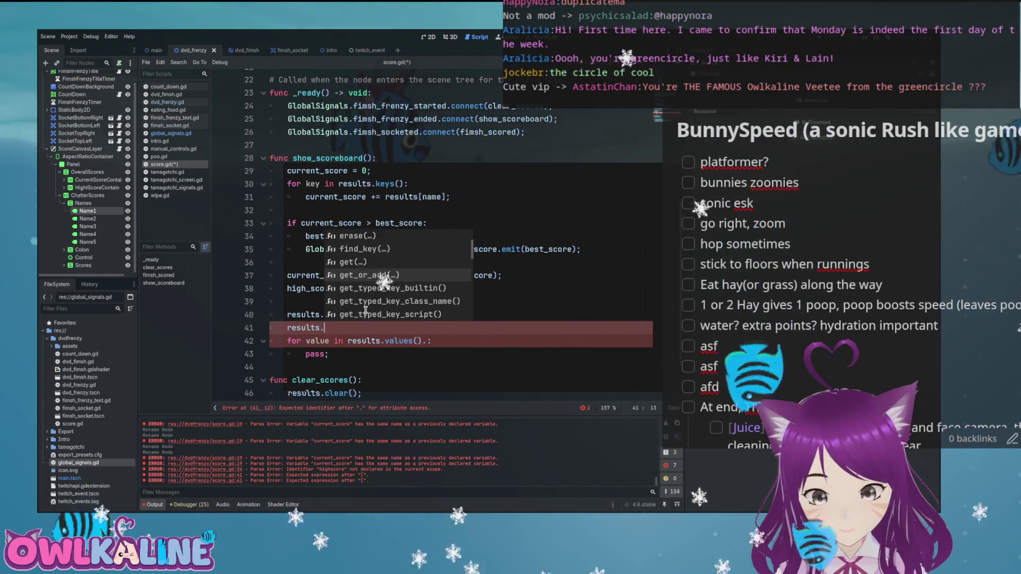
key("Up")
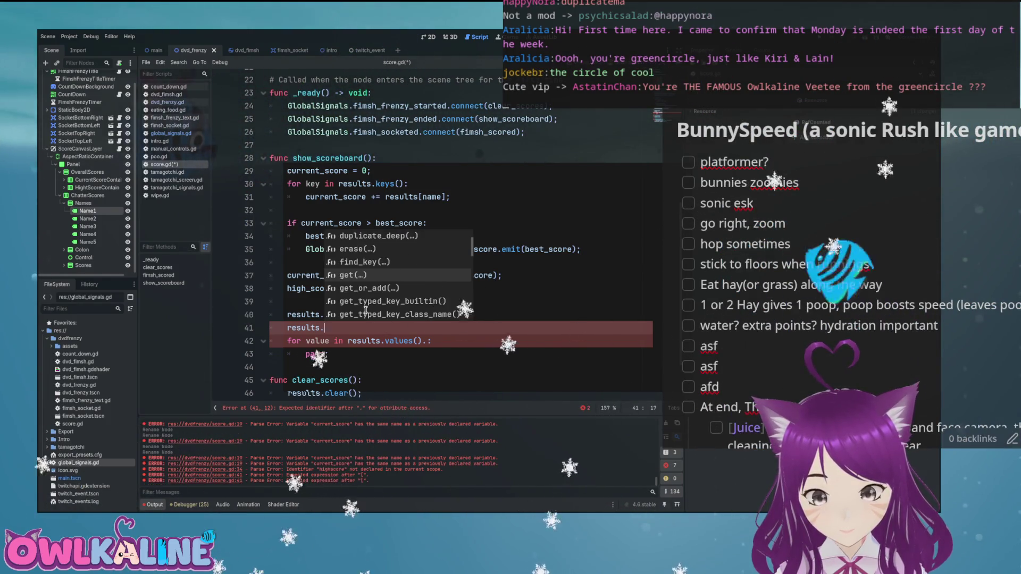
key("Return")
left_click_drag(348, 329, 326, 328)
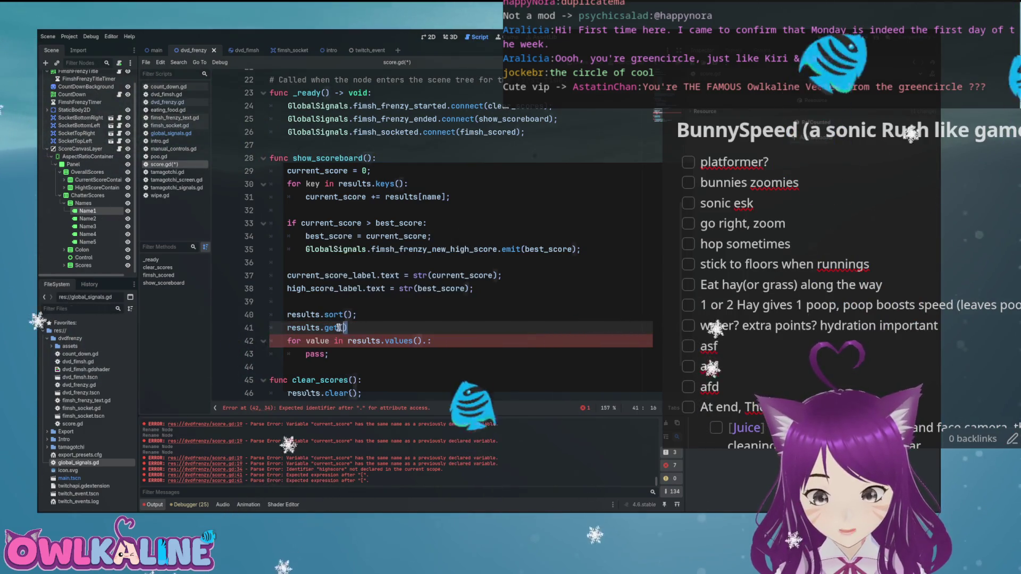
key("ctrl+space")
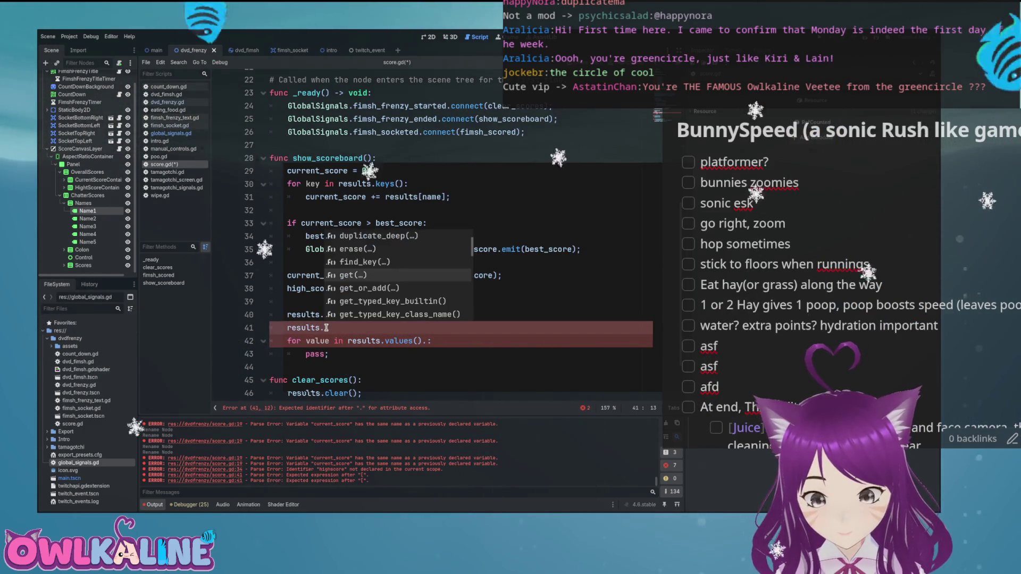
key("Down")
key("Down")
key("Down")
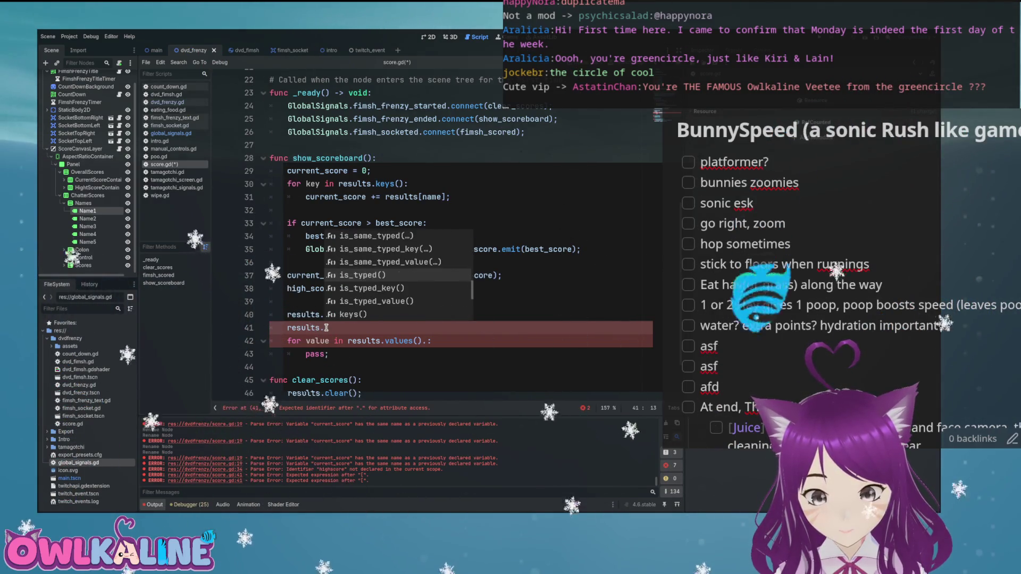
key("Escape")
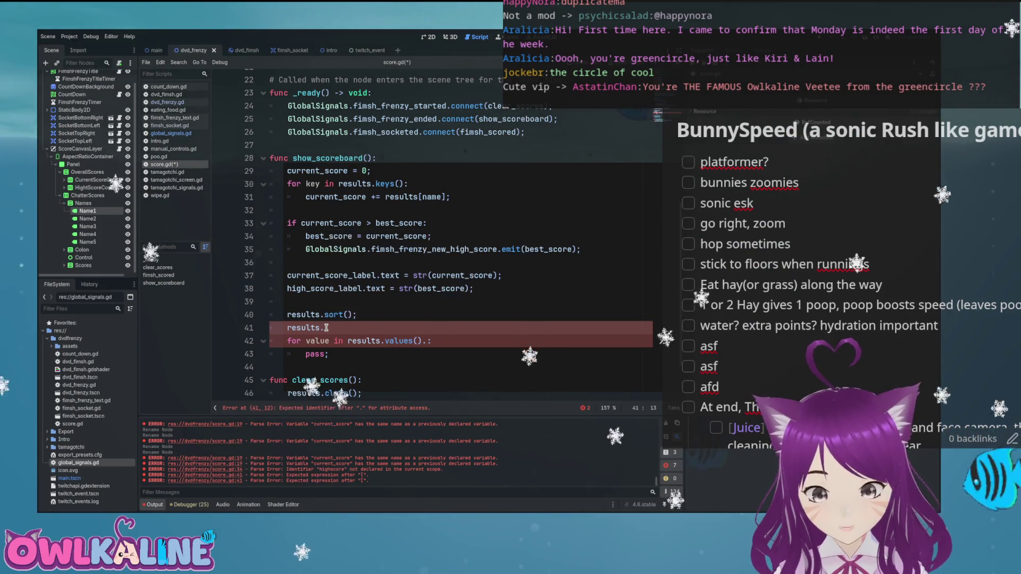
key("ctrl+shift+k")
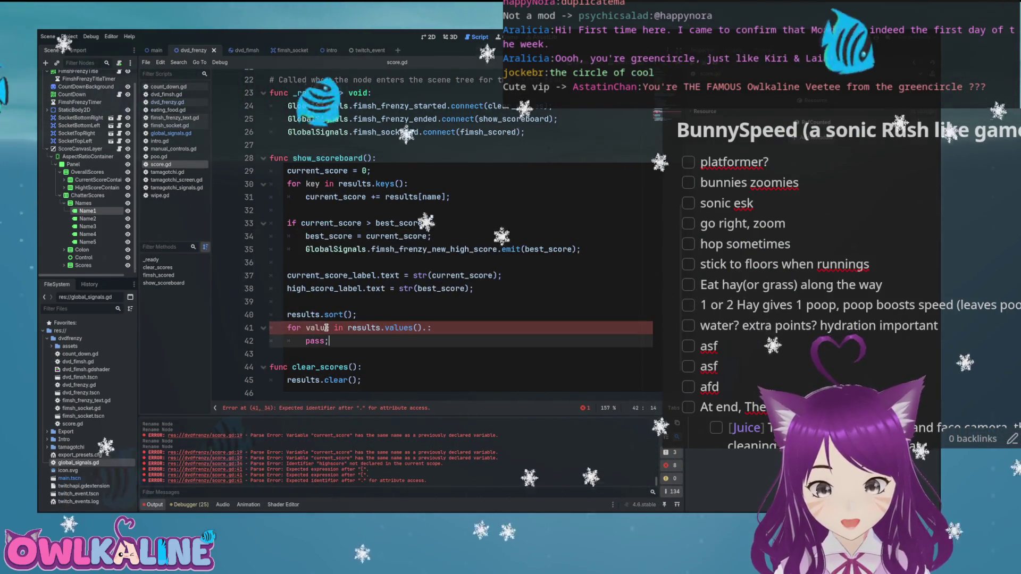
key("ctrl+s")
- Make the loop iterate results.values().reverse() and save the script
type("rev")
key("Return")
key("Right")
key("ctrl+s")
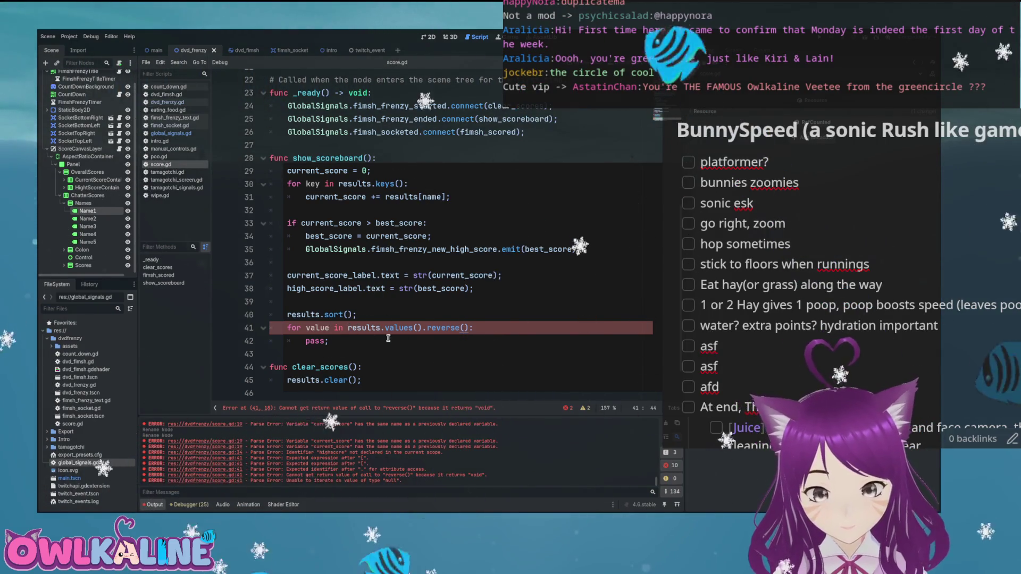
- Move results.values().reverse() out of the loop into 'var all_results = …' and save
mouse_move(443, 330)
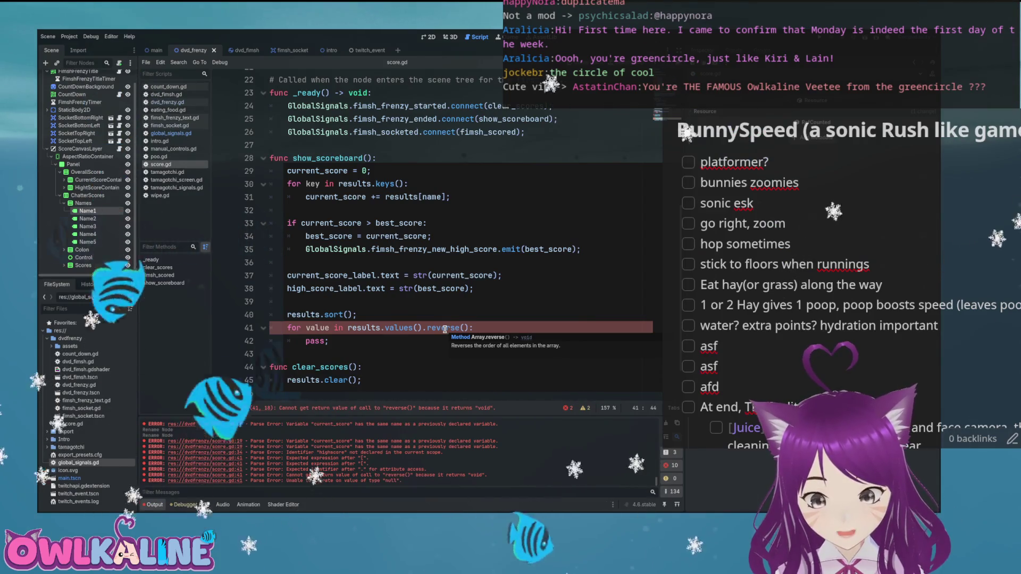
key("ctrl+shift+Left")
key("ctrl+shift+Left")
key("ctrl+shift+Left")
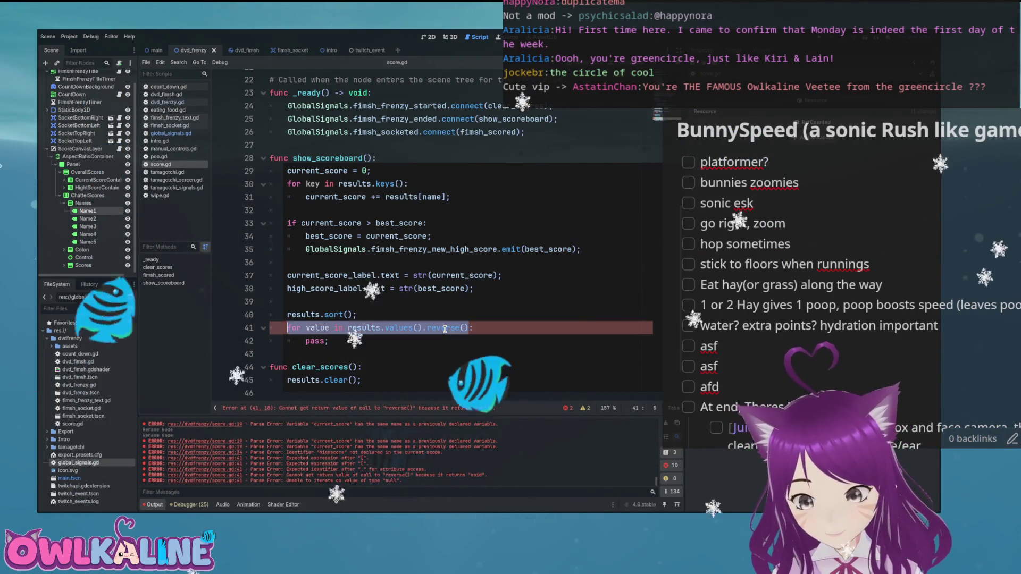
key("ctrl+x")
key("Up")
key("End")
key("Return")
key("ctrl+v")
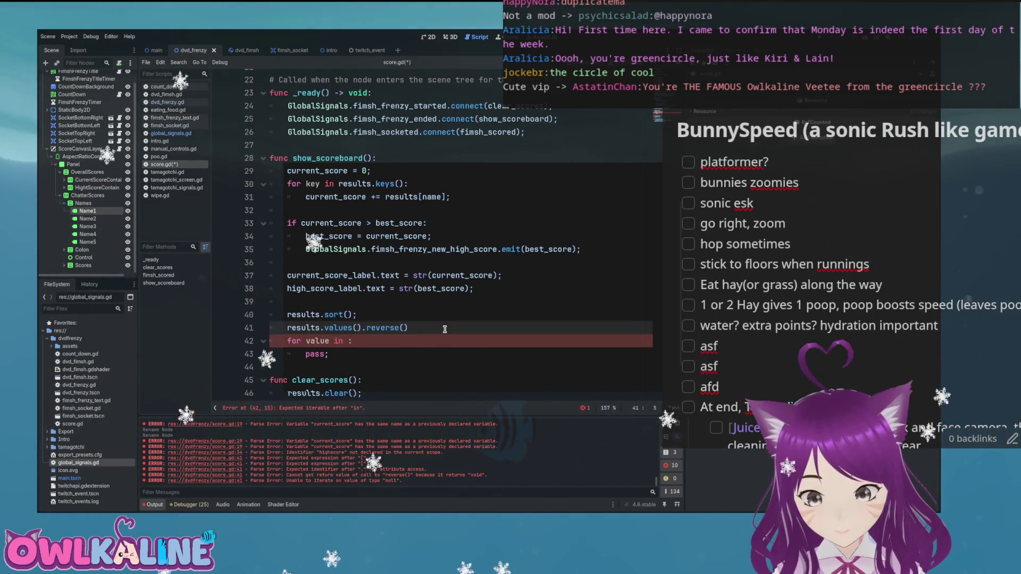
type("var res")
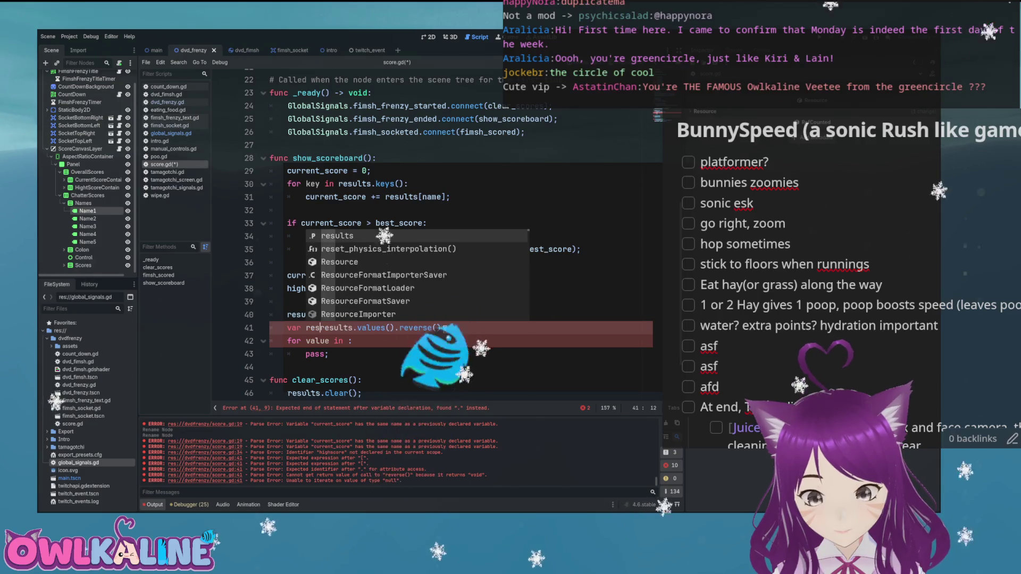
key("Escape")
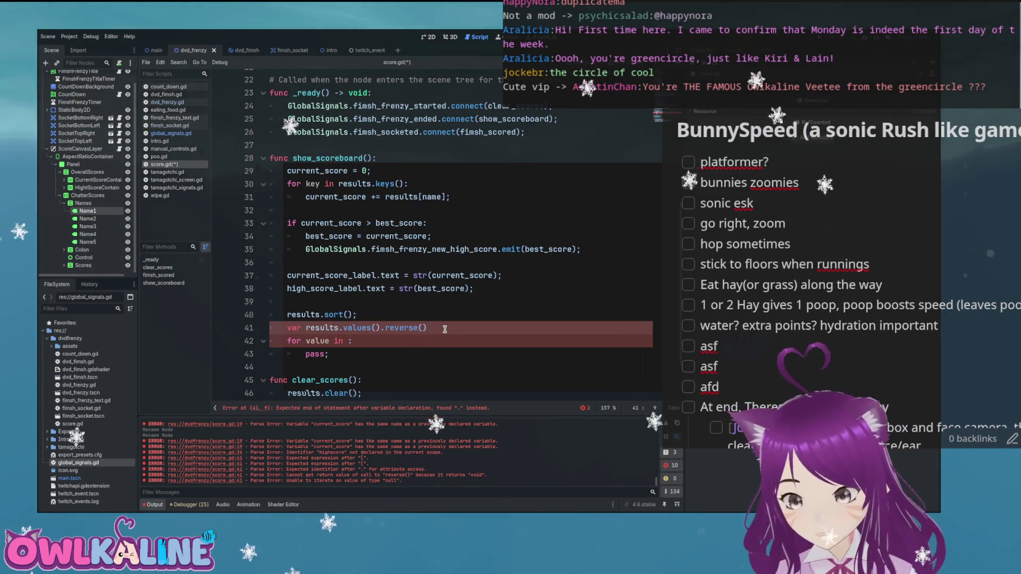
type("all_results =")
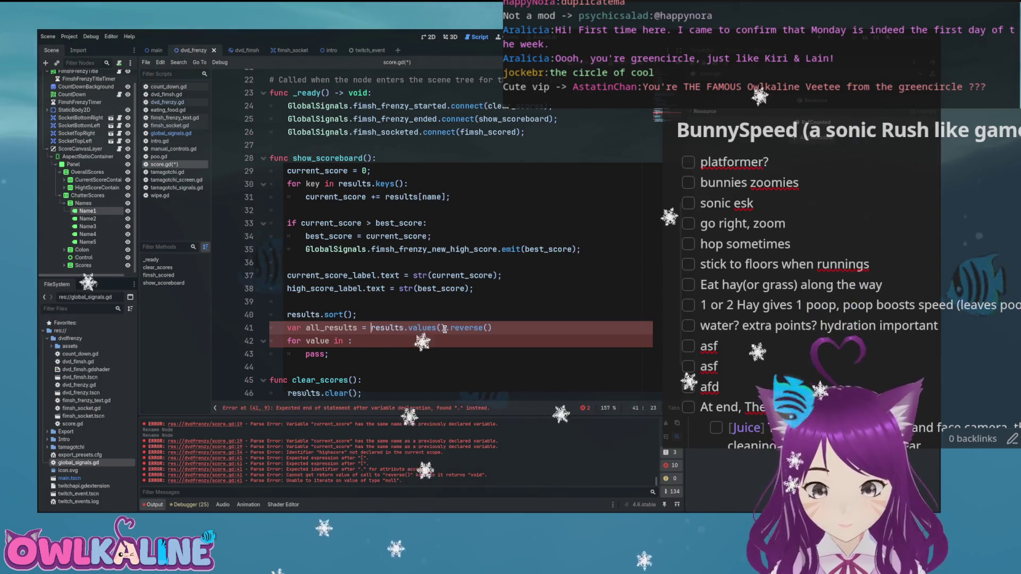
key("ctrl+s")
- Change the loop's iterable to range(0, 5) and save the script
key("Down")
key("Left")
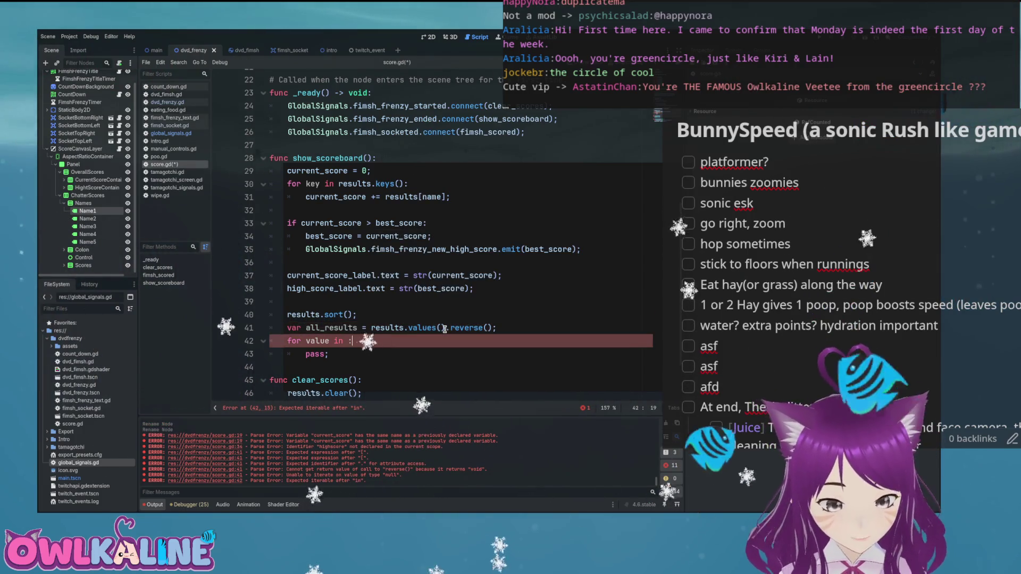
type("all")
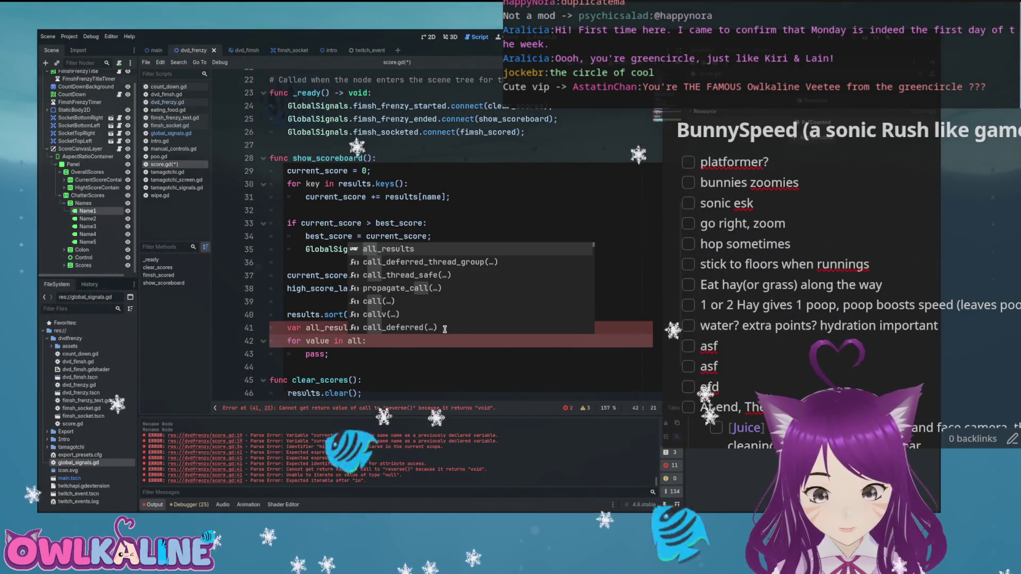
key("Return")
type(".")
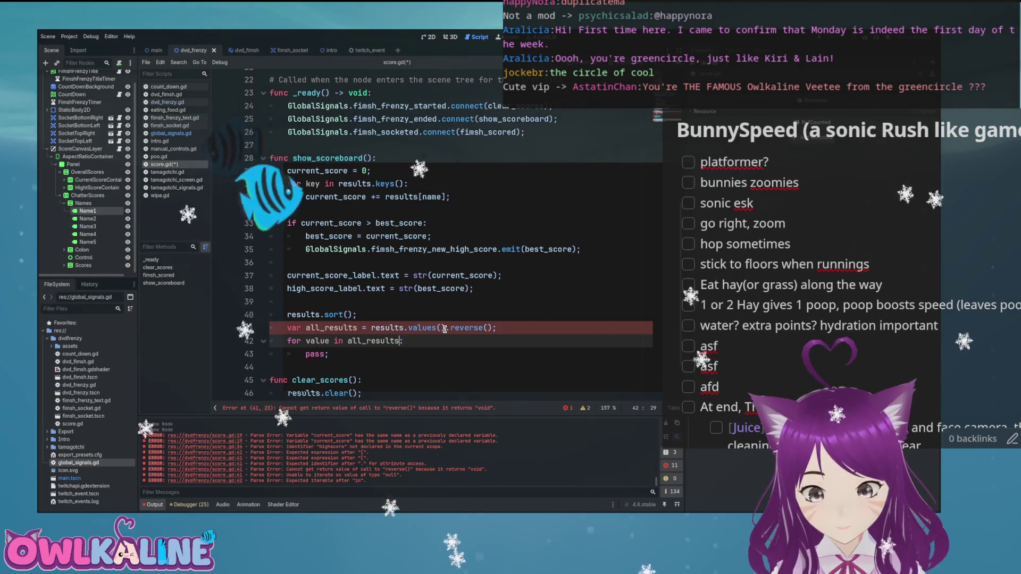
key("BackSpace")
key("BackSpace")
key("BackSpace")
type("range(0, 5")
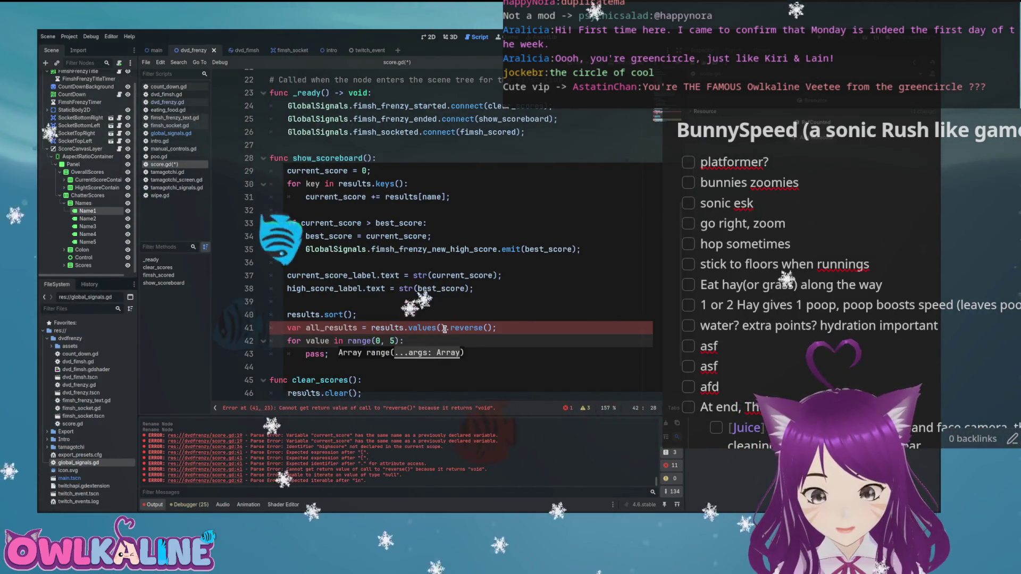
key("ctrl+s")
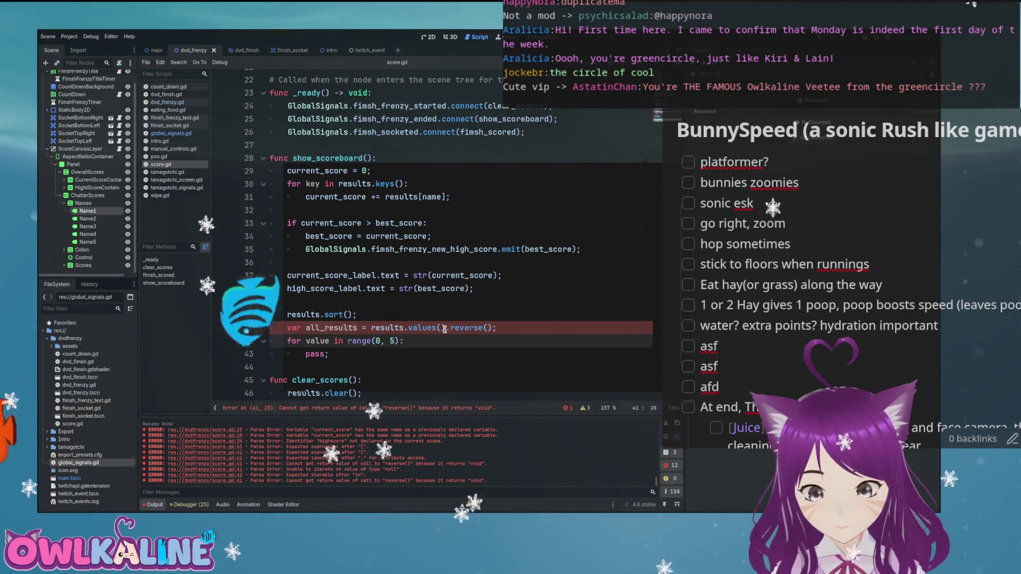
key("Up")
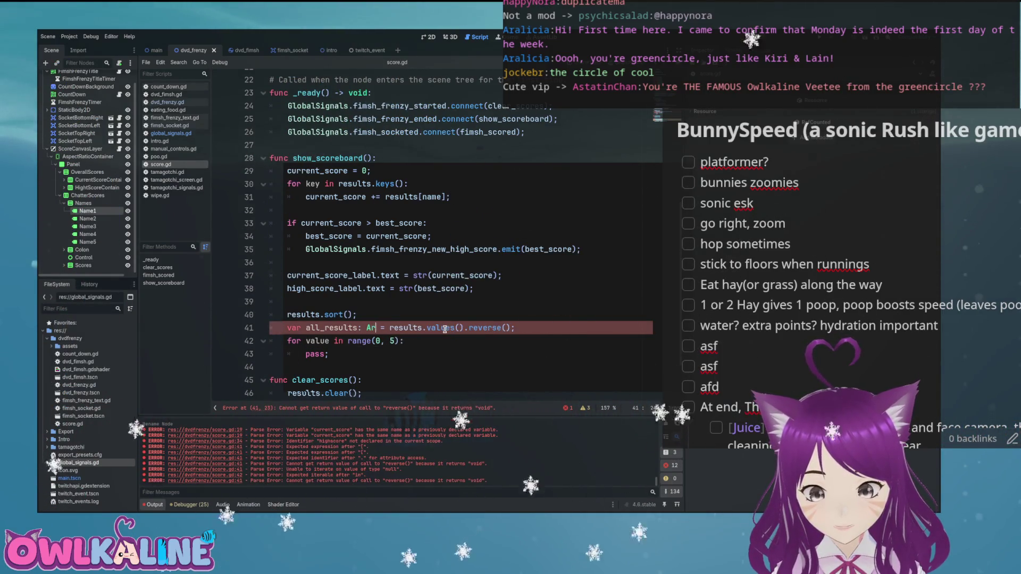
type("ray")
- Declare all_results as an Array and call all_results.reverse() on its own line
key("Escape")
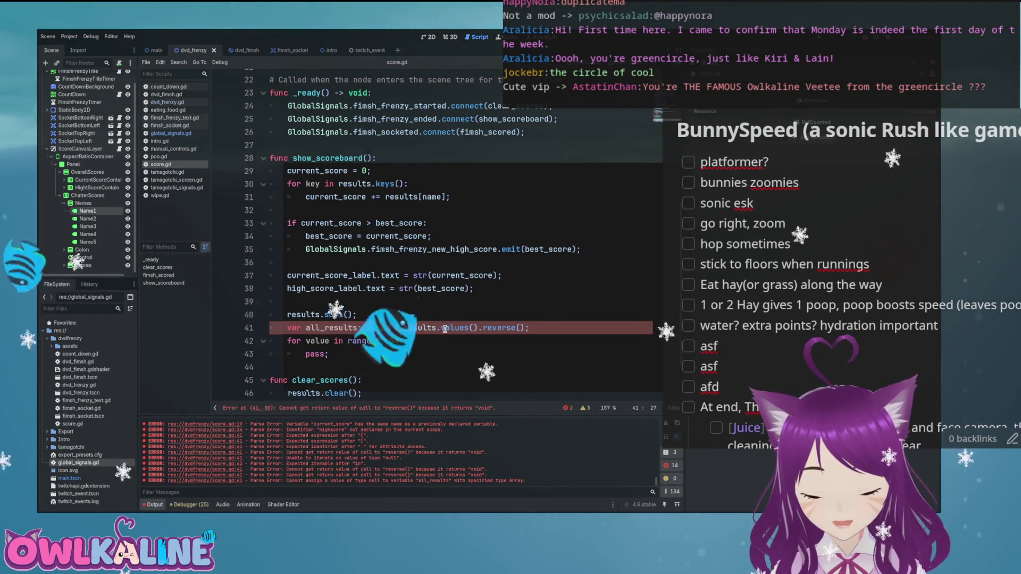
key("Right")
key("Right")
key("Right")
key("Return")
type("all_resu")
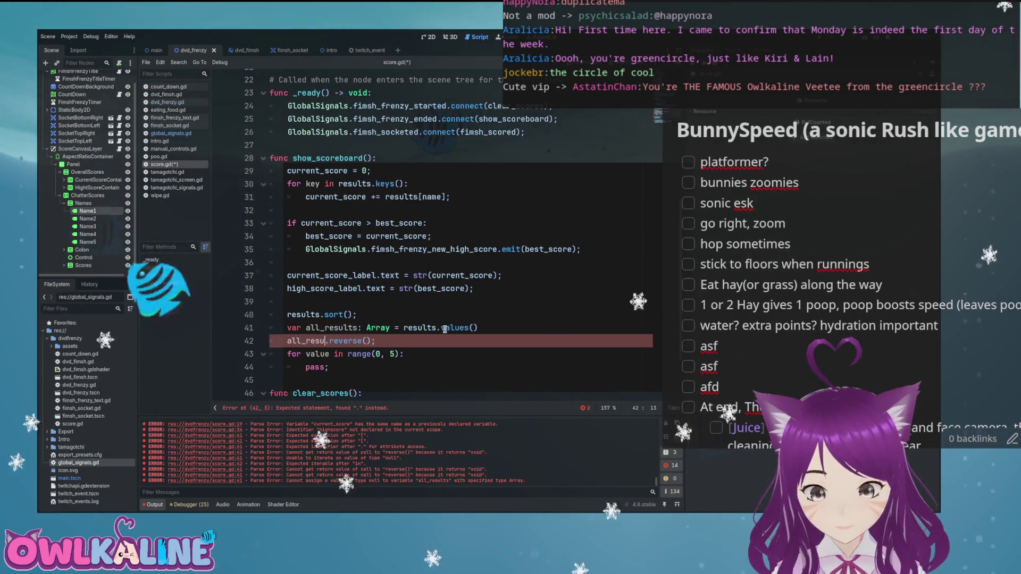
key("ctrl+s")
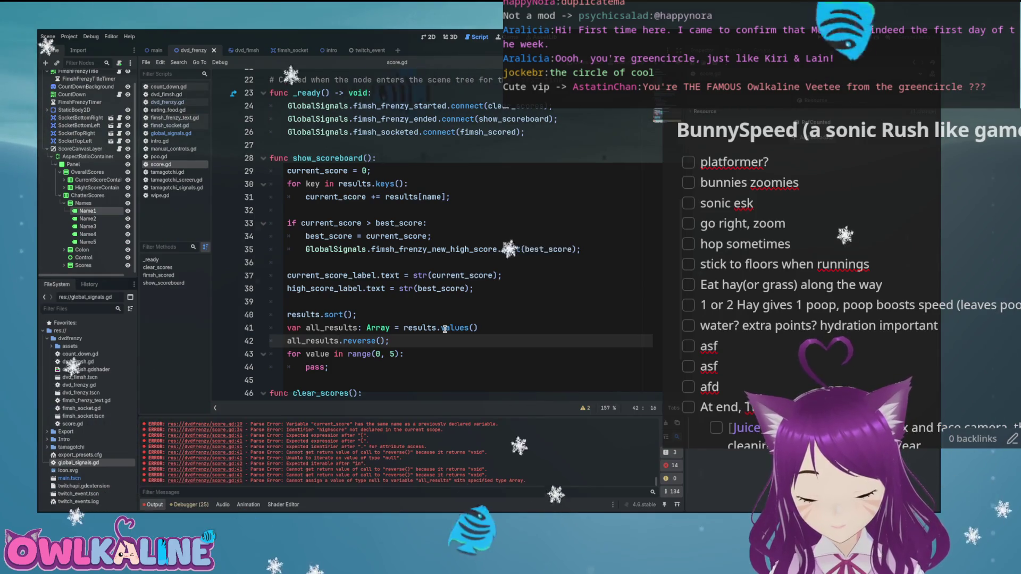
scroll(445, 329, "down", 2)
left_click_drag(329, 289, 307, 289)
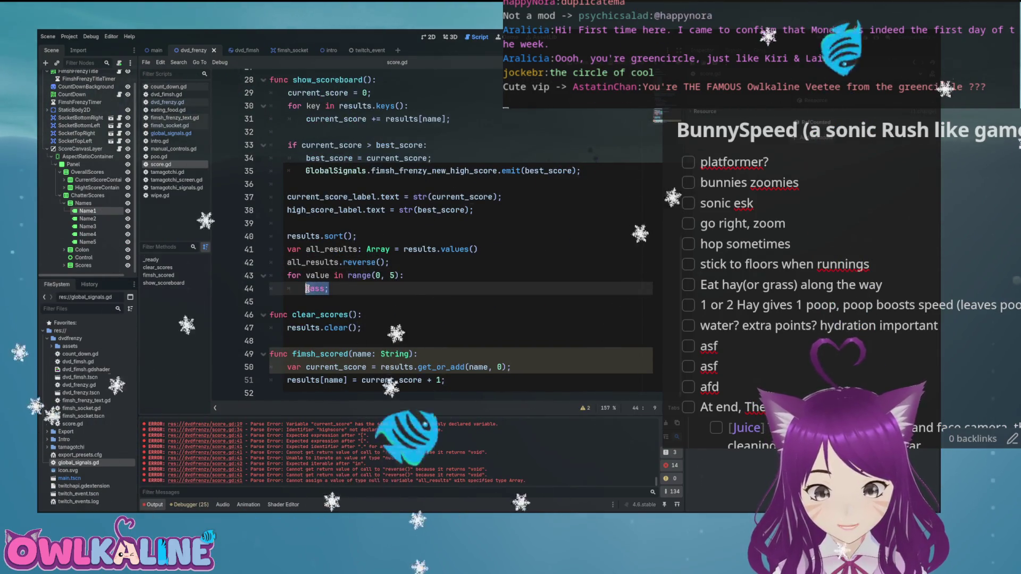
type("all_r")
key("Return")
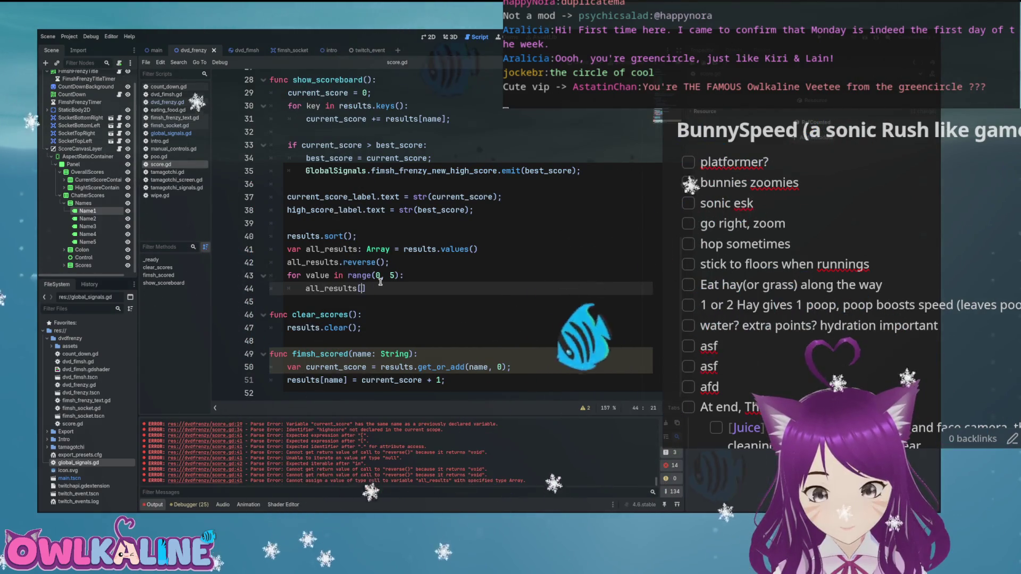
- Rename the loop variable to i, add 'var chatter = all_results[i];', and begin a name_1 line
type("i")
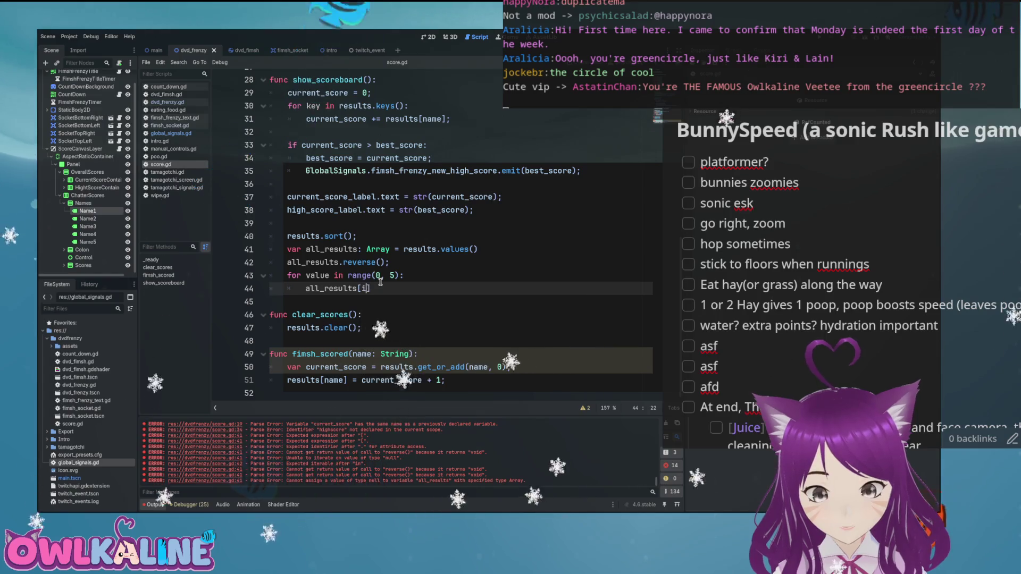
key("Up")
key("ctrl+Left")
key("ctrl+Left")
key("ctrl+Left")
key("Delete")
key("Delete")
key("Delete")
key("Delete")
key("Delete")
type("i")
key("Down")
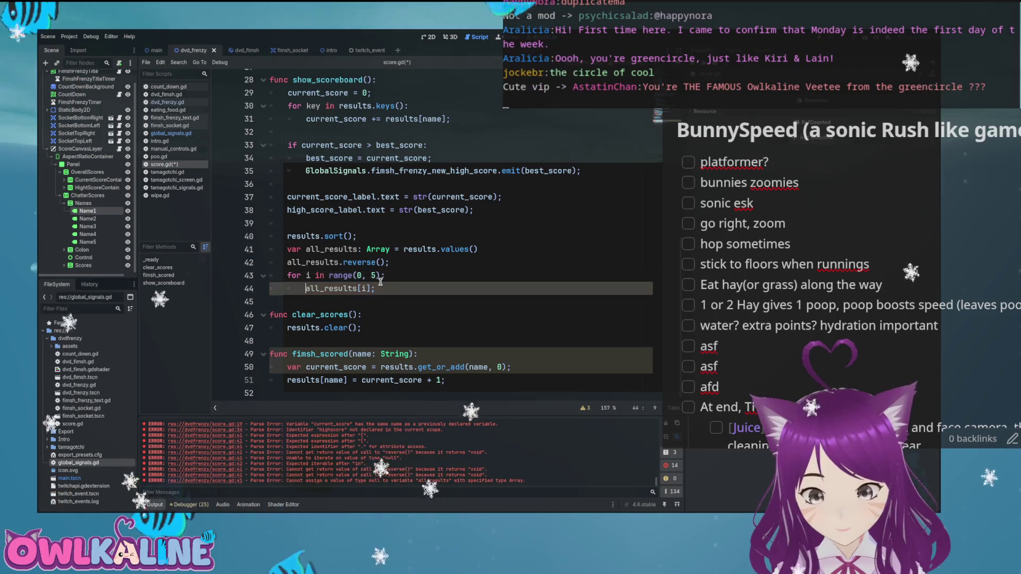
type("var ")
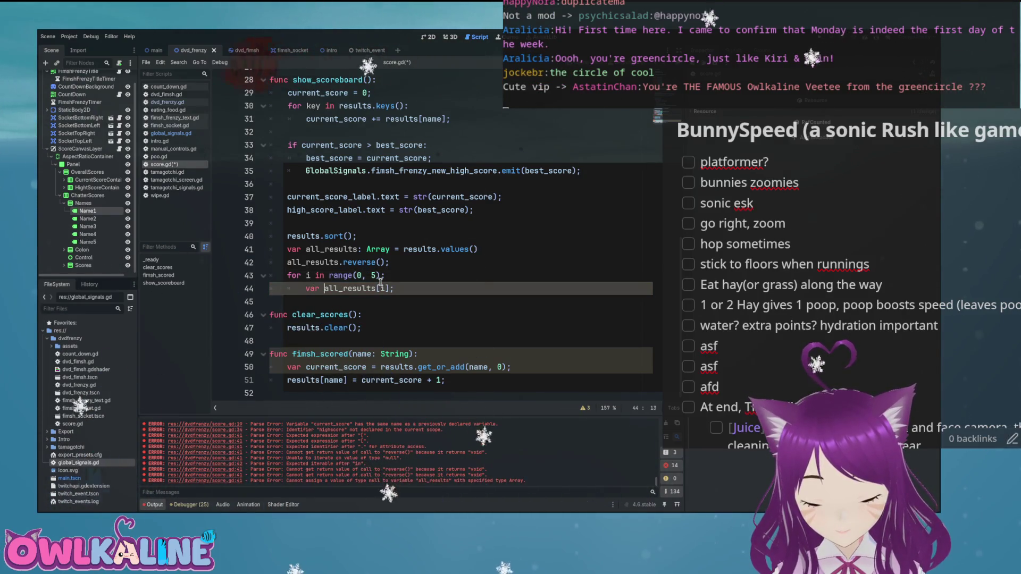
type("chatter =")
key("End")
key("ctrl+s")
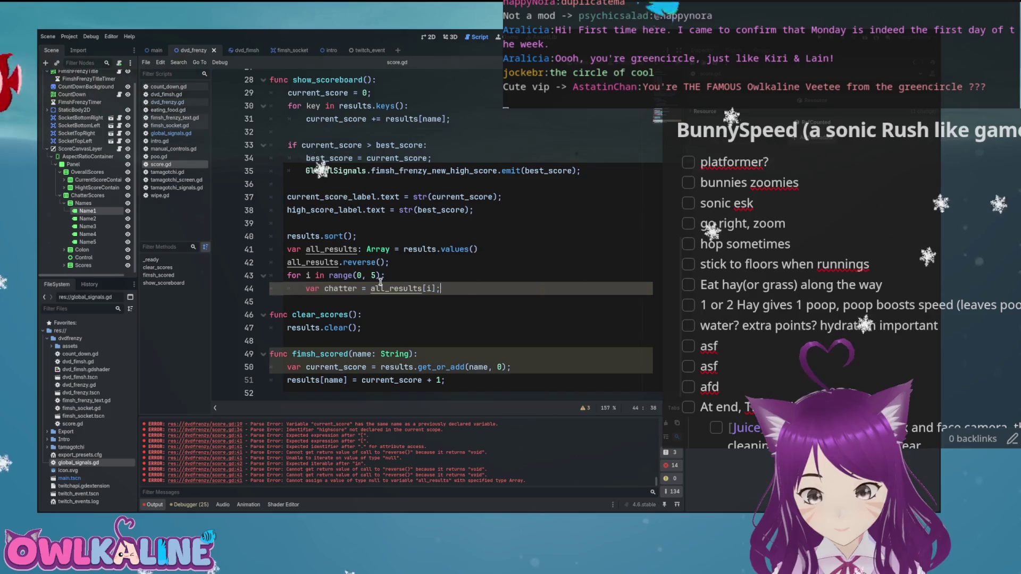
key("Return")
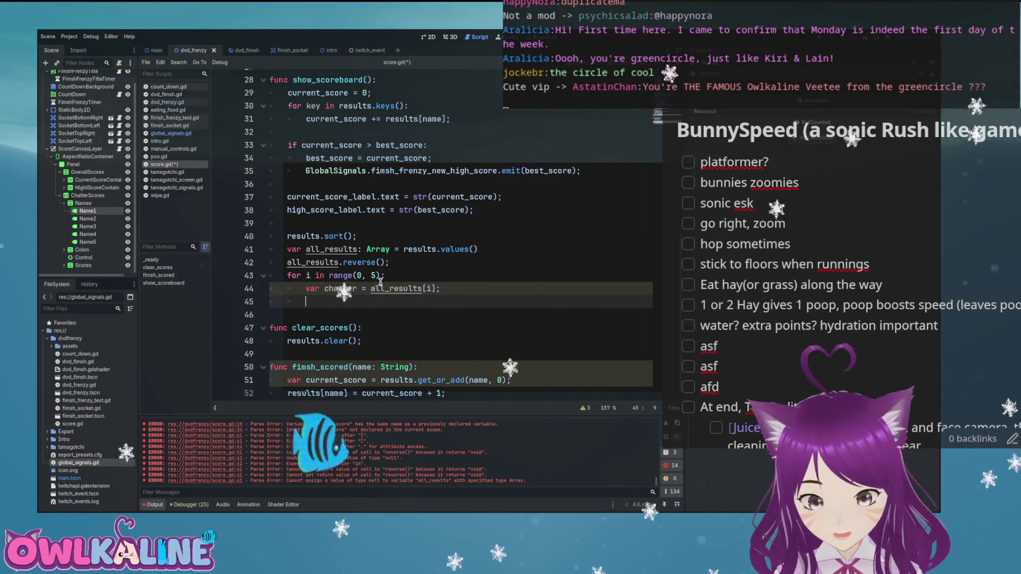
type("na")
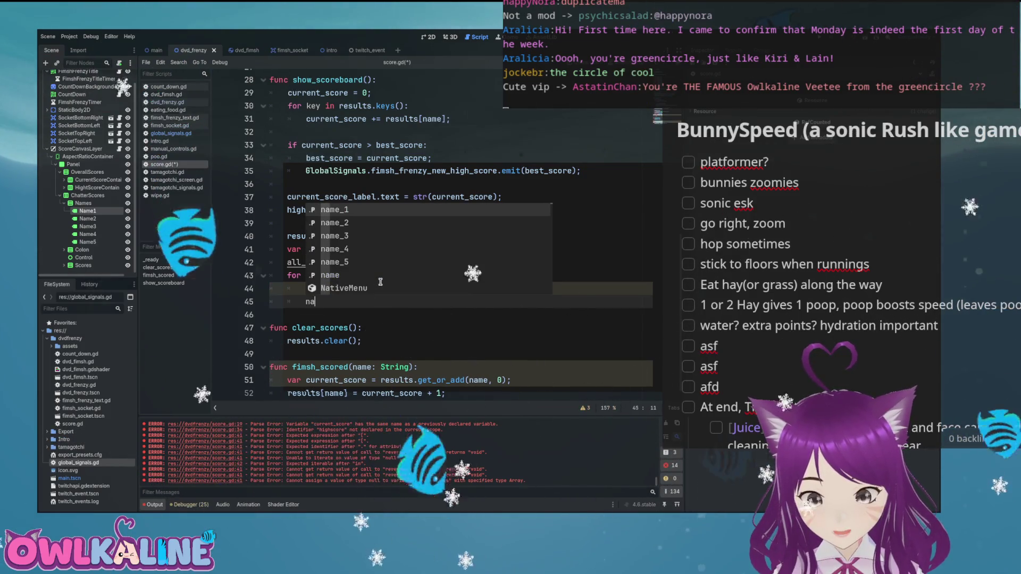
key("Return")
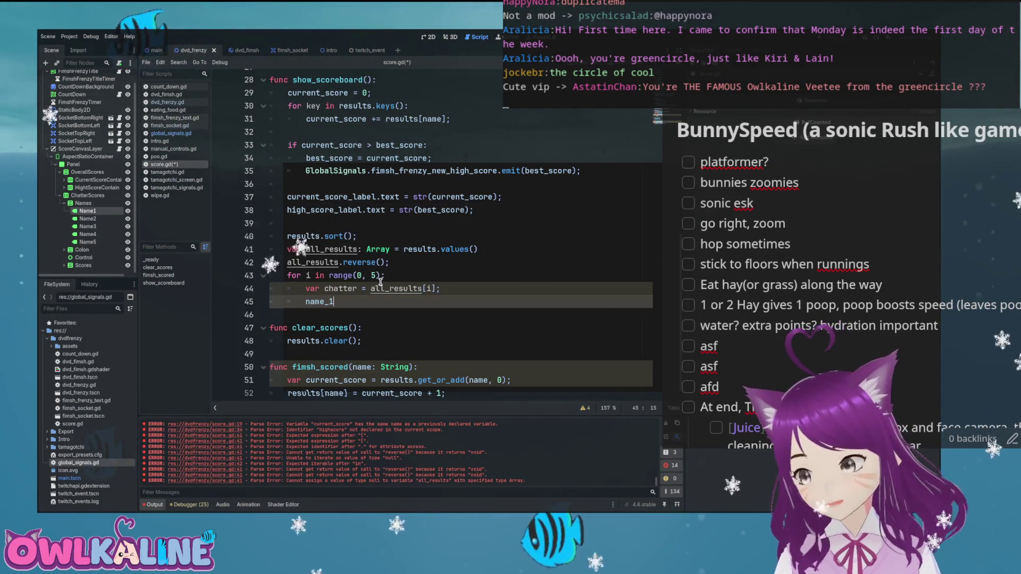
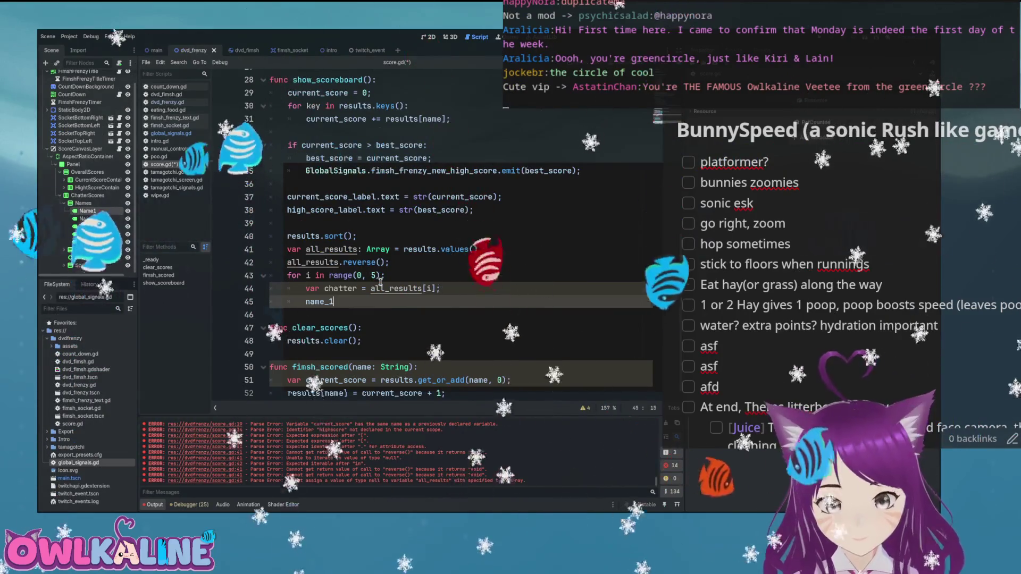
scroll(505, 266, "up", 4)
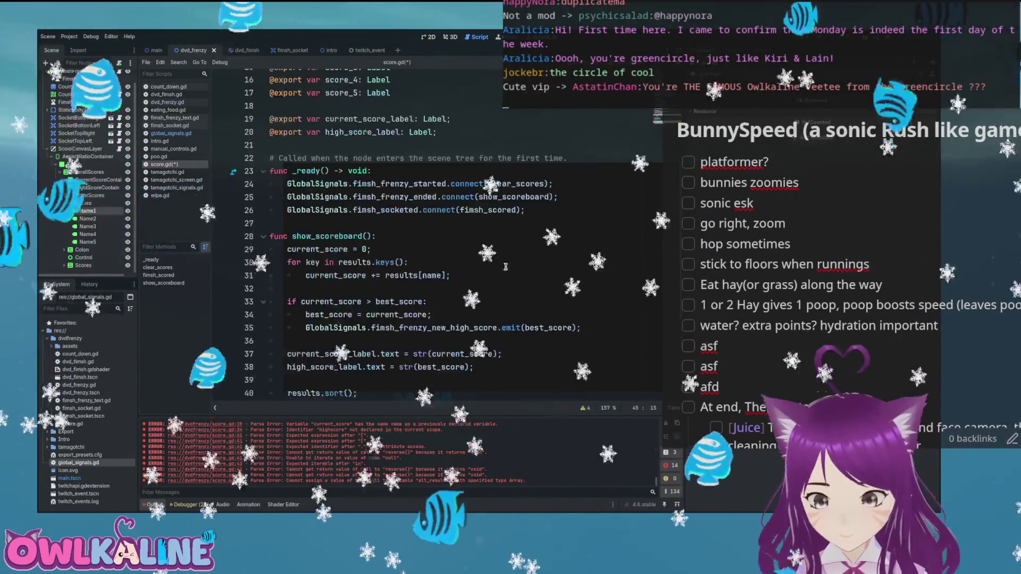
scroll(506, 266, "up", 5)
left_click(426, 228)
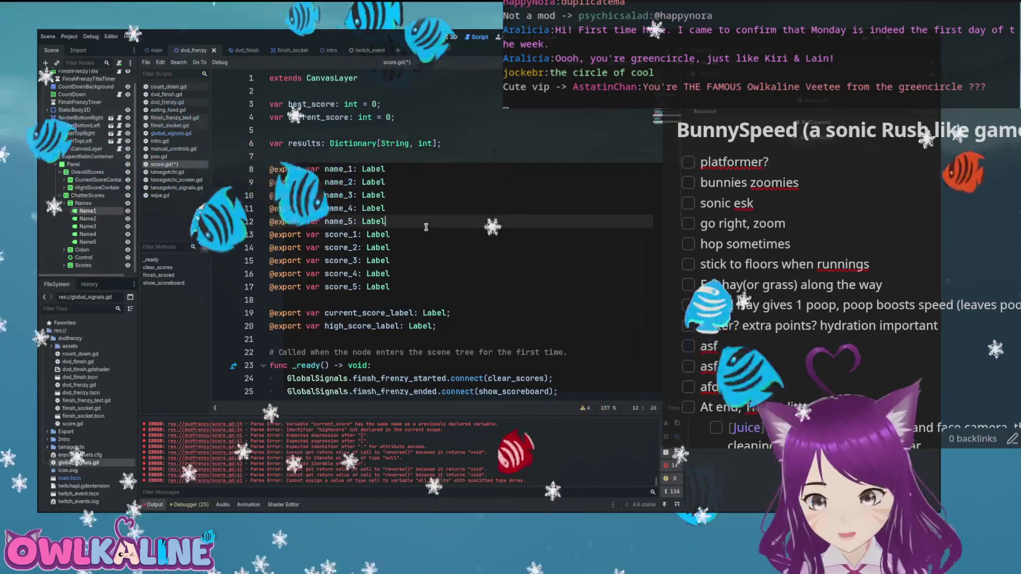
left_click(372, 156)
key("Return")
key("Return")
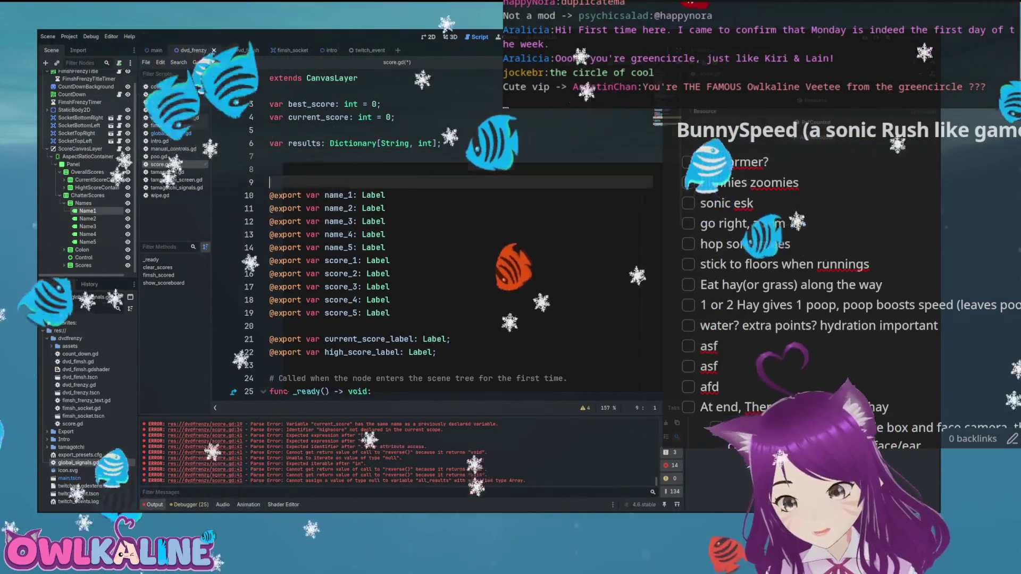
left_click(269, 169)
type("@export var names: Array[label];")
key("ctrl+s")
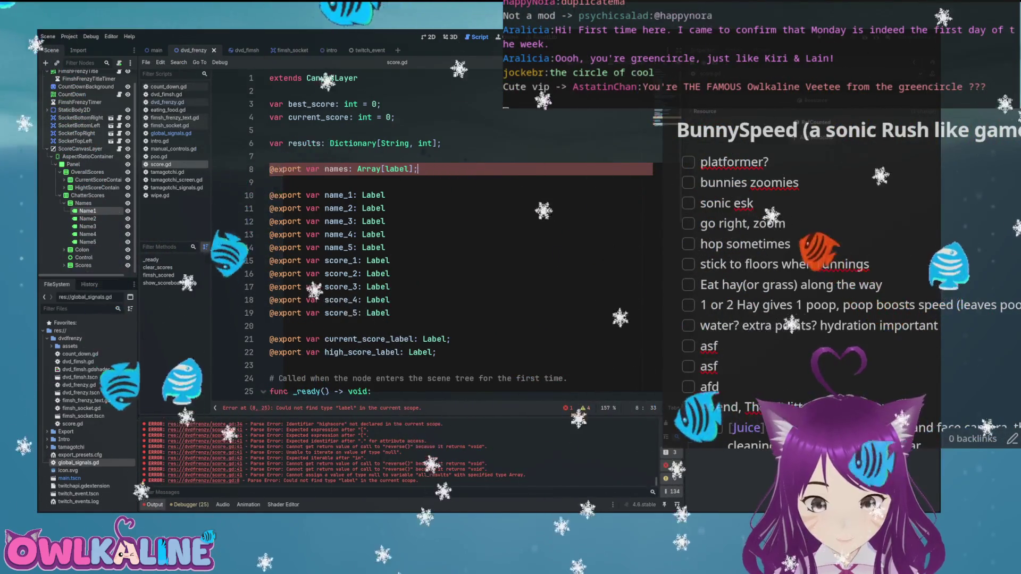
left_click(390, 169)
key("BackSpace")
type("L")
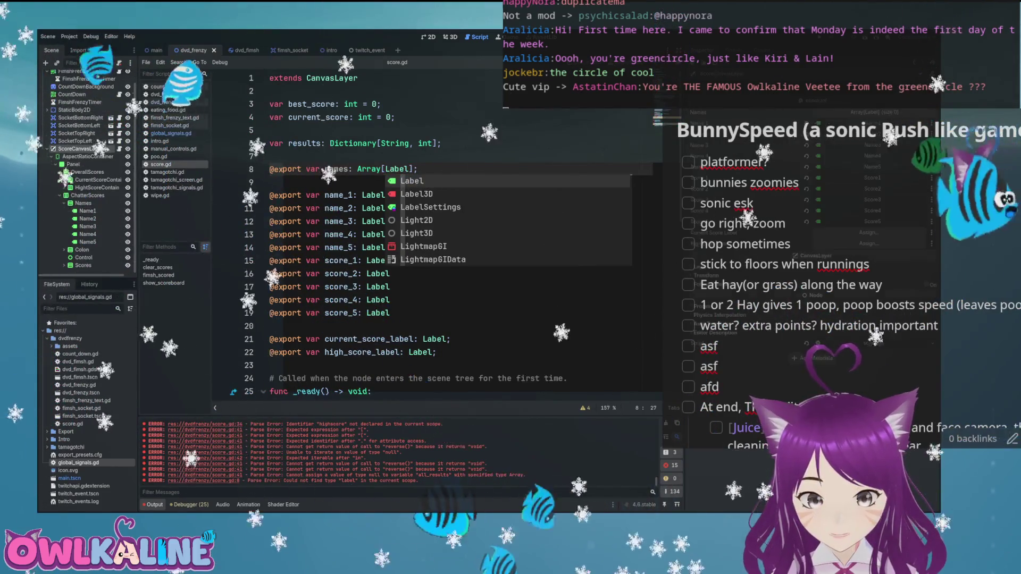
- Drag the Name1–Name5 nodes into the Names array, then select the old name_1–name_5 export lines
left_click(446, 144)
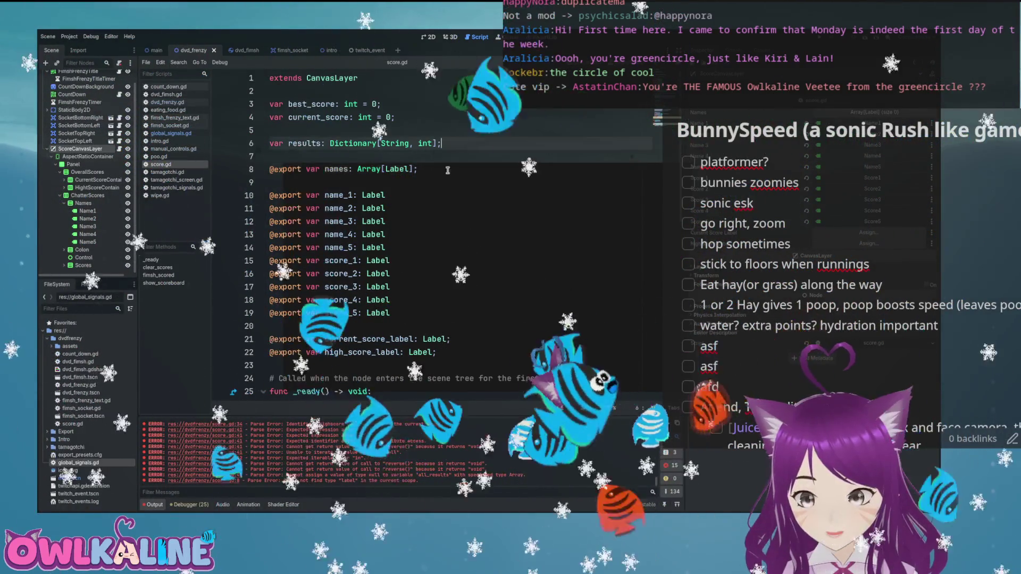
left_click(88, 210)
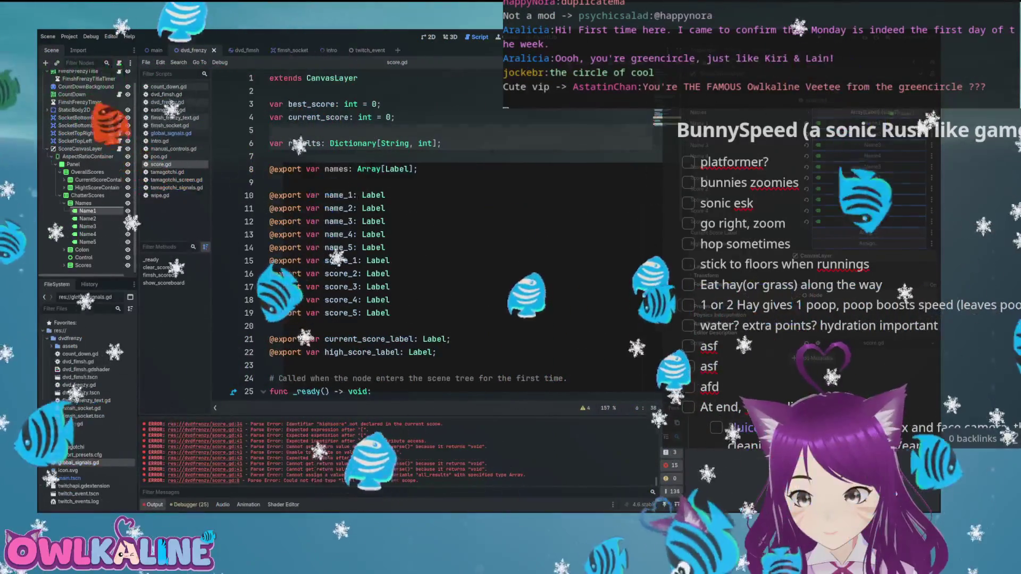
left_click(80, 219)
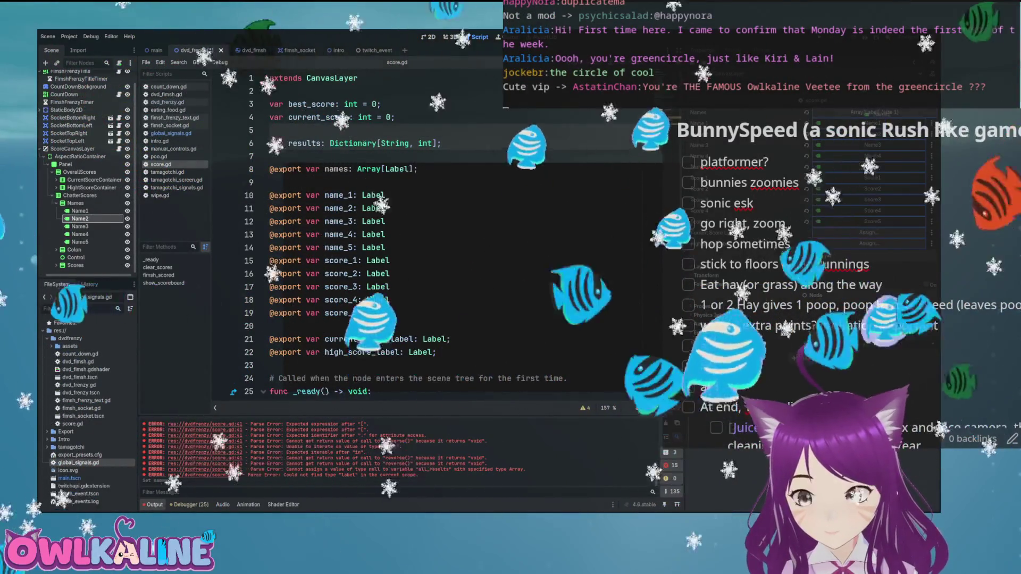
left_click(78, 226)
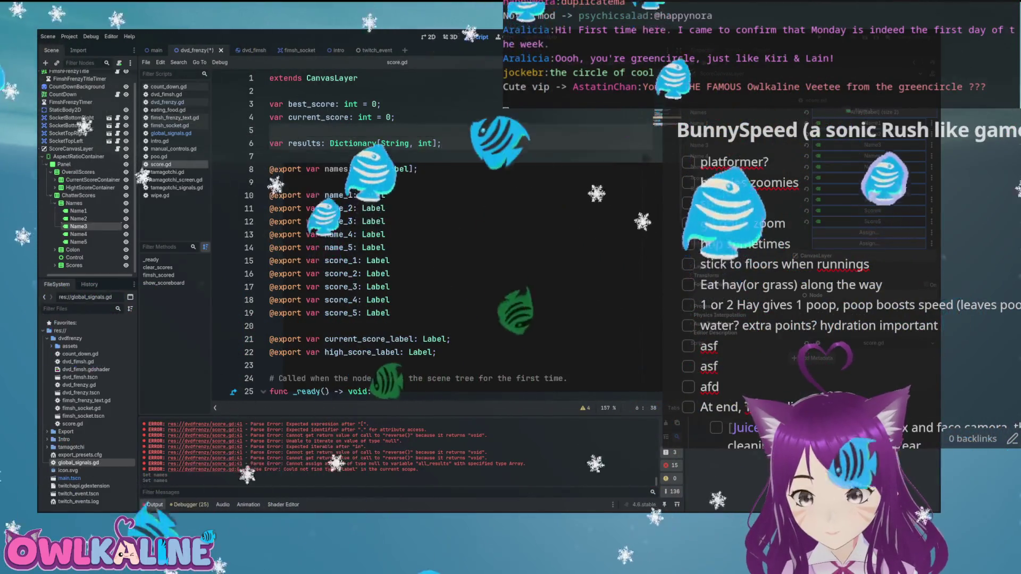
left_click(78, 234)
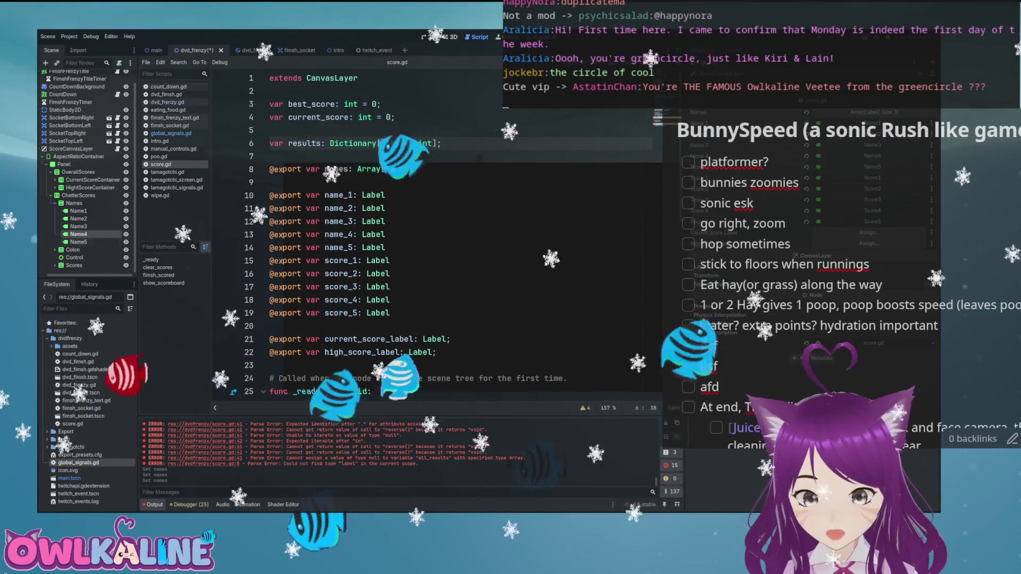
left_click_drag(79, 234, 872, 112)
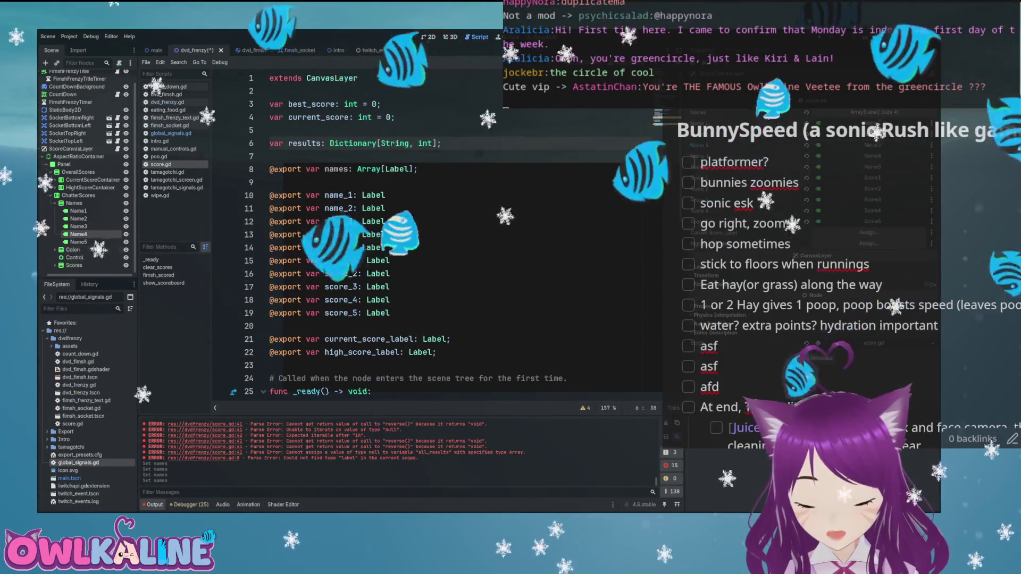
left_click_drag(78, 242, 80, 243)
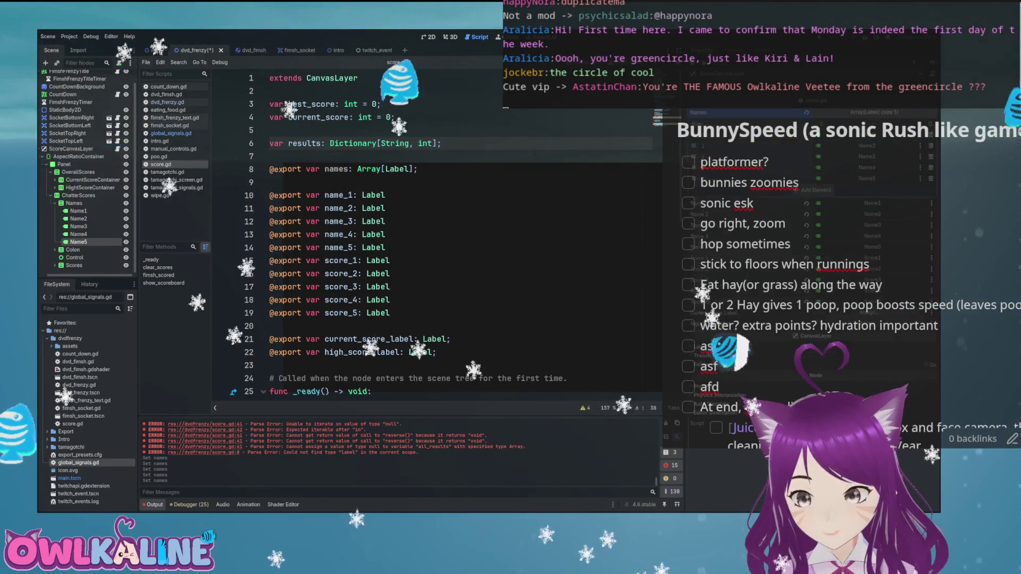
scroll(872, 213, "down", 3)
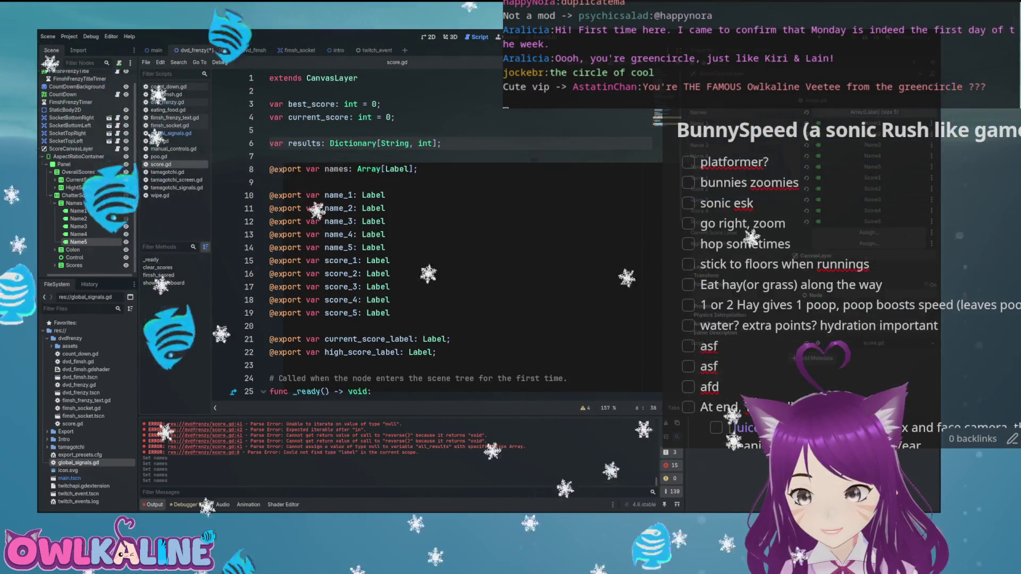
left_click_drag(386, 247, 269, 196)
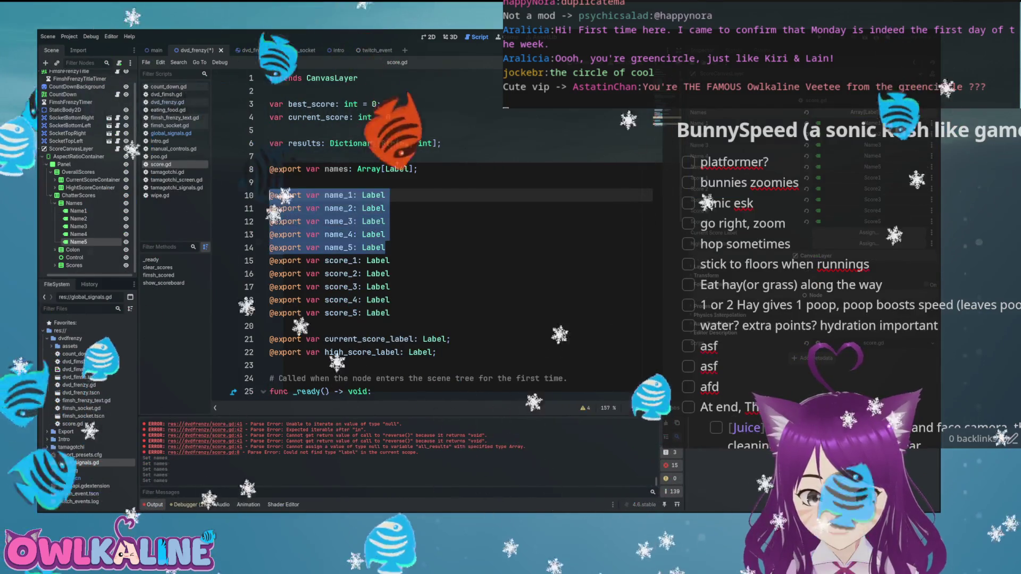
key("BackSpace")
key("BackSpace")
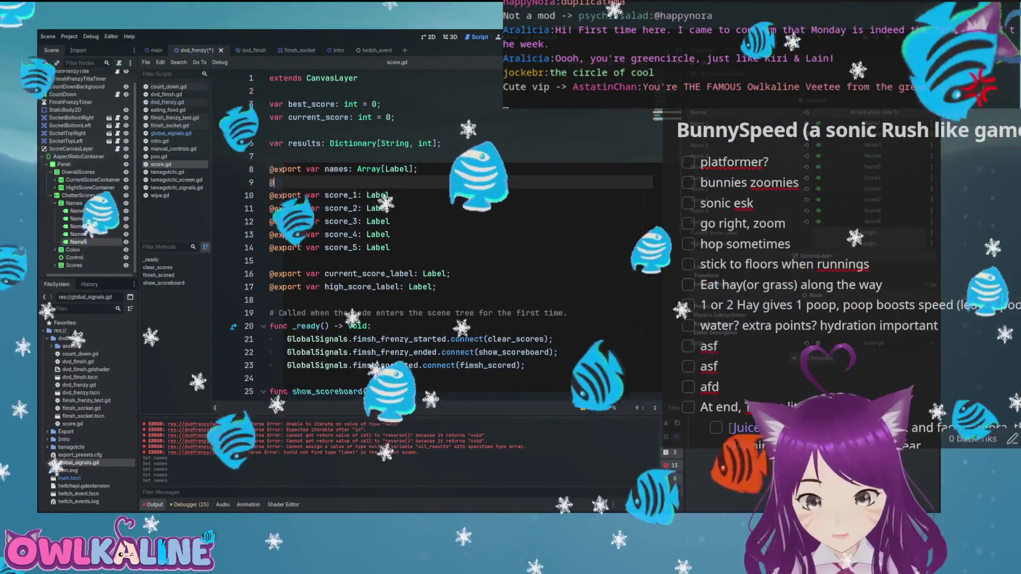
type("@wxz")
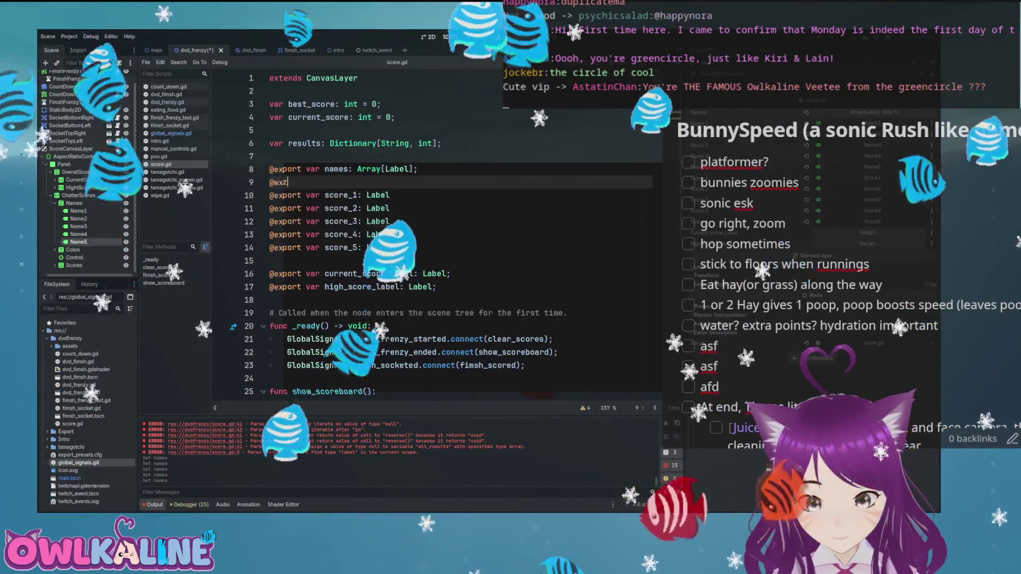
key("BackSpace")
key("BackSpace")
type("export")
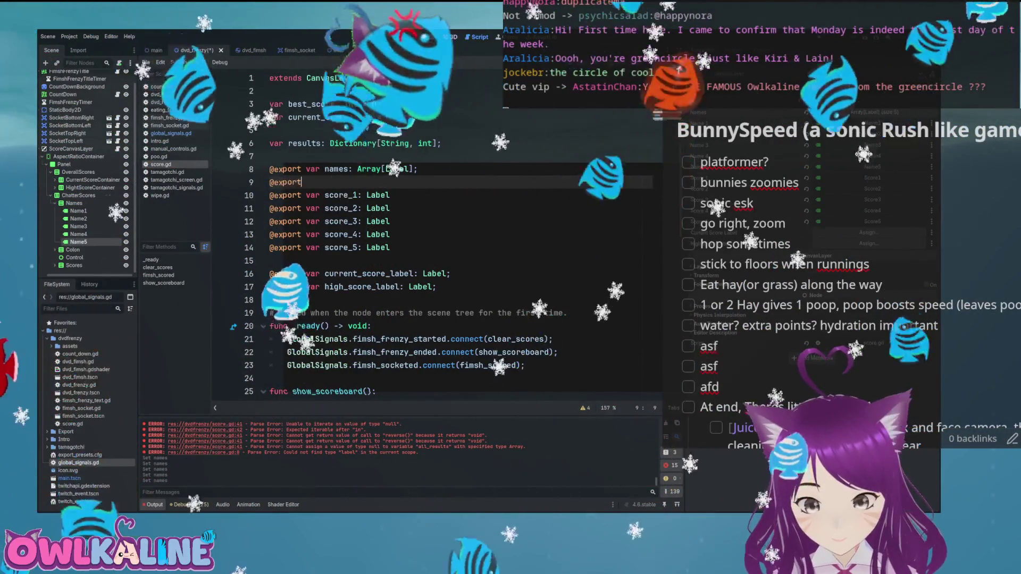
type(" var scores: A")
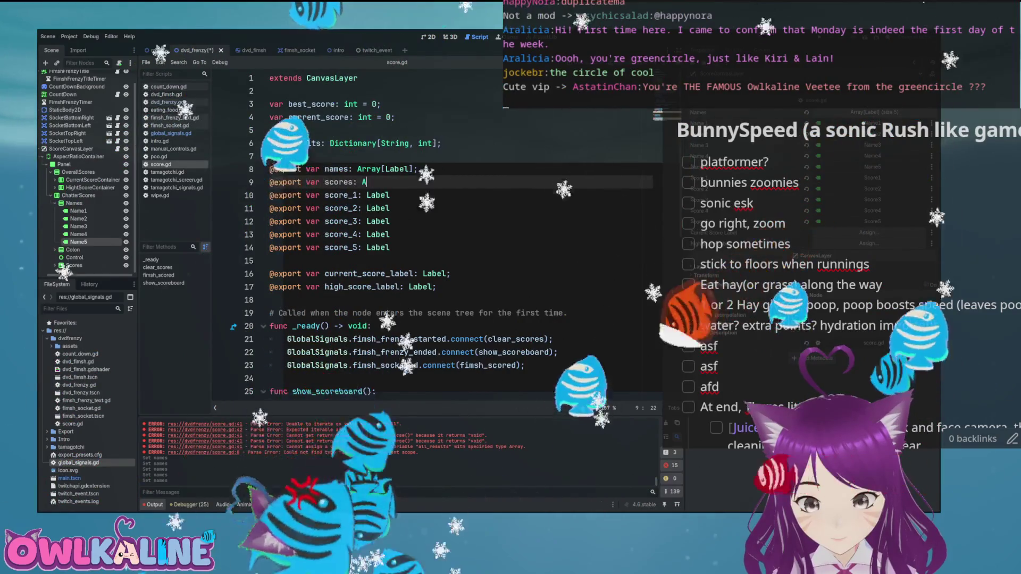
type("rray[Lb")
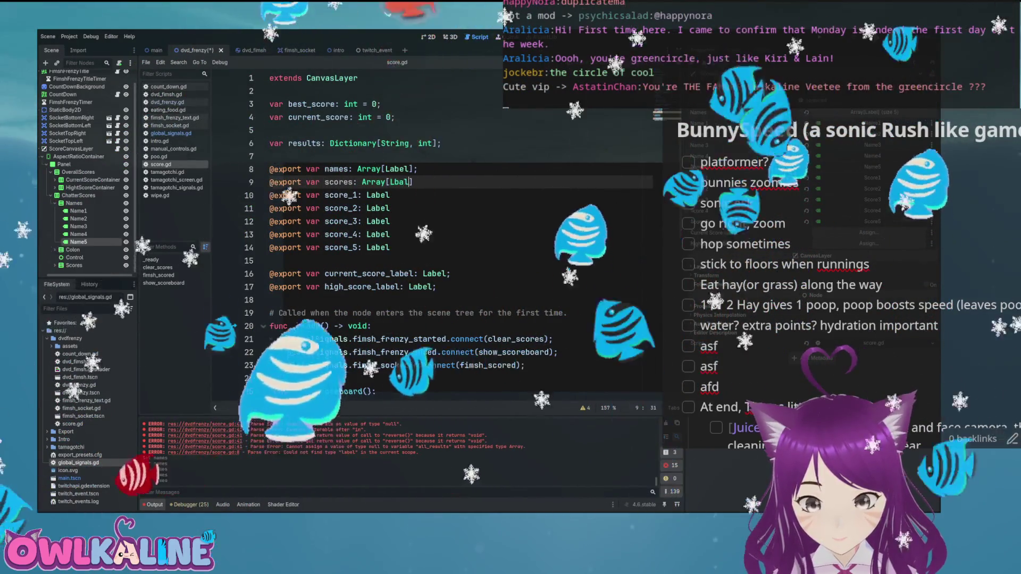
key("BackSpace")
type("abe")
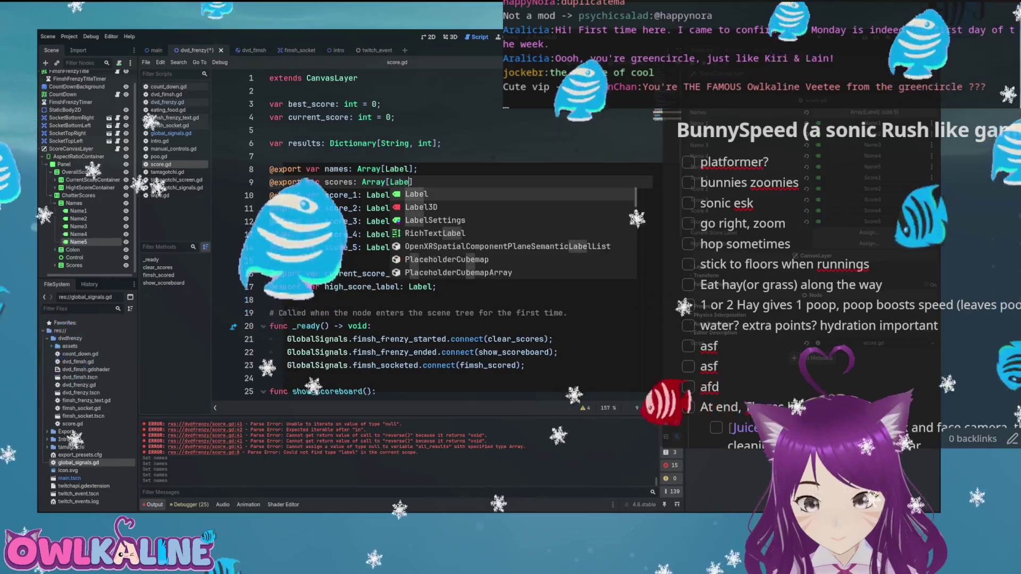
key("Return")
type(";")
- Delete the score_1–score_5 exports, save the script, and select the score canvas layer node
key("Down")
key("Down")
key("Down")
key("shift+Up")
key("shift+Up")
key("shift+Up")
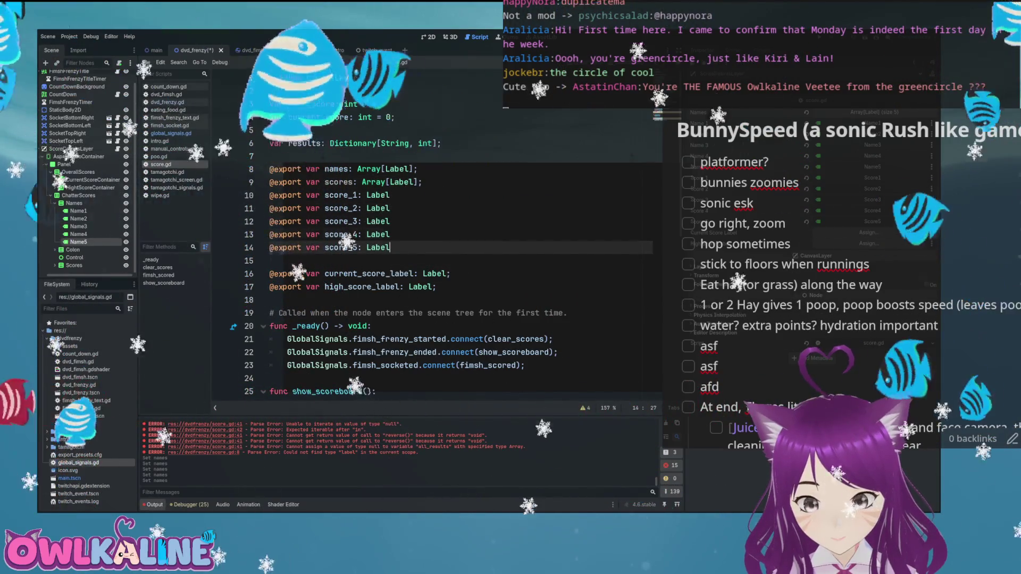
key("shift+Up")
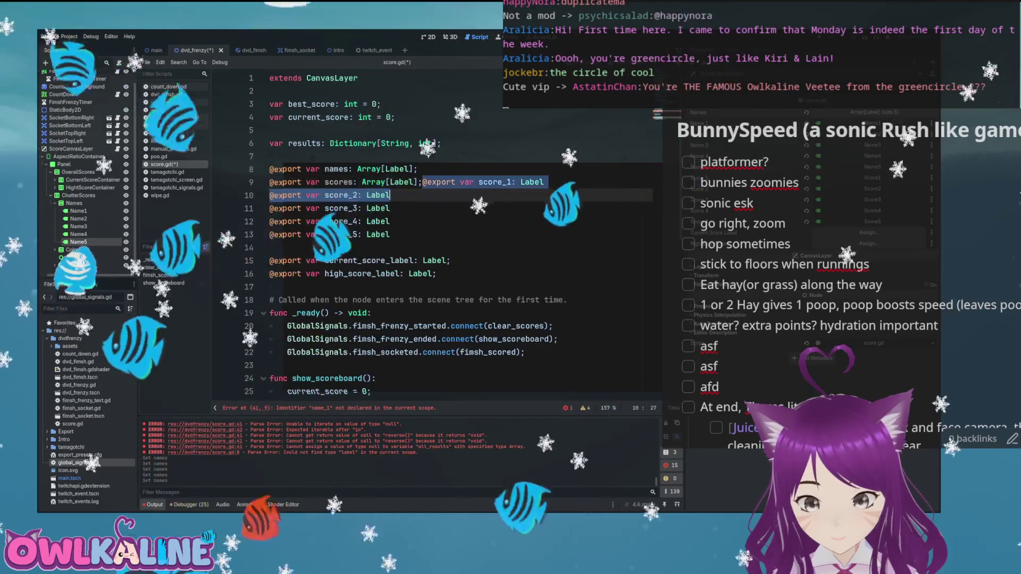
key("BackSpace")
key("ctrl+s")
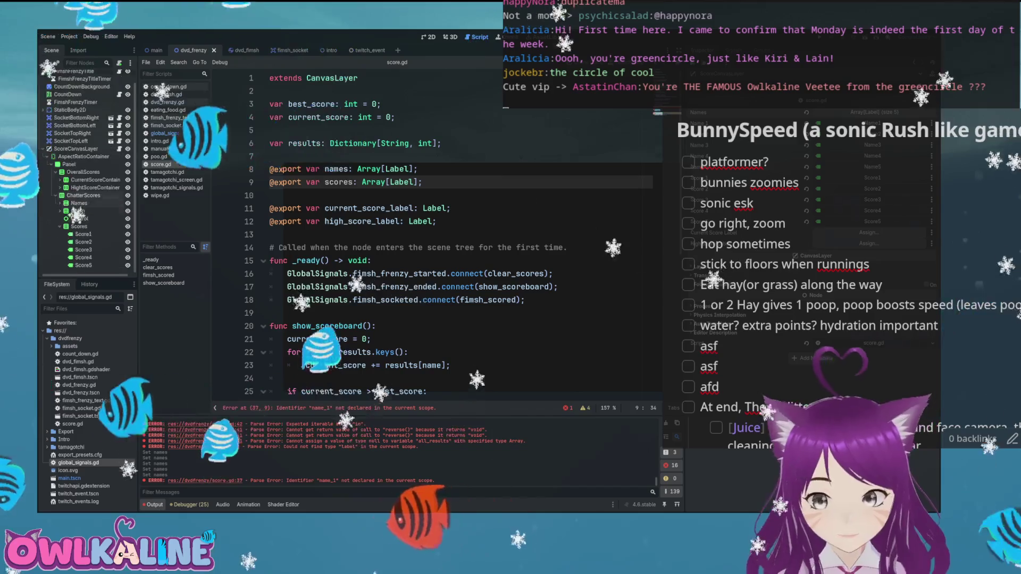
left_click(417, 143)
left_click(83, 172)
left_click(76, 148)
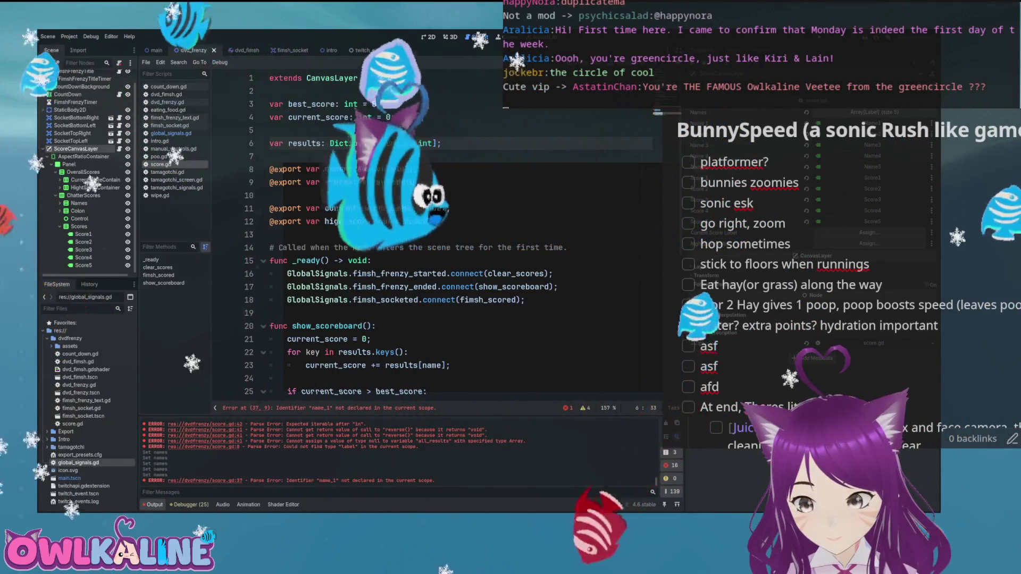
- Fill the scores array and score labels, then select the #name_1 placeholder in the loop
key("Down")
key("Down")
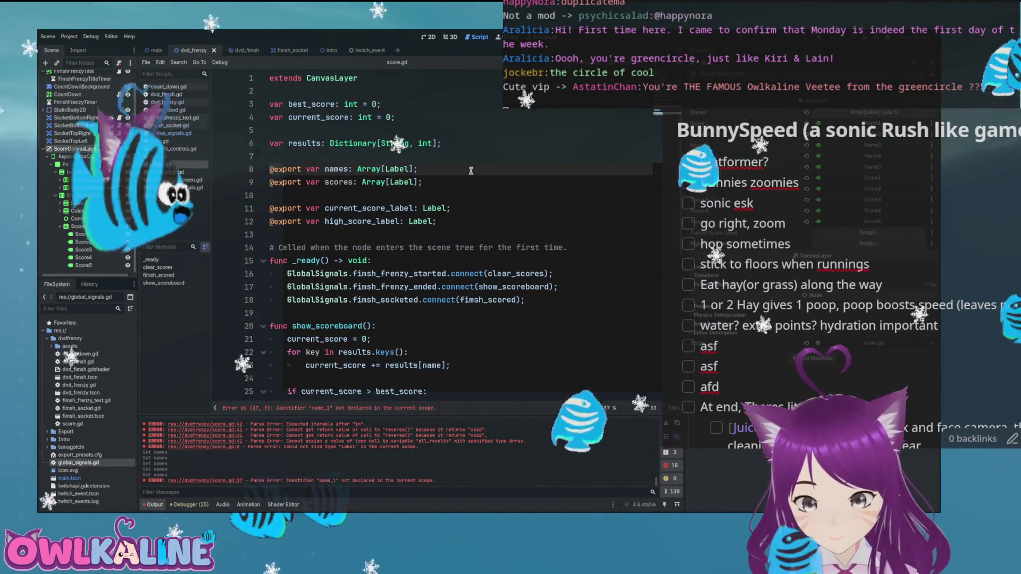
scroll(419, 267, "down", 7)
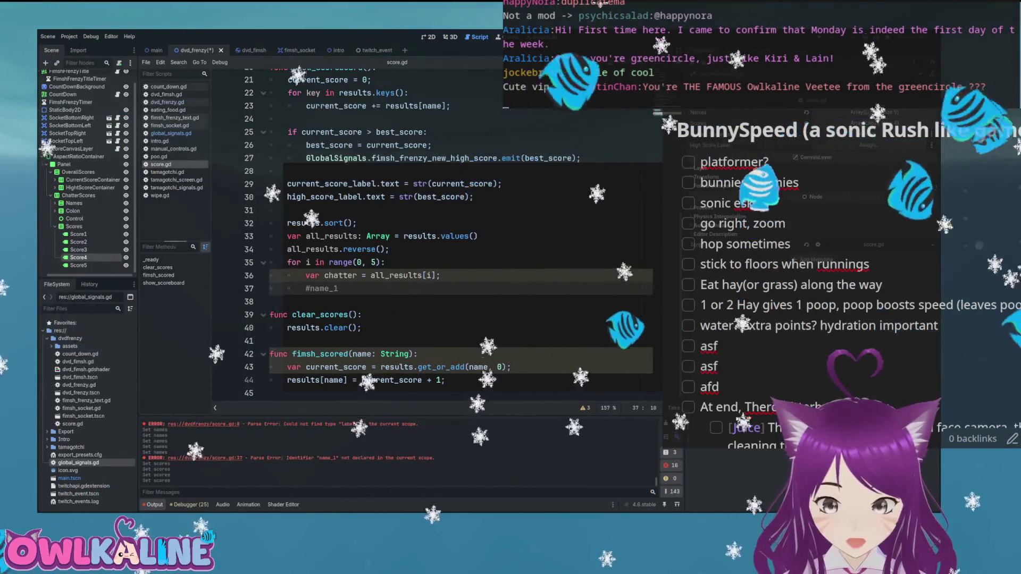
left_click(489, 184)
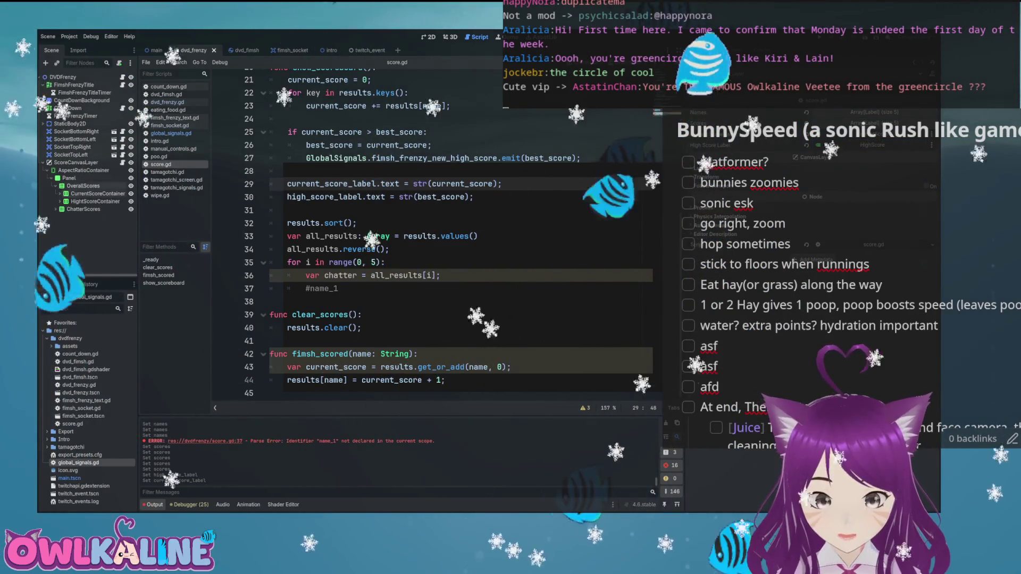
left_click(340, 236)
left_click(344, 289)
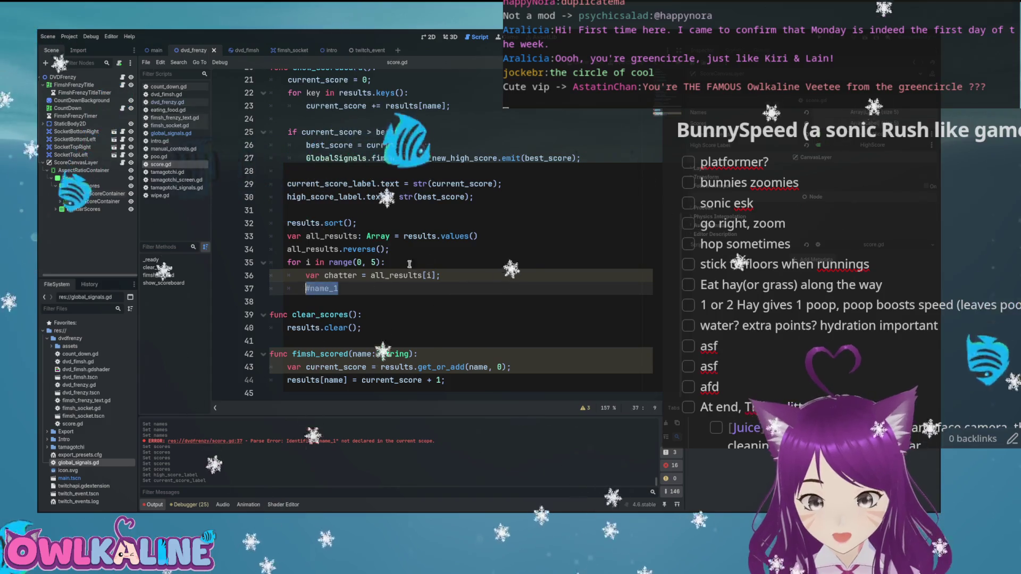
type("ba")
- Start 'names[i].text =' on the placeholder line, re-pick values() for all_results, and duplicate that line
key("BackSpace")
key("BackSpace")
type("n")
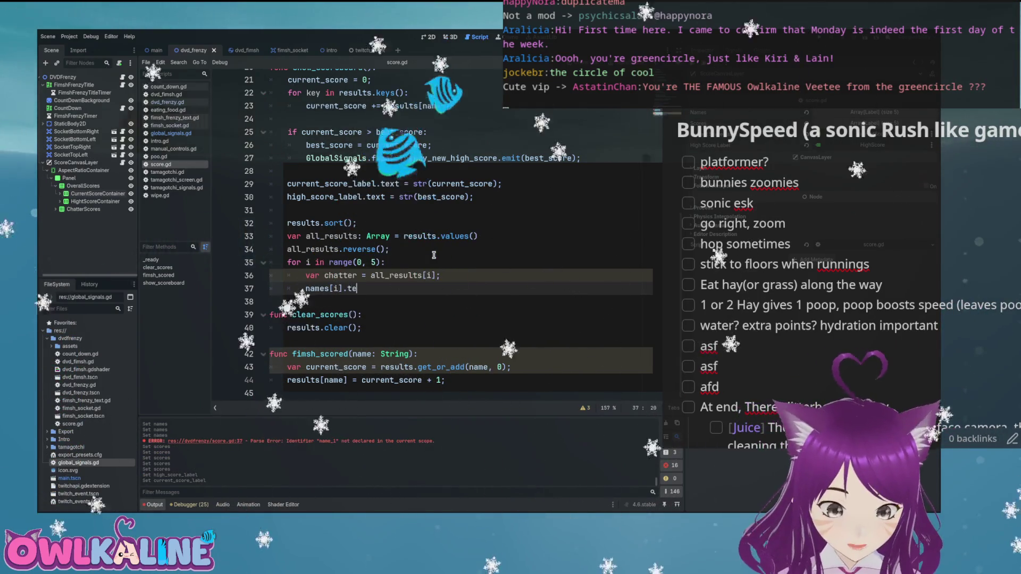
type("=")
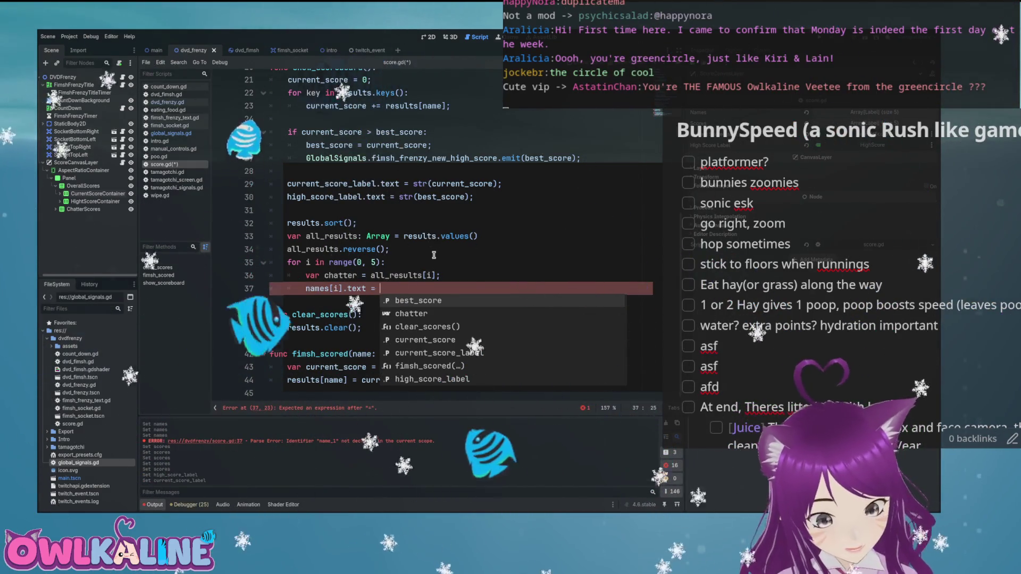
left_click(456, 236)
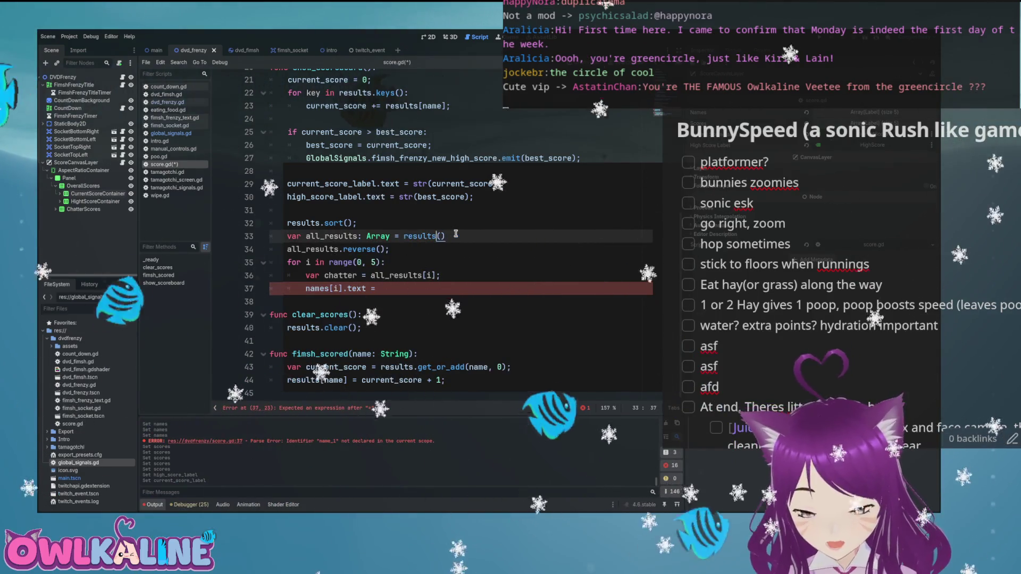
key("BackSpace")
type(".")
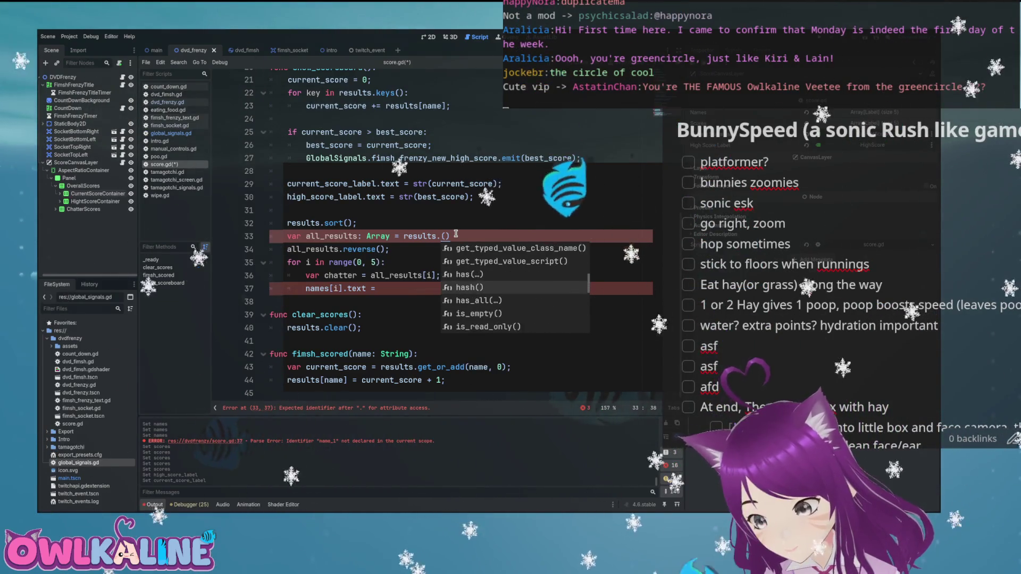
key("Down")
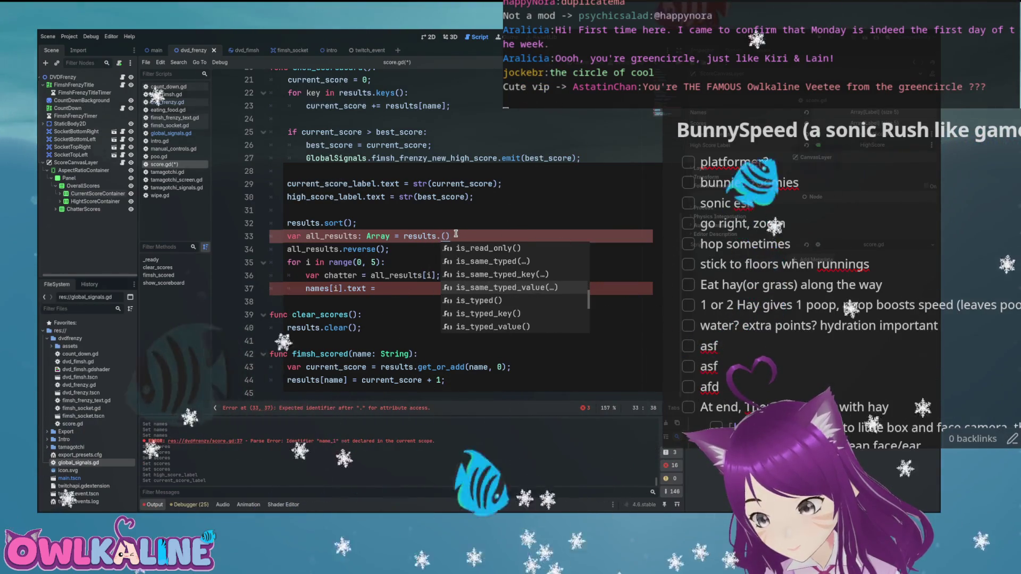
key("Down")
key("Down")
key("Down")
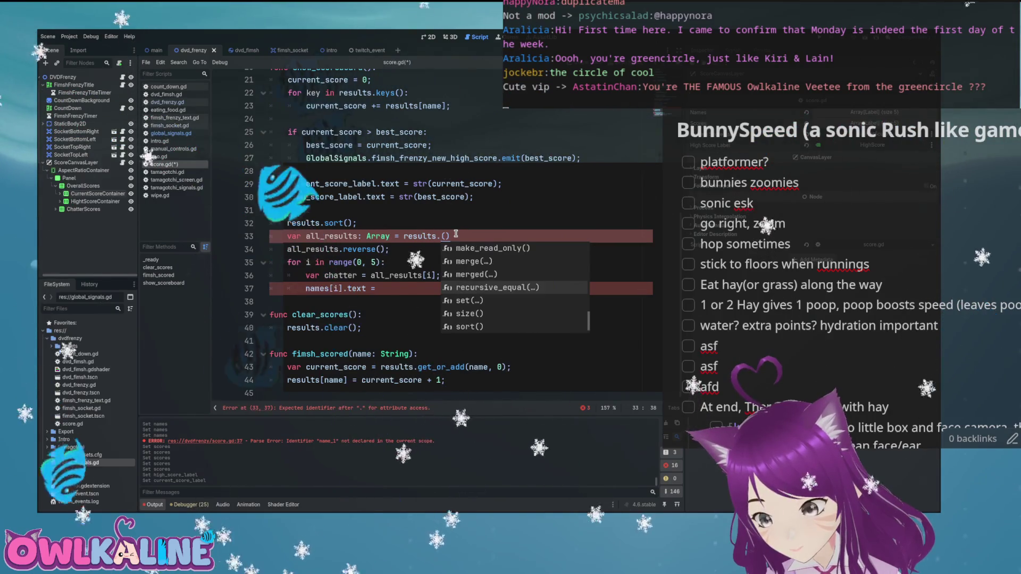
key("Down")
key("Down")
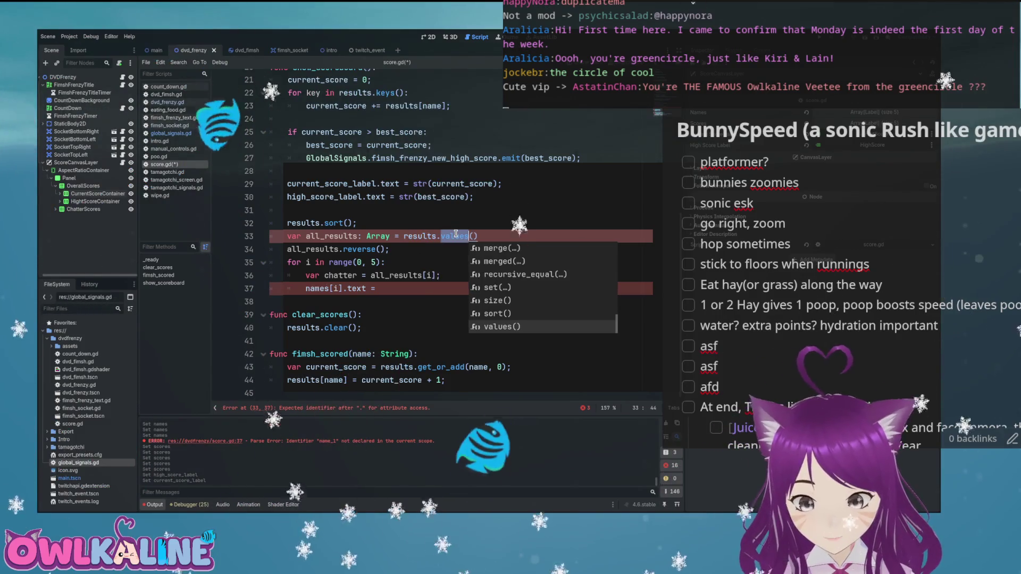
key("Return")
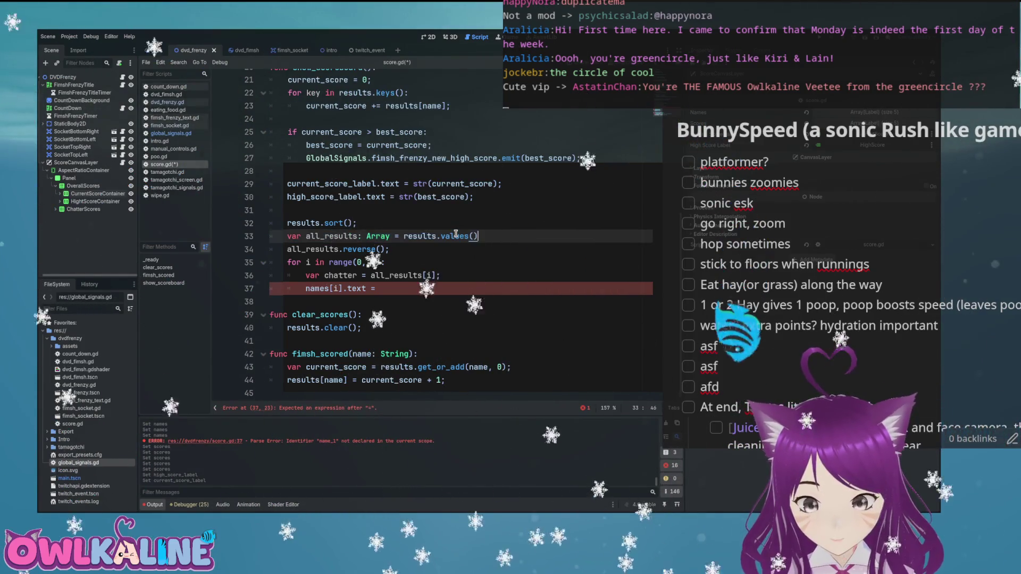
key("ctrl+shift+d")
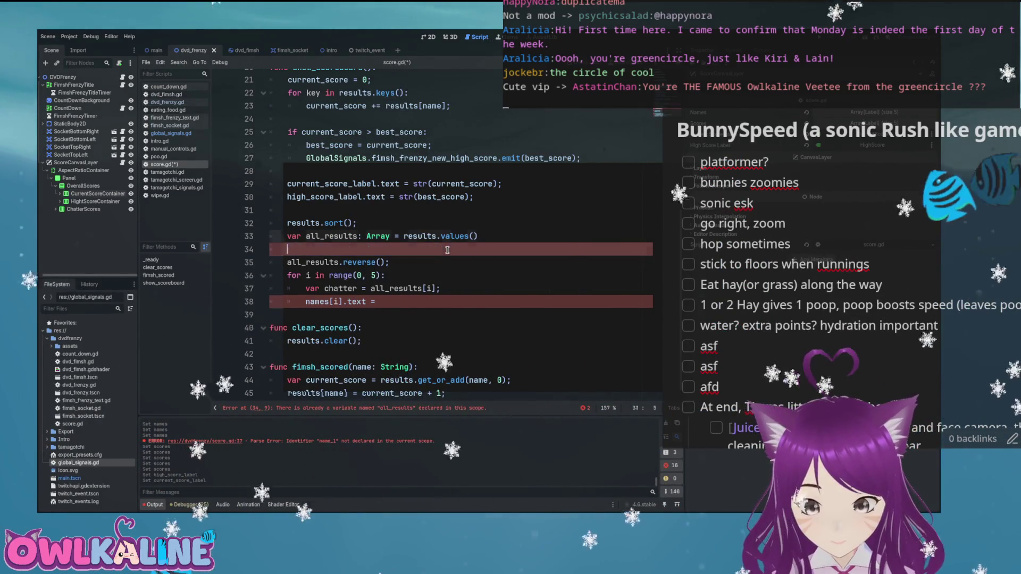
- Split results into all_keys and all_values variables, reverse both, and save
key("Up")
key("Up")
key("Return")
key("ctrl+z")
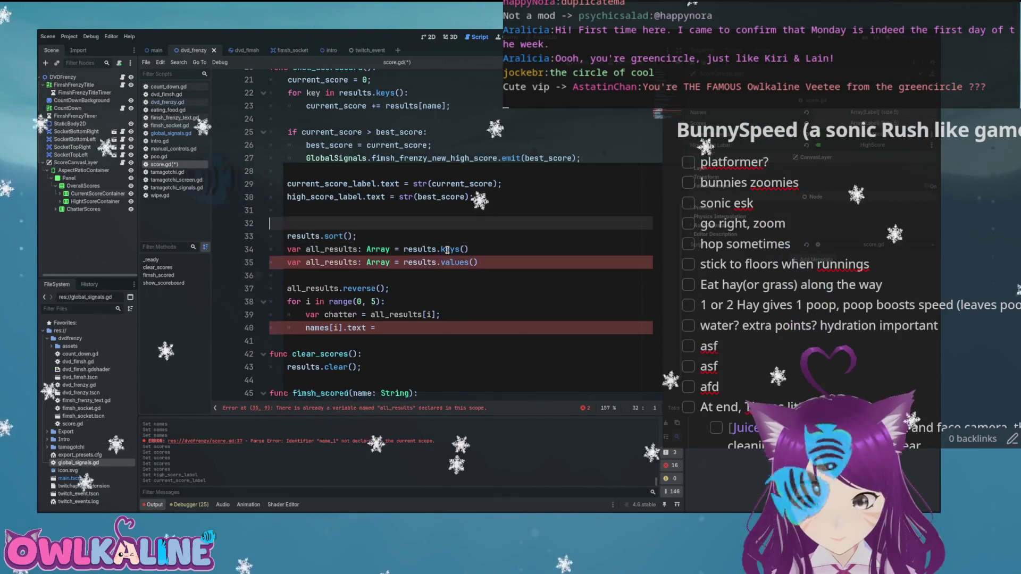
key("ctrl+z")
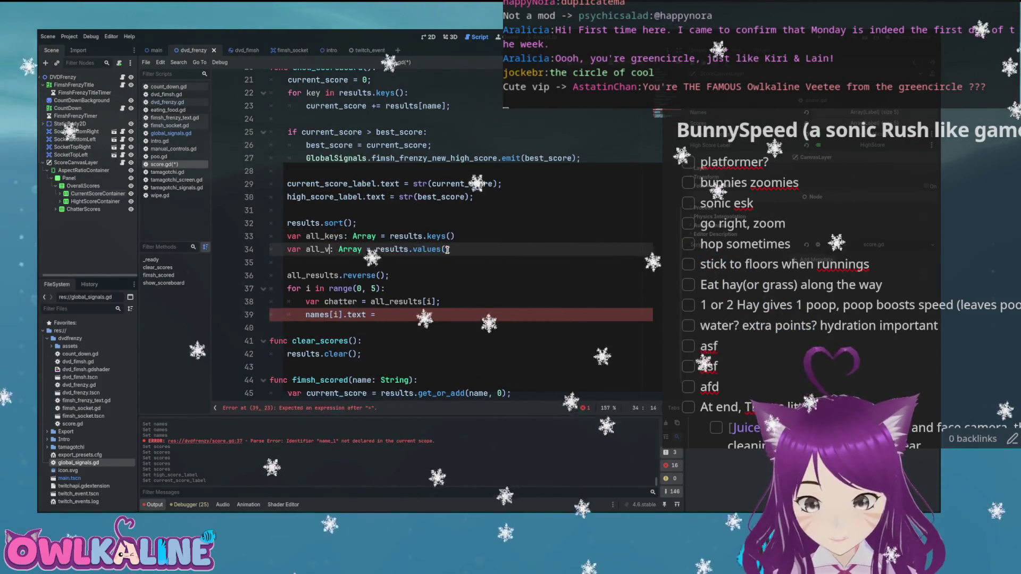
type("lues()")
key("Down")
key("Down")
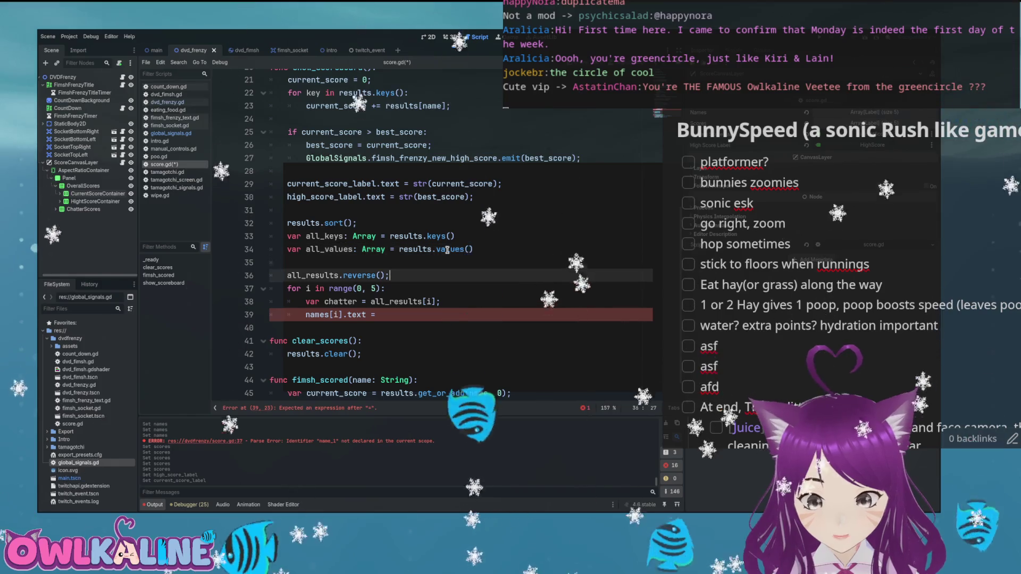
left_click(310, 276)
type("key")
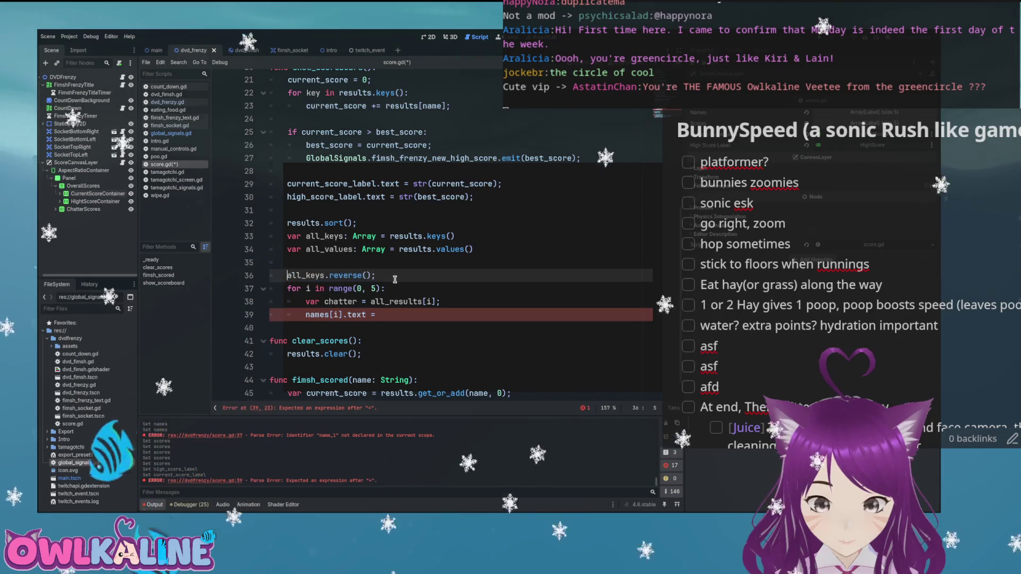
key("shift+Home")
key("ctrl+c")
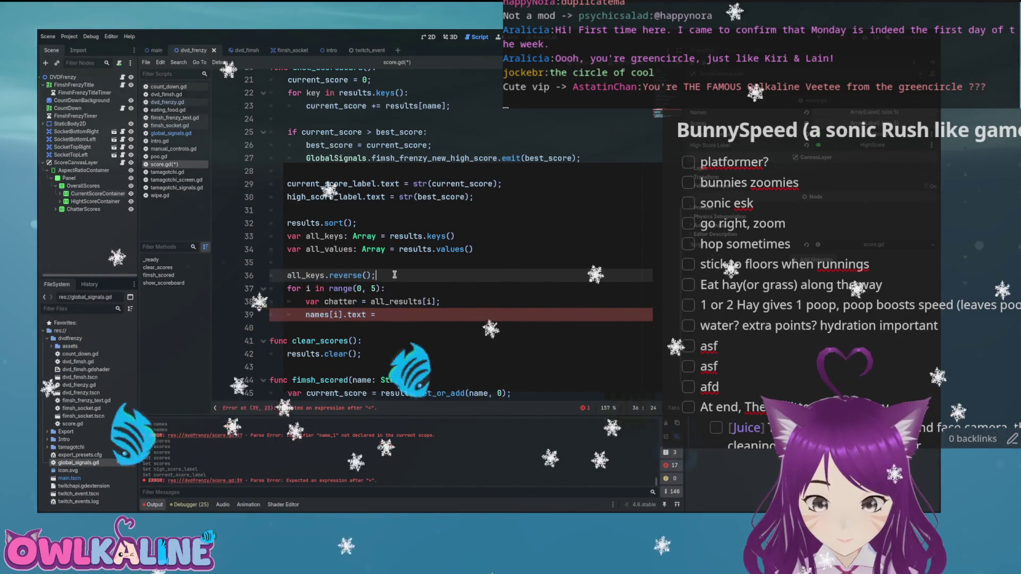
key("Return")
key("ctrl+v")
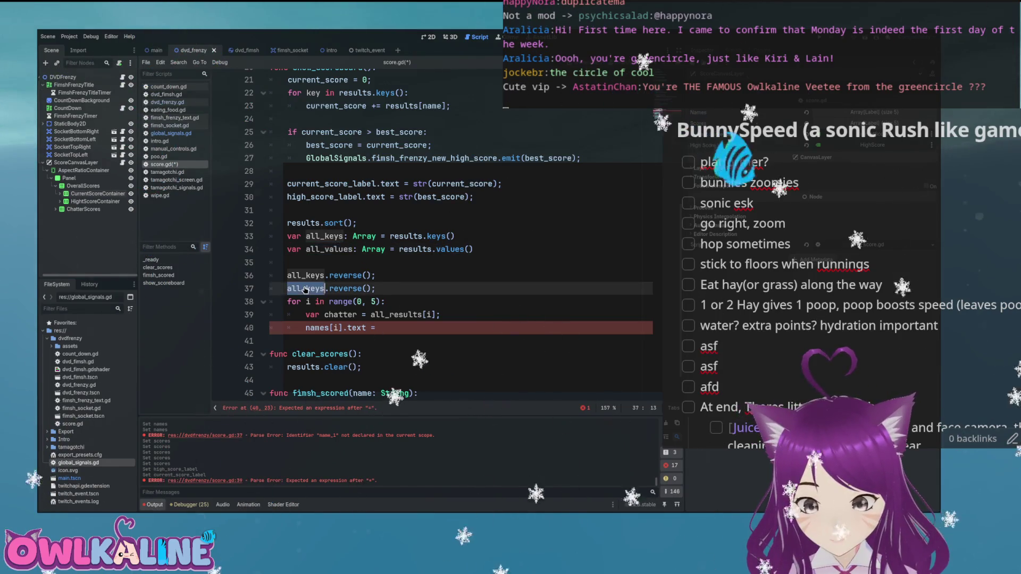
type("all_values")
scroll(329, 289, "down", 1)
key("ctrl+s")
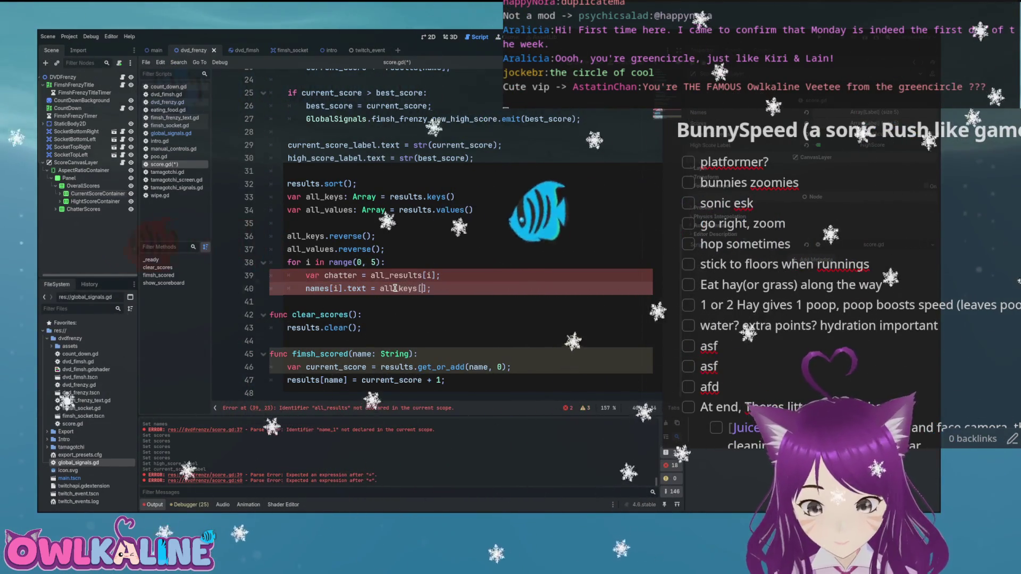
- Finish the names[i].text assignment from all_keys[i], save, and delete the unused chatter line
type("i")
key("End")
key("ctrl+s")
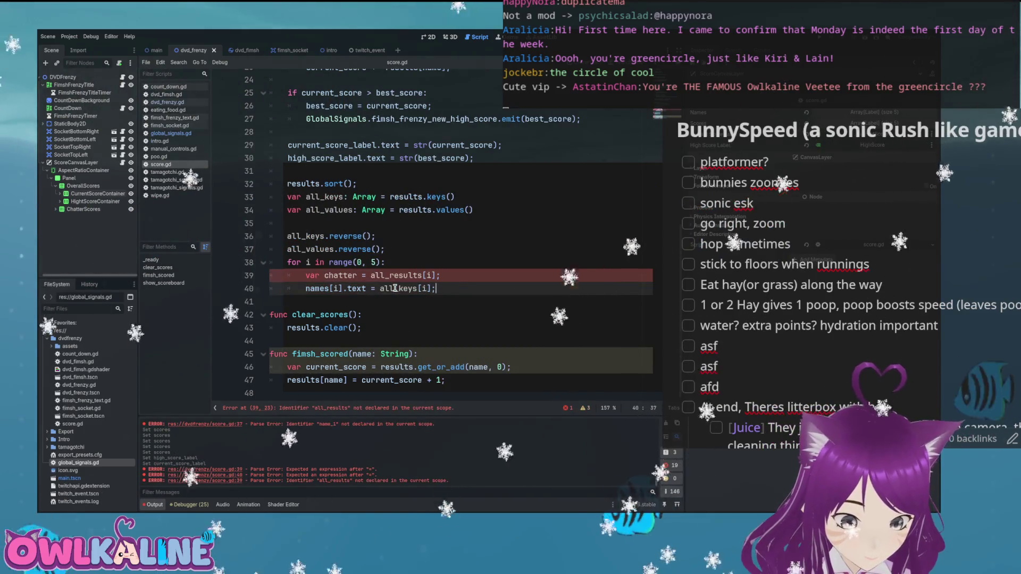
key("Up")
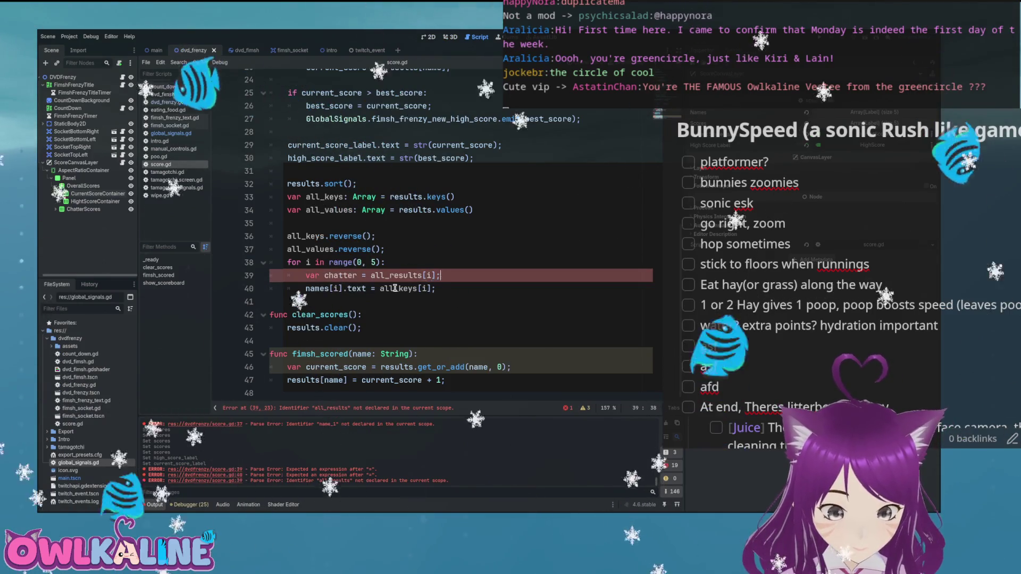
key("ctrl+shift+k")
- Add 'scores[i].text = str(all_values[i]);' to the loop, save, and open blank lines at its start
key("End")
key("Return")
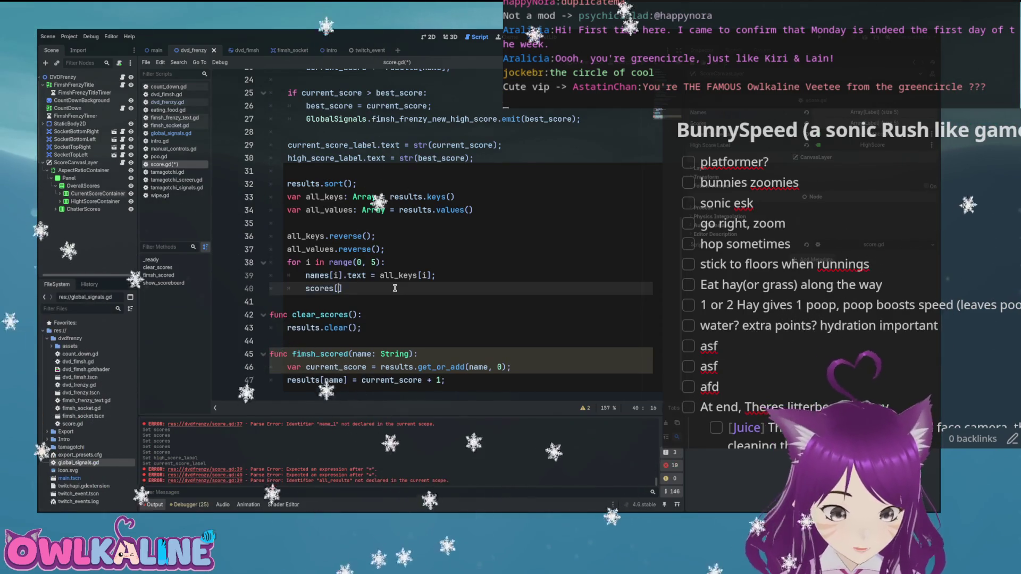
type(".text = st")
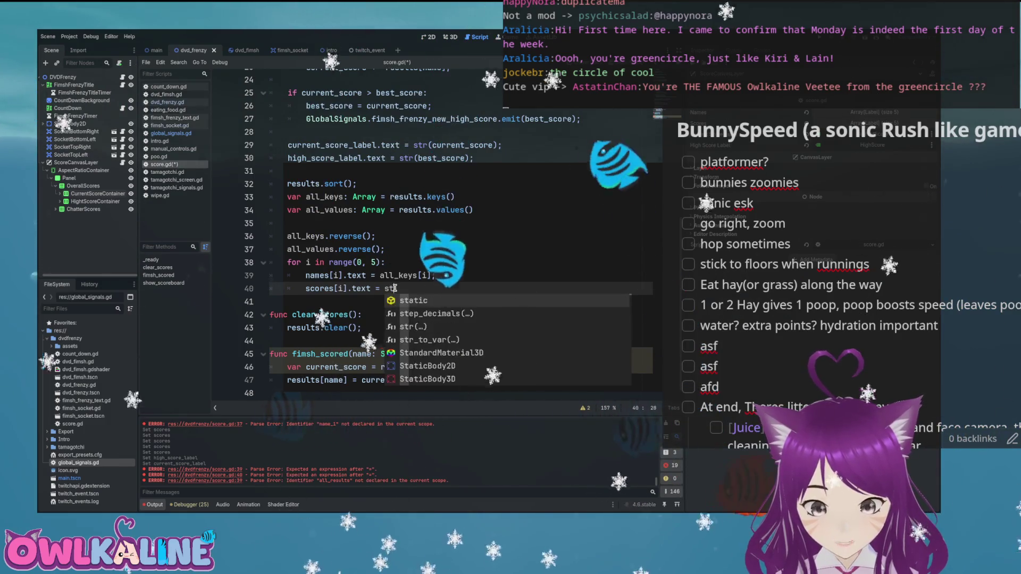
type("r()")
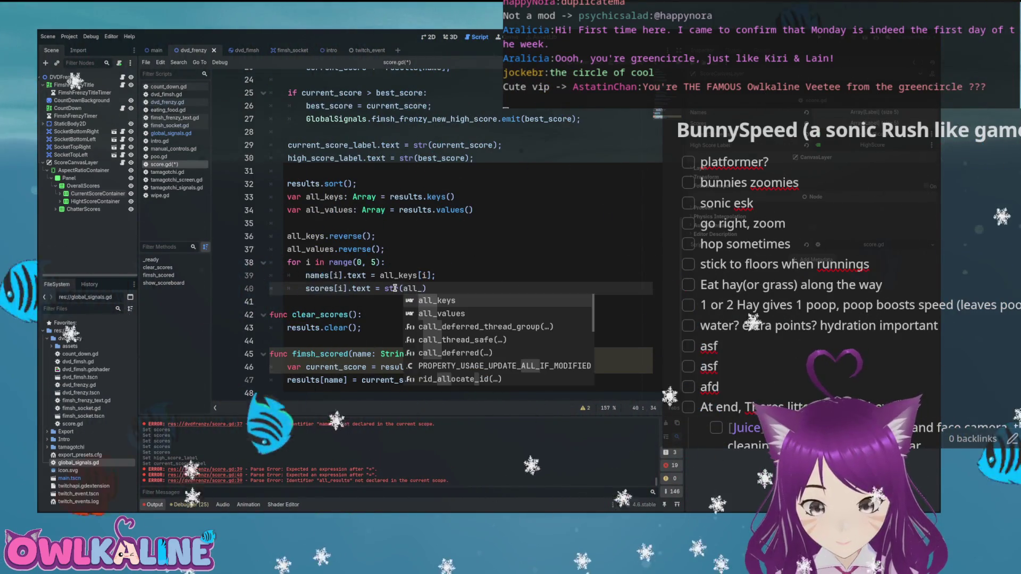
type("s")
key("Return")
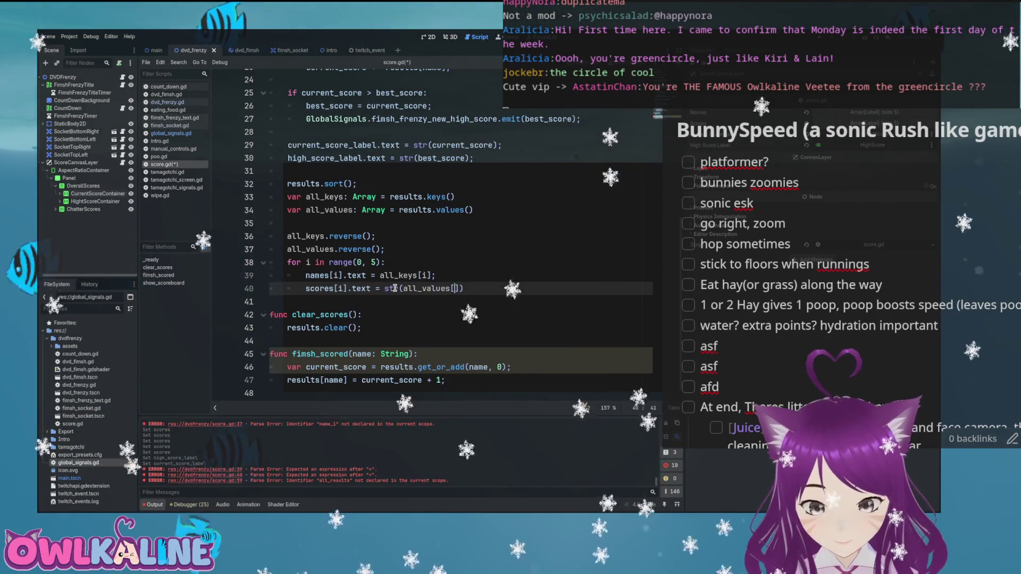
type("i")
key("End")
type(";")
key("ctrl+s")
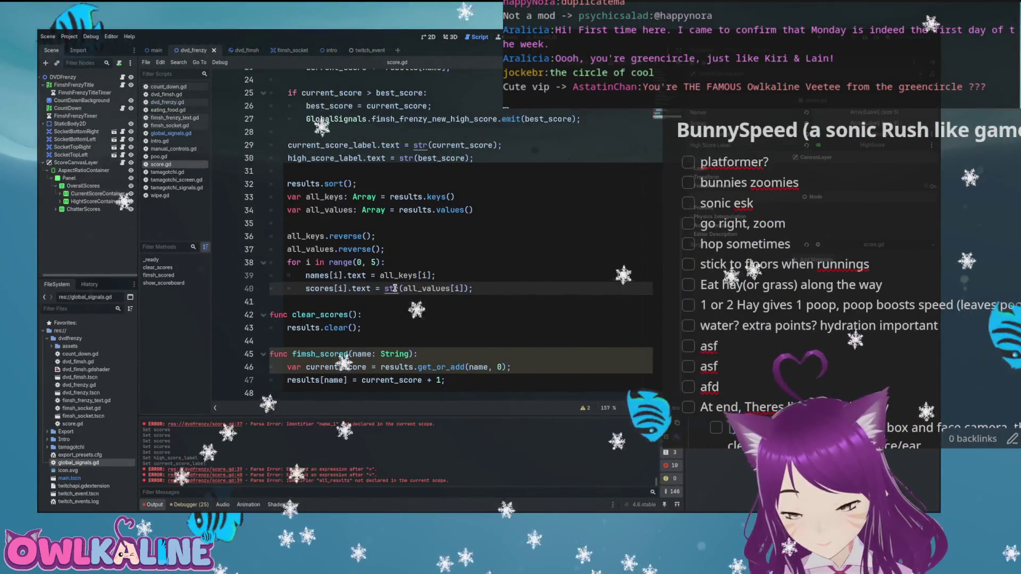
key("Up")
key("Up")
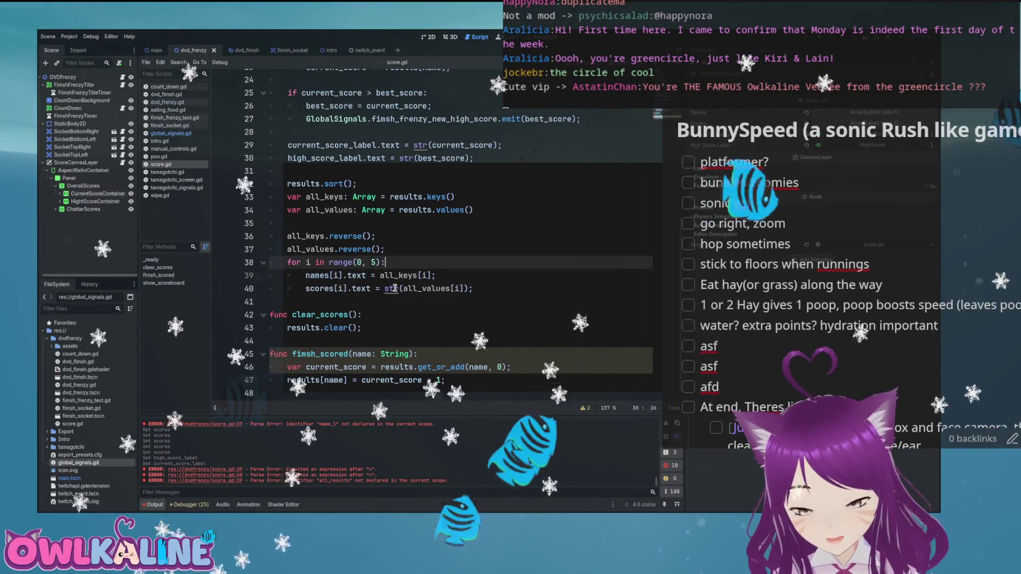
key("Return")
key("Return")
key("Up")
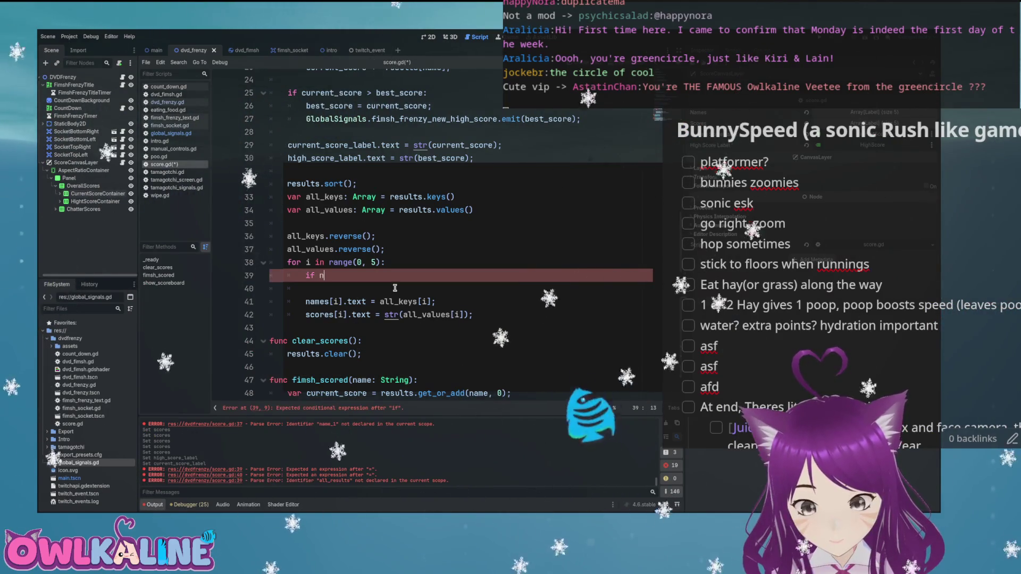
- Write the condition 'if all_keys.size() >= i:' at the top of the loop body
key("BackSpace")
type("all")
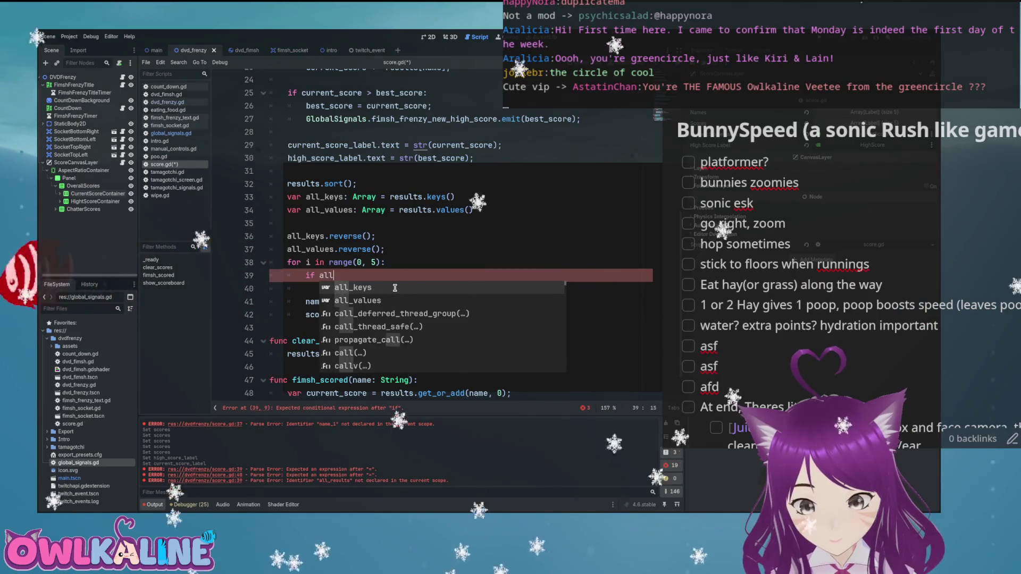
key("Return")
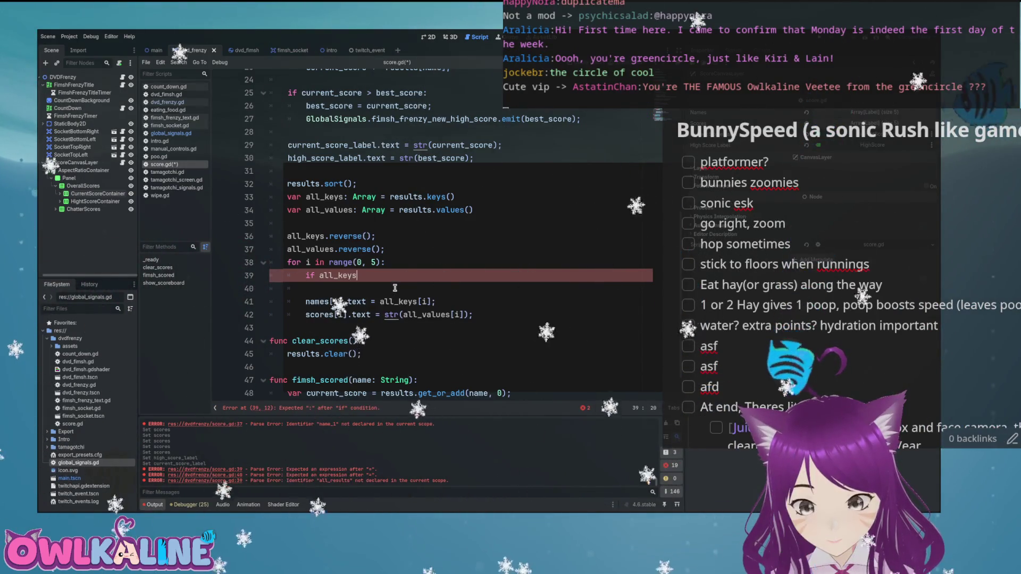
type(".le")
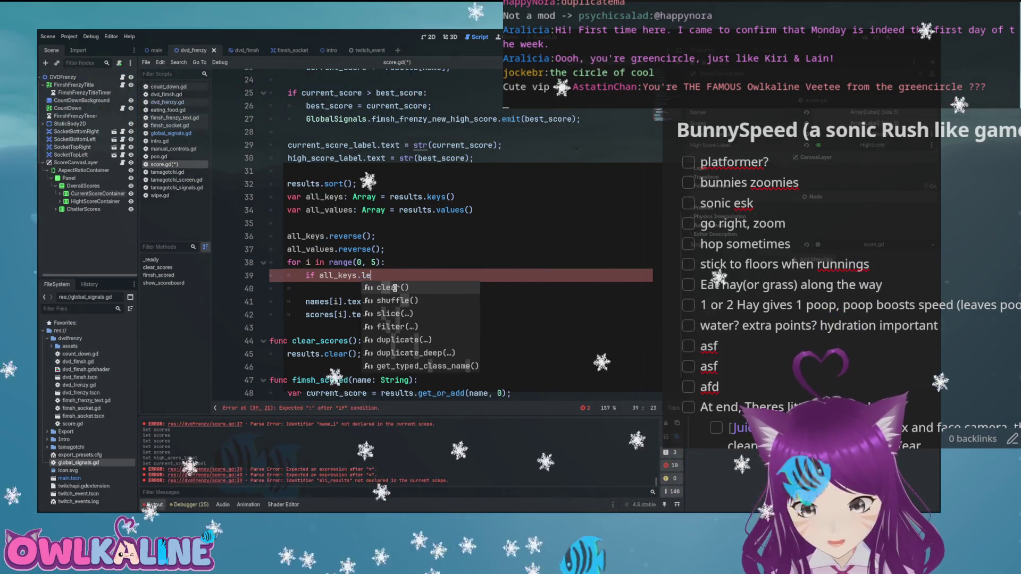
key("Escape")
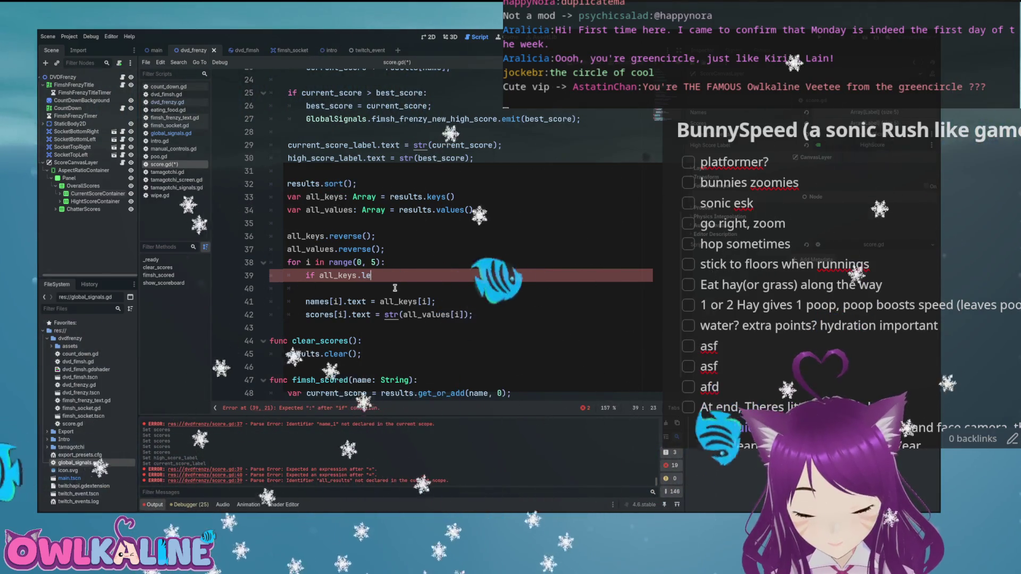
type("i")
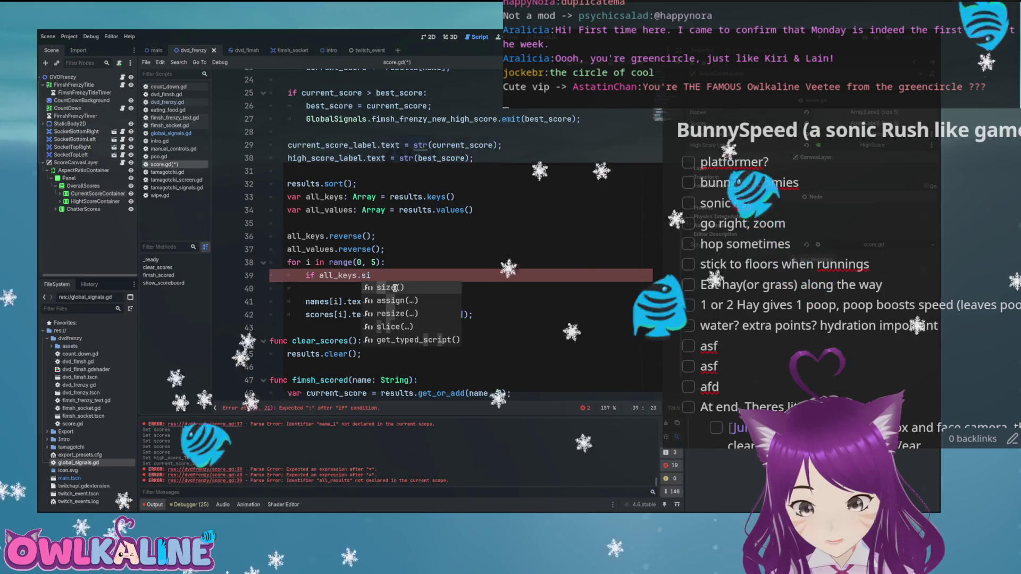
key("Return")
type(":")
key("Return")
key("Up")
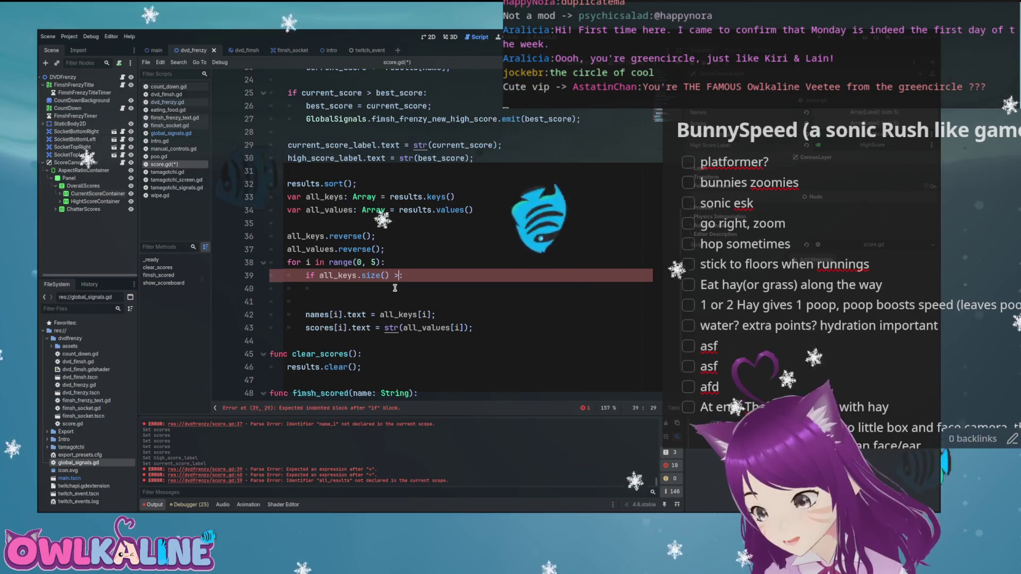
type("= i")
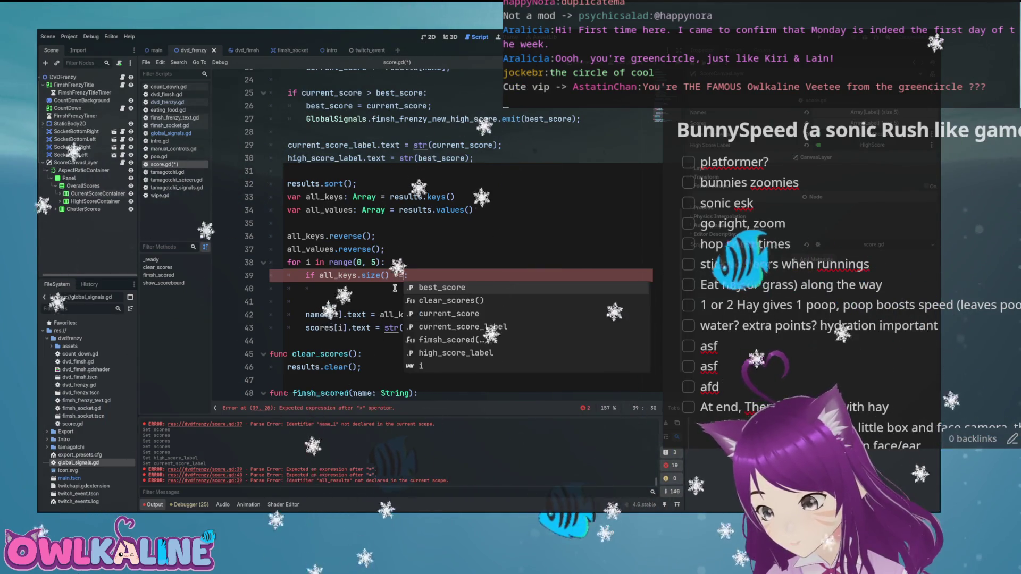
key("Escape")
key("Down")
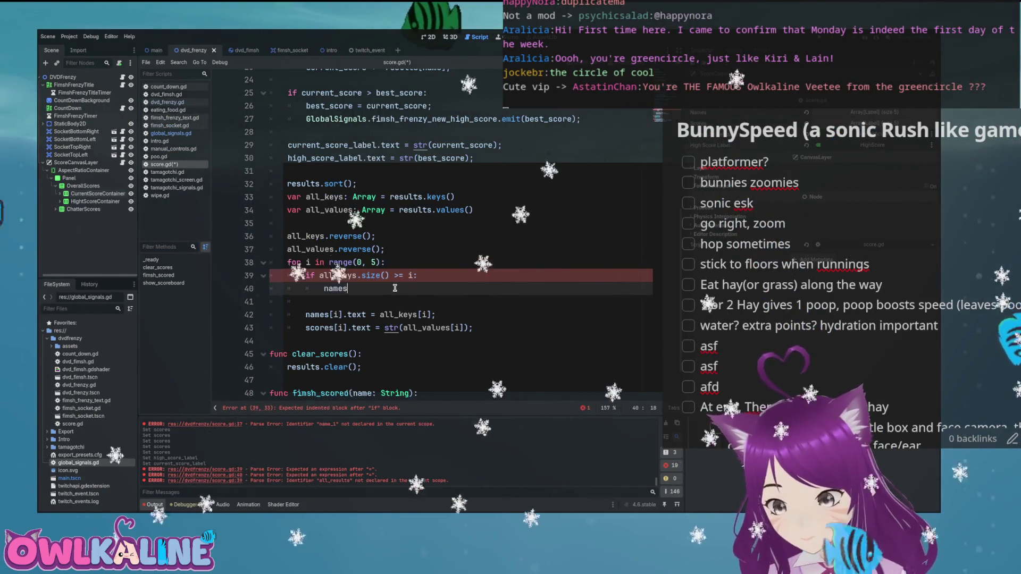
- Put names[i].hide() and scores[i].hide(); inside the if block
type("[i")
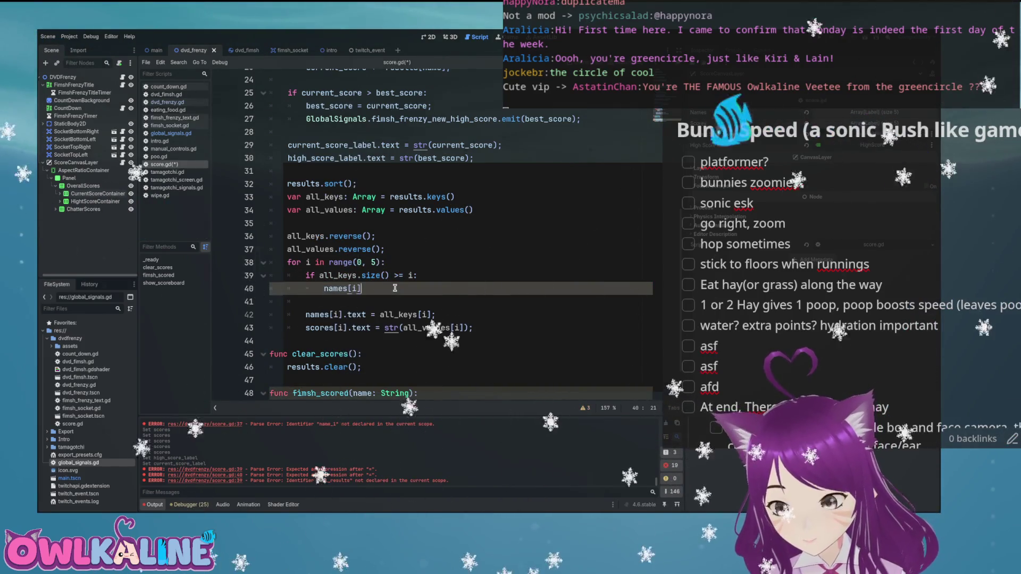
key("BackSpace")
type("hide")
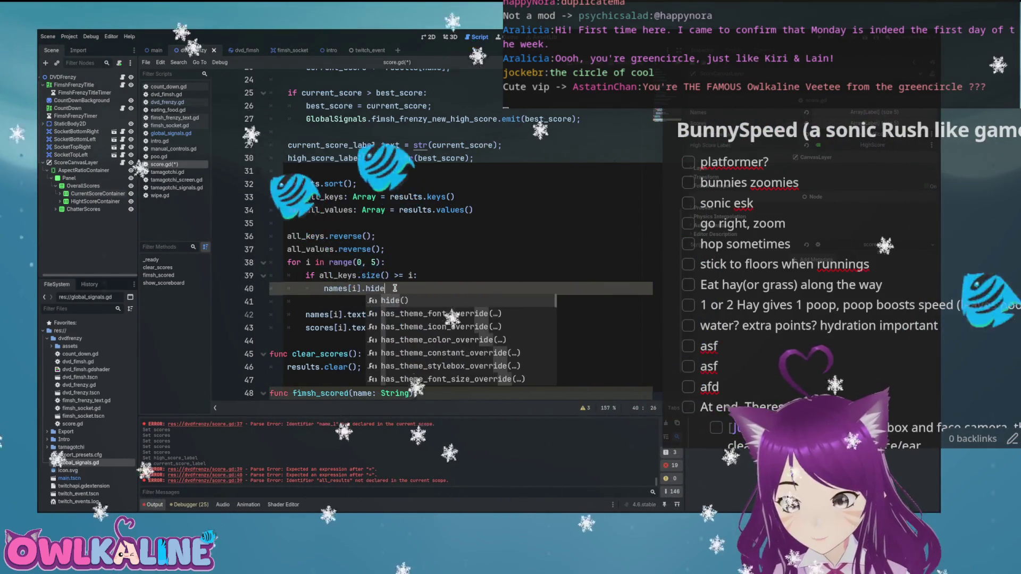
key("Return")
key("Return")
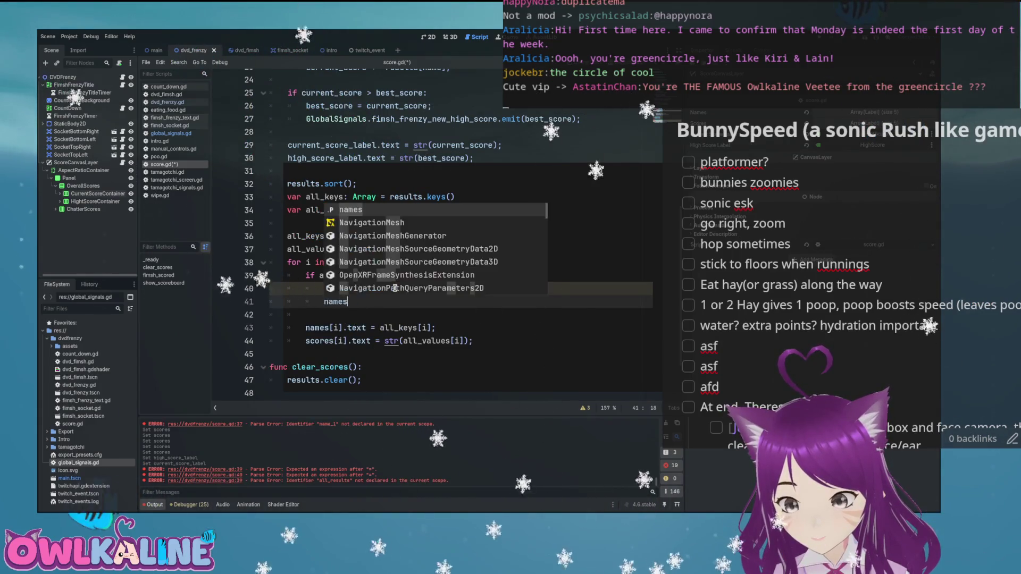
key("BackSpace")
key("BackSpace")
type("sc")
type("i")
key("End")
key("Return")
key("BackSpace")
type(".")
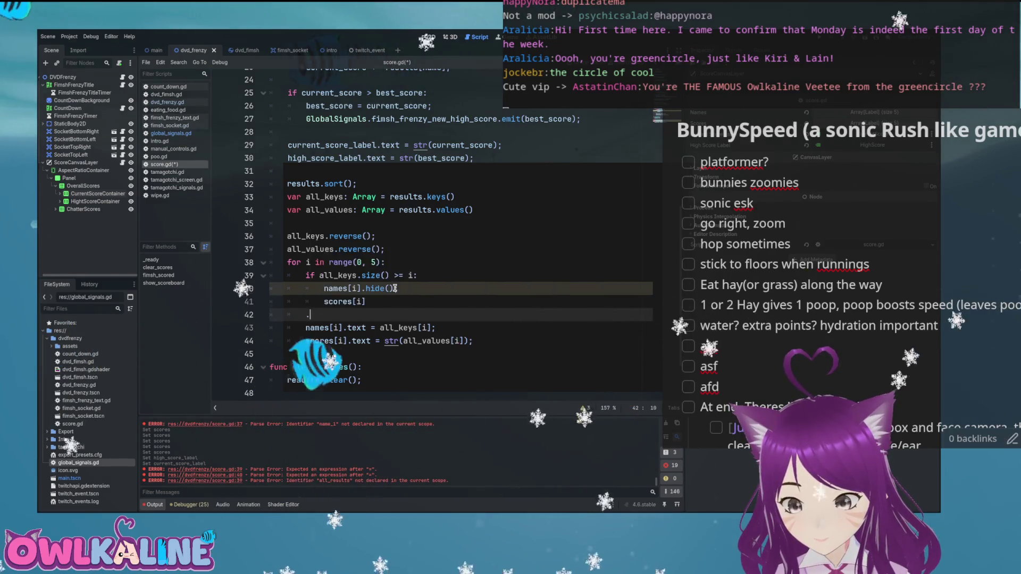
key("BackSpace")
key("Up")
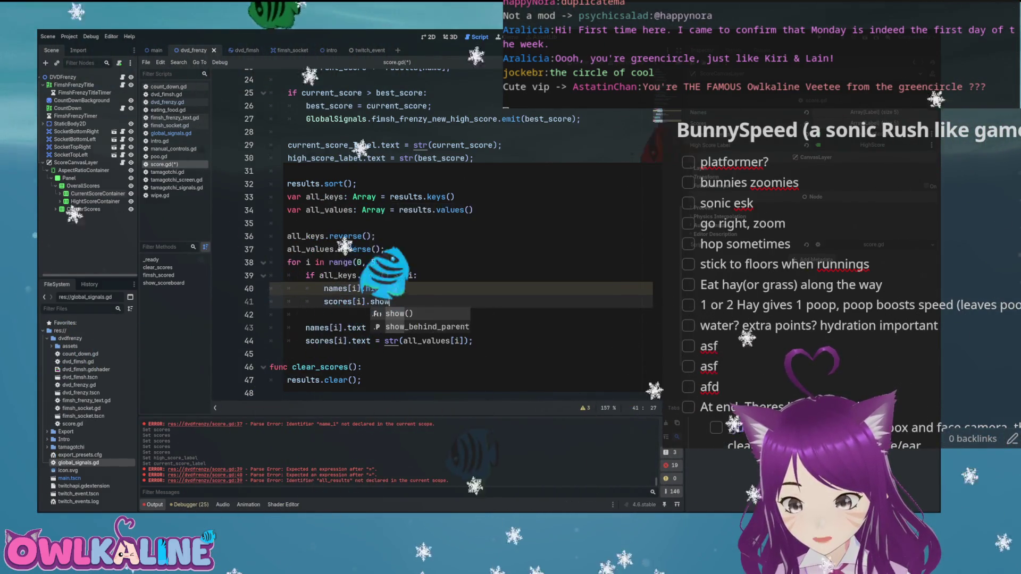
type("hi")
key("Return")
type(";")
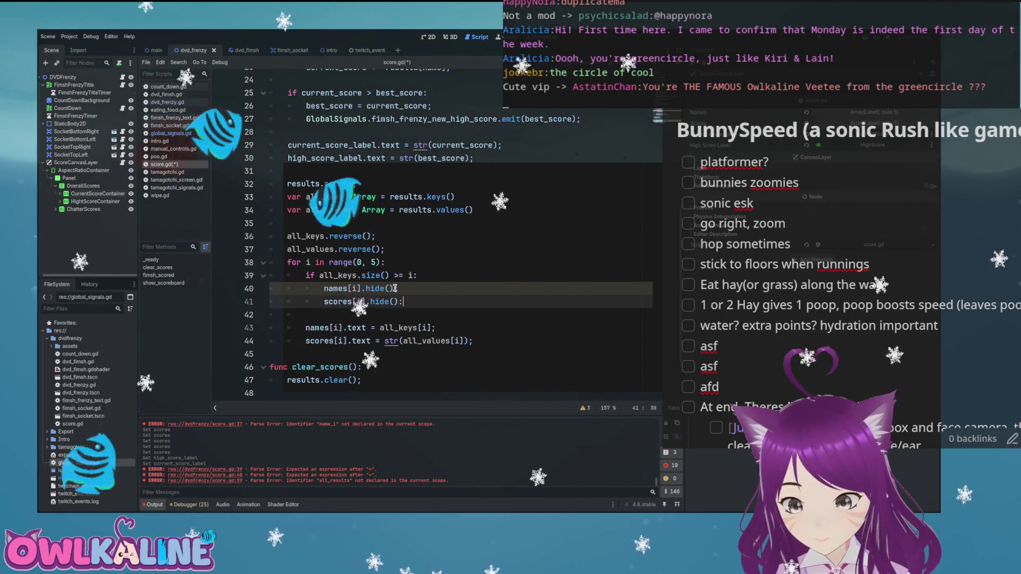
- Add an else: branch holding copies of the two hide lines
key("shift+Up")
key("shift+Up")
key("Right")
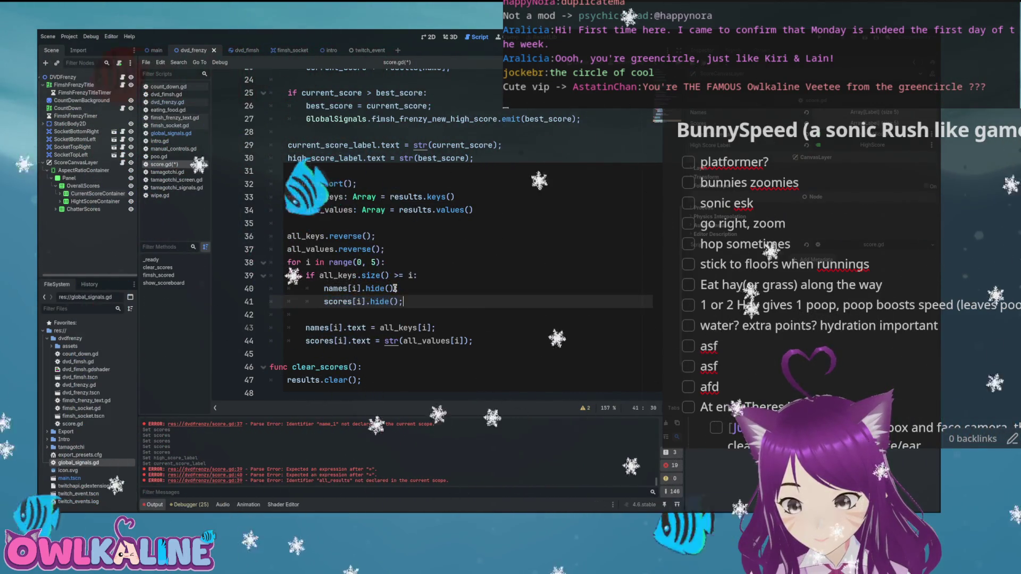
key("Return")
key("BackSpace")
type("else:")
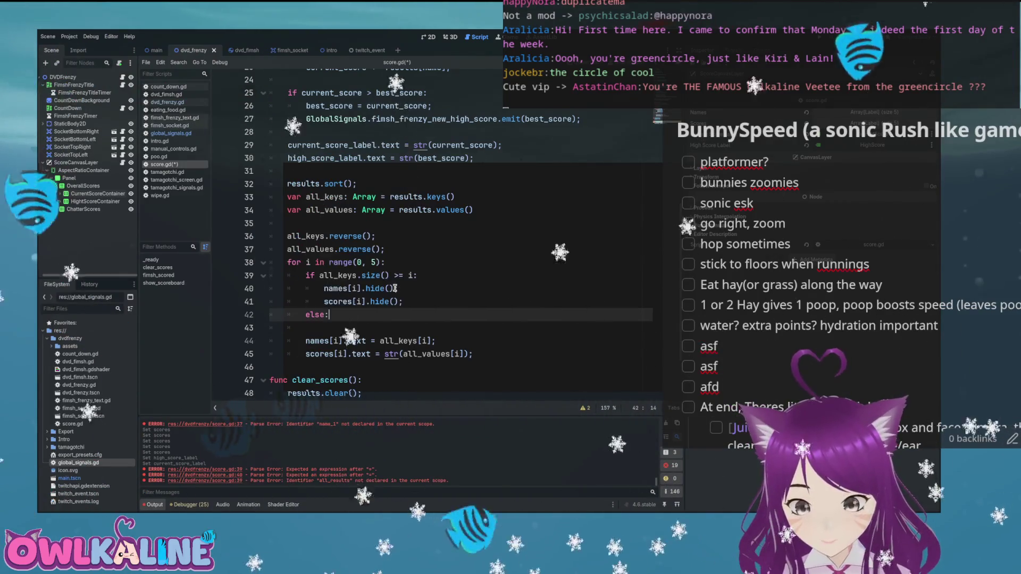
key("Up")
key("Up")
key("Home")
key("shift+Down")
key("shift+Down")
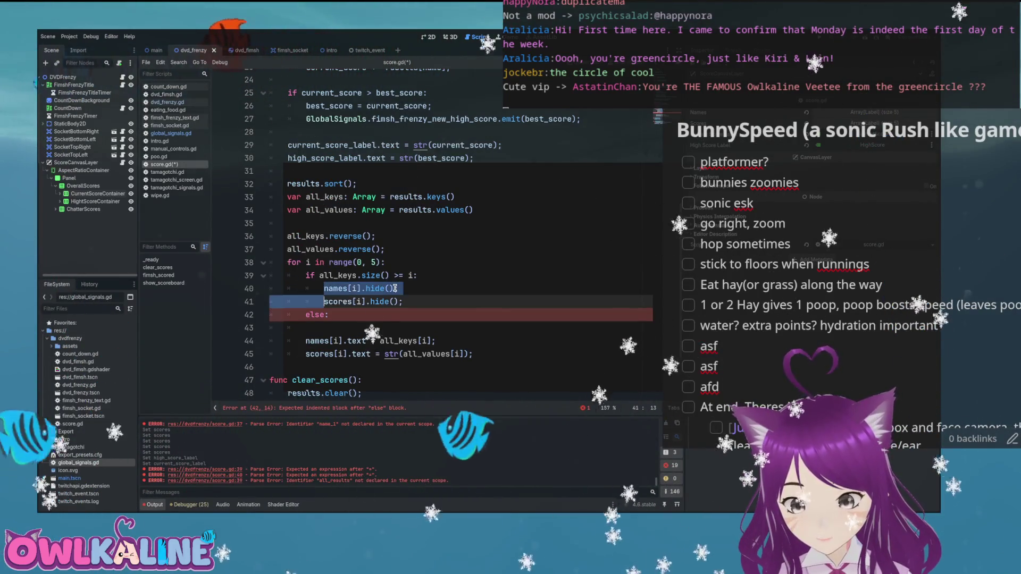
key("Down")
type("names[i].hide(); \t\t\tscores[i].hide();")
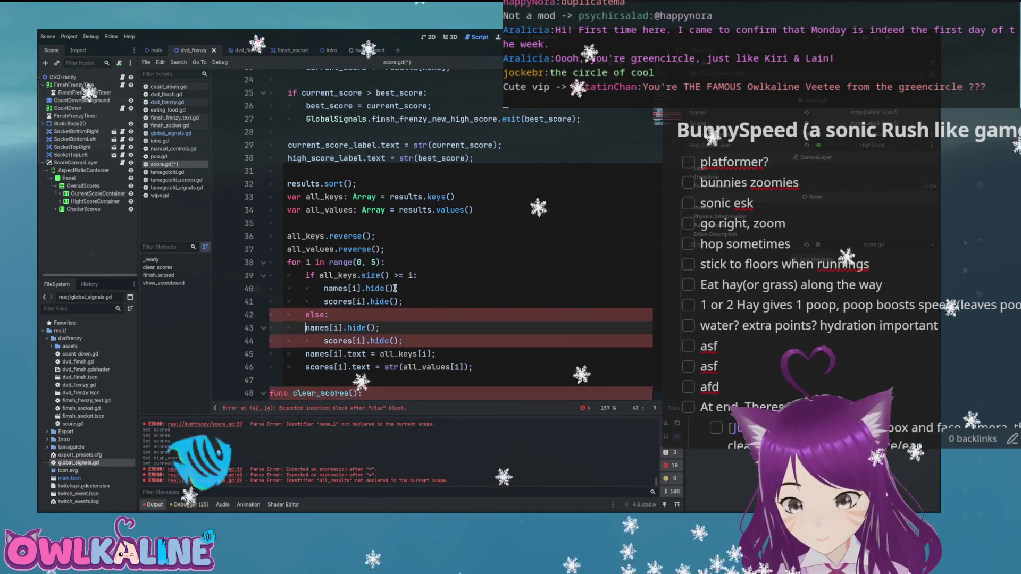
- Change the else lines to names[i].show() and scores[i].show(), and save
key("End")
key("Left")
key("Left")
key("Left")
key("BackSpace")
key("BackSpace")
key("BackSpace")
type("s")
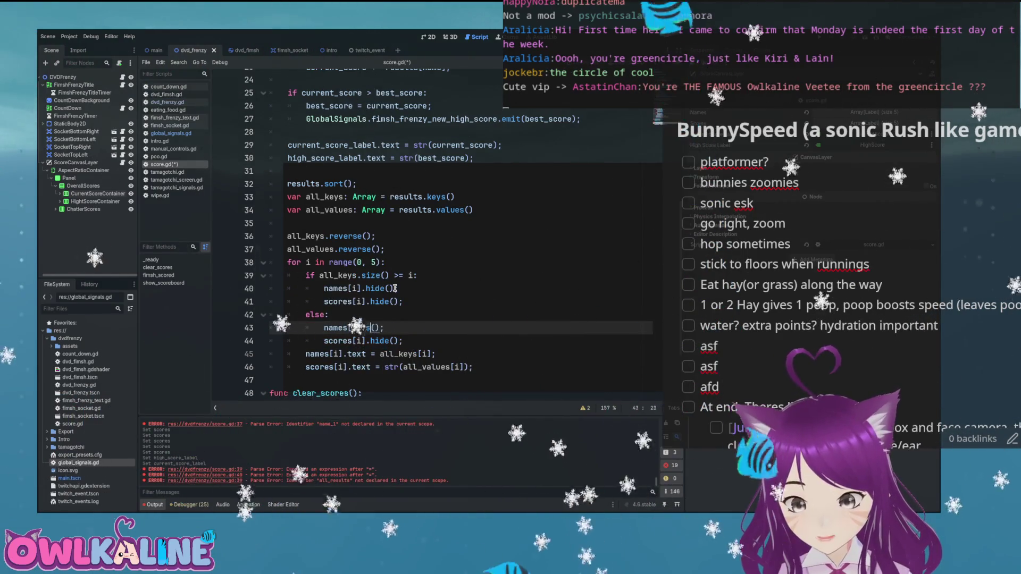
key("Down")
key("Right")
key("BackSpace")
key("BackSpace")
key("BackSpace")
type("show")
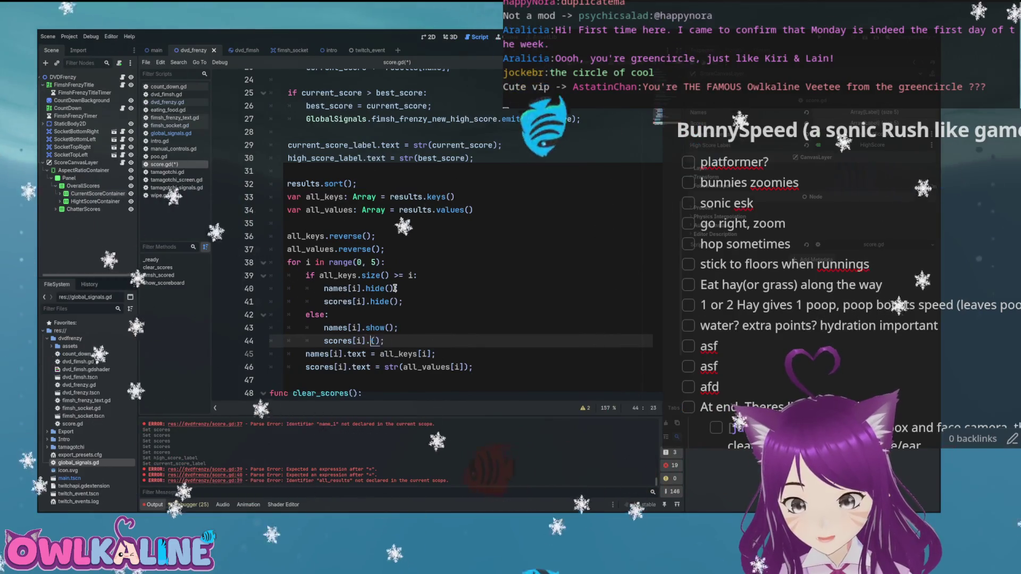
key("End")
key("Return")
key("ctrl+s")
scroll(420, 287, "down", 2)
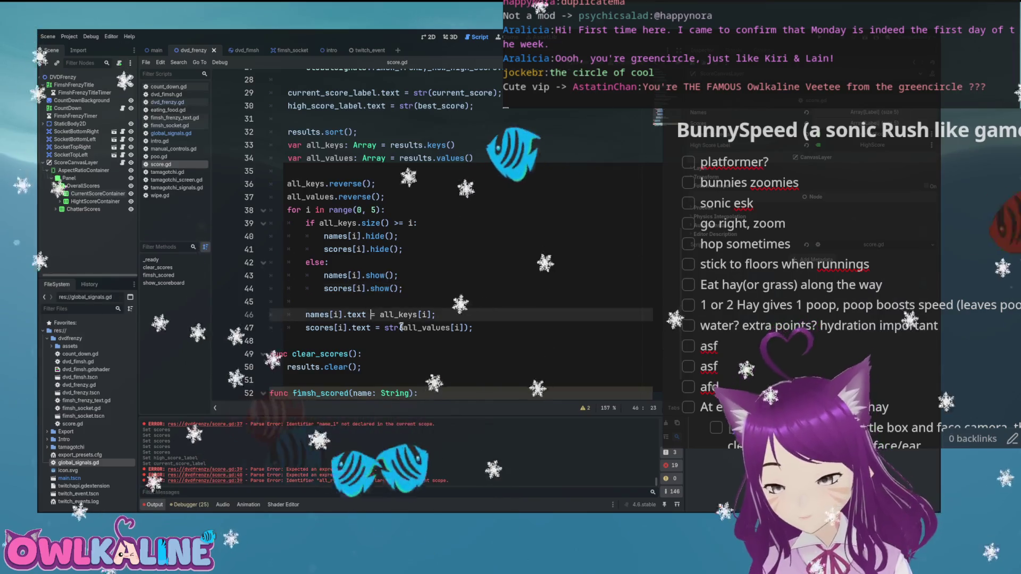
- Save score.gd with the finished hide/show loop
key("Up")
key("End")
key("ctrl+s")
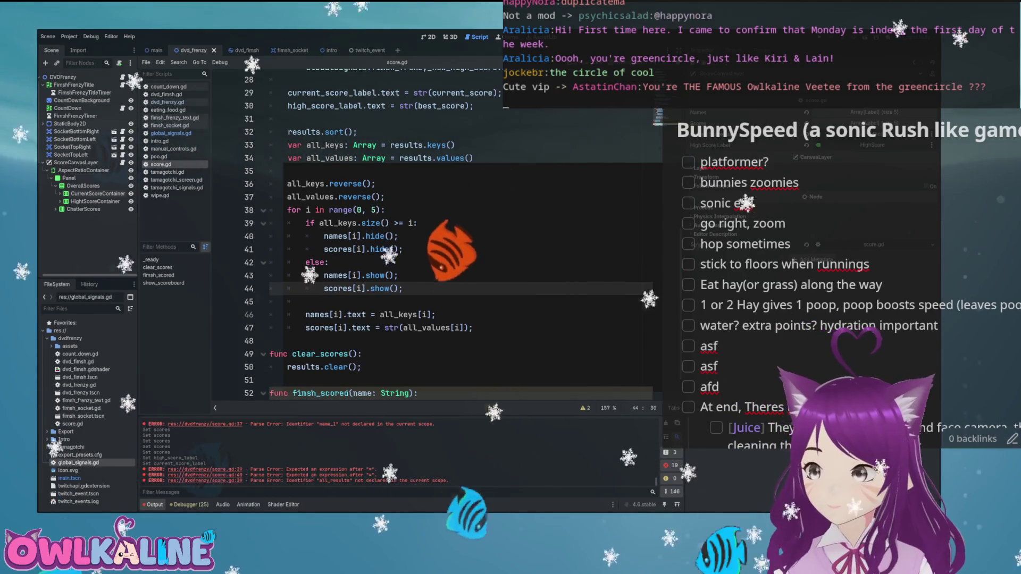
- Scroll down to the clear_scores function, then switch to the 2D view of the dvd_frenzy scene
left_click(424, 196)
scroll(424, 218, "down", 1)
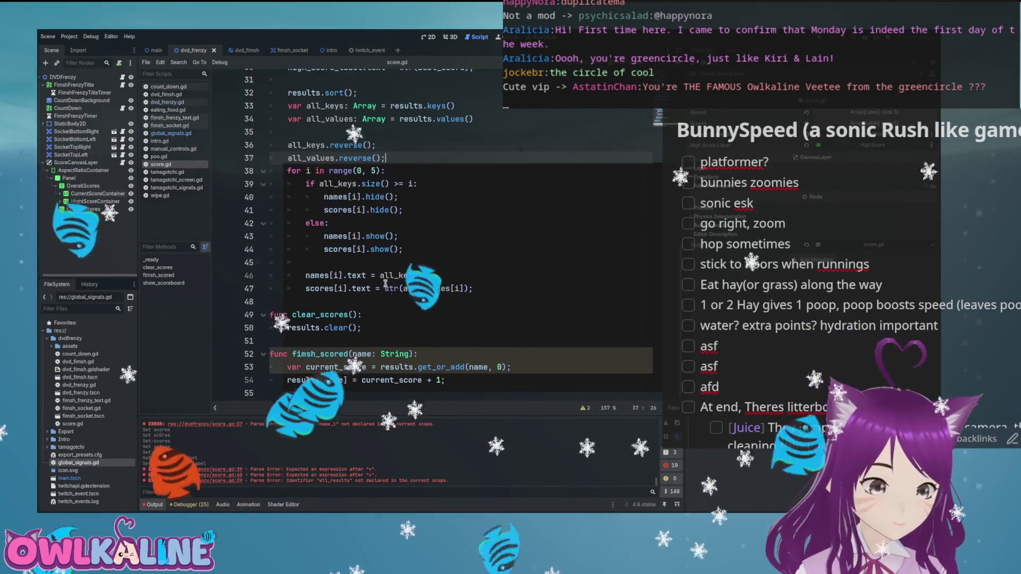
left_click(404, 314)
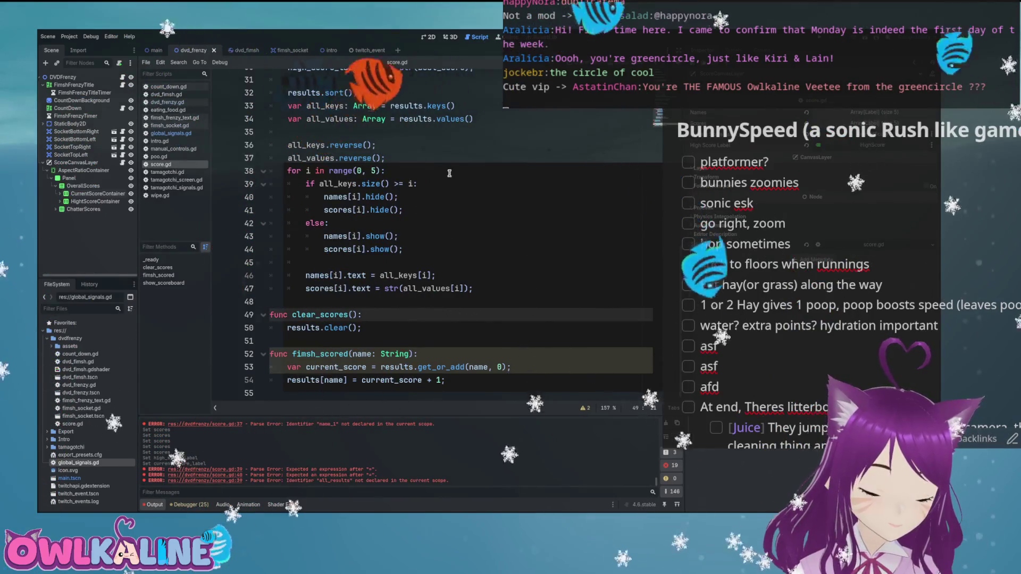
key("ctrl+F1")
scroll(457, 255, "down", 3)
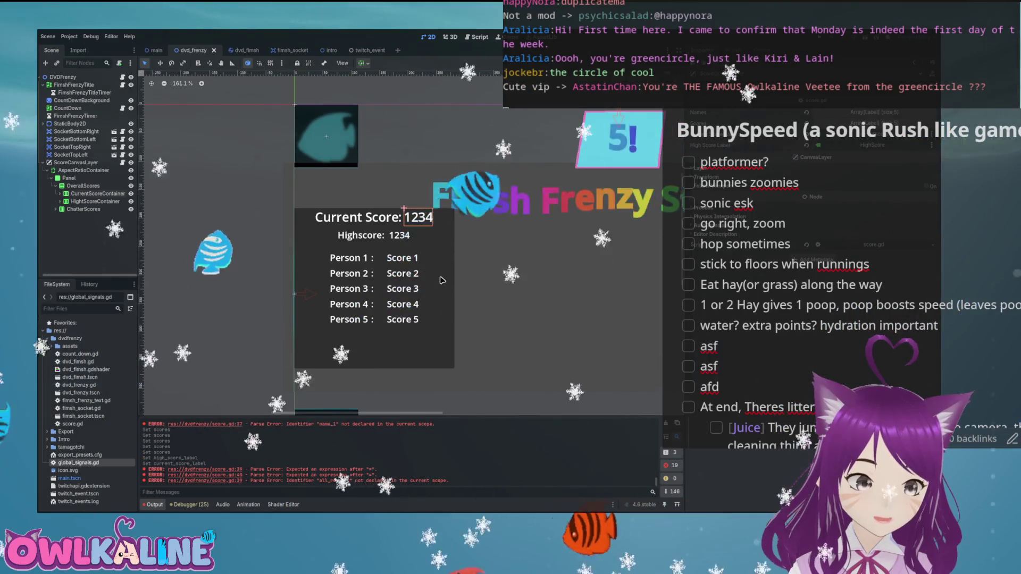
- Add a hide() call at the start of _ready in score.gd
key("ctrl+F3")
scroll(392, 237, "up", 9)
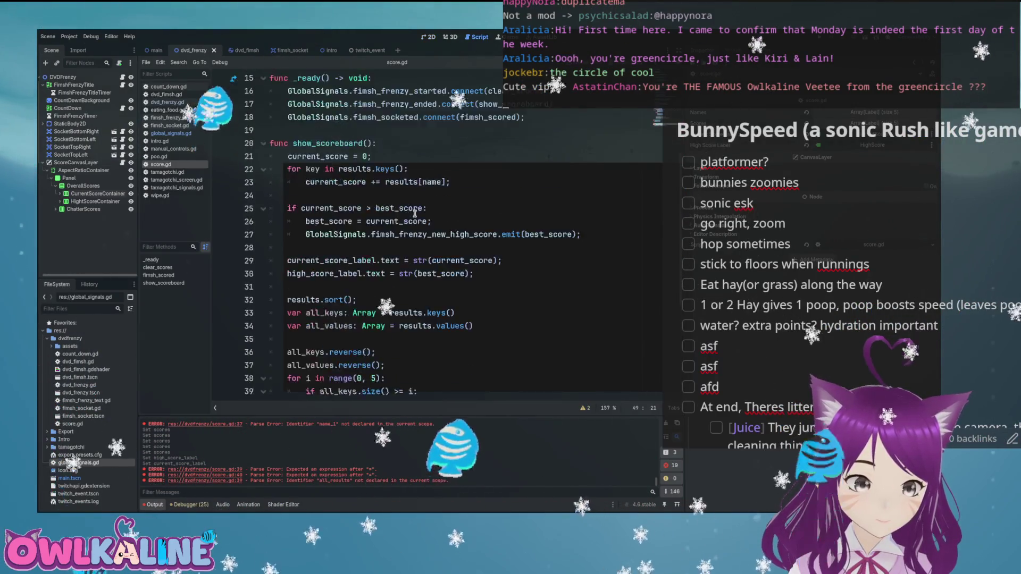
left_click(392, 238)
key("Return")
type("hide();")
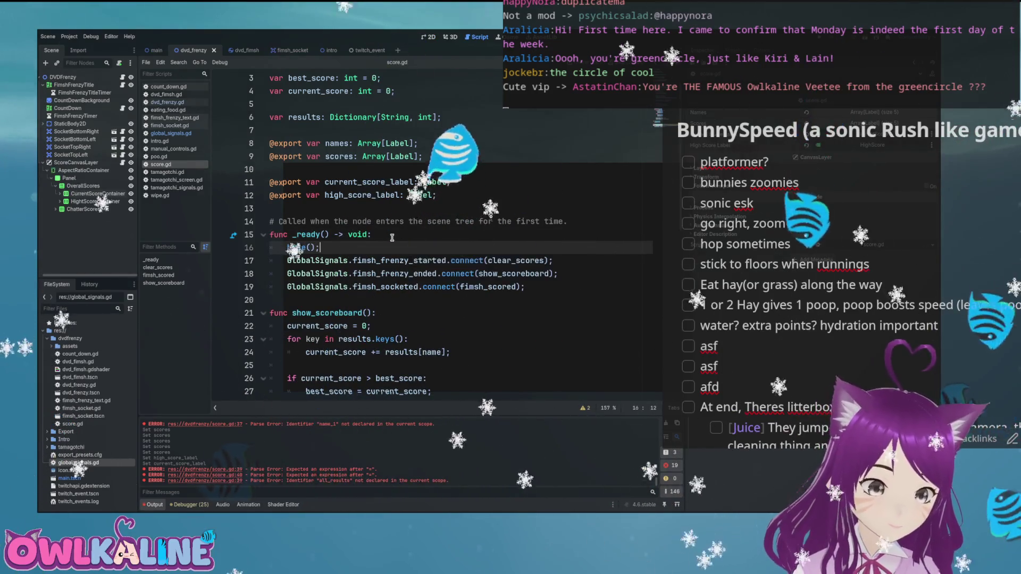
- Move show() from the top of show_scoreboard to after the label loop, with a blank line above it
scroll(399, 240, "down", 2)
left_click(412, 240)
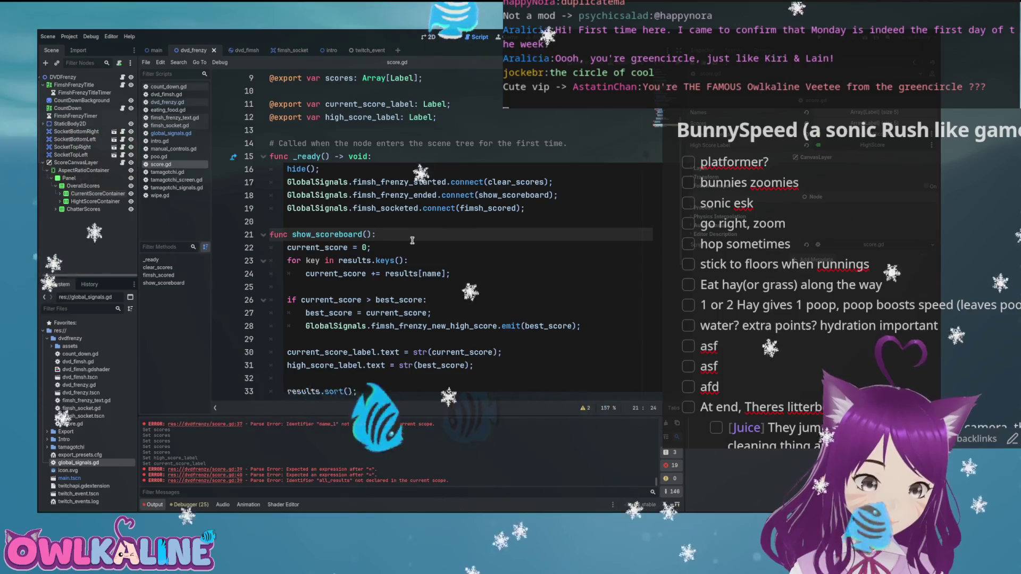
key("Return")
type("show();")
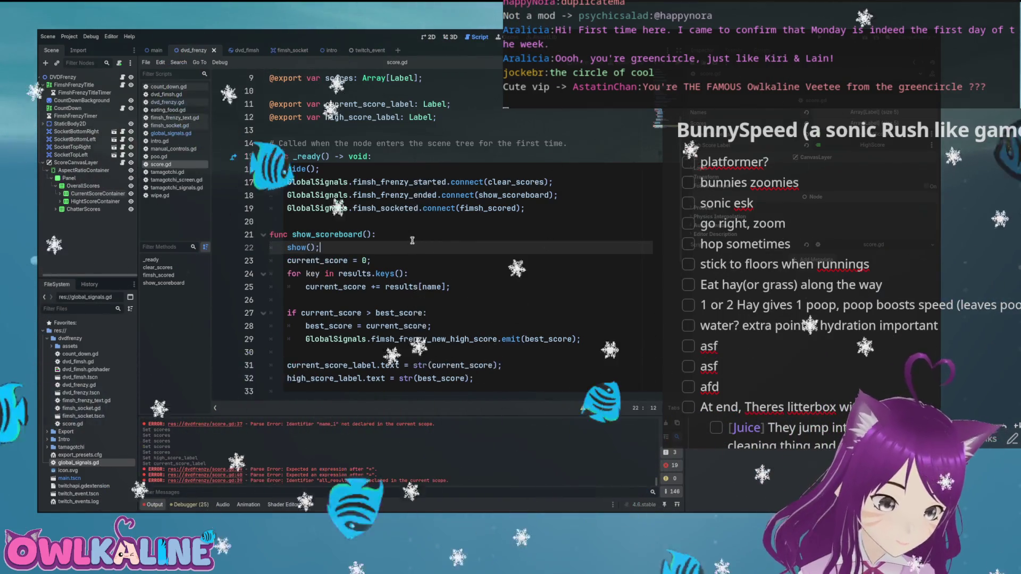
key("BackSpace")
key("BackSpace")
key("BackSpace")
scroll(406, 257, "down", 2)
scroll(406, 257, "down", 6)
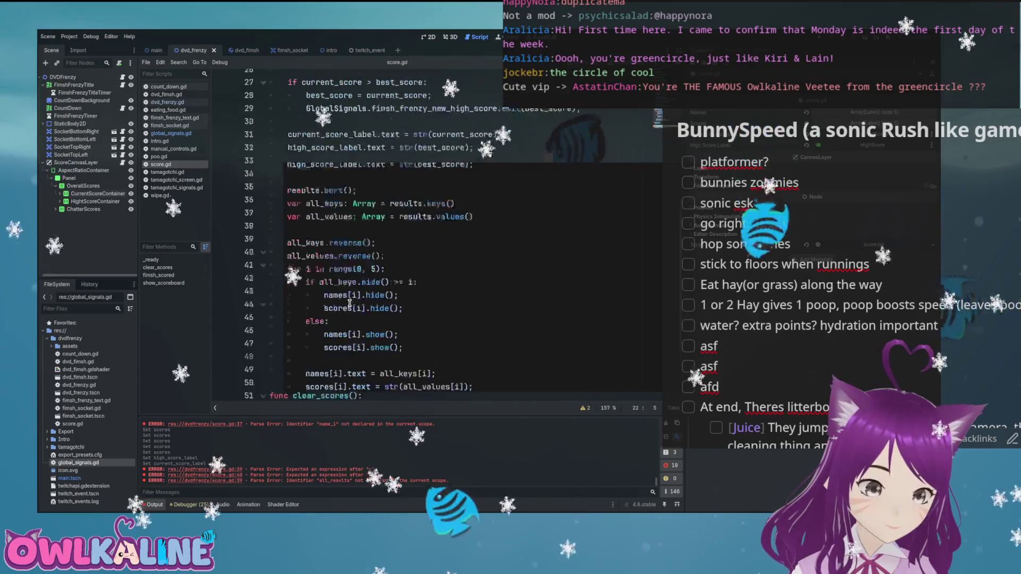
left_click(518, 293)
key("Return")
key("BackSpace")
type("show();")
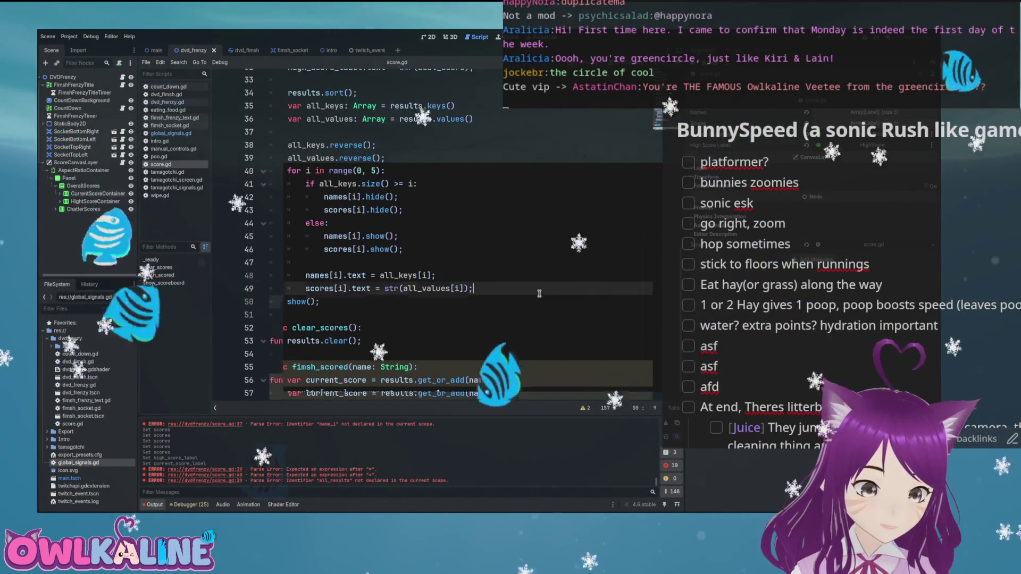
key("Home")
key("Return")
key("Up")
- Edit the loop's else branch so names[i] and scores[i] are shown when results exist
scroll(468, 298, "up", 7)
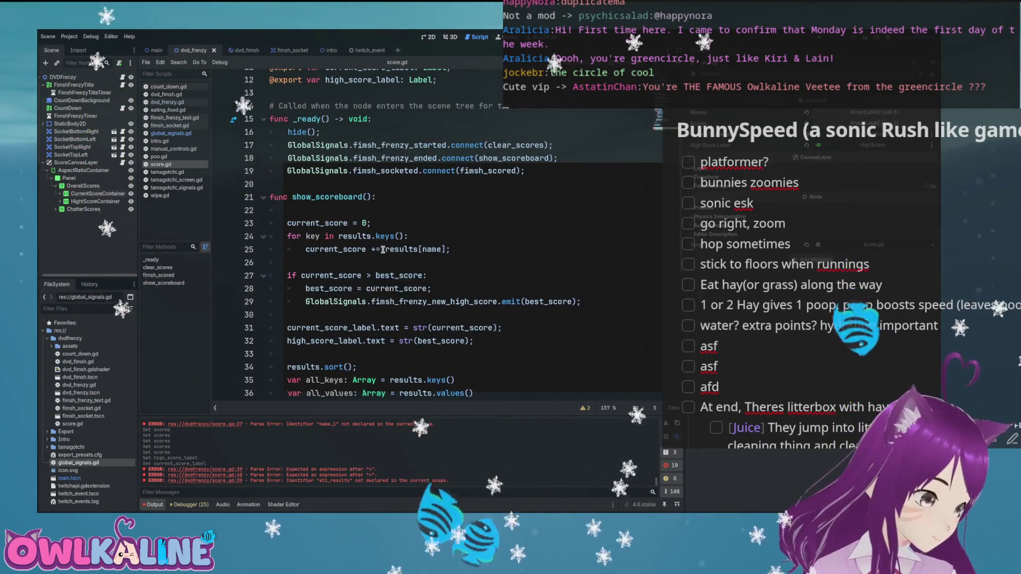
scroll(382, 250, "down", 2)
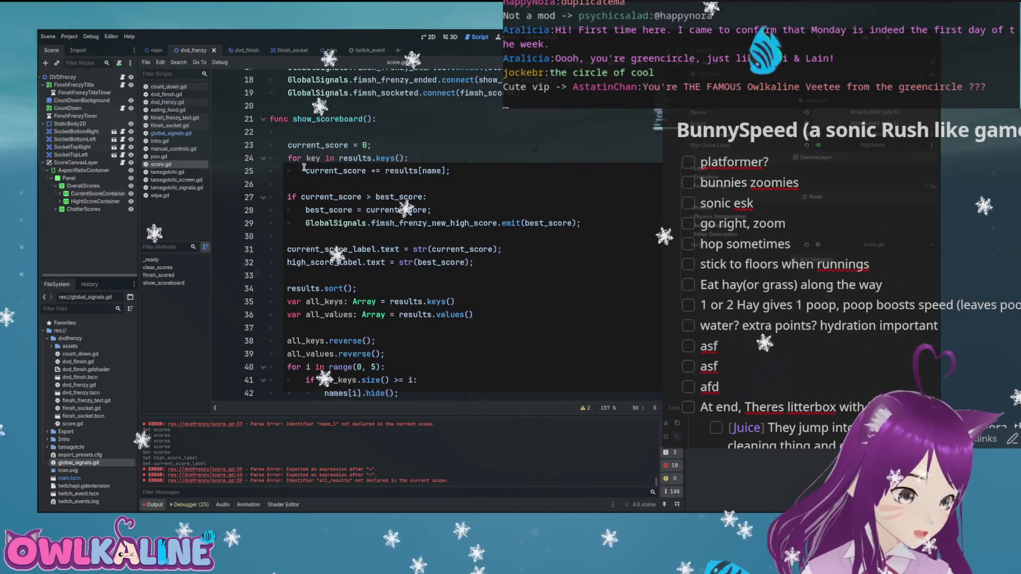
scroll(304, 168, "down", 4)
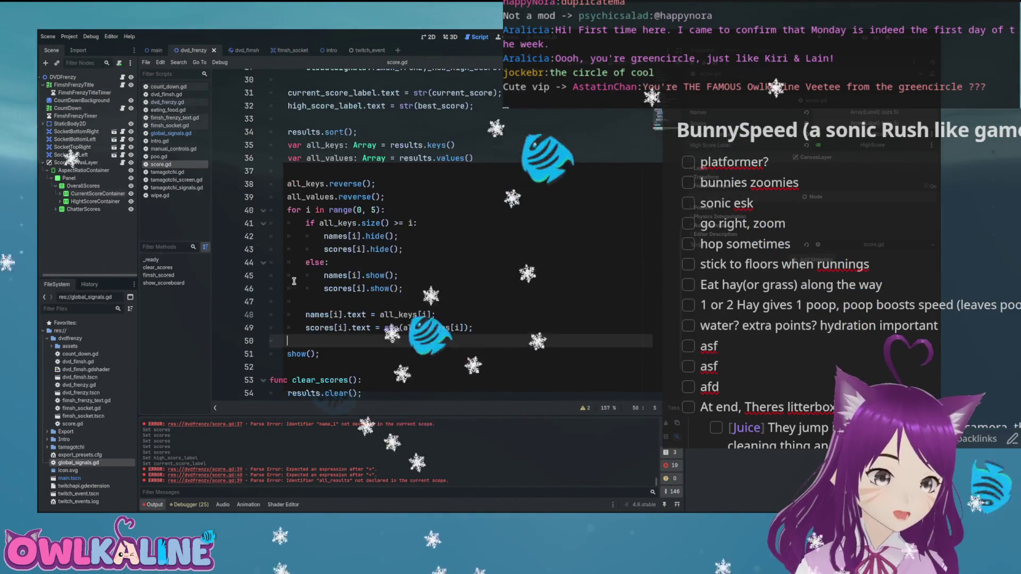
scroll(351, 334, "down", 1)
double_click(301, 313)
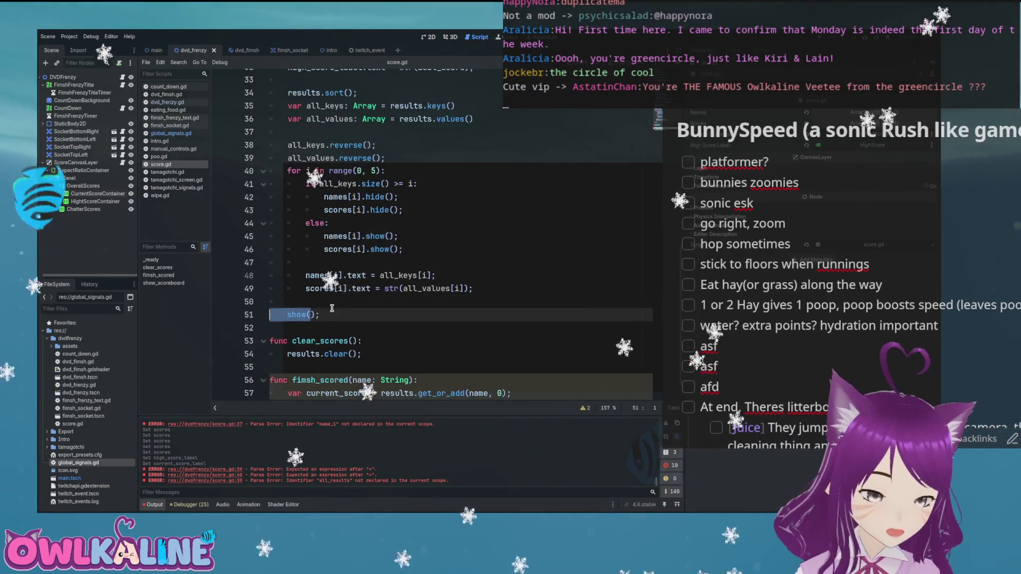
left_click(519, 219)
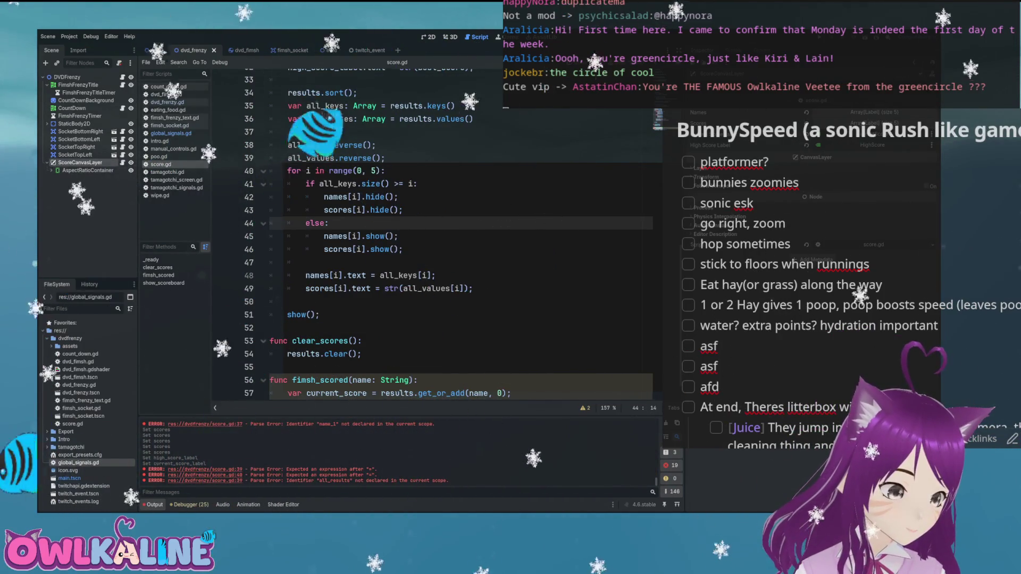
- Create a Timer node by searching 'timer' and name it ScoreBoardDuration
key("ctrl+a")
type("timer")
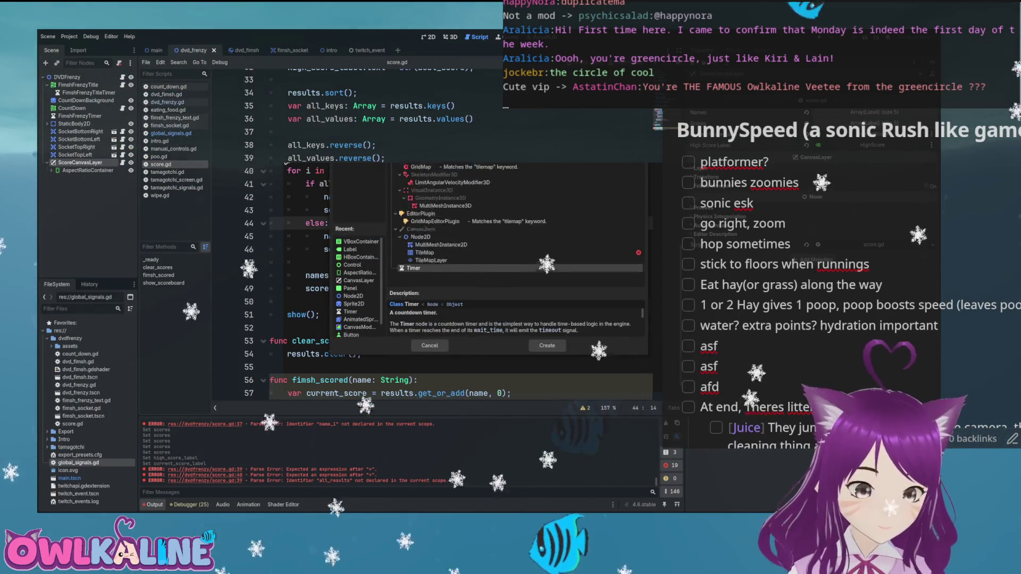
key("Return")
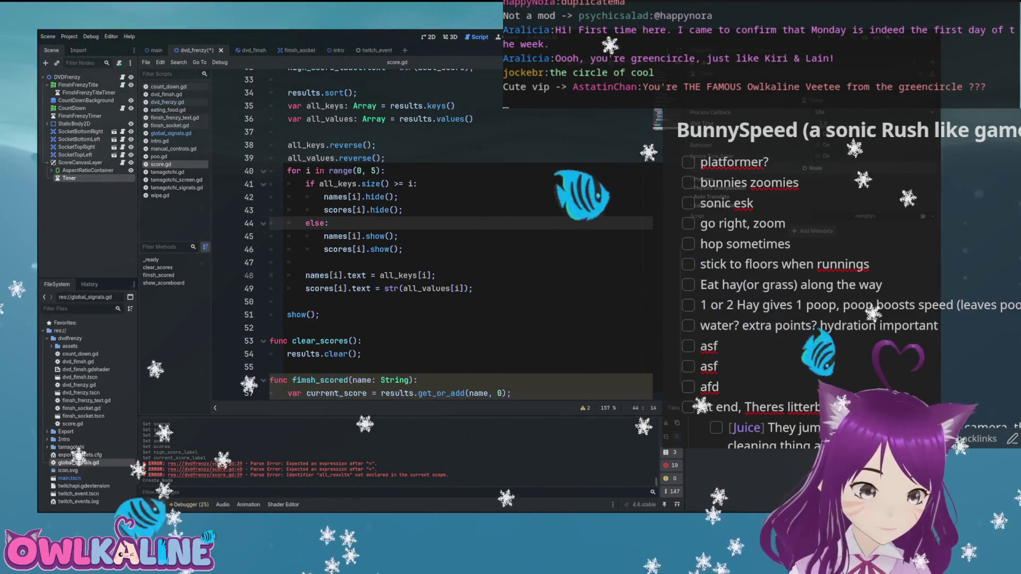
key("F2")
type("ScoreBoardDuration")
key("Return")
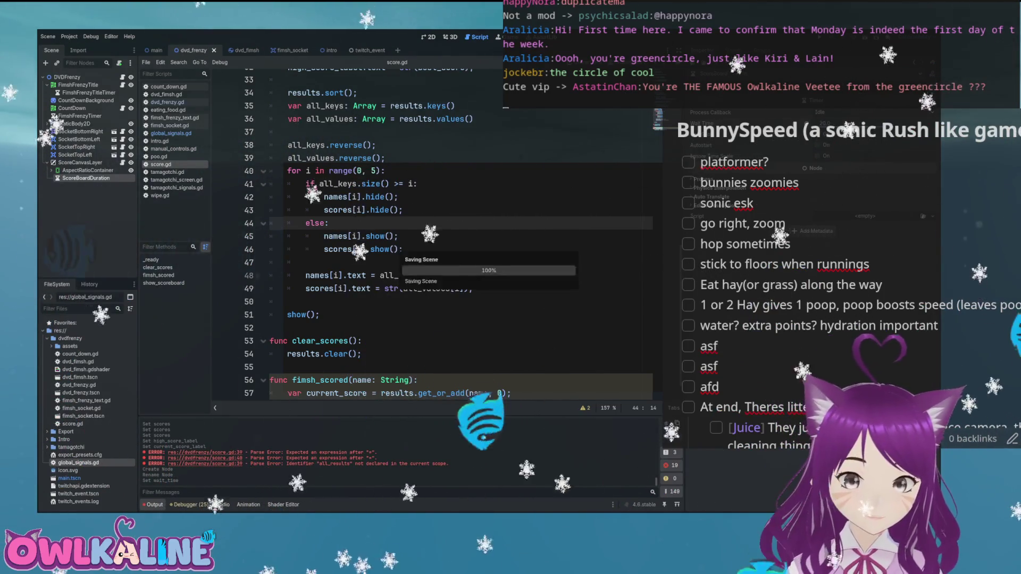
- Ctrl-drag ScoreBoardDuration into score.gd to export a score_board_duration Timer variable after a blank line
key("Up")
key("Up")
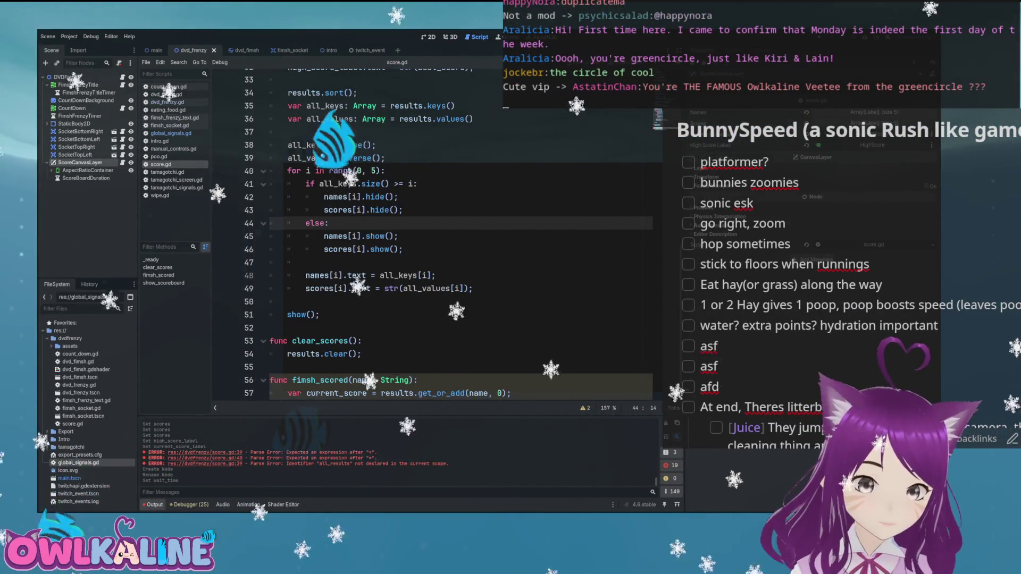
scroll(387, 208, "up", 10)
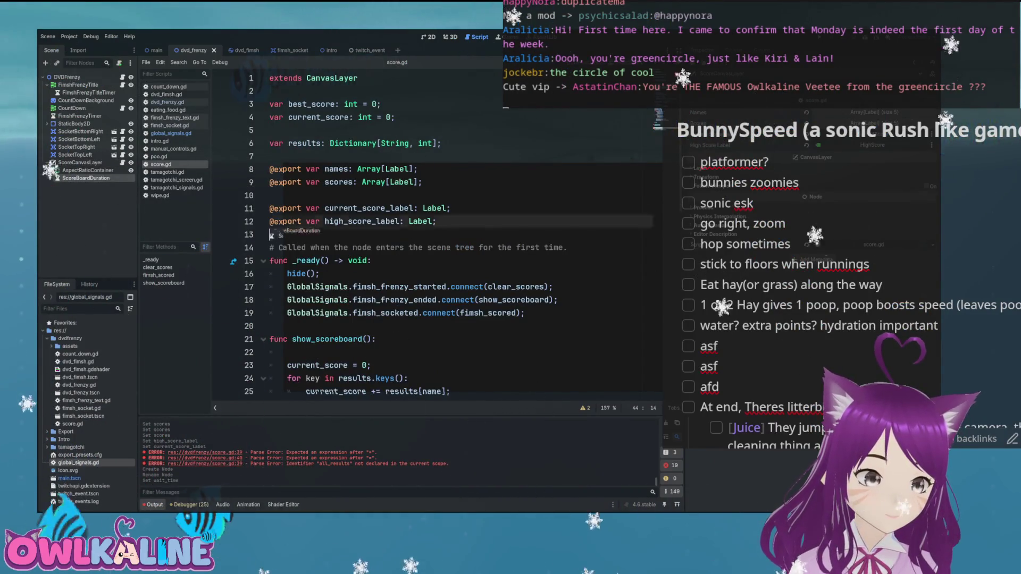
left_click_drag(271, 234, 272, 234)
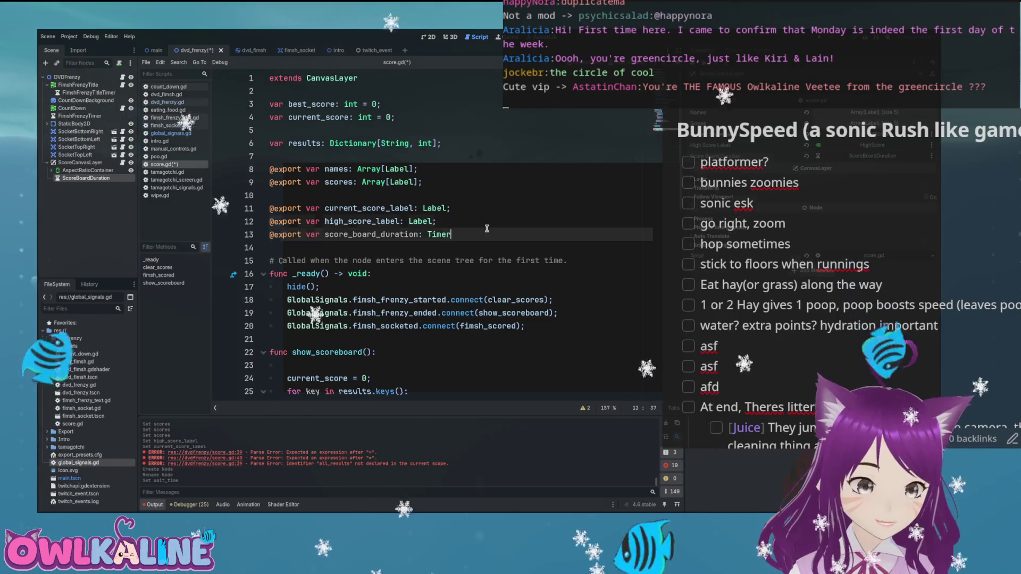
key("Home")
key("Return")
- Check the score_board_duration variable name and place the caret on the empty line after show()
scroll(486, 229, "down", 4)
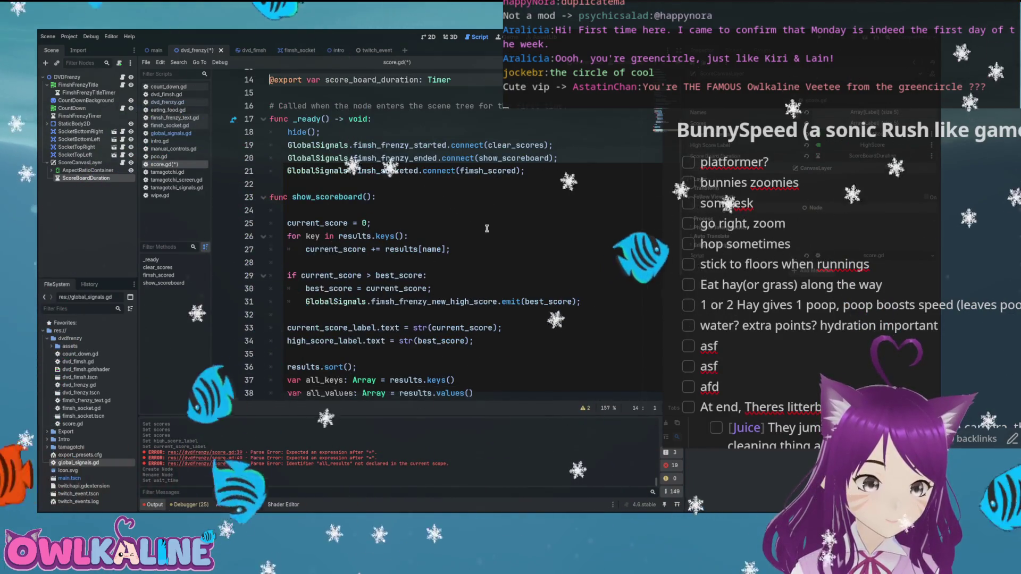
scroll(487, 228, "up", 4)
left_click(496, 216)
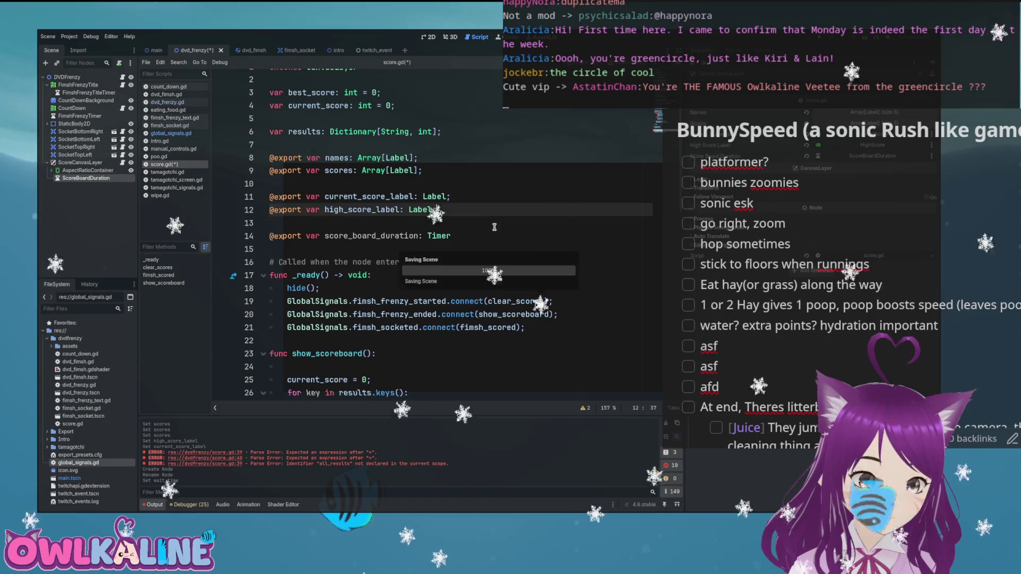
scroll(495, 227, "down", 2)
double_click(371, 158)
scroll(371, 160, "down", 4)
scroll(339, 288, "down", 6)
left_click(339, 301)
type("s")
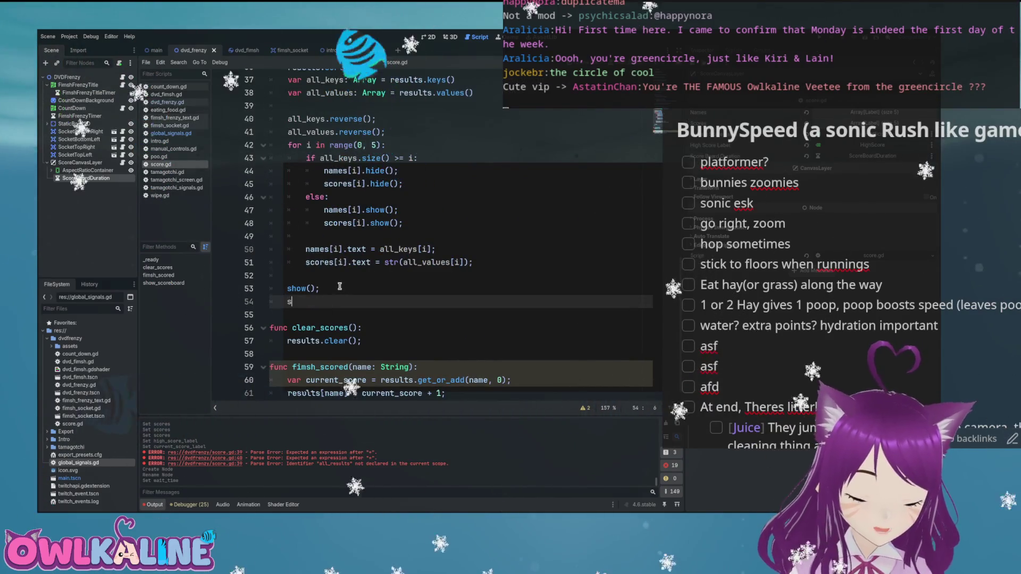
- Call score_board_duration.start(); after show() and tick the timer's One Shot option
type("co")
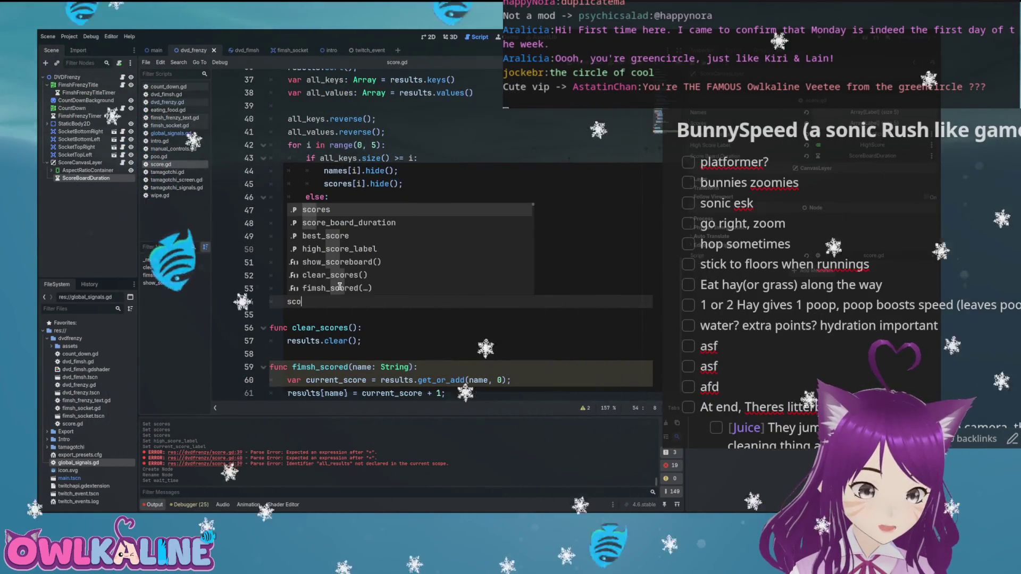
key("Down")
key("Return")
type(".st")
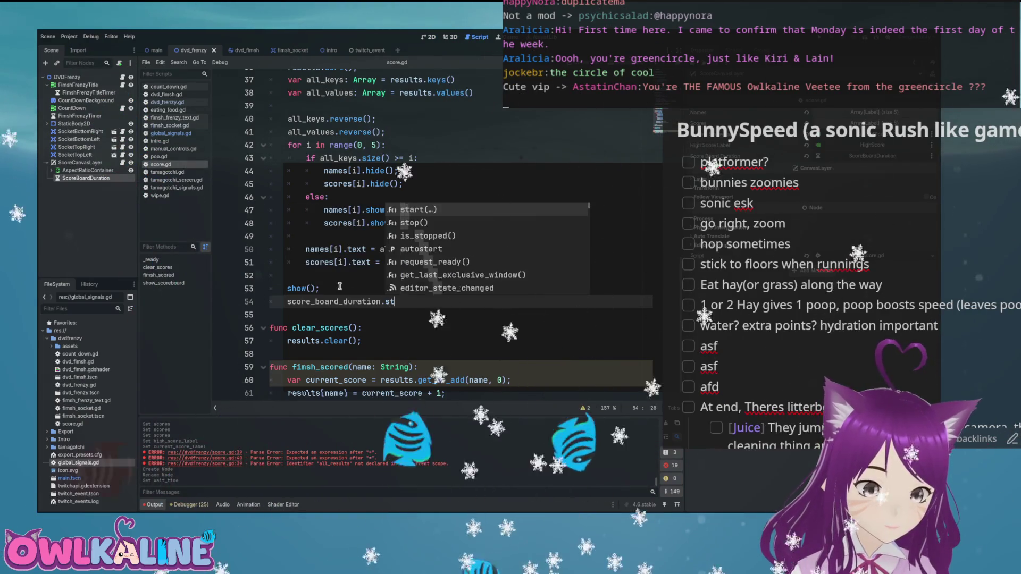
key("Return")
type(";")
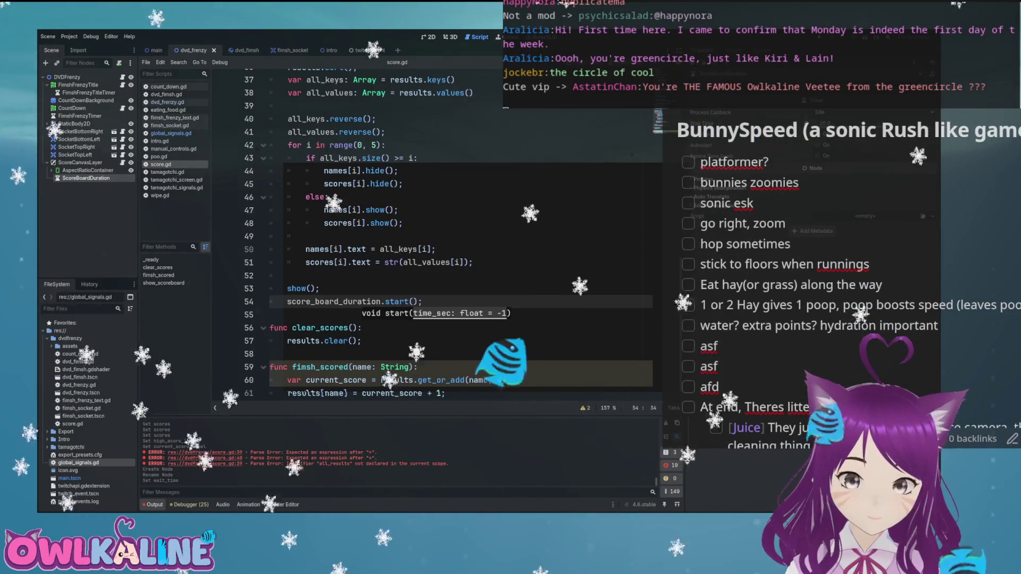
left_click(805, 134)
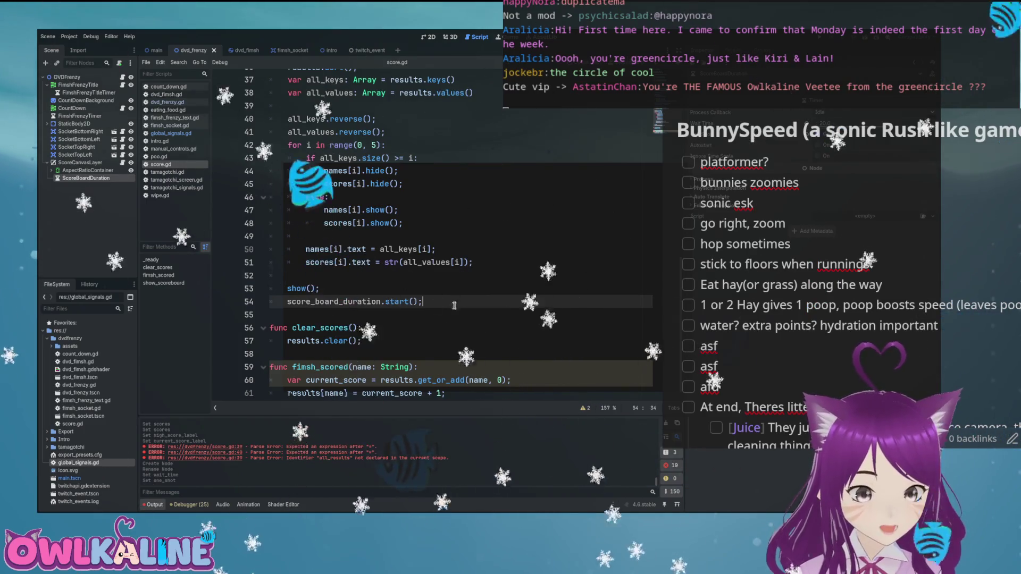
scroll(405, 301, "up", 9)
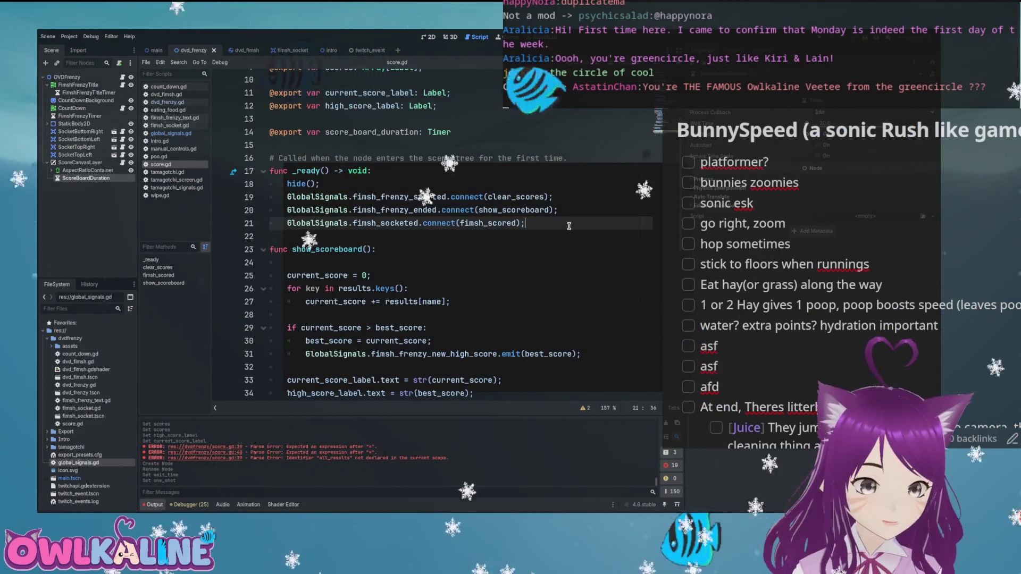
- Add score_board_duration.timeout.connect(hide); to _ready and delete the blank line atop show_scoreboard
key("Return")
type("sco")
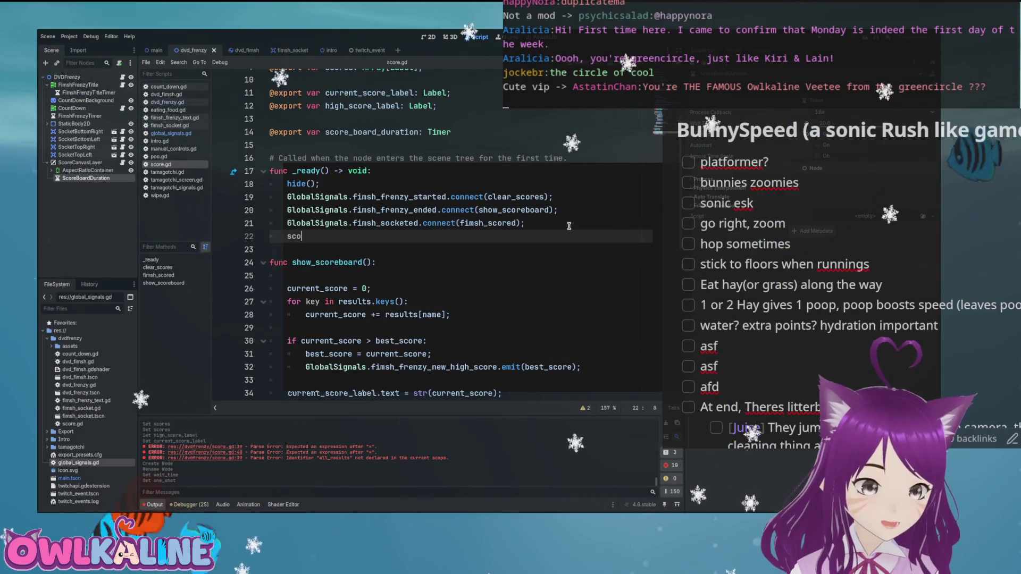
type("re_board_duration")
type(".")
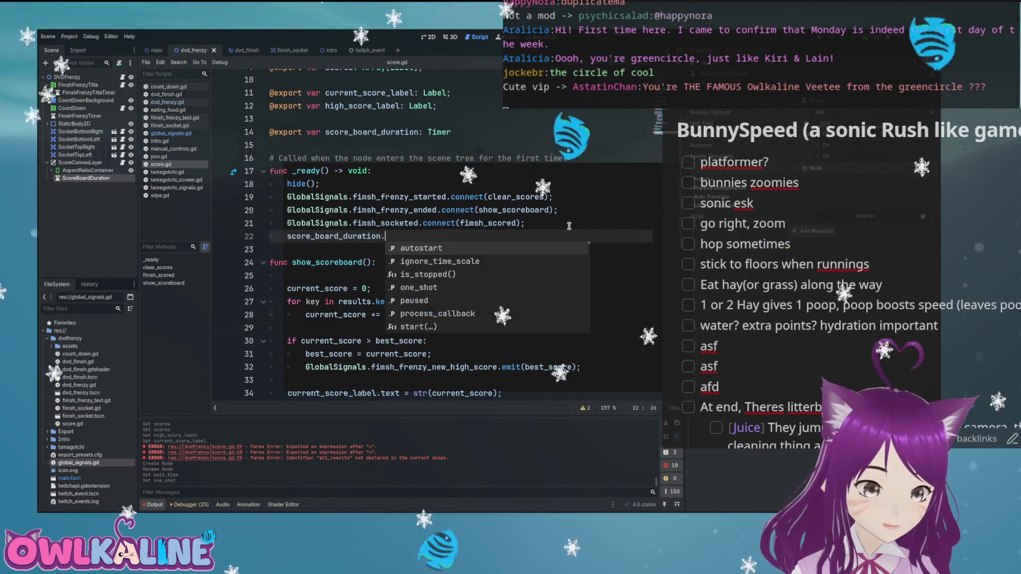
type("timeout.connect(hide);")
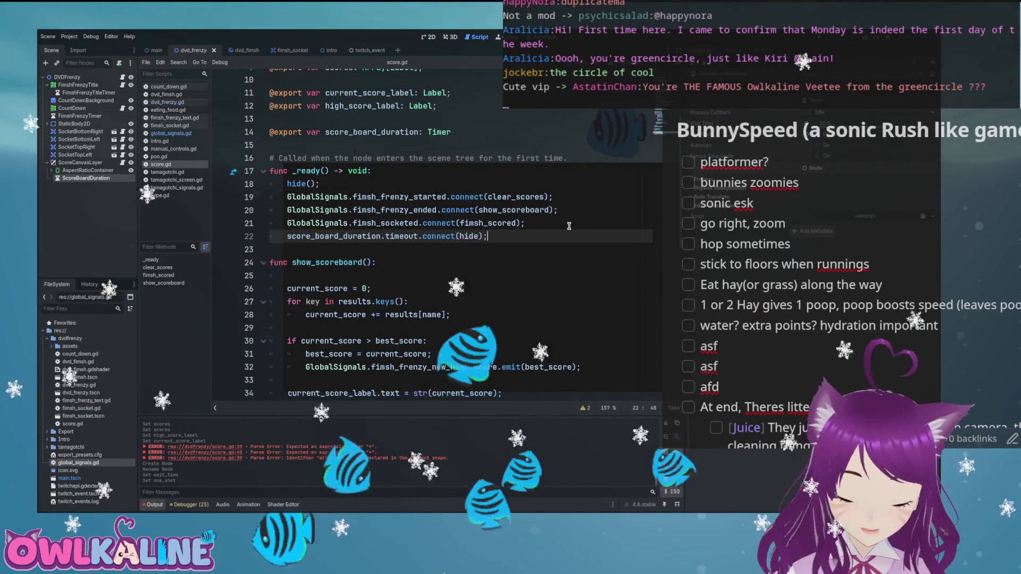
scroll(440, 213, "down", 2)
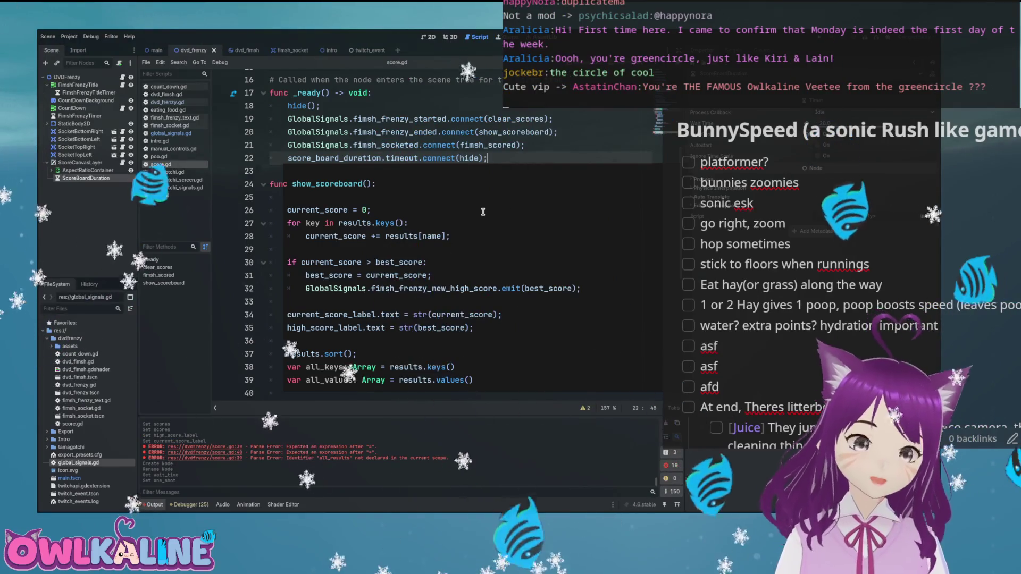
key("BackSpace")
key("Up")
key("Up")
key("Up")
key("End")
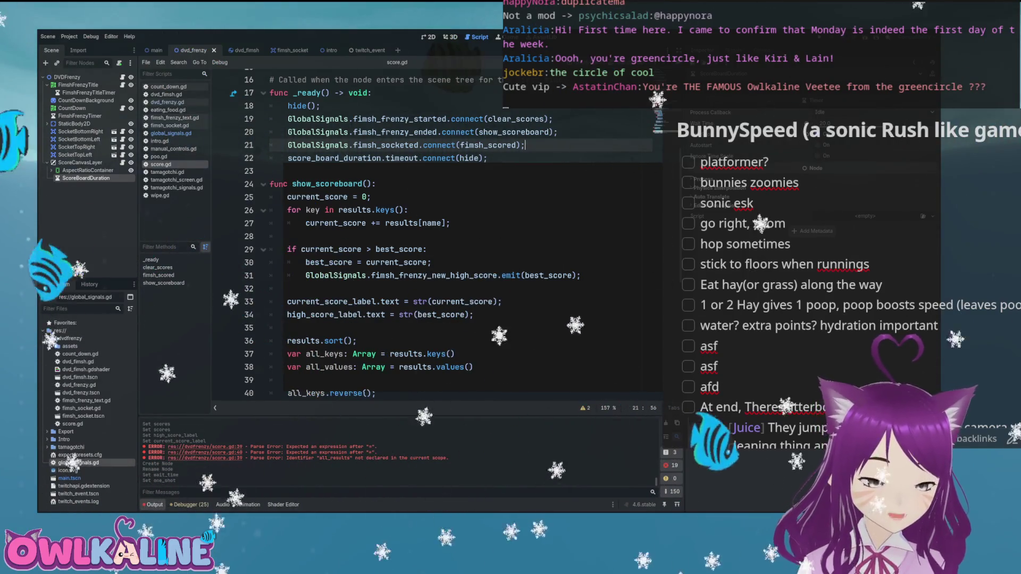
- In global_signals.gd, add an empty func fade_object(): below the TWITCH_EVENTS constant
left_click(308, 145, "ctrl")
left_click(308, 254)
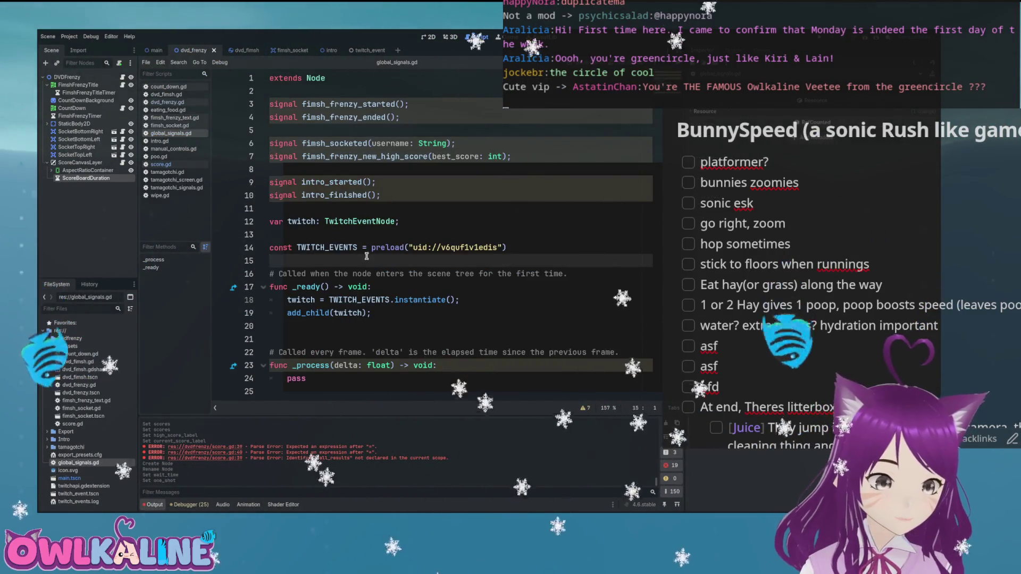
key("ctrl+End")
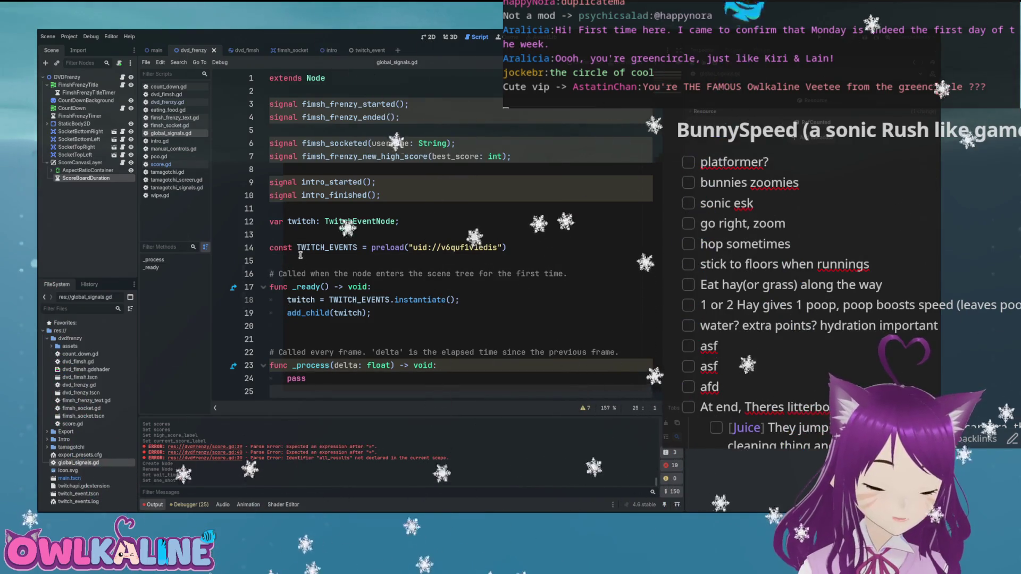
left_click(312, 254)
key("Return")
key("Return")
key("Up")
type("func fade_objec")
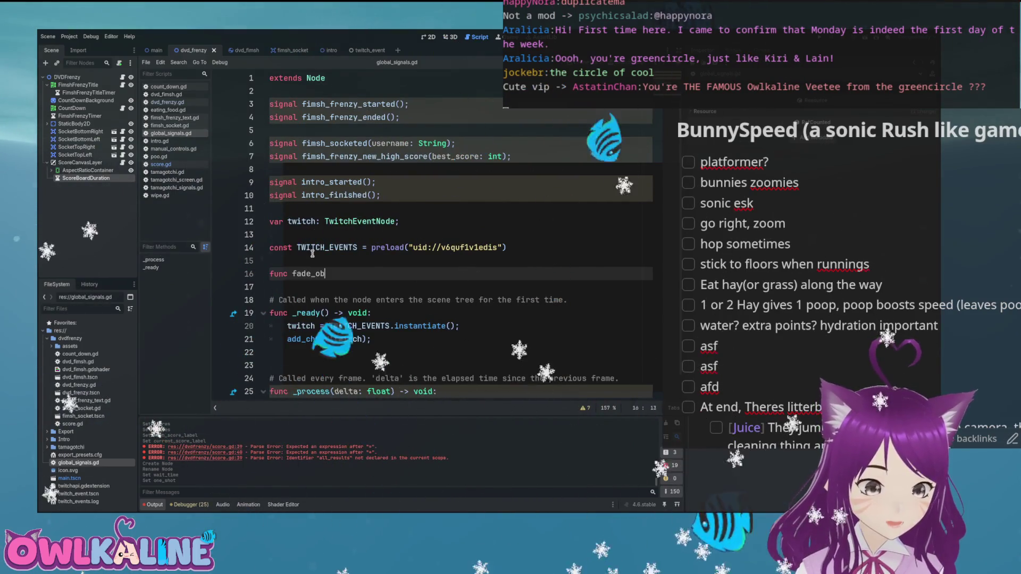
type("t():")
key("Return")
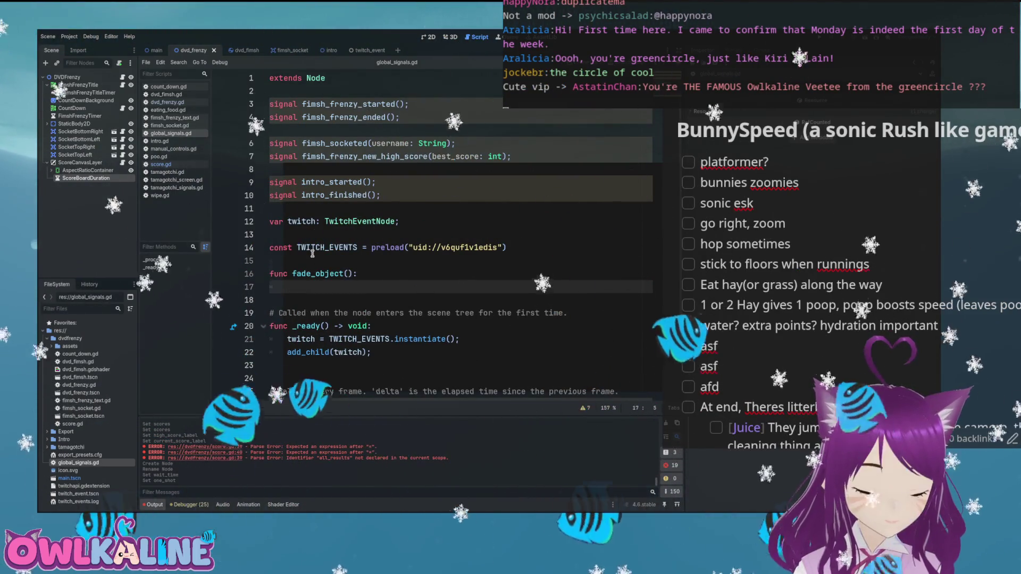
- Give fade_object the parameters node: Node2D and tween: Tween
key("Up")
key("End")
key("Left")
key("Left")
type("node:")
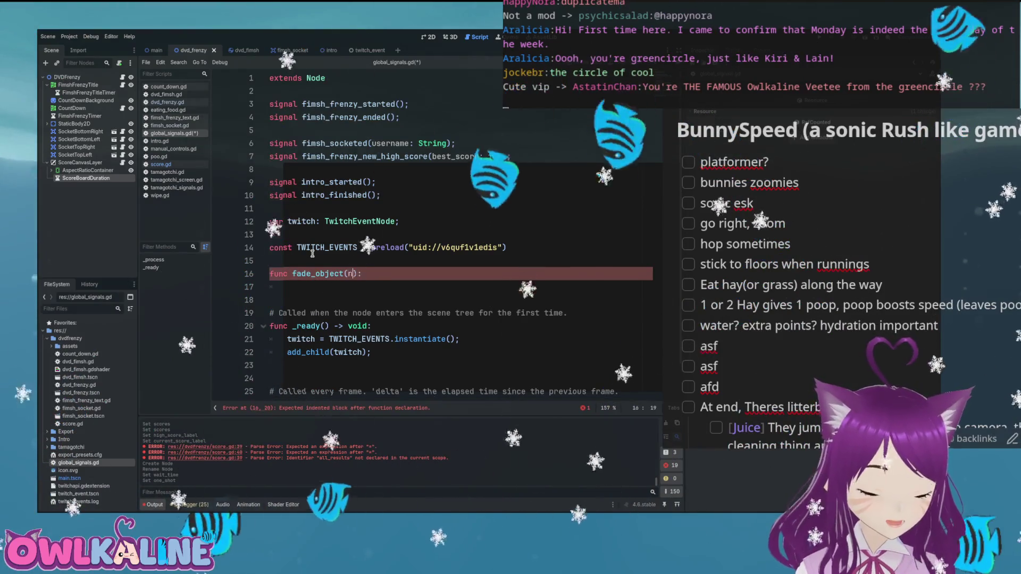
type(" Node2D)")
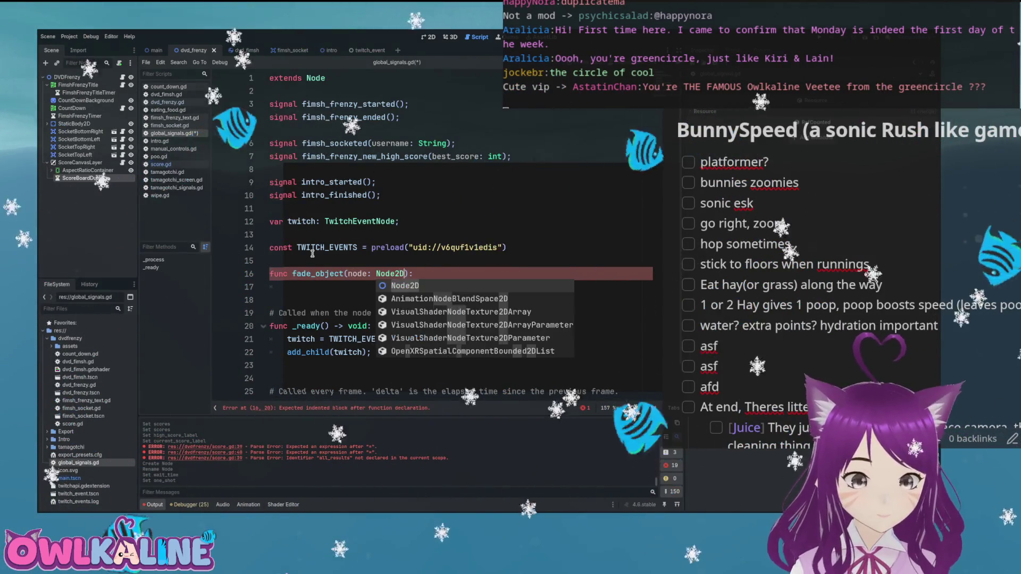
key("Down")
type("a")
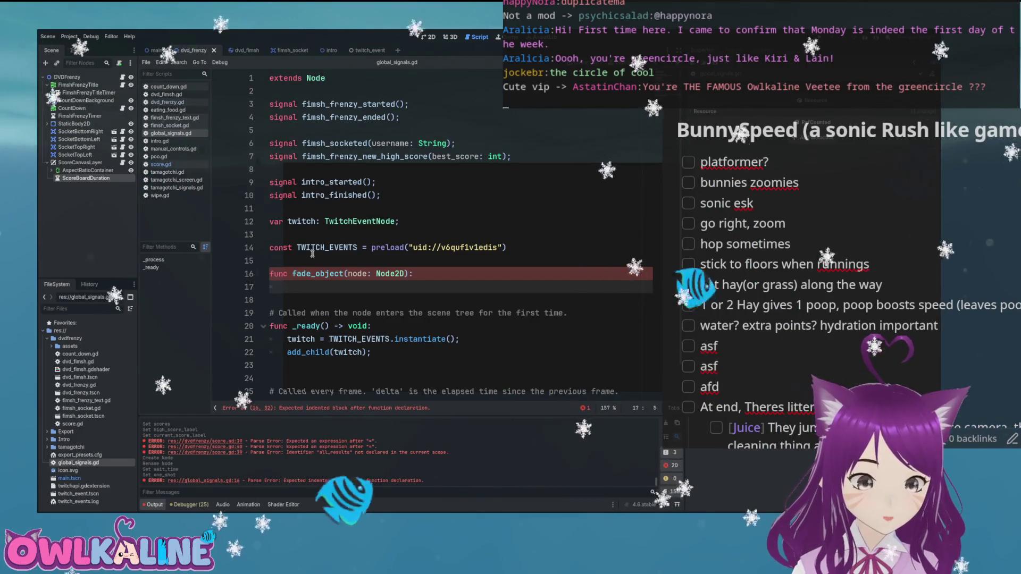
key("Up")
key("End")
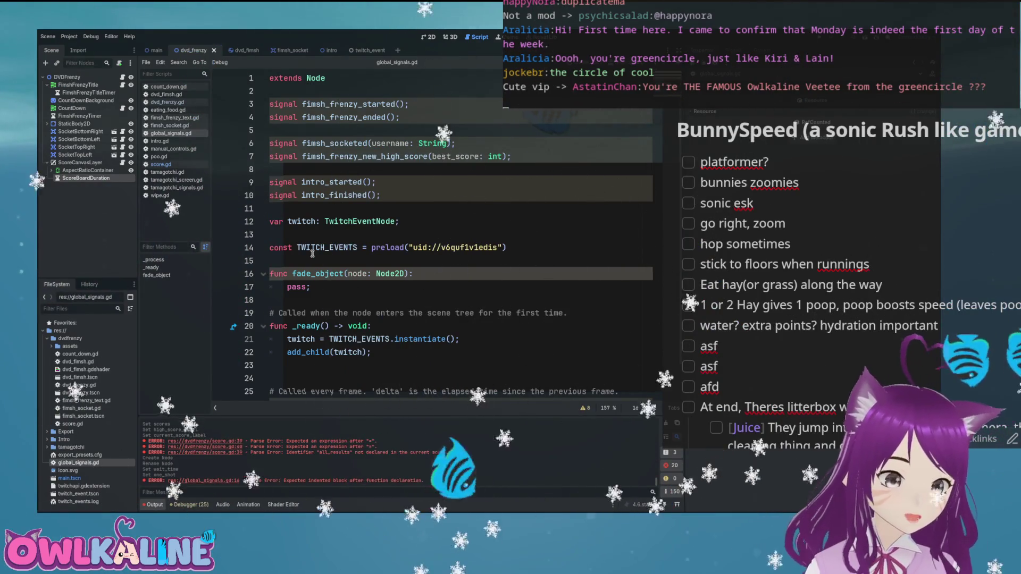
type(", tween: ")
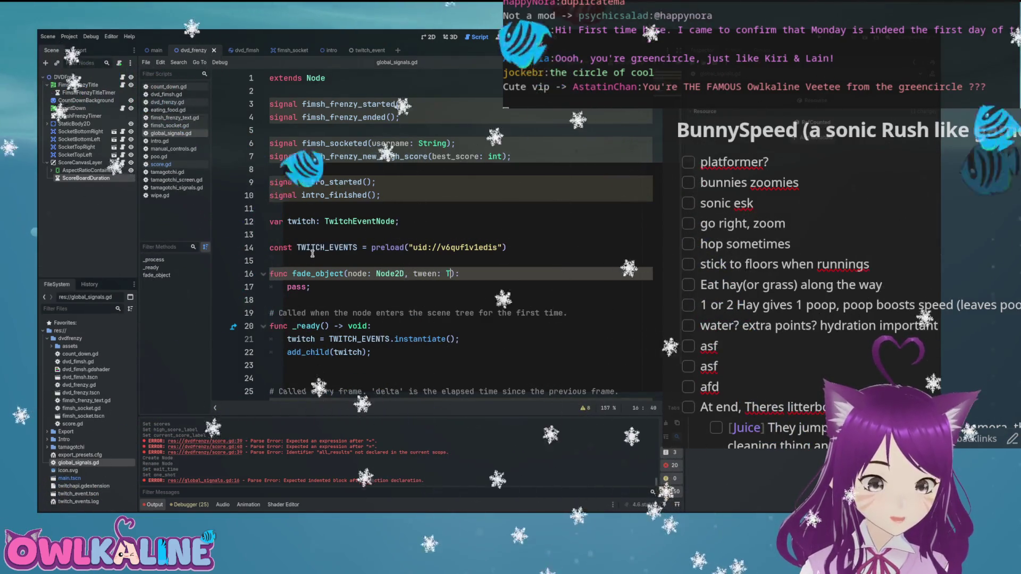
type("Tween")
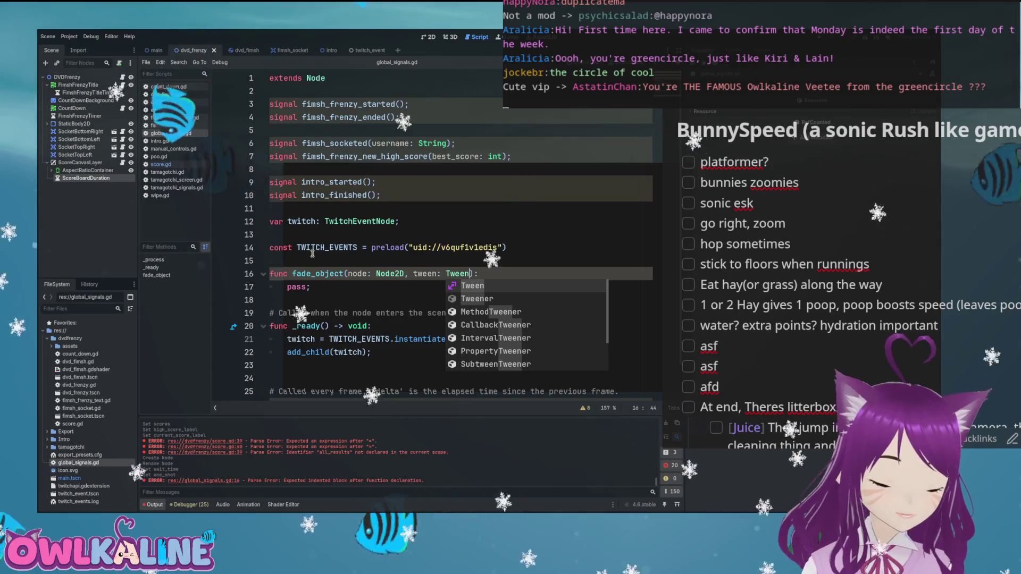
key("Escape")
key("Down")
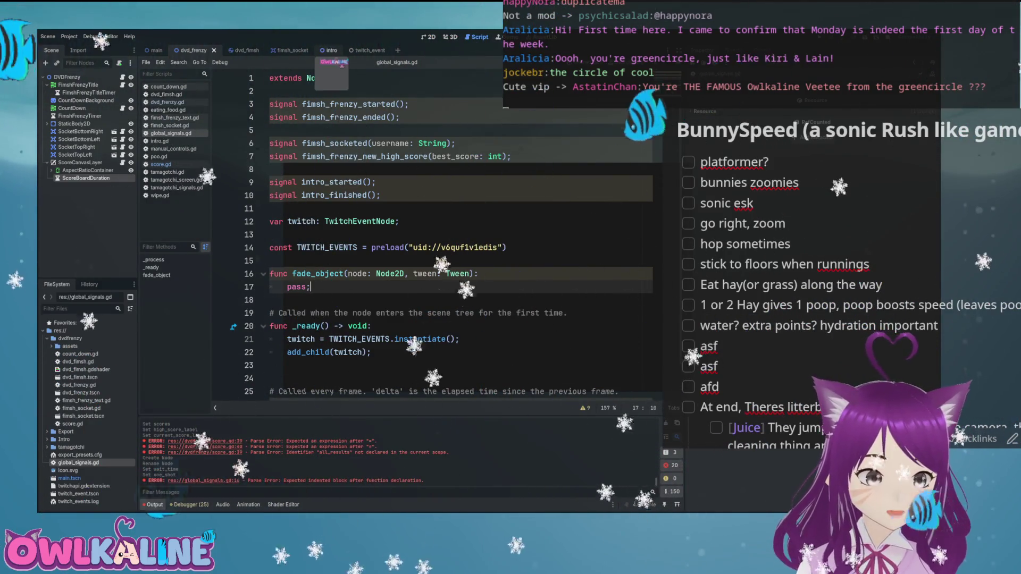
- Copy the start_fade_out function (lines 59–67) from intro.gd, then return to global_signals.gd
left_click(329, 50)
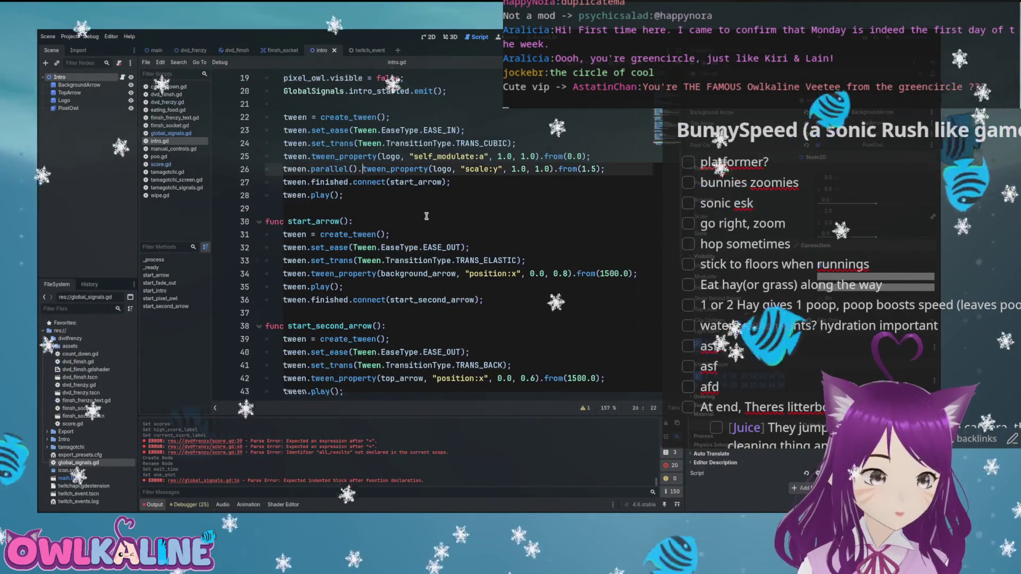
scroll(427, 215, "up", 6)
scroll(355, 204, "down", 8)
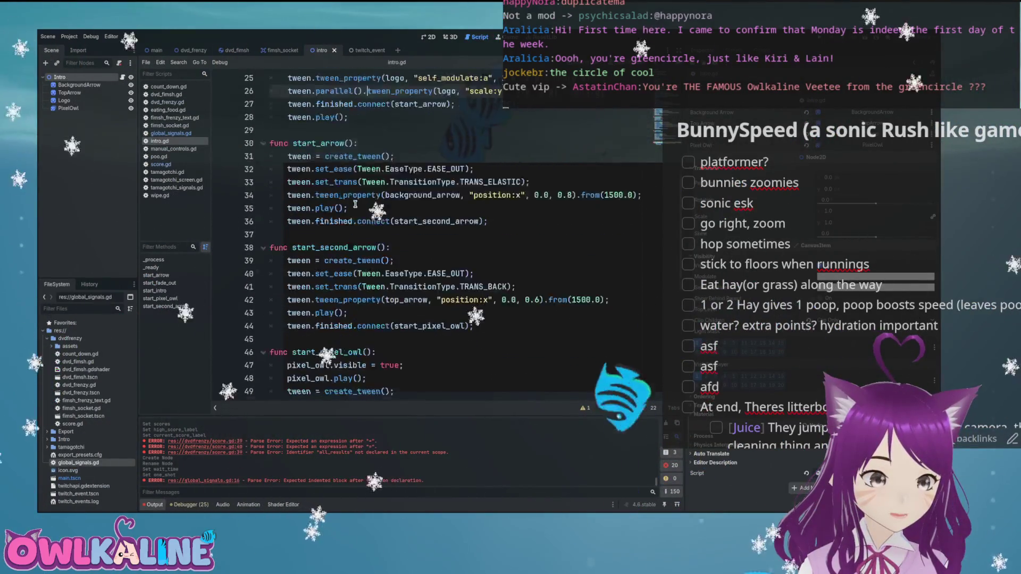
scroll(355, 205, "down", 4)
scroll(337, 195, "down", 4)
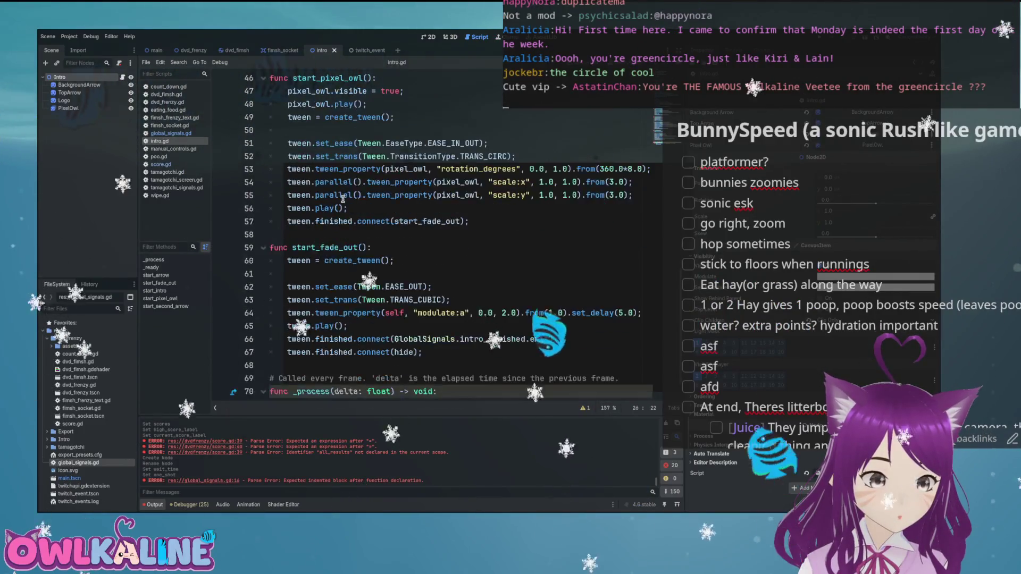
left_click(309, 223)
mouse_move(432, 314)
left_mouse_down()
mouse_move(272, 224)
mouse_move(269, 210)
left_mouse_up()
key("ctrl+c")
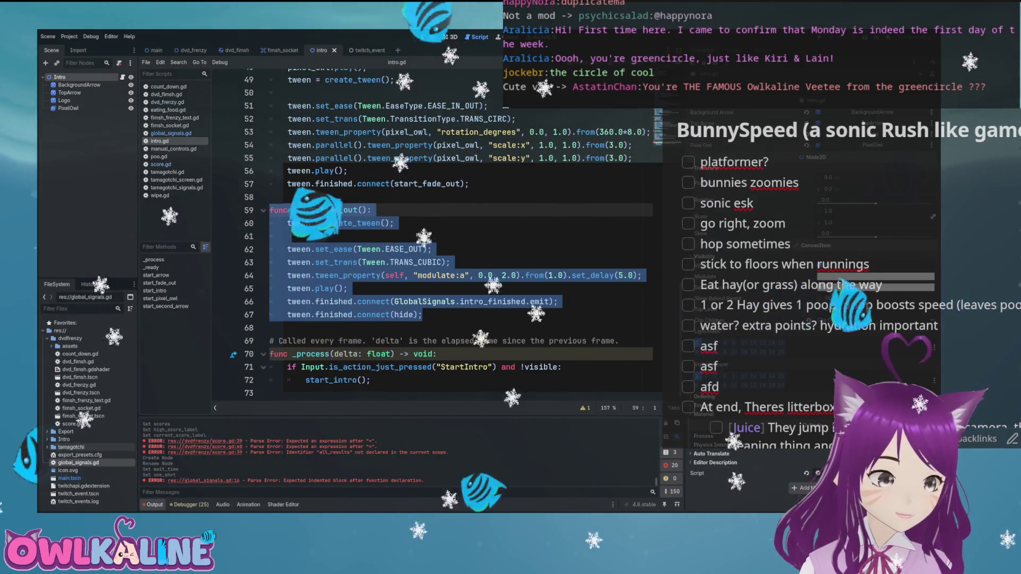
left_click(175, 133)
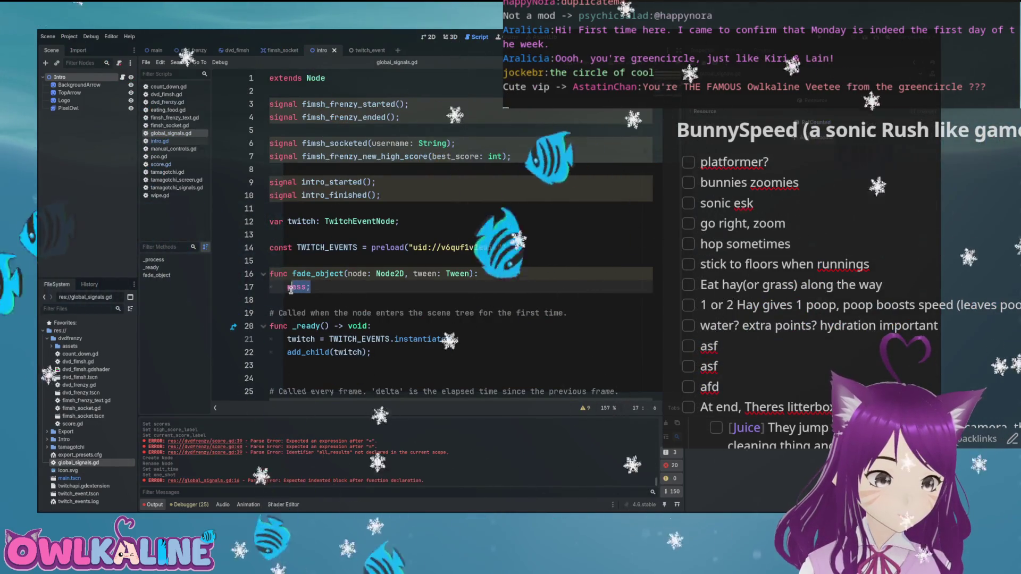
- Paste the fade-out code over pass in fade_object and delete the duplicated start_fade_out header
key("shift+Home")
key("ctrl+v")
left_click(402, 205)
key("shift+Home")
key("BackSpace")
key("BackSpace")
key("BackSpace")
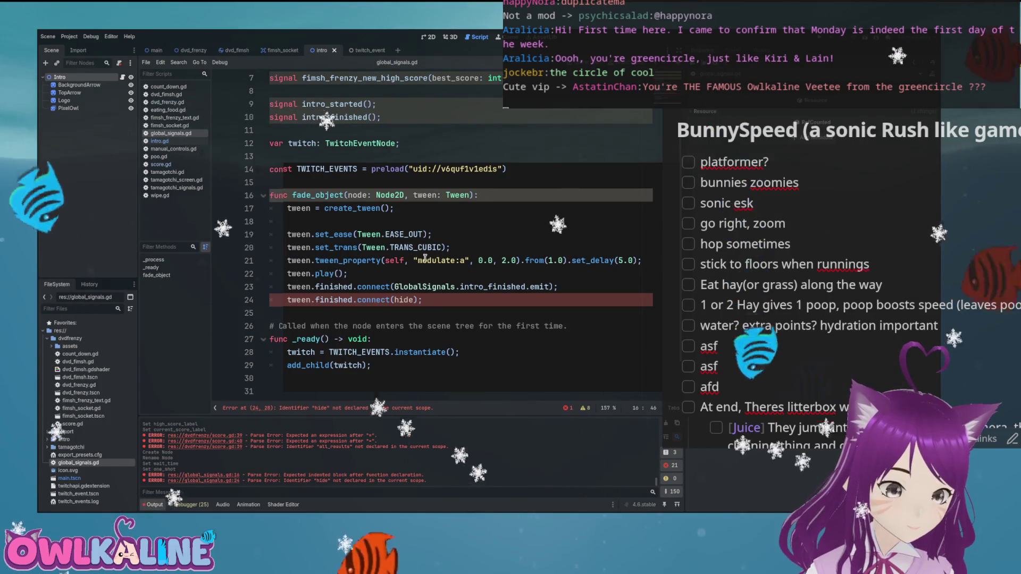
- Cut the intro_finished connection line, make the finished callback node.hide, and save global_signals.gd
left_click_drag(417, 261, 466, 261)
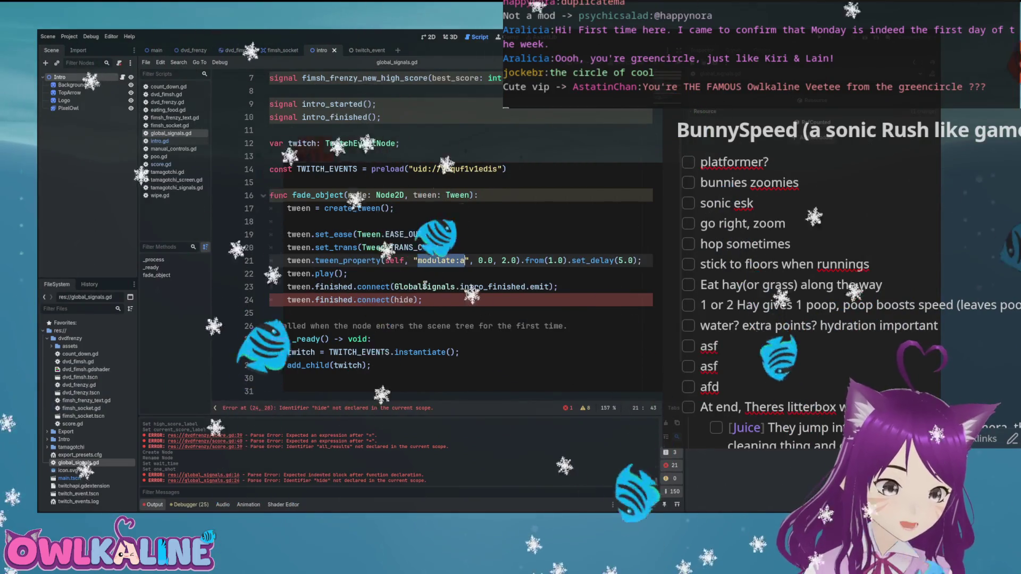
left_click_drag(557, 286, 270, 287)
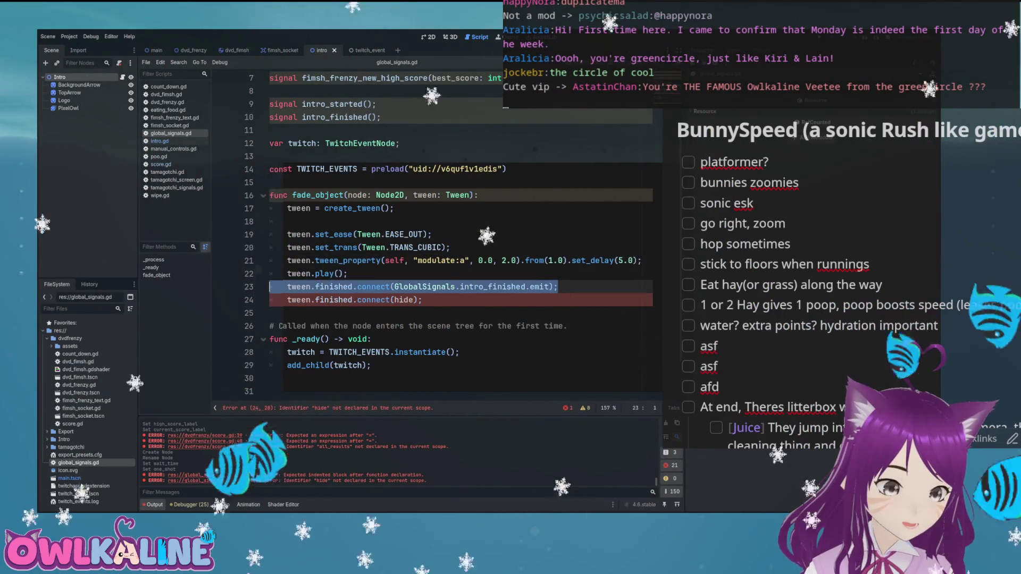
key("ctrl+x")
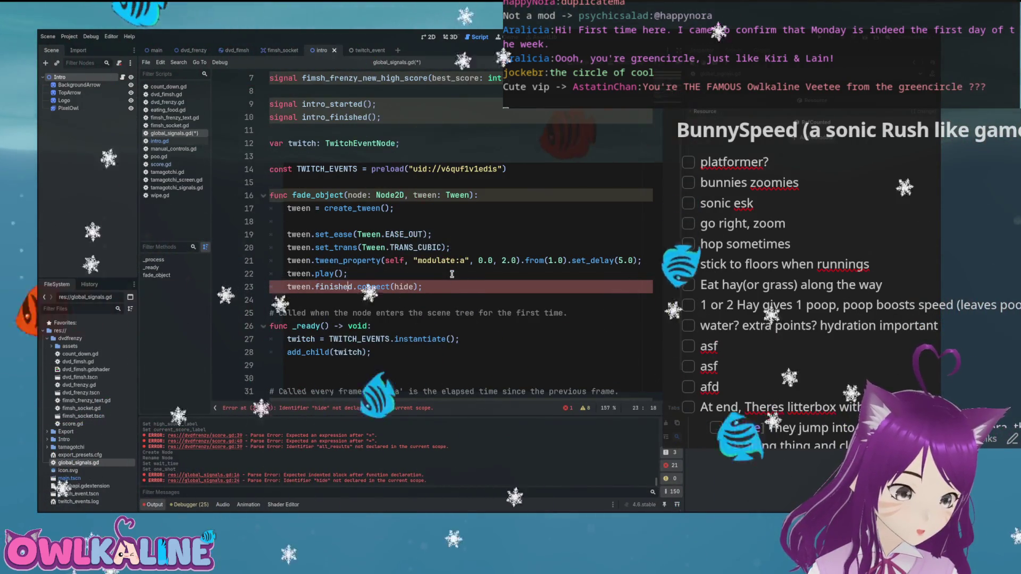
key("ctrl+Left")
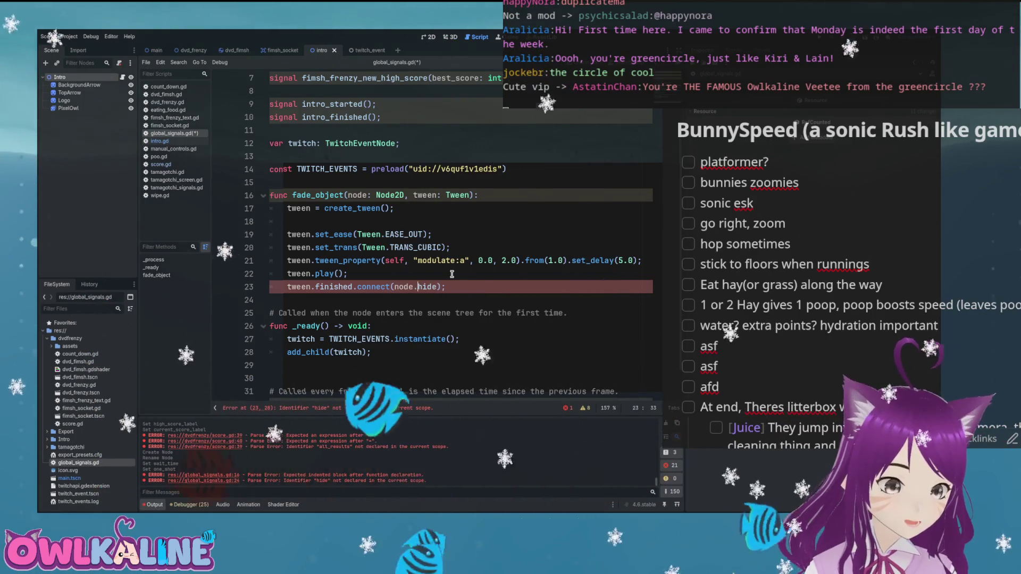
key("ctrl+space")
key("Escape")
key("ctrl+s")
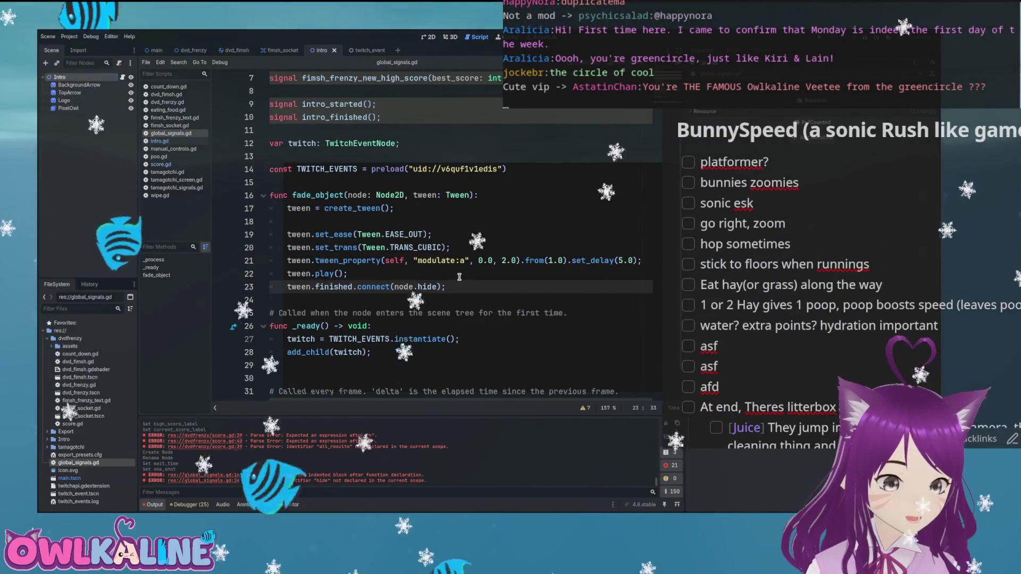
left_click(423, 216)
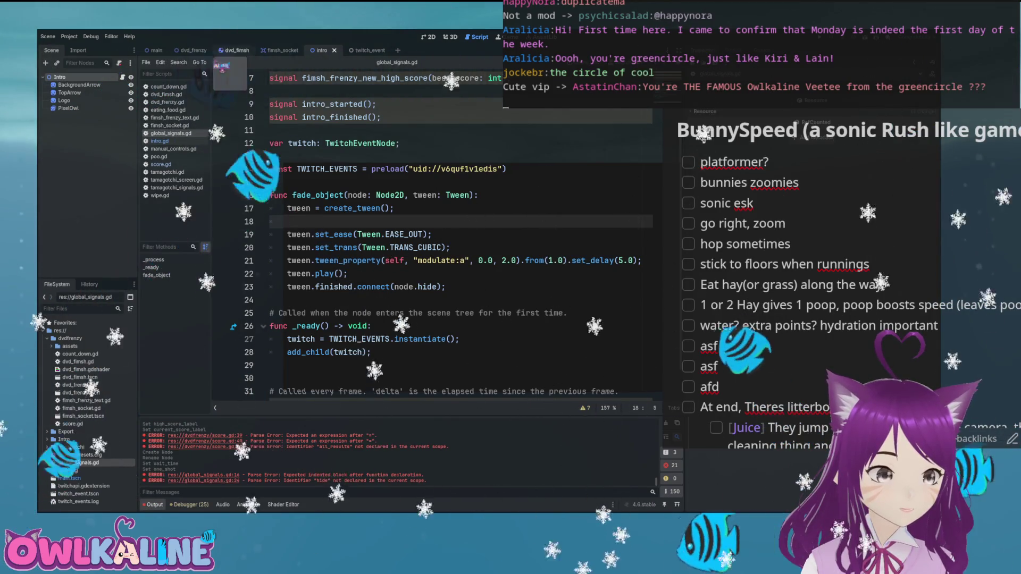
- Open the dvd_frenzy scene's score.gd and review the timer's timeout connection
left_click(234, 50)
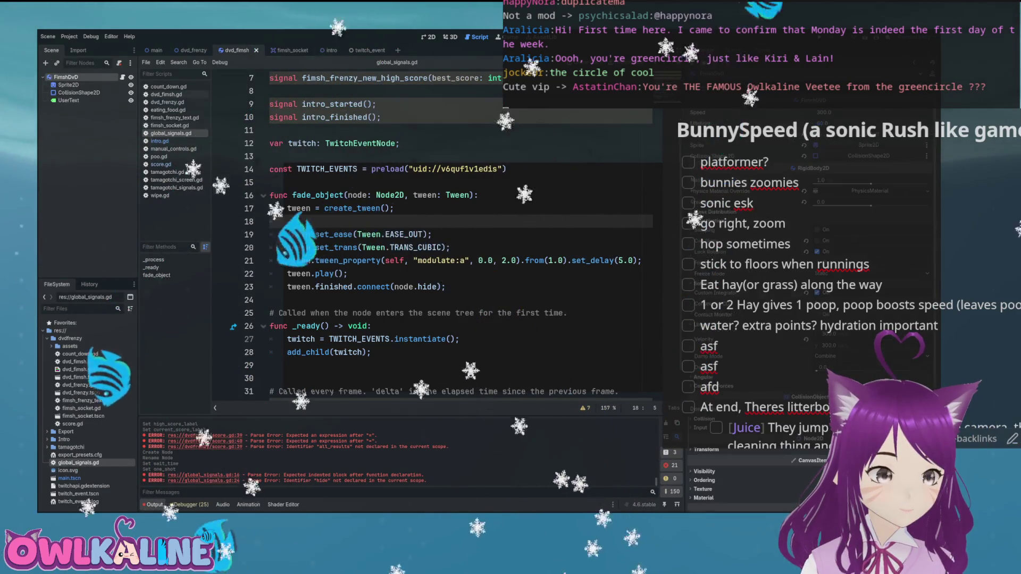
left_click(193, 50)
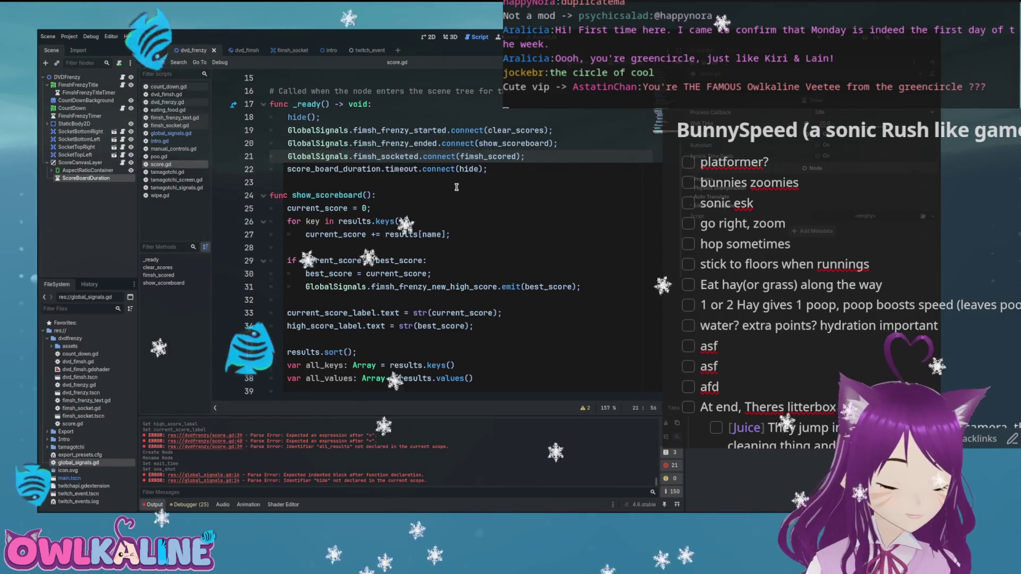
left_click(458, 169)
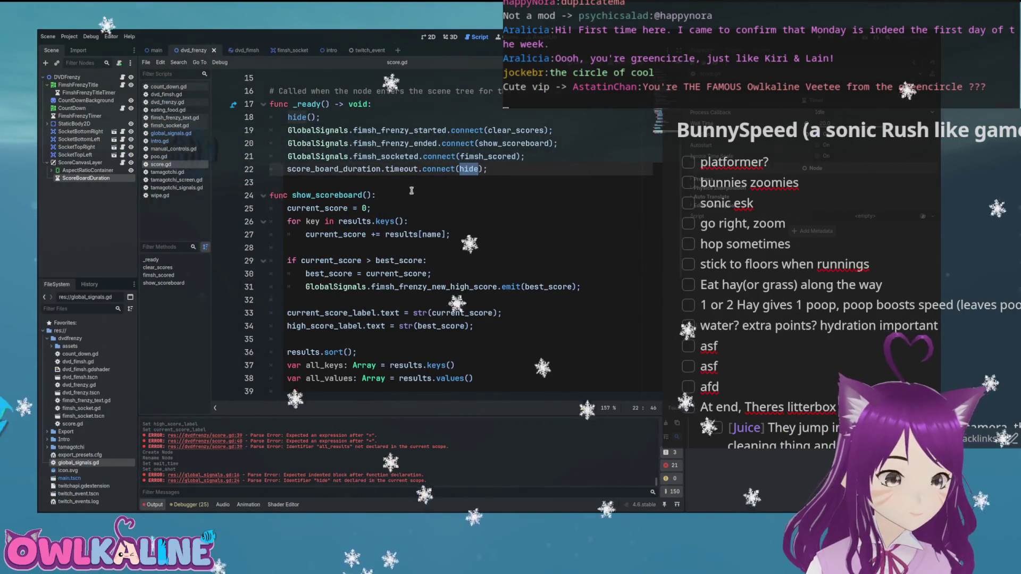
left_click(468, 182)
scroll(425, 212, "down", 8)
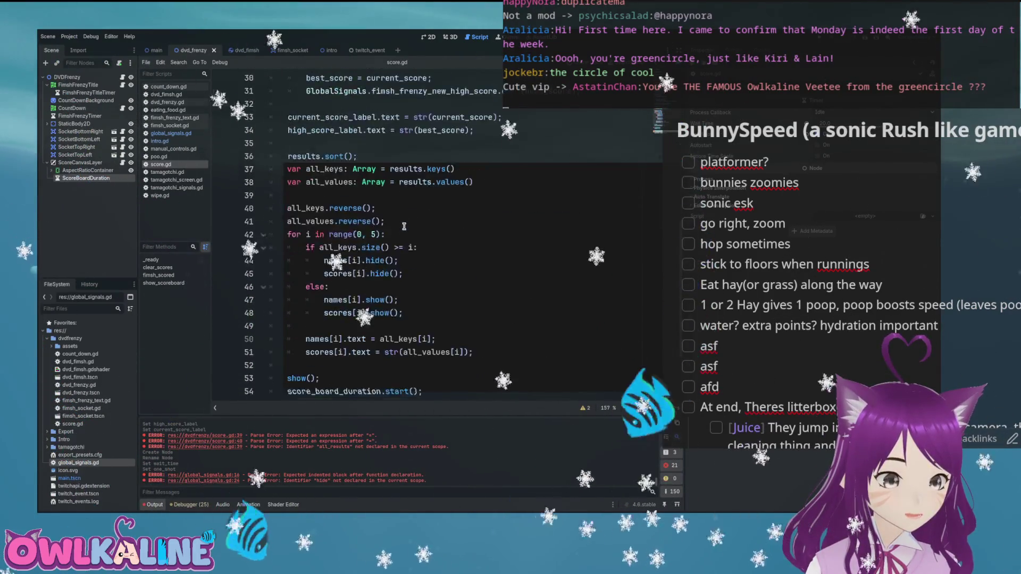
scroll(404, 227, "up", 7)
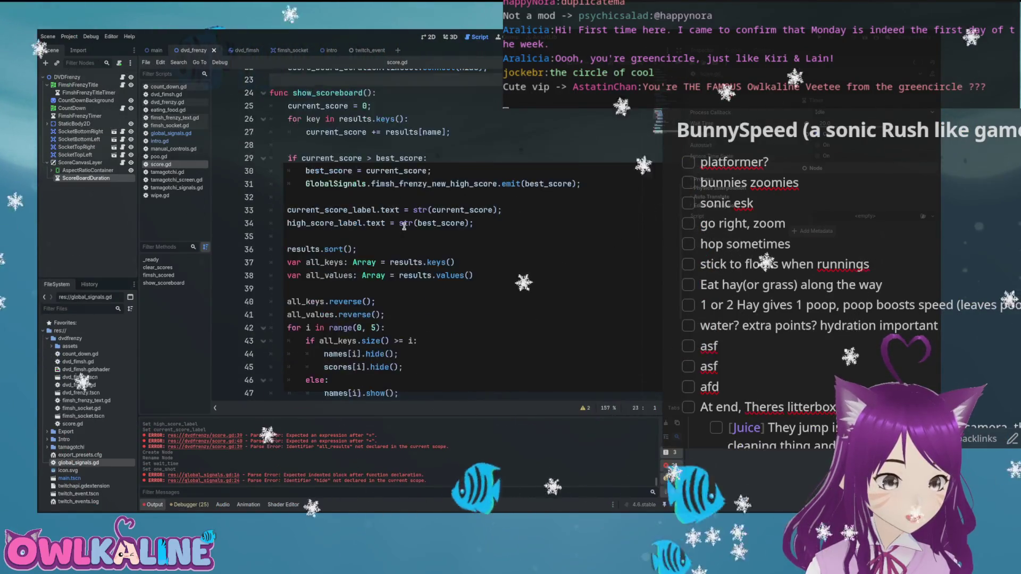
- Add a hide_scoreboard() function with a pass body and connect the timeout to hide_scoreboard
key("Return")
key("Return")
type("fun")
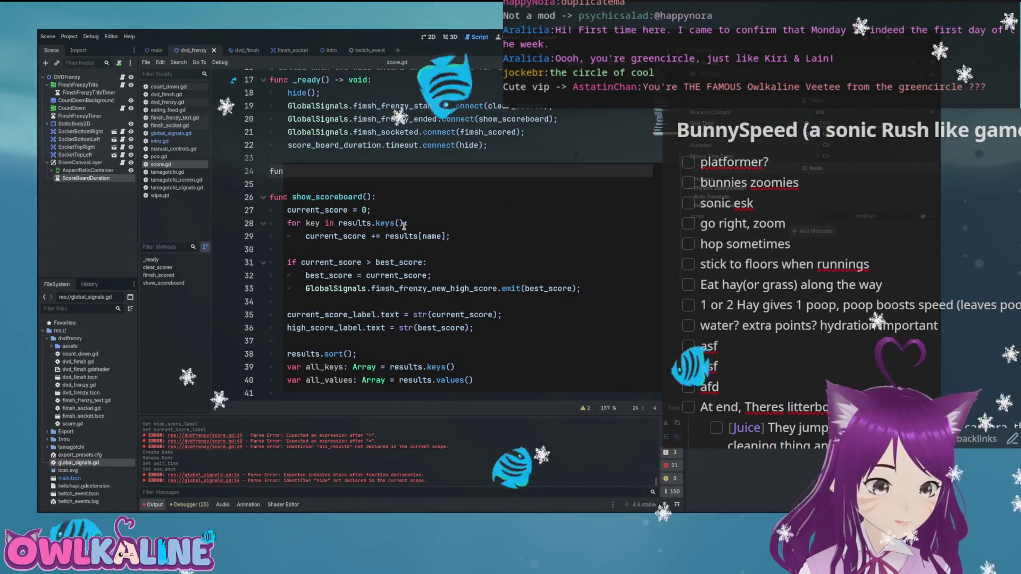
type("c hide_scoreboard(")
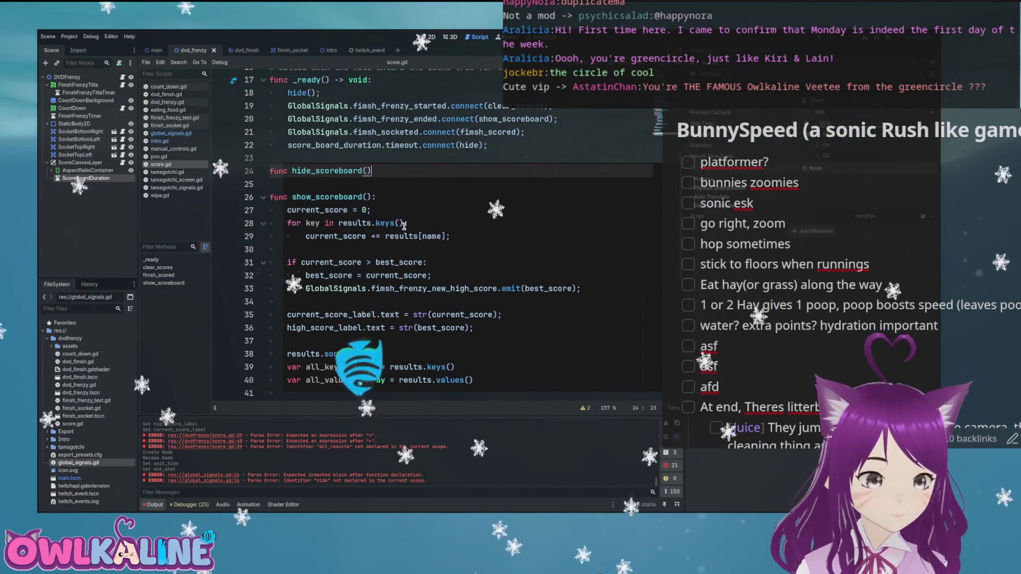
key("Up")
key("Up")
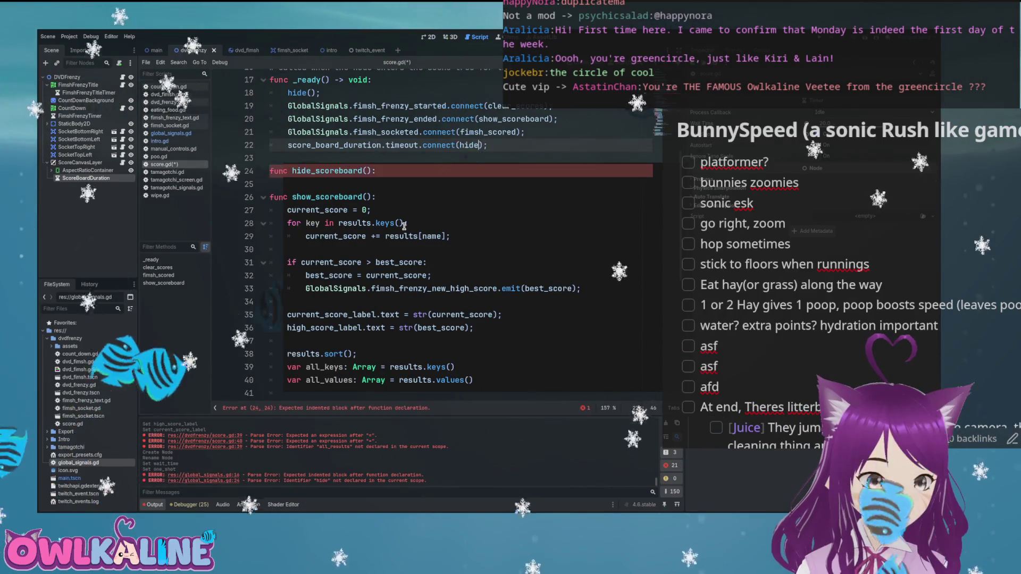
type("_scoreboard")
key("Down")
key("Down")
key("Return")
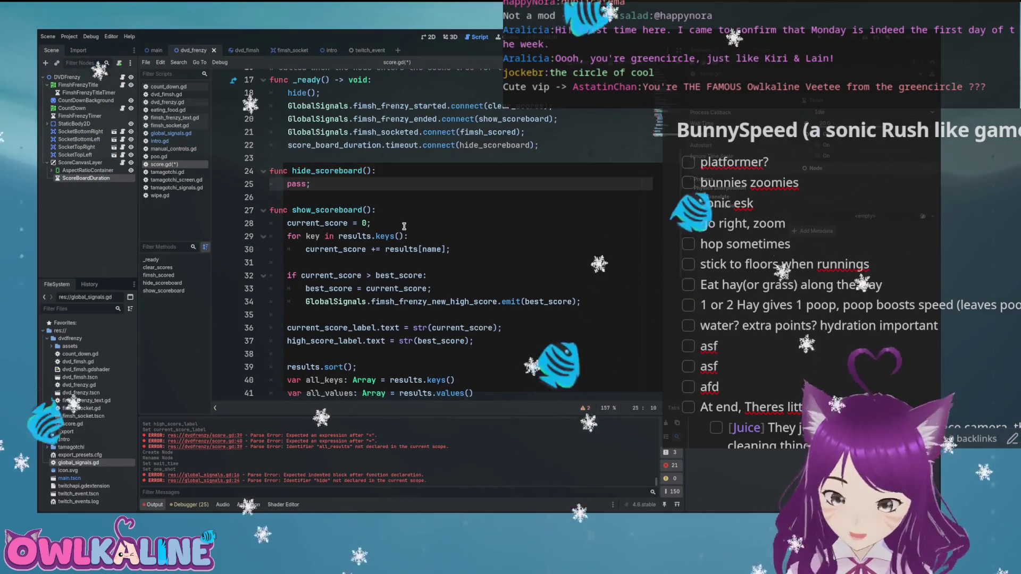
- Remove the stray period after the results declaration and add a line for a tween variable
scroll(404, 226, "up", 3)
scroll(404, 227, "up", 2)
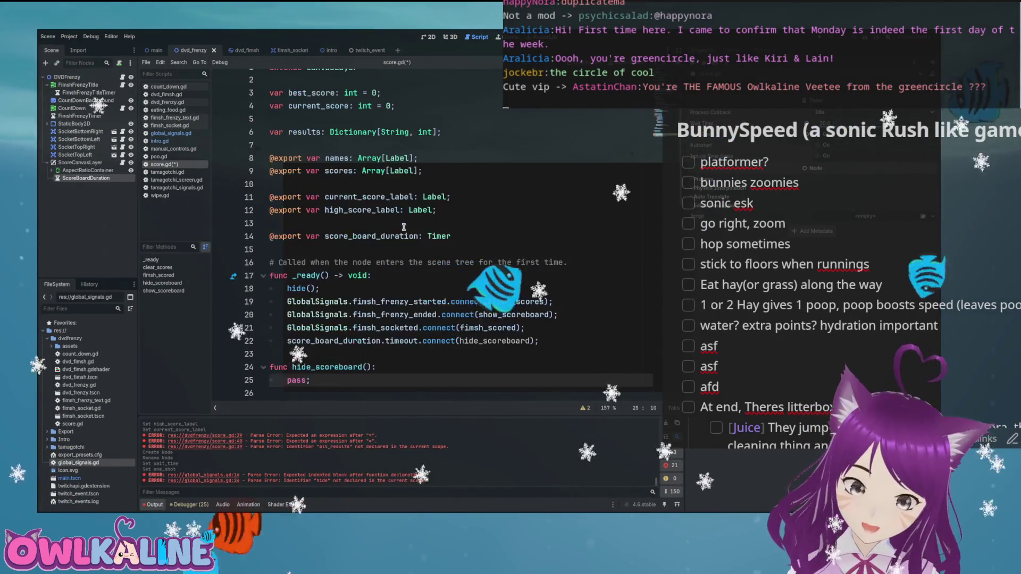
left_click(476, 237)
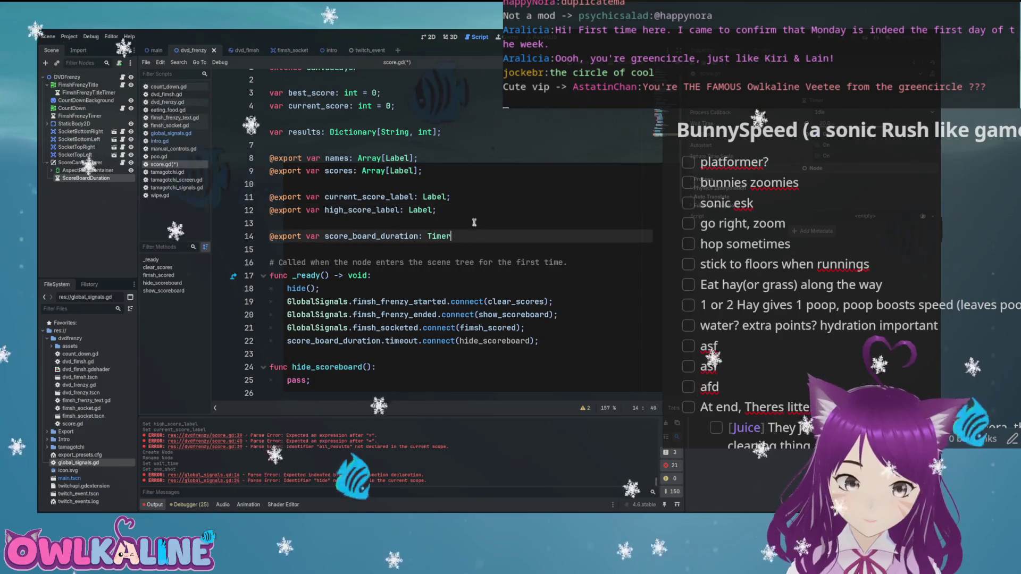
key("BackSpace")
key("Return")
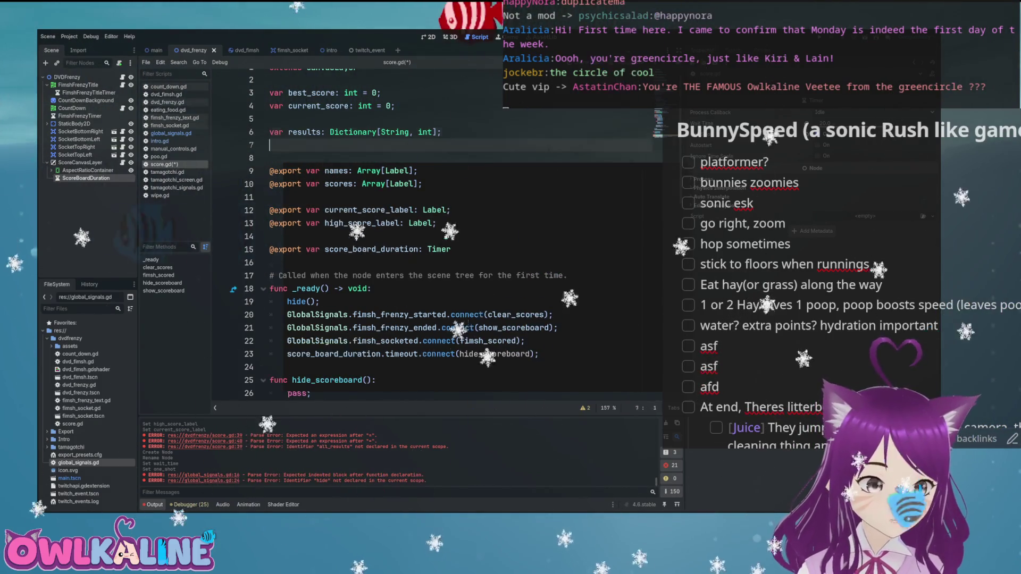
- Finish declaring the tween variable in score.gd
type("var twen: Tween;")
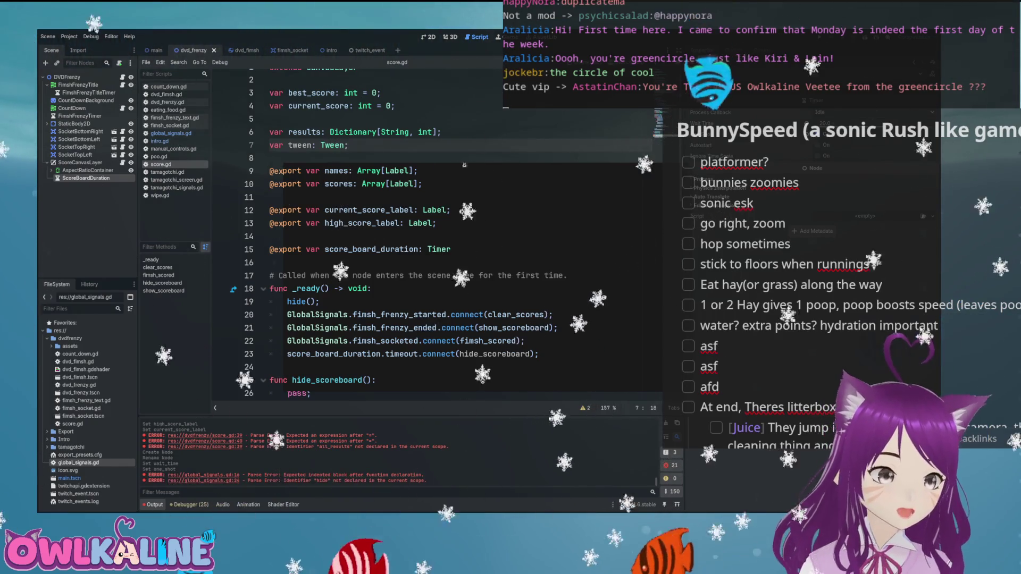
scroll(436, 239, "down", 2)
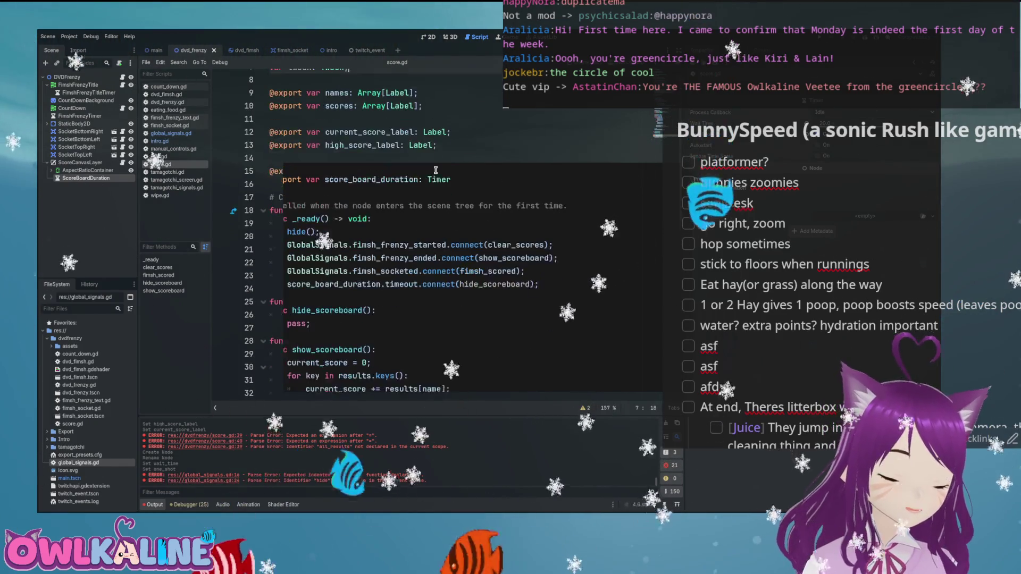
scroll(436, 239, "up", 2)
scroll(436, 240, "down", 4)
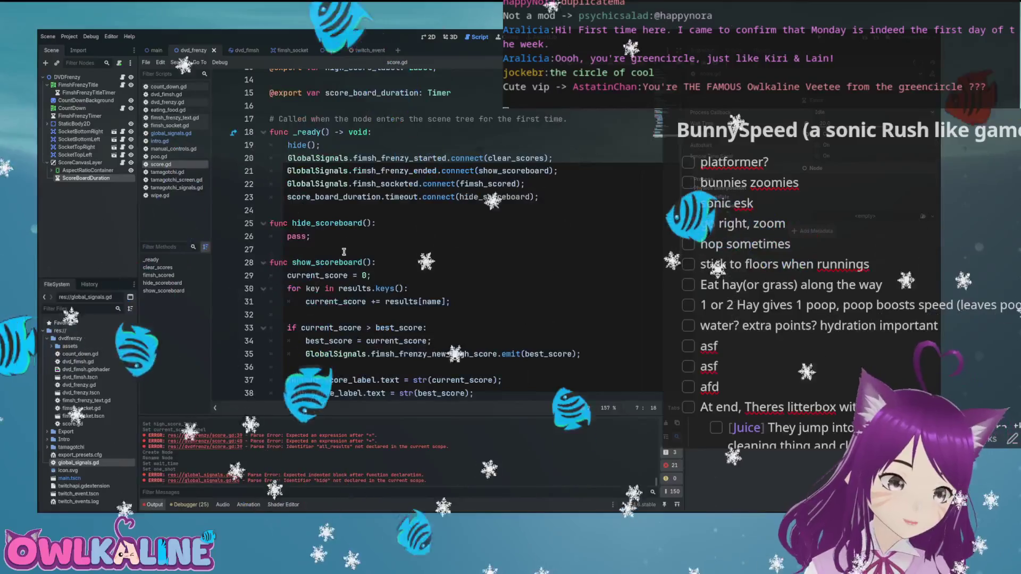
- Replace pass in hide_scoreboard with GlobalSignals.fade_object(self, tween); and save score.gd
left_click_drag(310, 236, 271, 236)
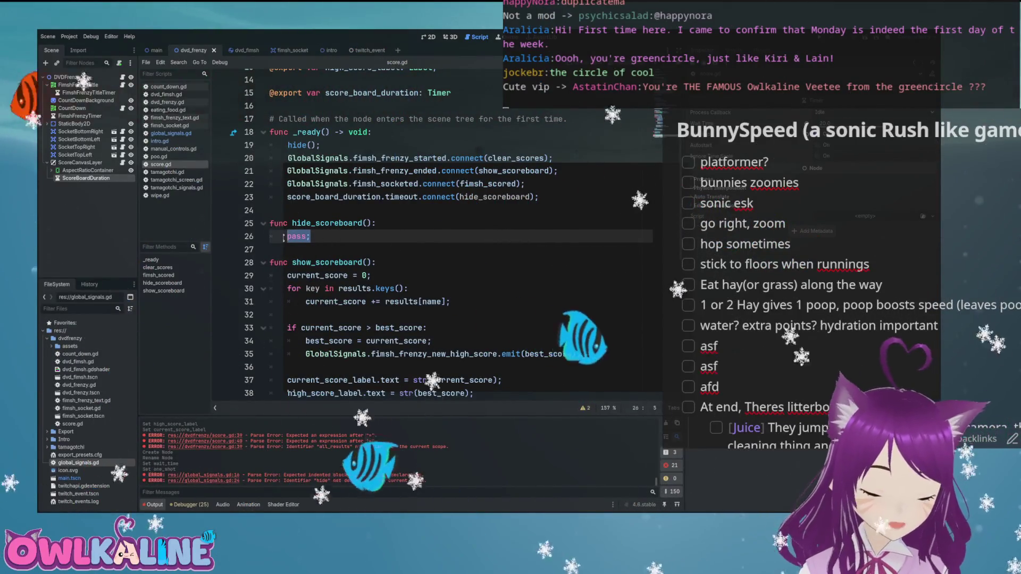
type("Globa")
key("Return")
type(".fa")
key("Return")
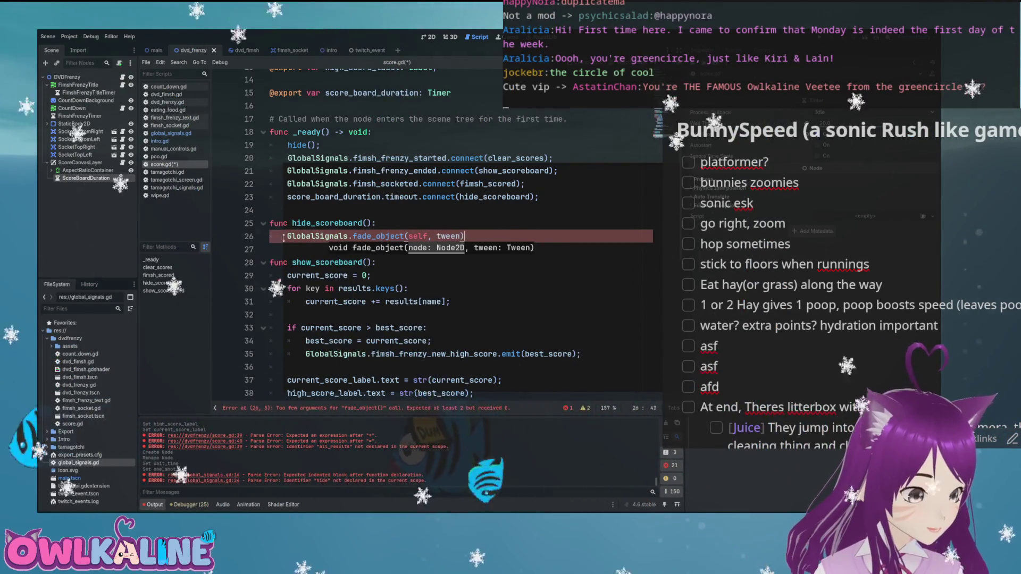
type(";")
key("ctrl+s")
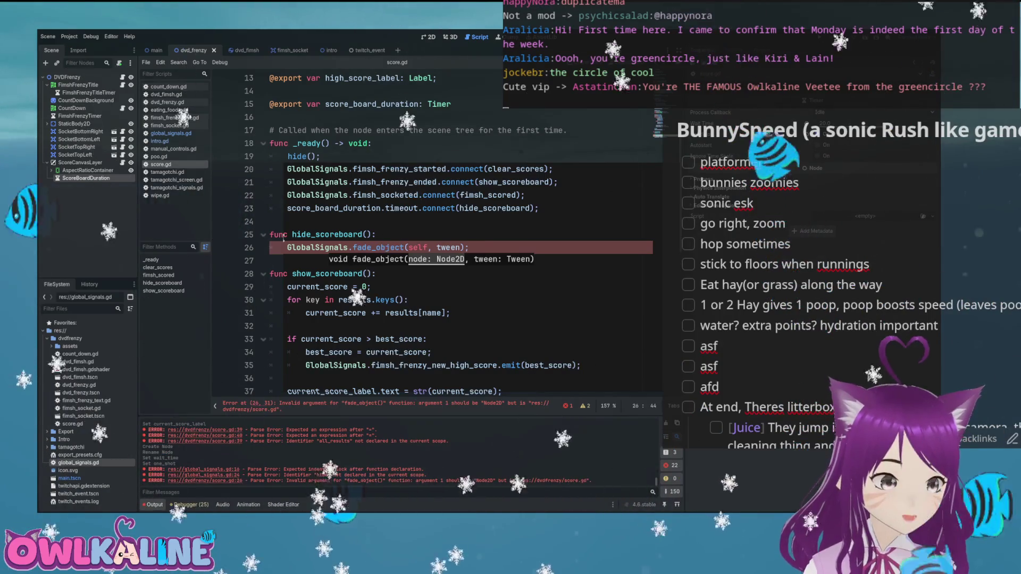
scroll(284, 238, "up", 4)
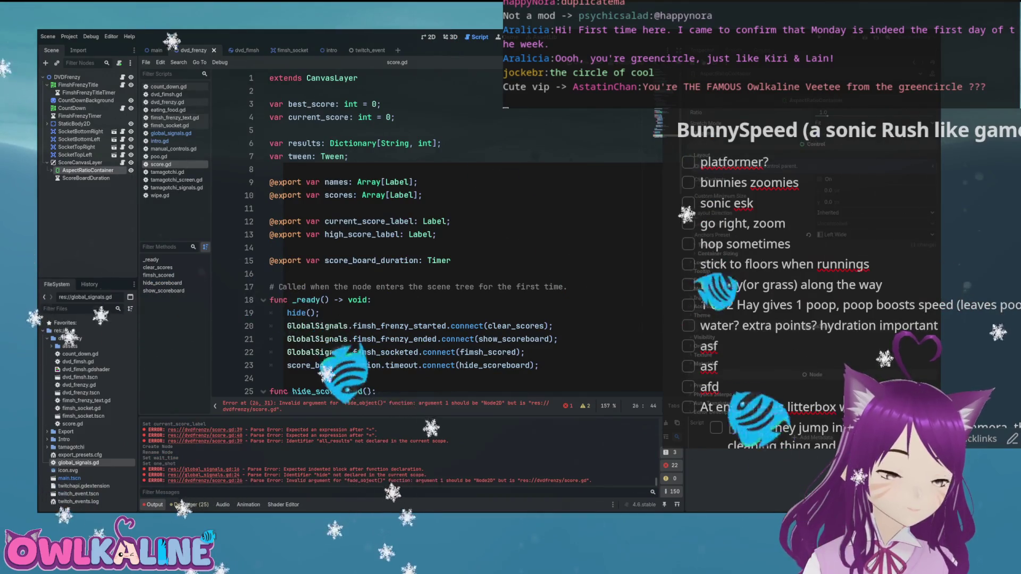
scroll(433, 208, "down", 6)
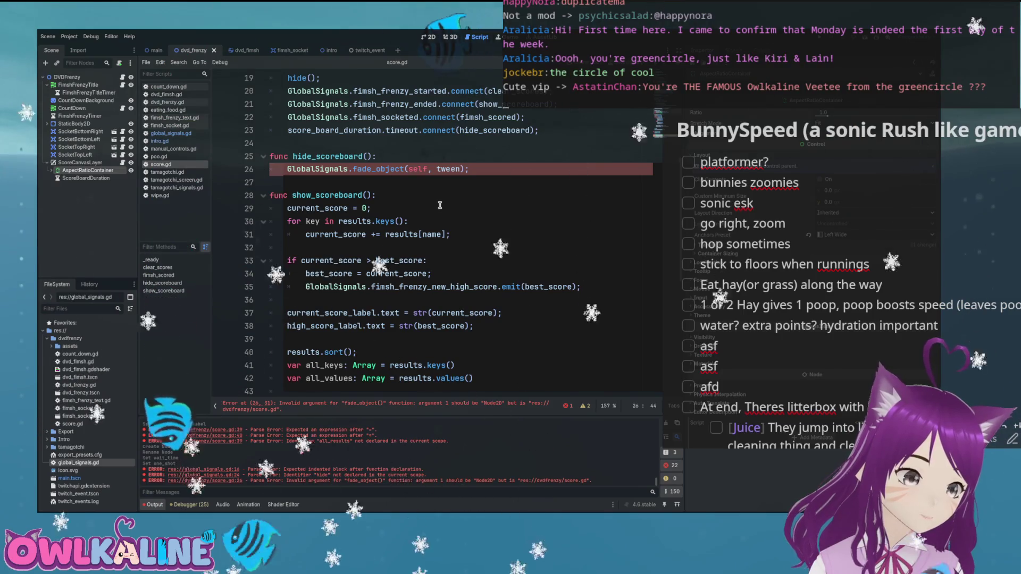
left_click(372, 169, "ctrl")
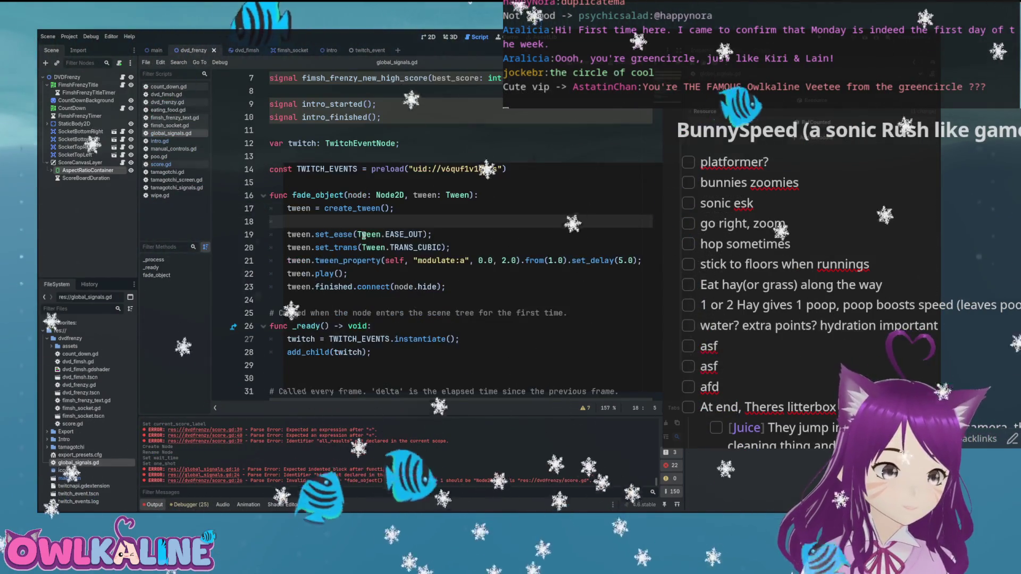
- Change fade_object's node parameter type from Node2D to Node in global_signals.gd
key("BackSpace")
key("BackSpace")
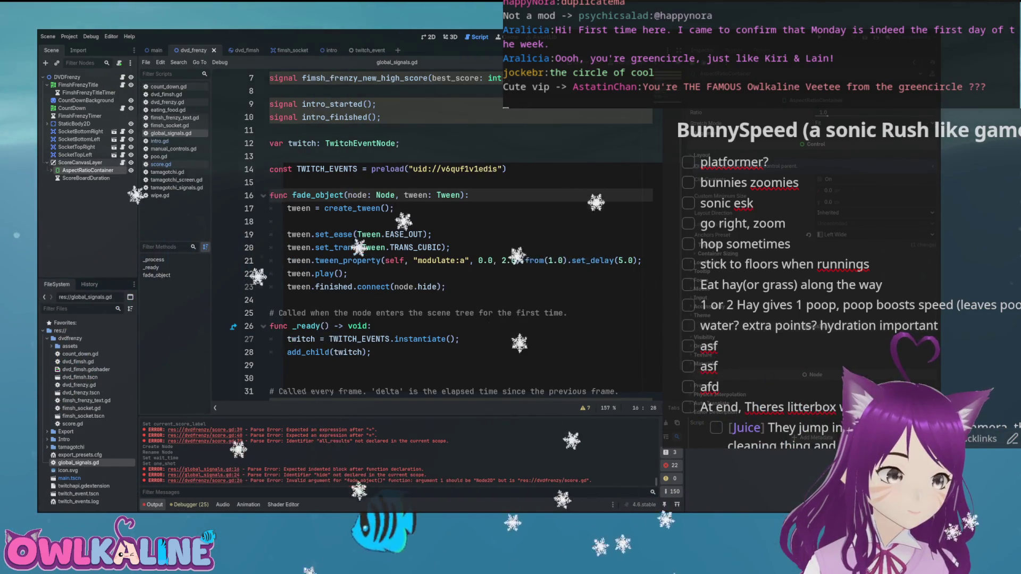
key("alt+Left")
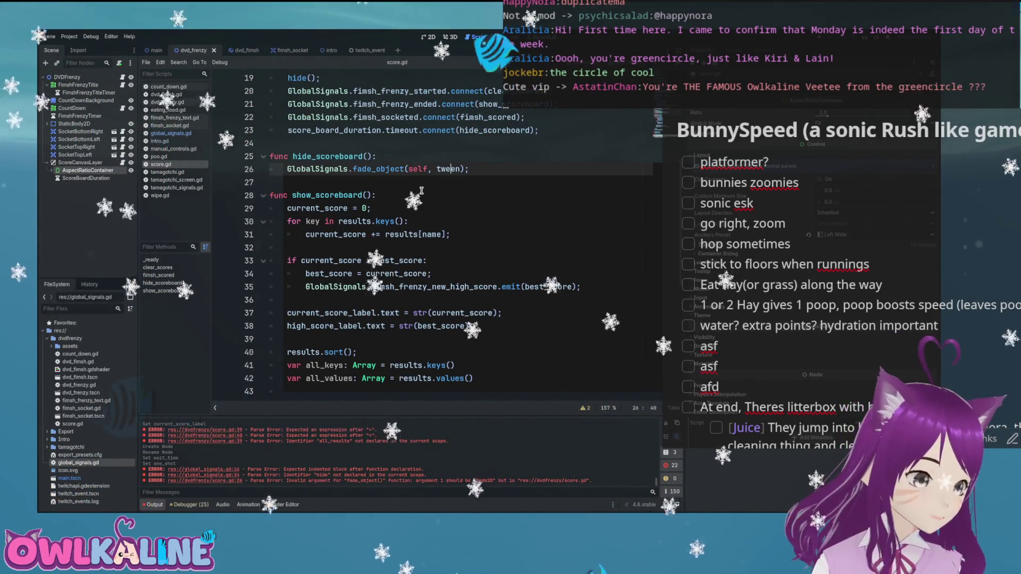
scroll(420, 192, "down", 8)
scroll(420, 192, "up", 7)
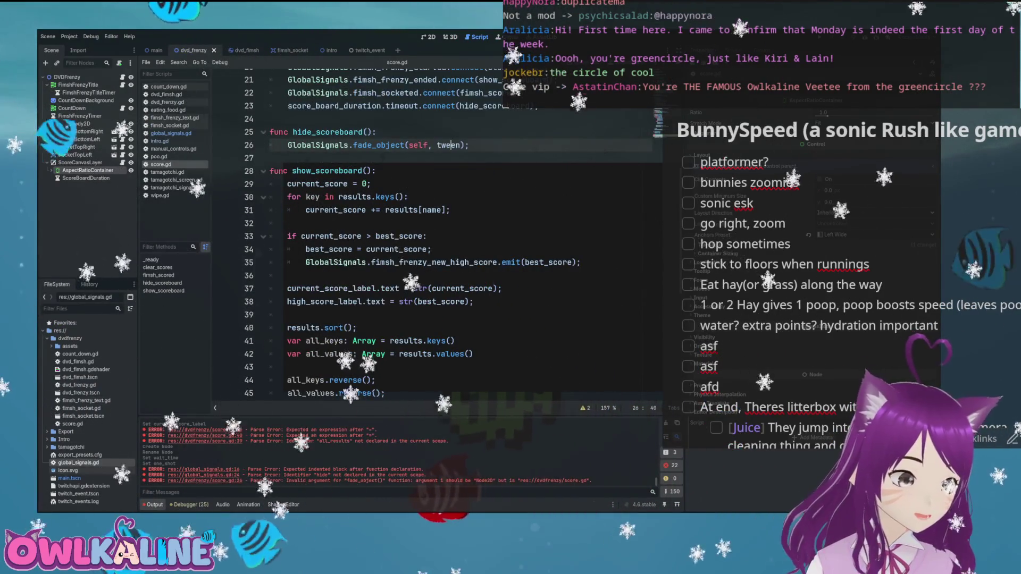
left_click(372, 145, "ctrl")
- Duplicate the connect call on line 23 onto a new line below it
left_click(372, 288)
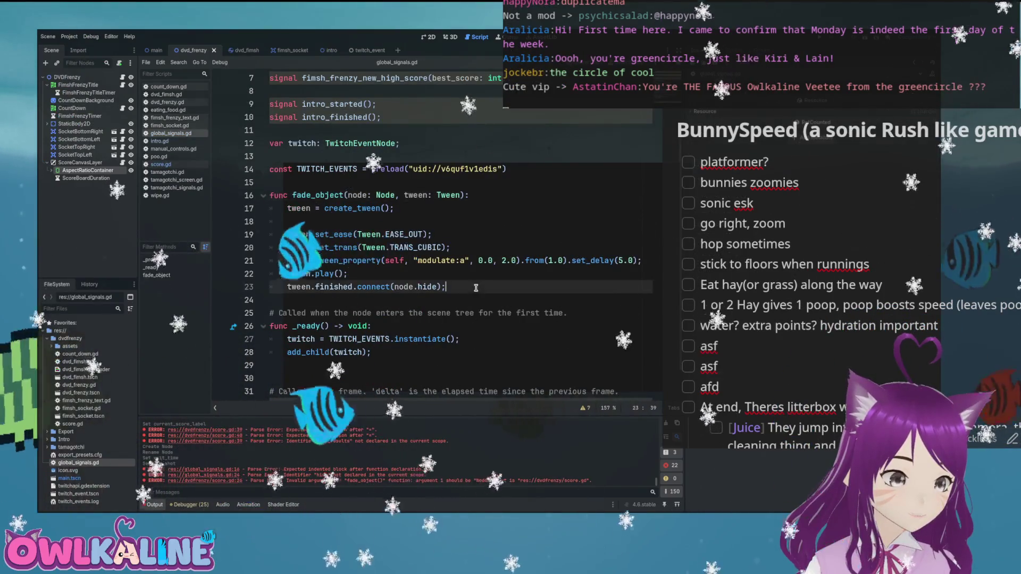
left_click(404, 288)
double_click(424, 287)
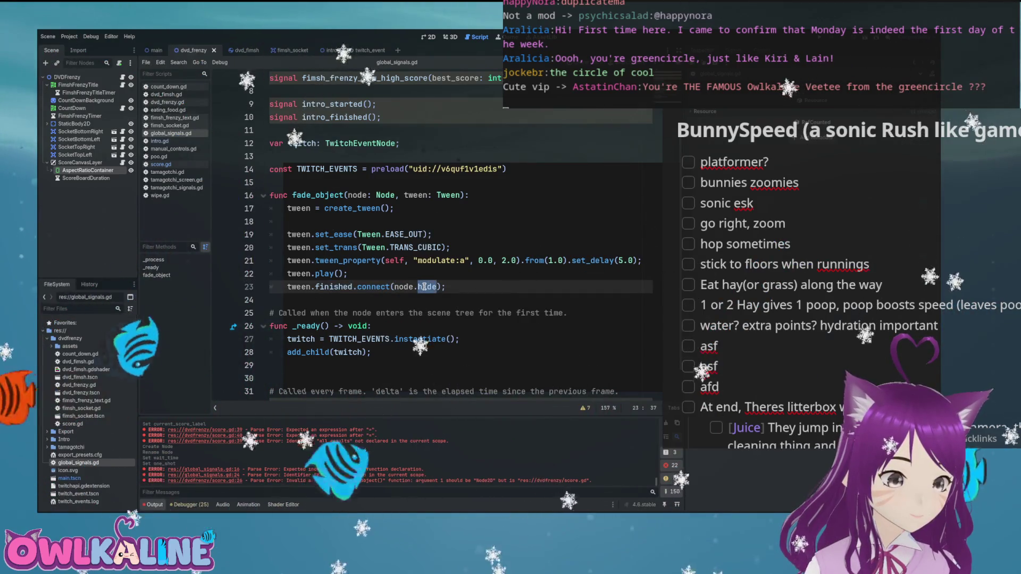
key("ctrl+c")
key("End")
key("Return")
key("ctrl+v")
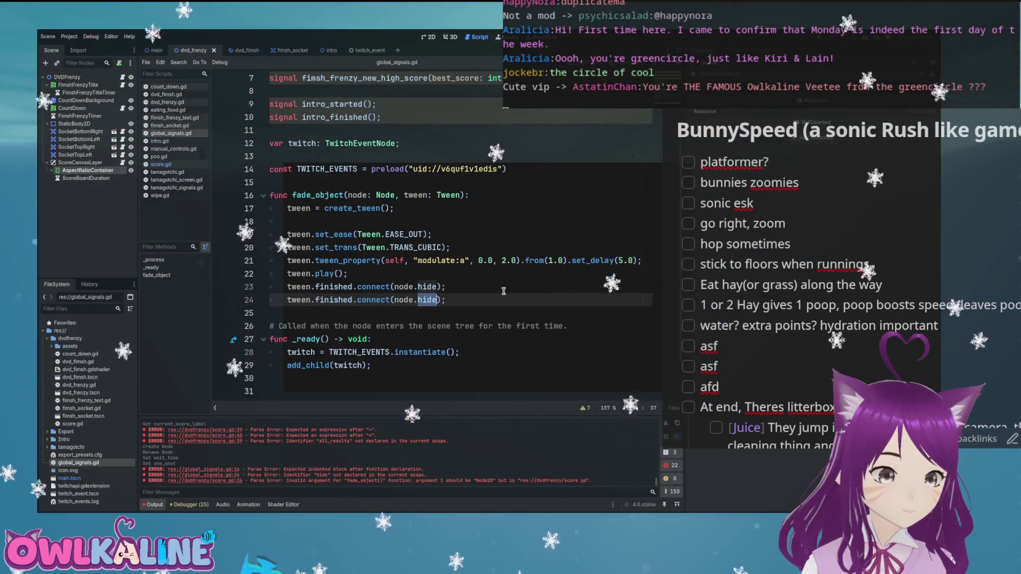
- Clear the duplicated line 24, leaving blank lines below fade_object
key("Left")
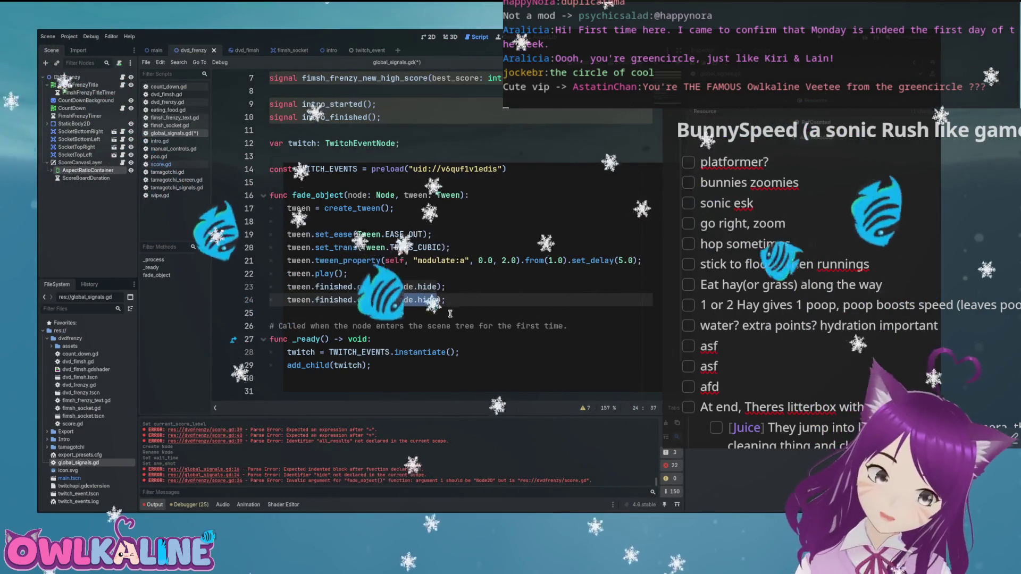
key("End")
key("shift+Home")
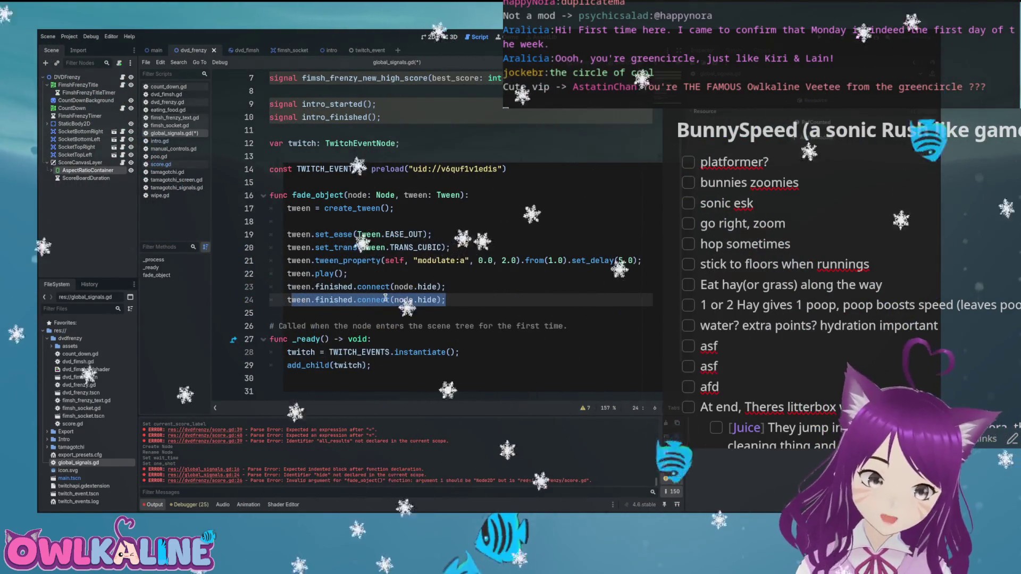
type("t")
key("BackSpace")
key("BackSpace")
key("BackSpace")
key("Return")
key("Return")
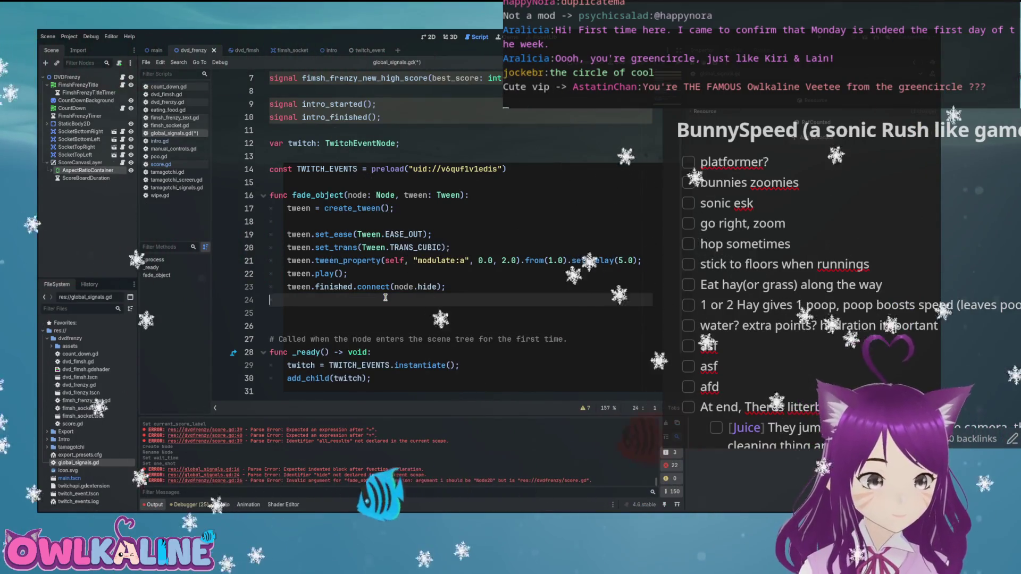
- Declare a new hide_node(node: Node) function in global_signals.gd
key("Return")
type("func h")
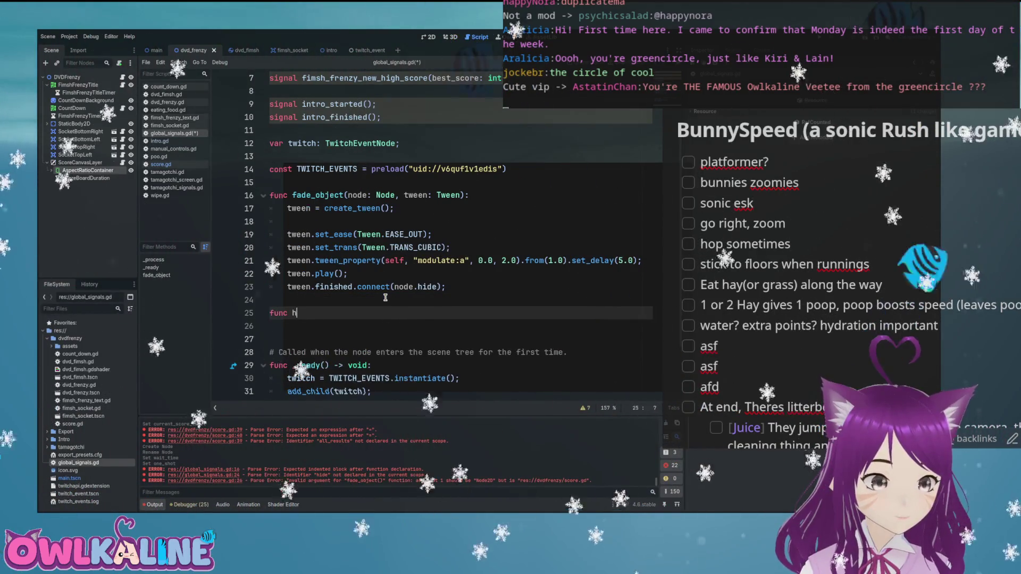
type("ide_node():")
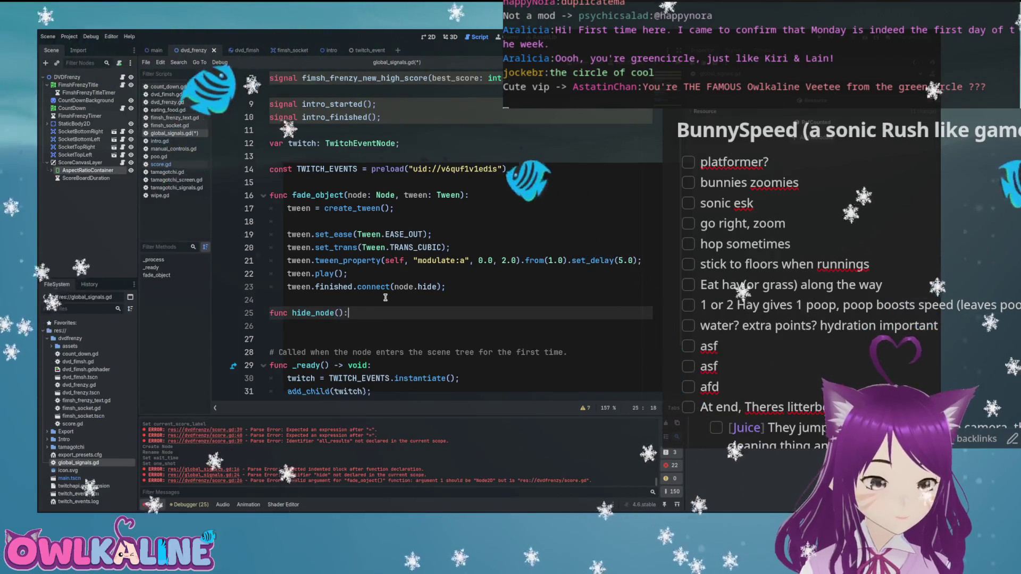
key("Left")
key("Left")
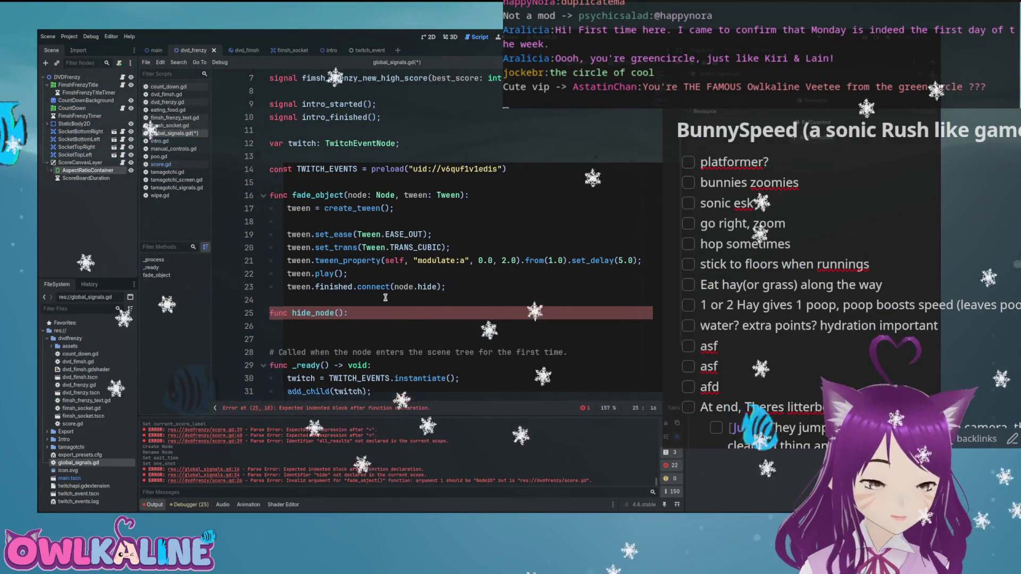
type("ode: Node)")
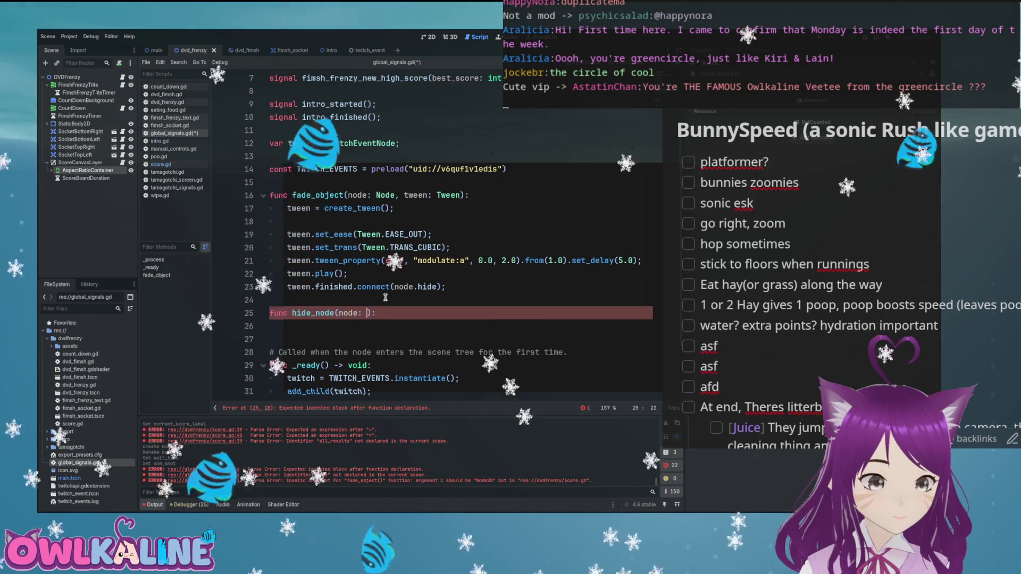
key("End")
key("Return")
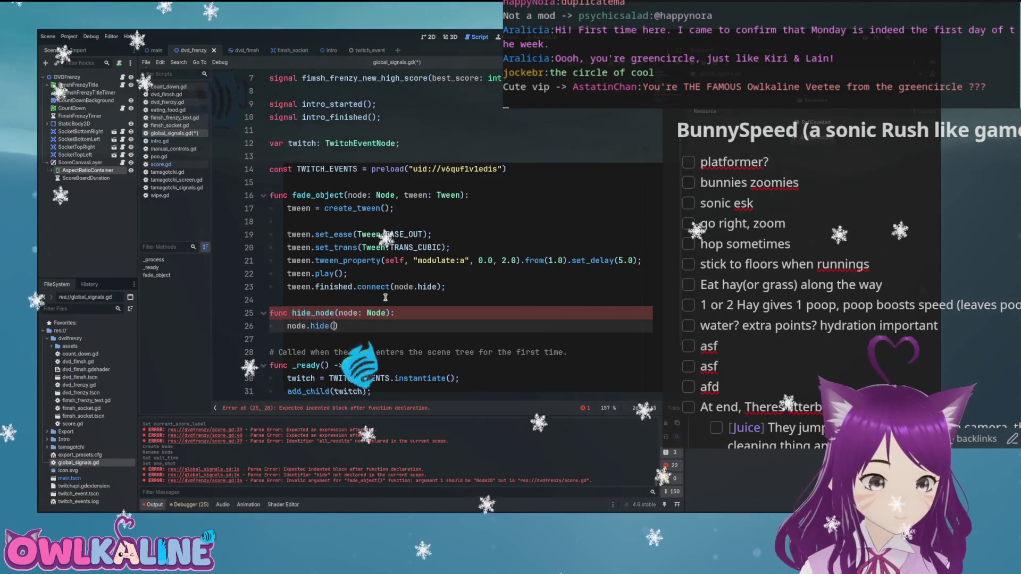
- Make hide_node's body reset node.modulate.a to 1.0
key("Return")
type("node")
type(".pro")
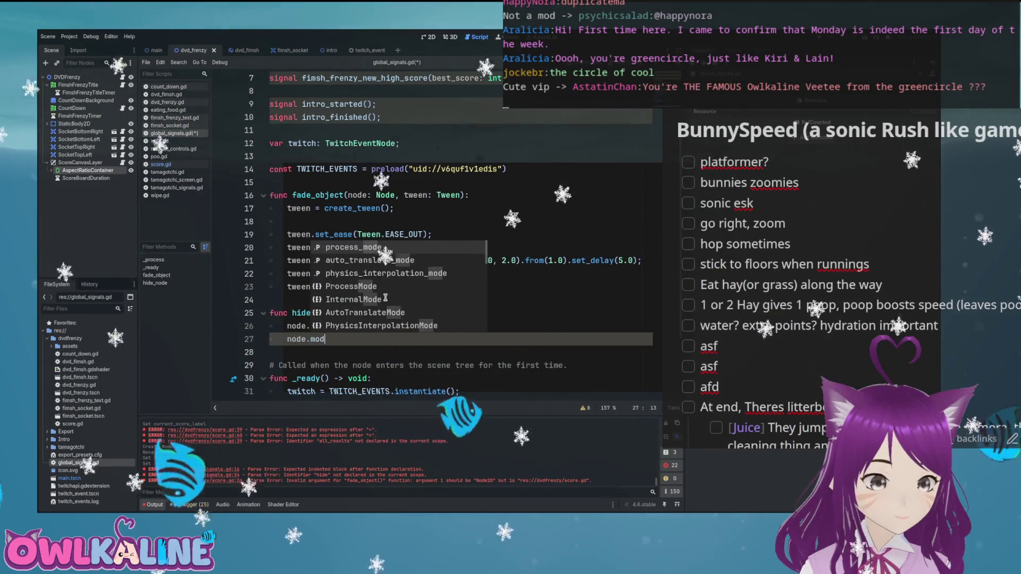
key("BackSpace")
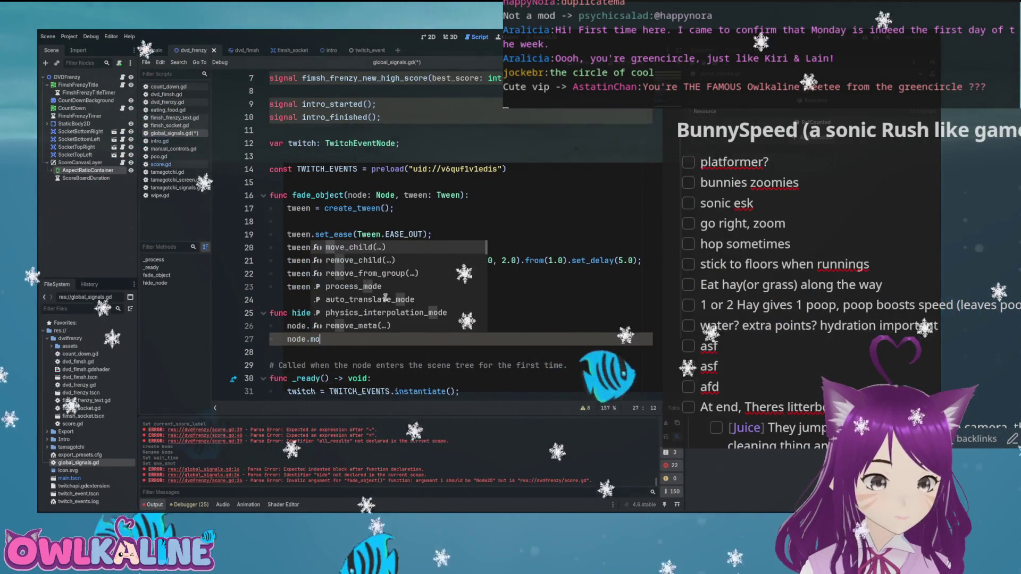
type("dulate.a ")
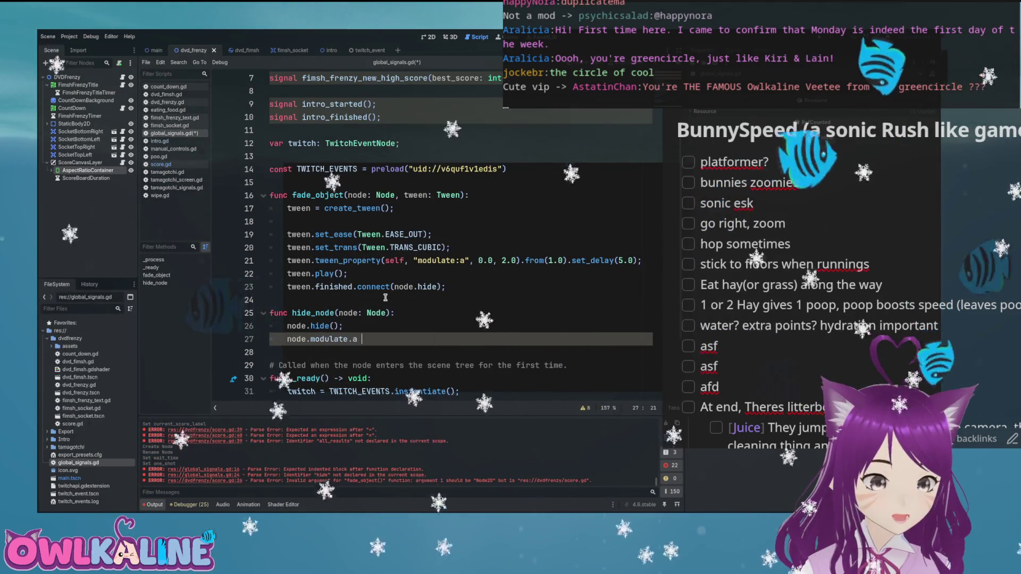
type("= 1.0;")
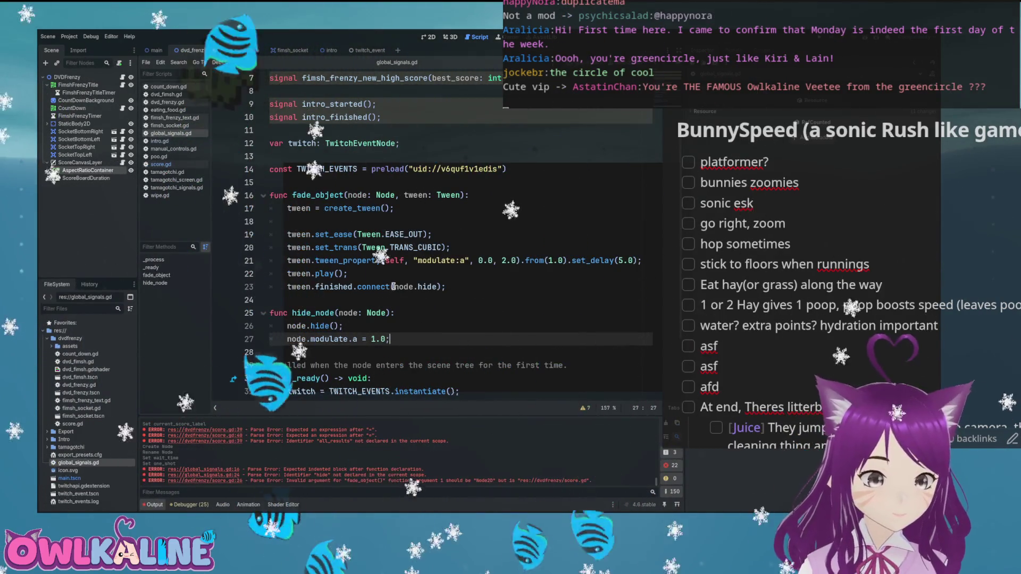
- Replace node.hide in the tween's finished connect call with hide_node.bind
left_click_drag(394, 287, 431, 285)
type("hide_node")
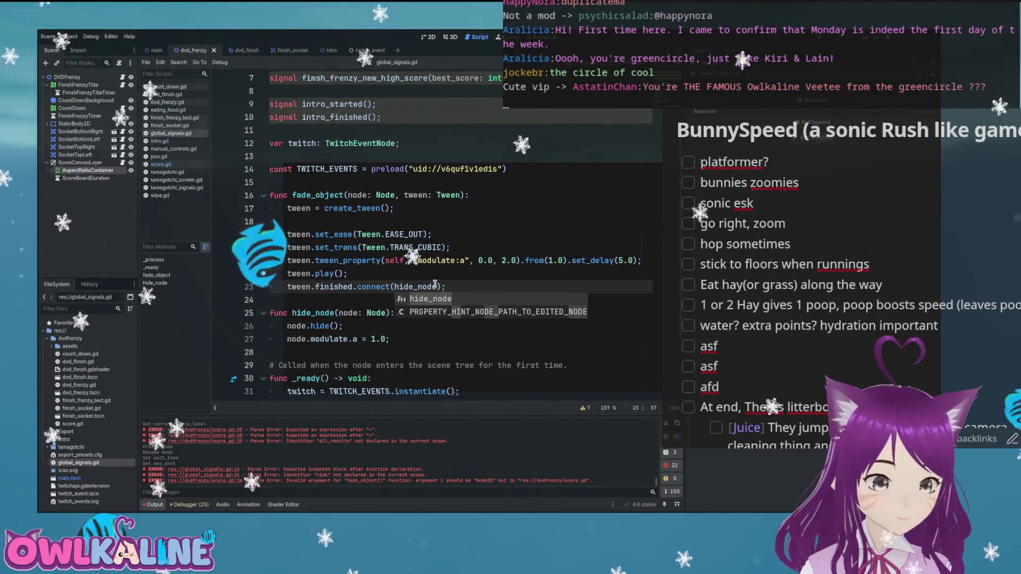
type(".bind(node")
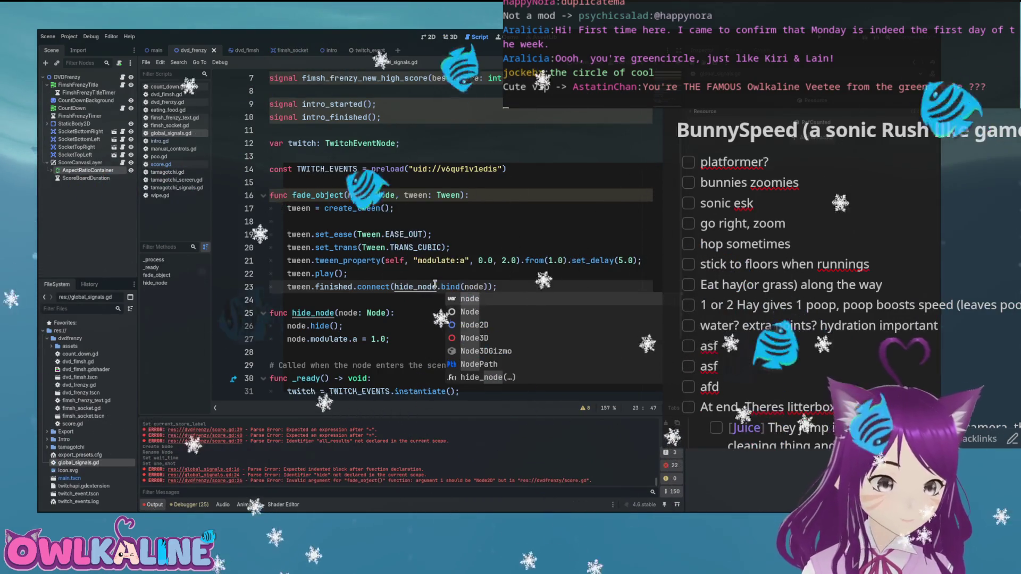
left_click(410, 306)
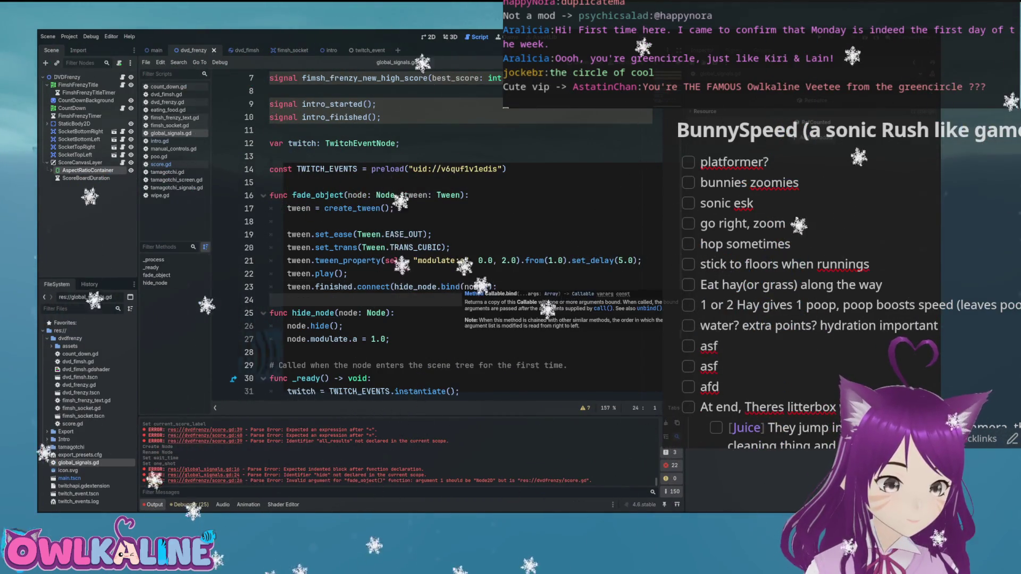
left_click(371, 325)
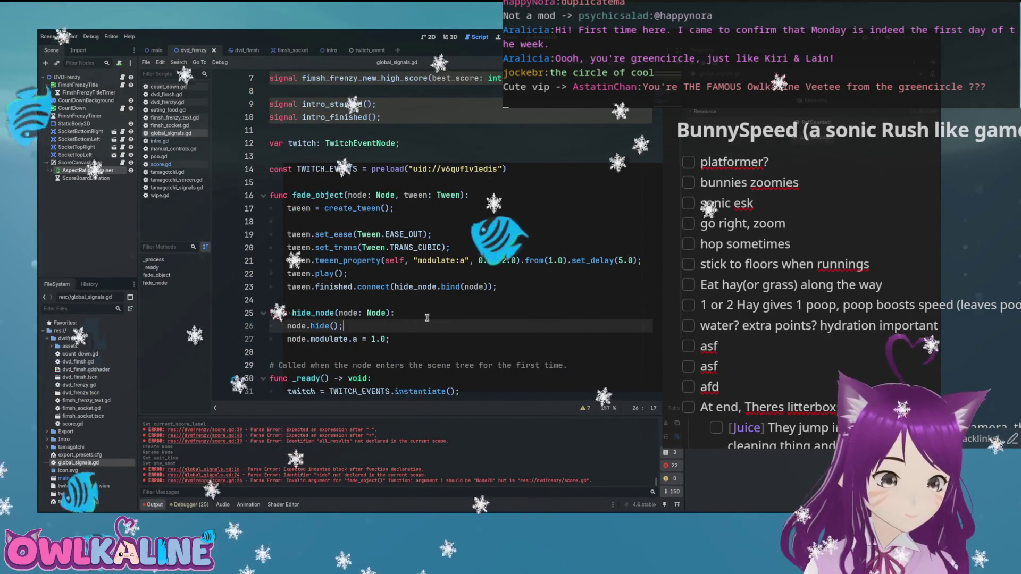
left_click(183, 481)
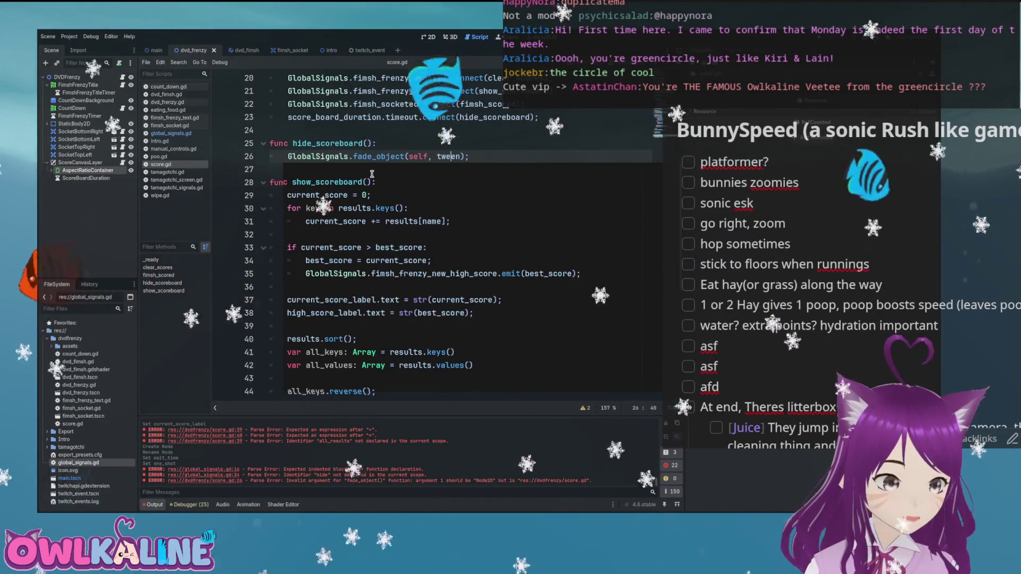
- Call show_scoreboard(); after the timer connection in _ready, then run the game
left_click(425, 208)
scroll(425, 209, "up", 2)
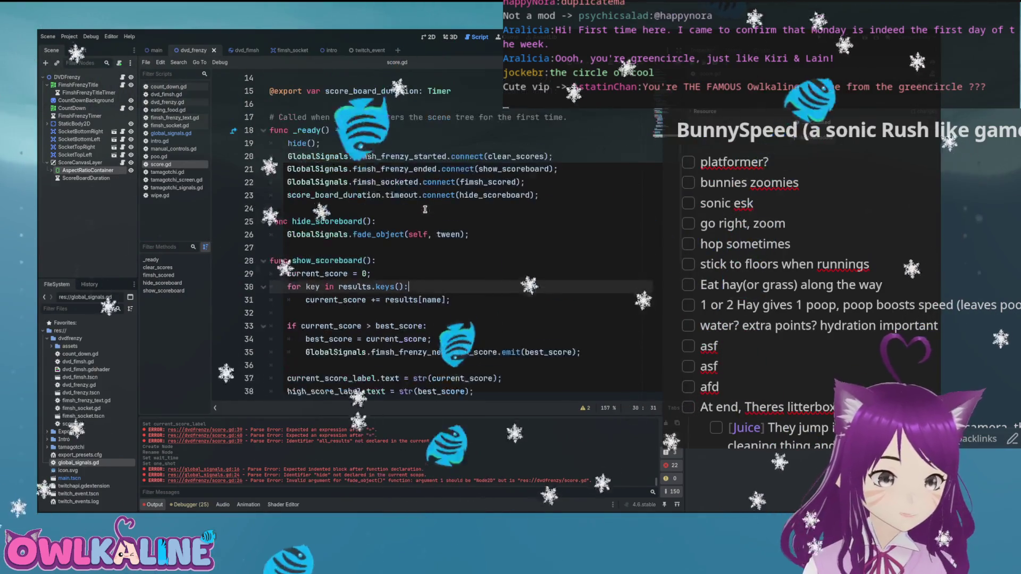
scroll(422, 213, "up", 2)
scroll(404, 232, "down", 5)
scroll(404, 232, "down", 3)
scroll(403, 233, "up", 6)
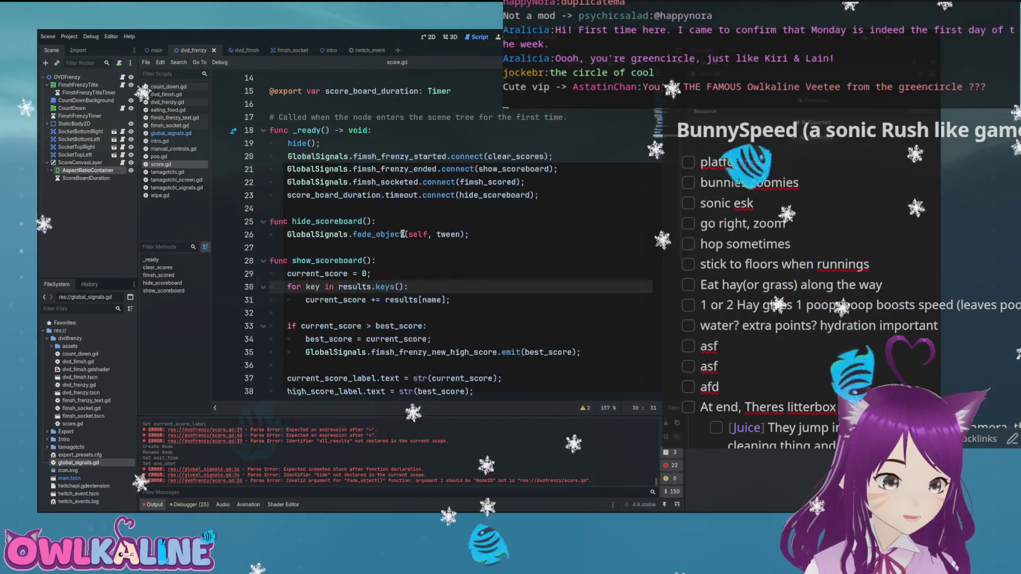
scroll(403, 234, "up", 2)
left_click(558, 272)
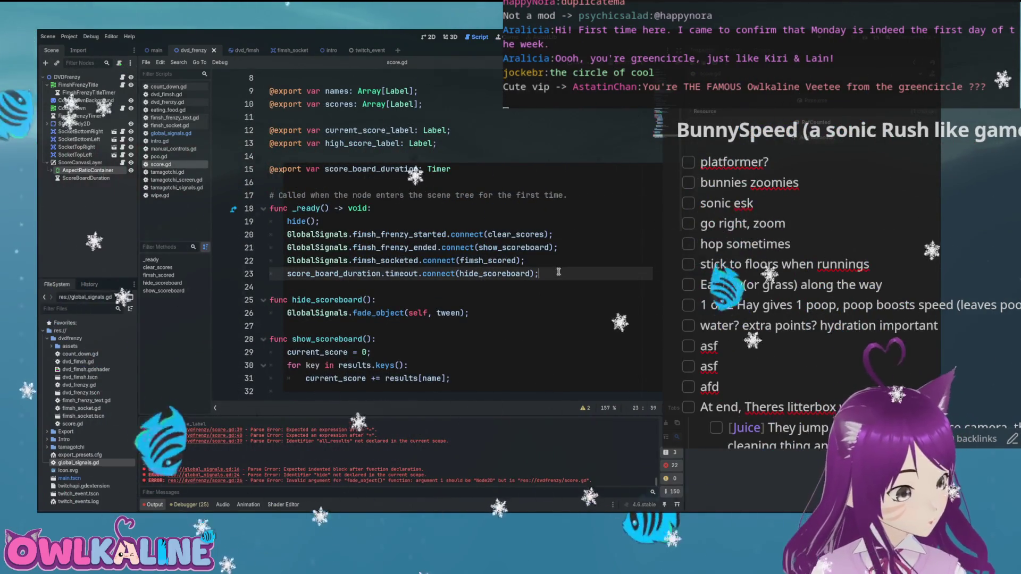
key("Return")
type("show_scoreboard();")
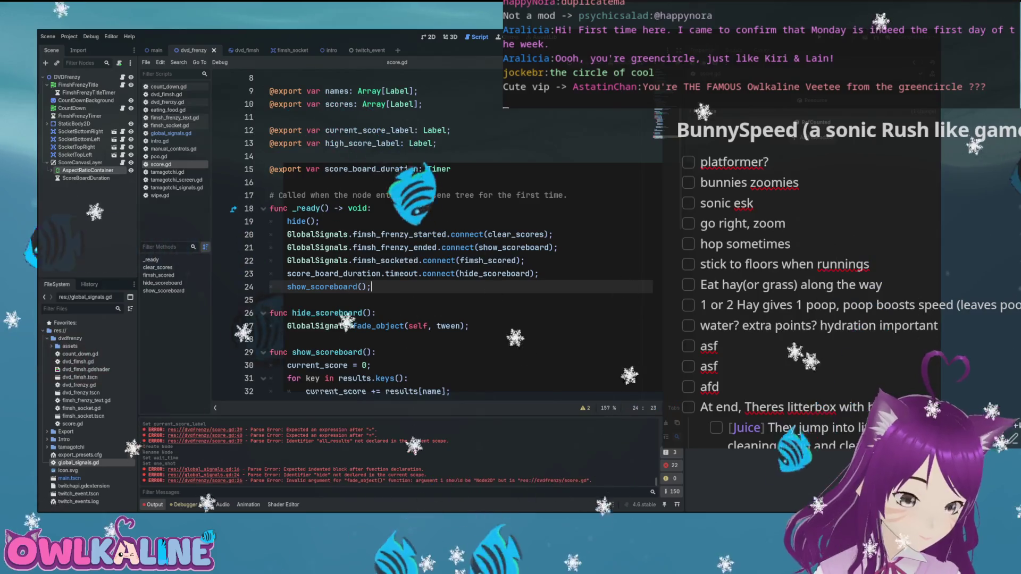
key("F6")
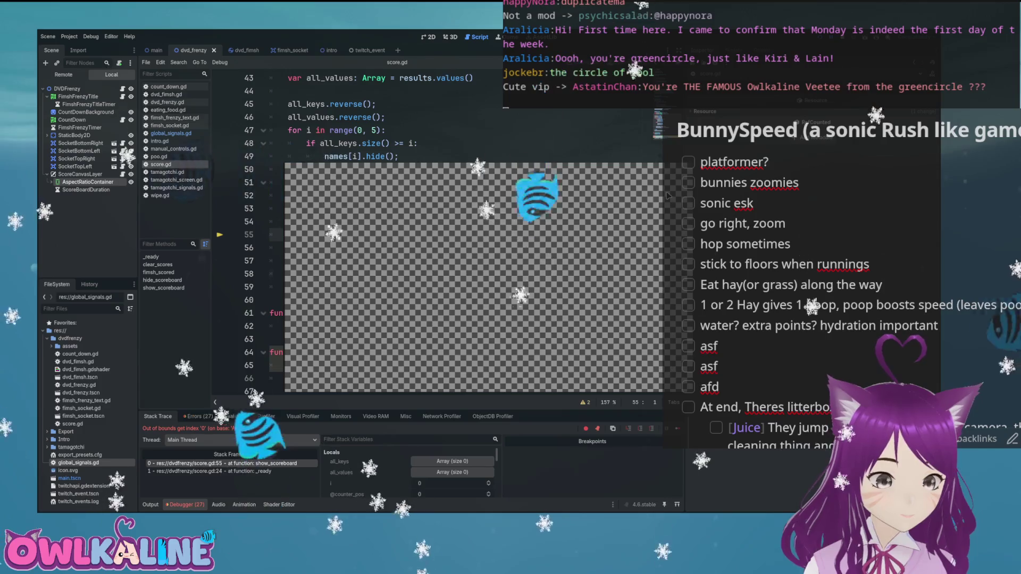
- Indent the names and scores text assignments under else, remove the blank line, and save score.gd
key("F8")
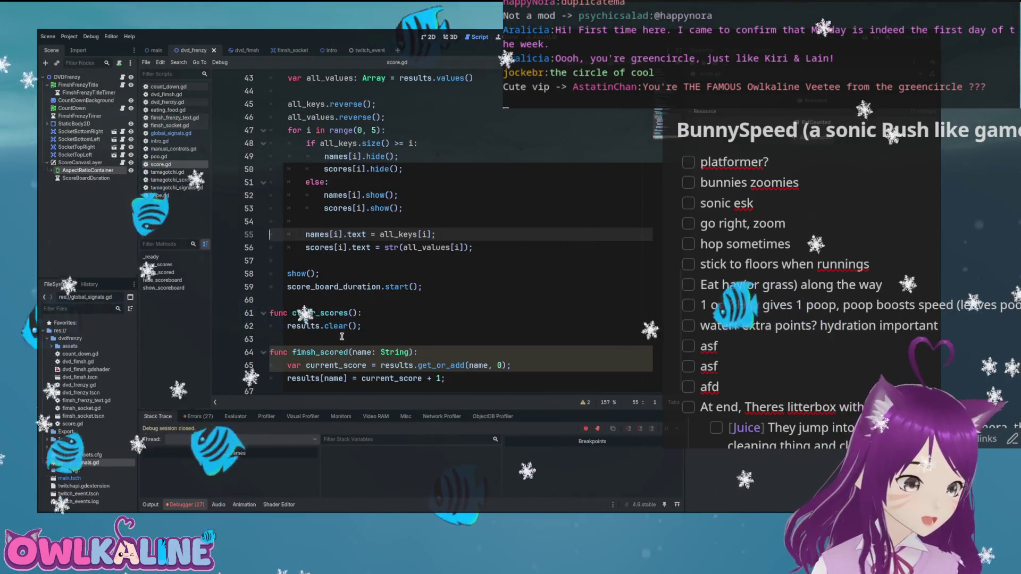
mouse_move(418, 232)
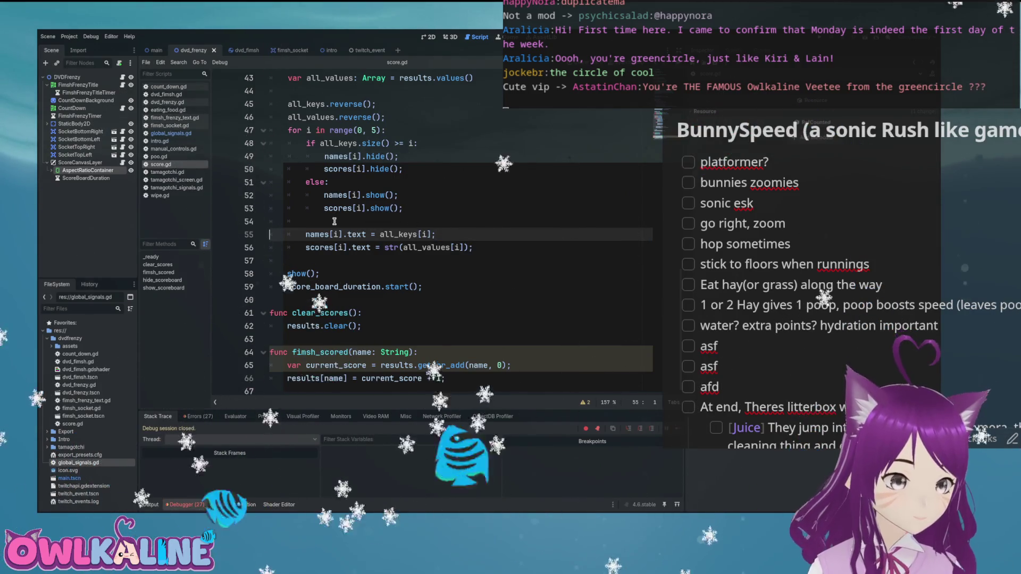
left_click(324, 234)
key("Tab")
key("Down")
key("Tab")
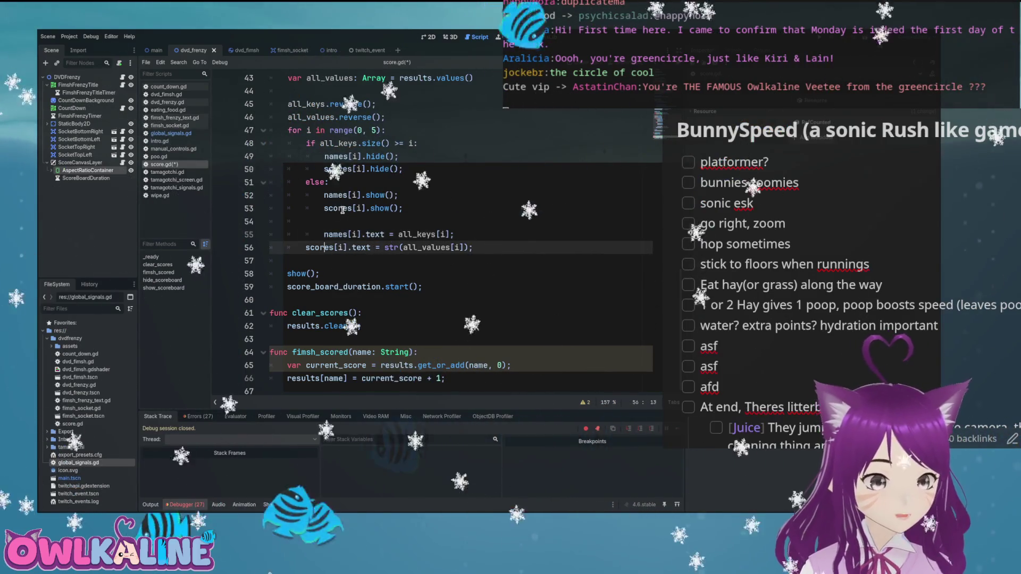
key("Up")
key("Up")
key("BackSpace")
key("BackSpace")
key("ctrl+s")
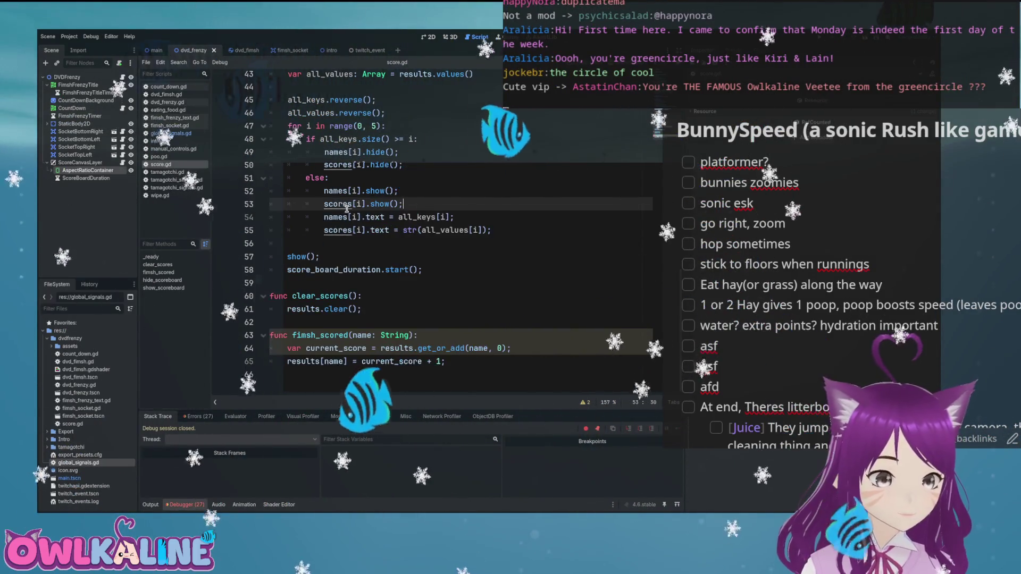
- Rerun the game and review the Errors list
scroll(458, 228, "up", 2)
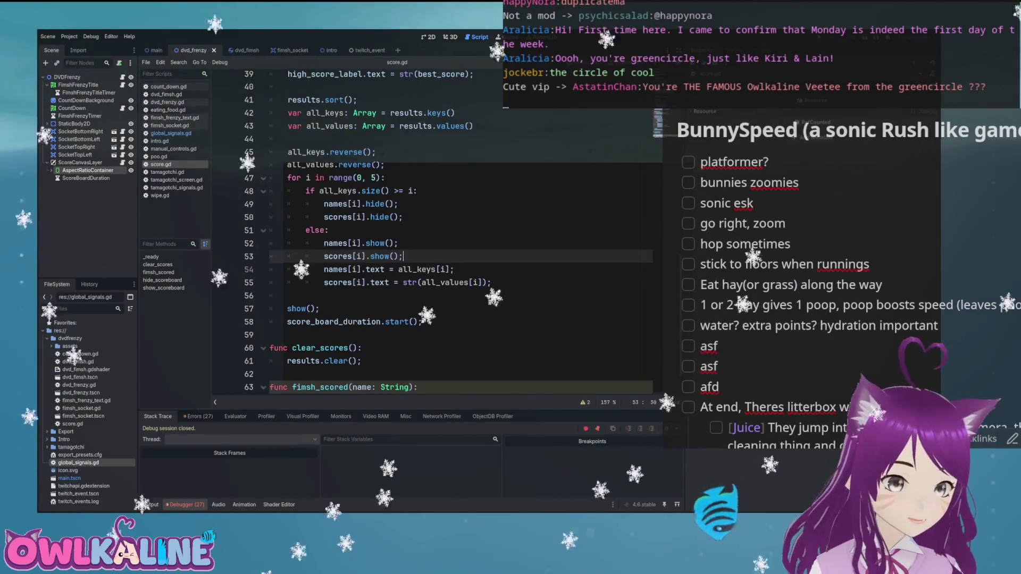
key("F5")
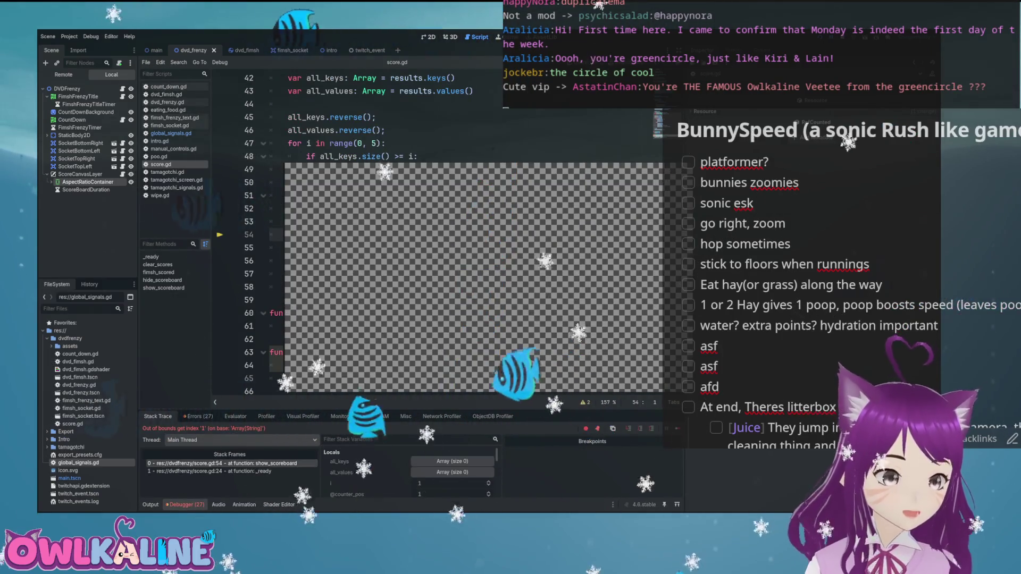
key("F8")
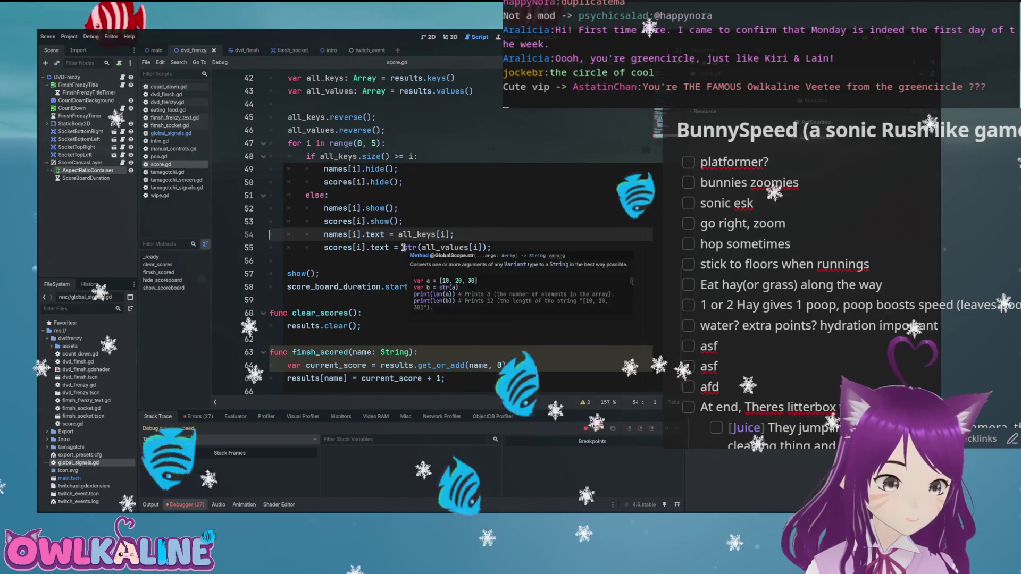
left_click(198, 417)
scroll(330, 468, "down", 10)
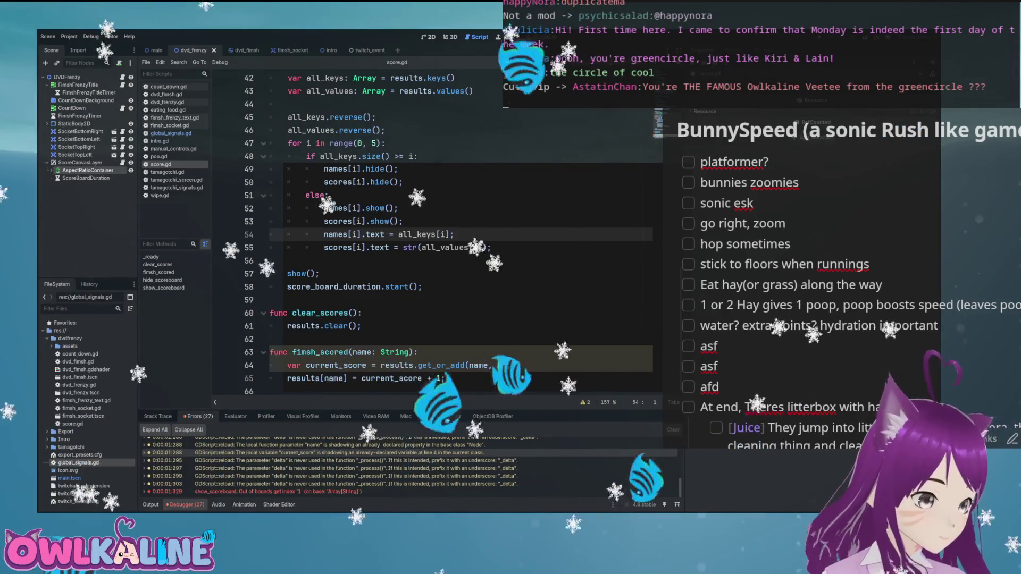
- Inspect all_keys on line 54 and open a new line at the top of the for loop
double_click(417, 235)
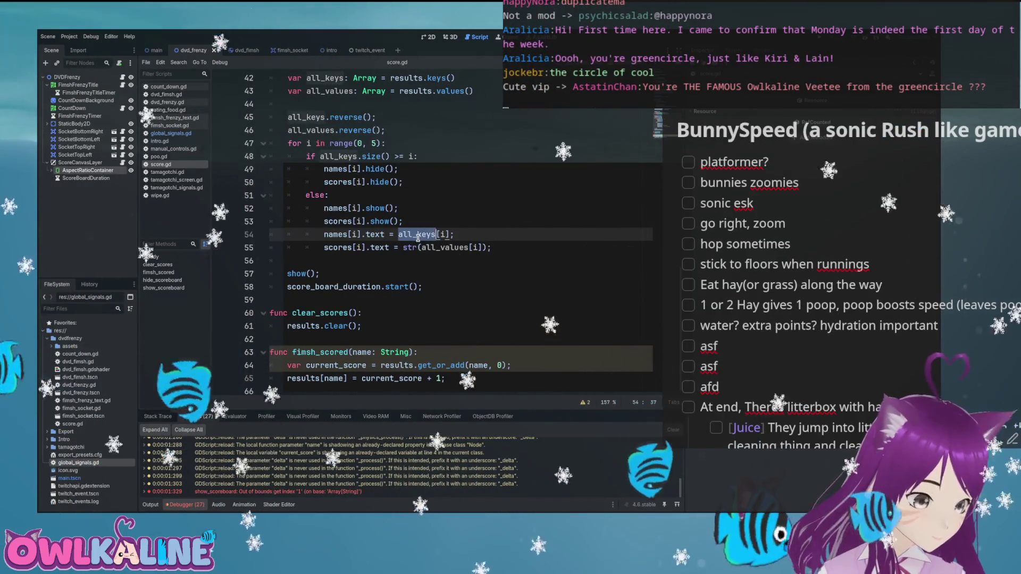
scroll(445, 244, "up", 2)
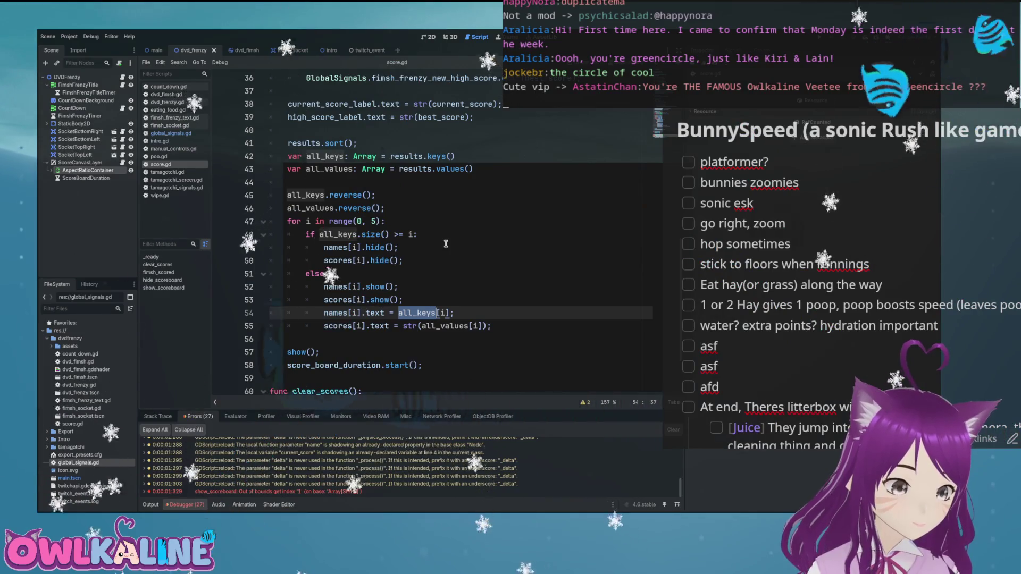
scroll(445, 245, "up", 11)
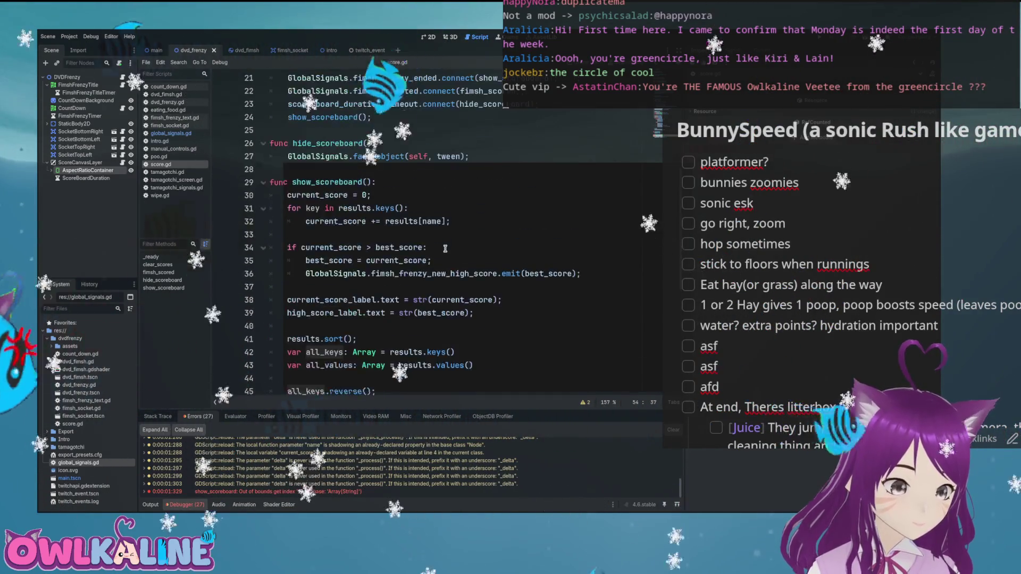
scroll(445, 250, "down", 13)
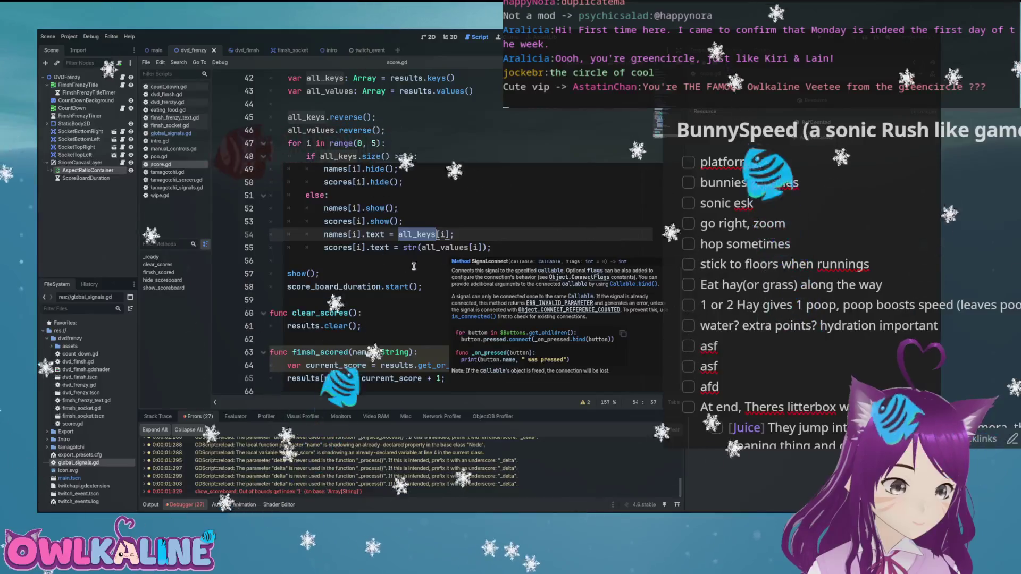
scroll(384, 249, "up", 2)
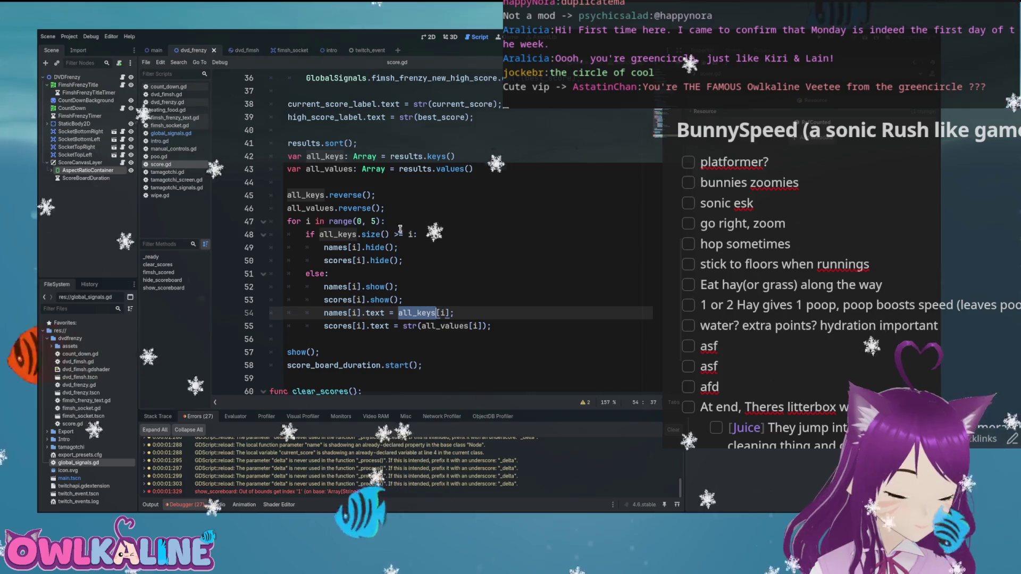
left_click(420, 235)
left_click(400, 223)
key("Return")
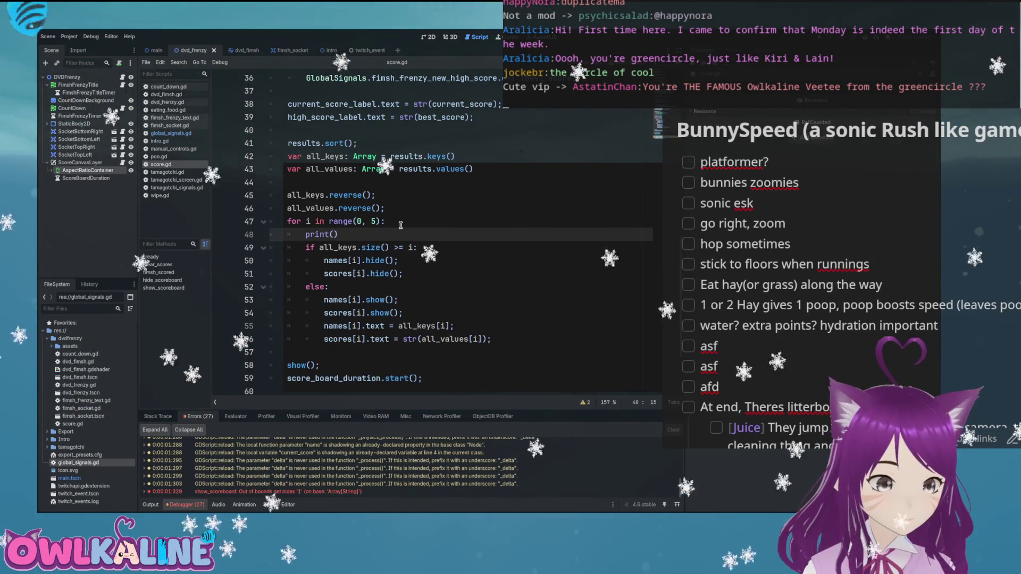
- Print all_keys.size() at the top of the loop and test-run the game
type("all_keys.size()")
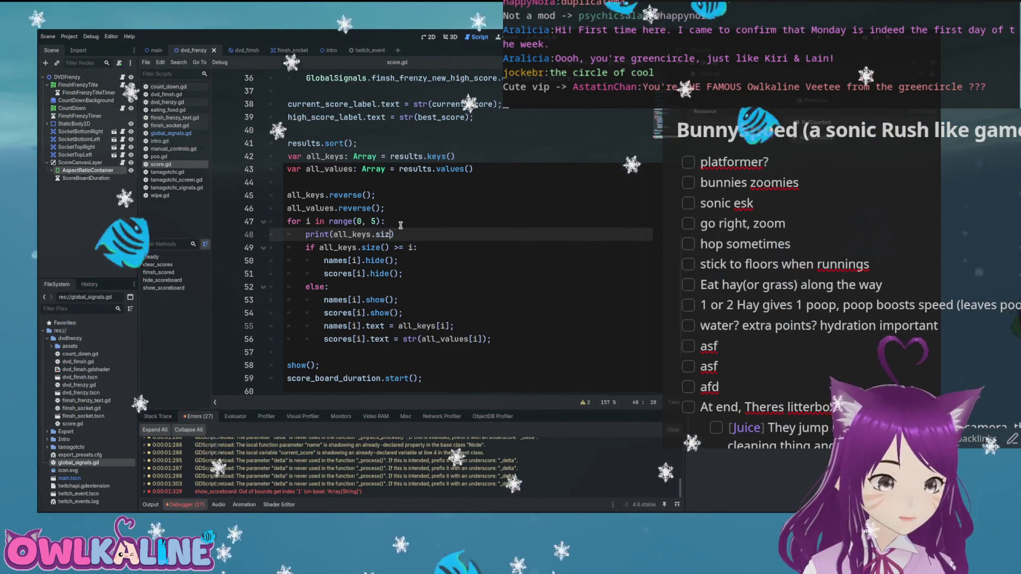
type(");")
key("ctrl+s")
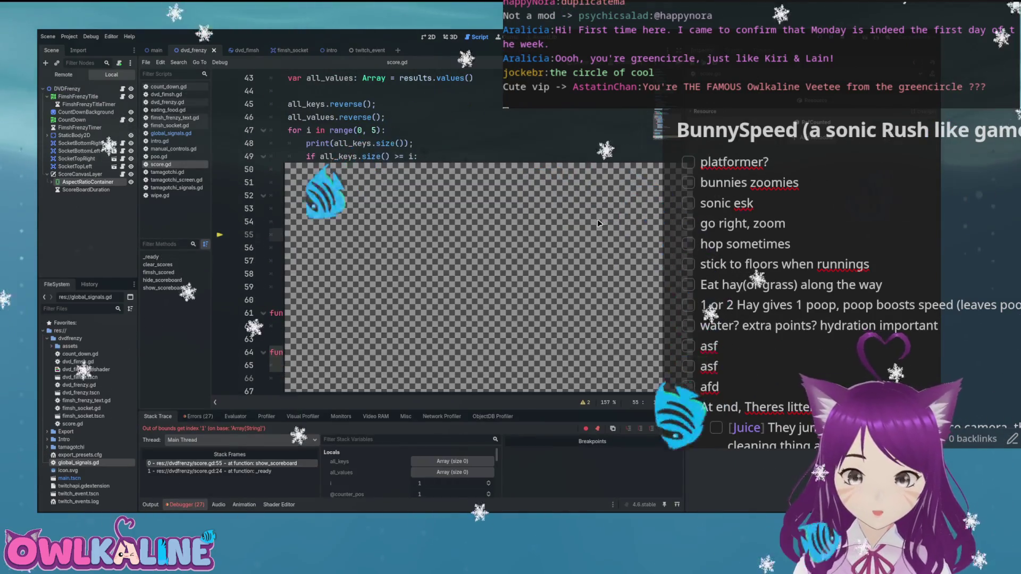
key("F8")
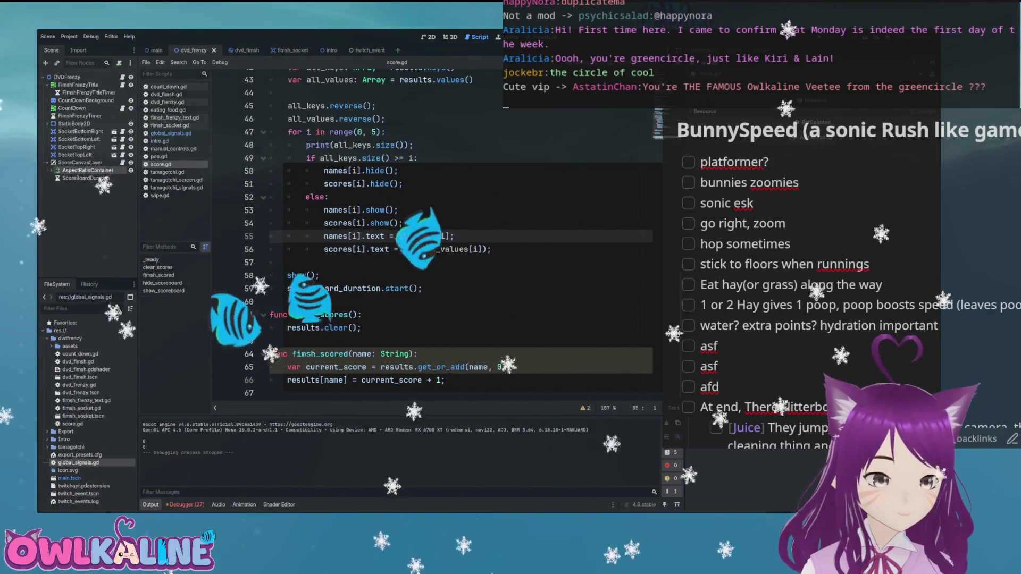
- Add a print(i); line above the if check and rerun to see the values
left_click(403, 158)
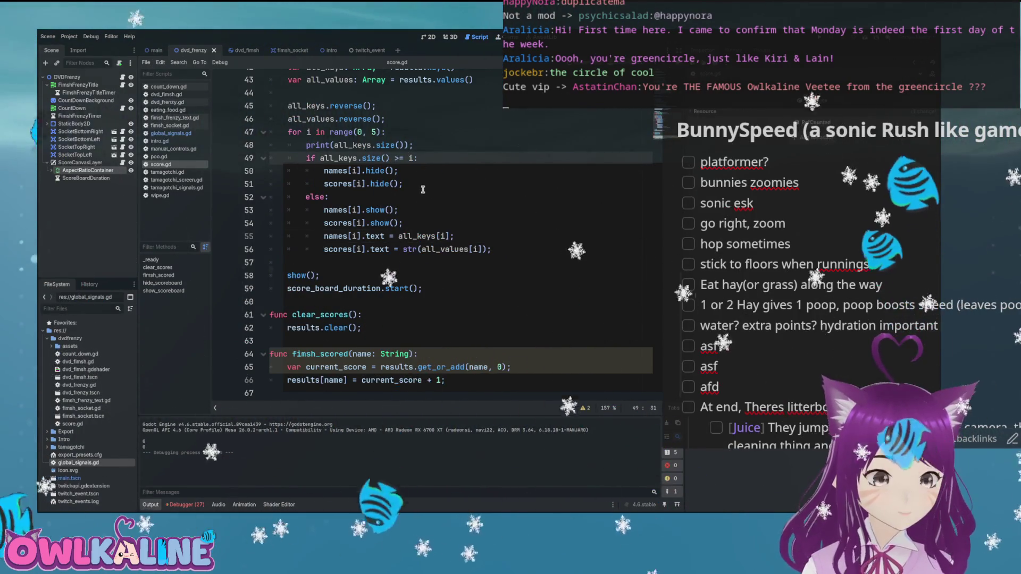
left_click(416, 158)
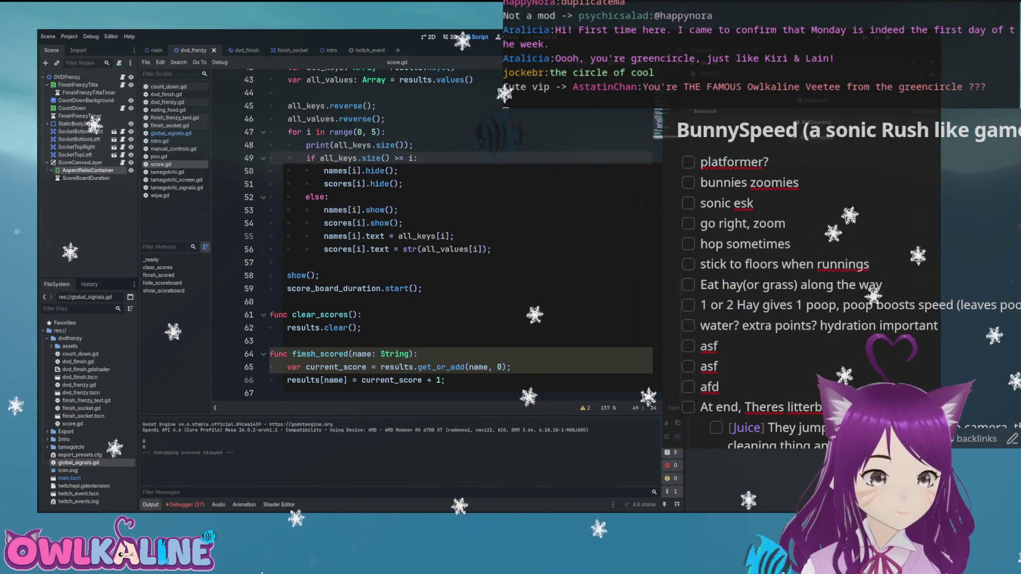
key("ctrl+shift+Return")
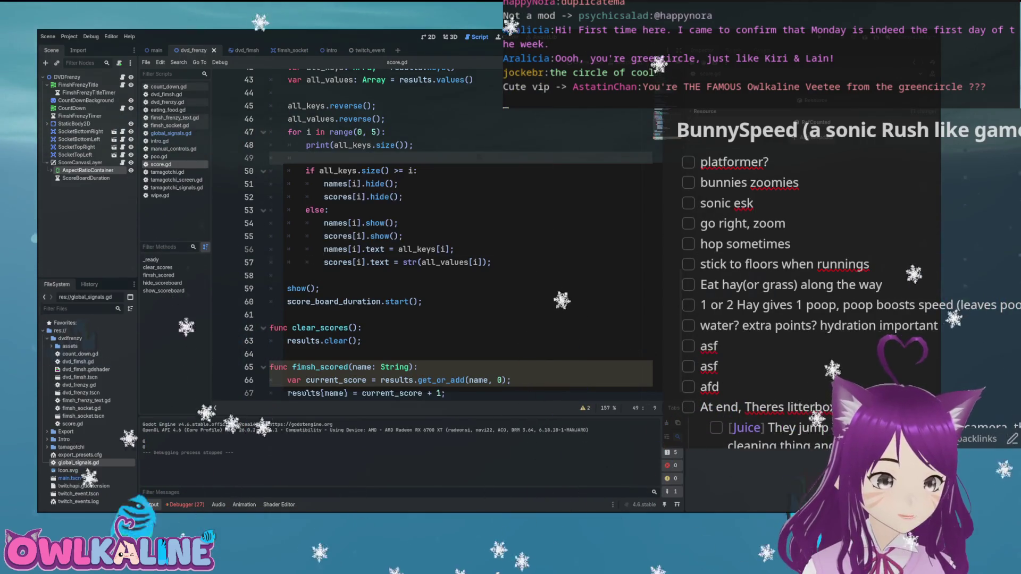
type("print(i);")
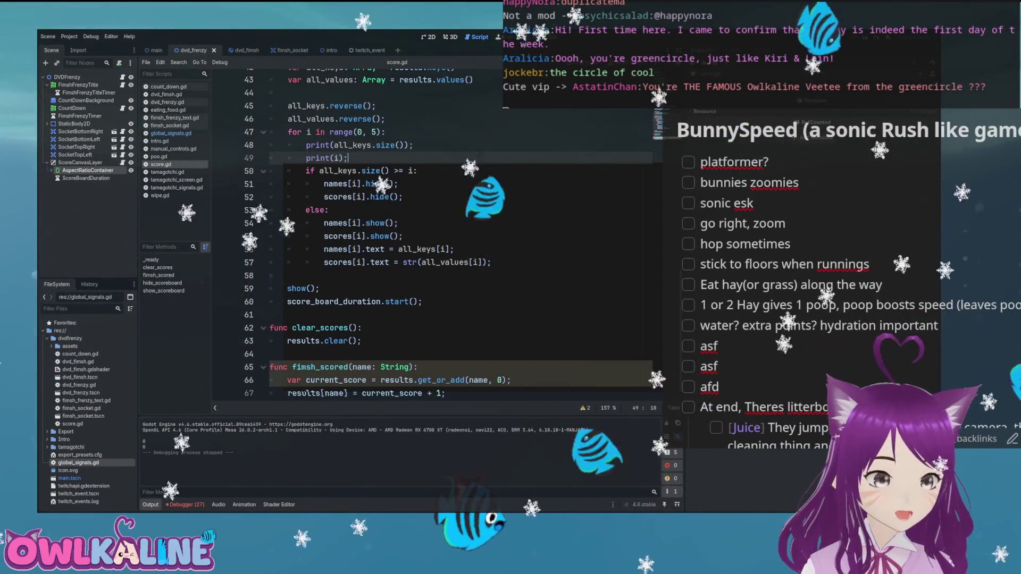
key("F5")
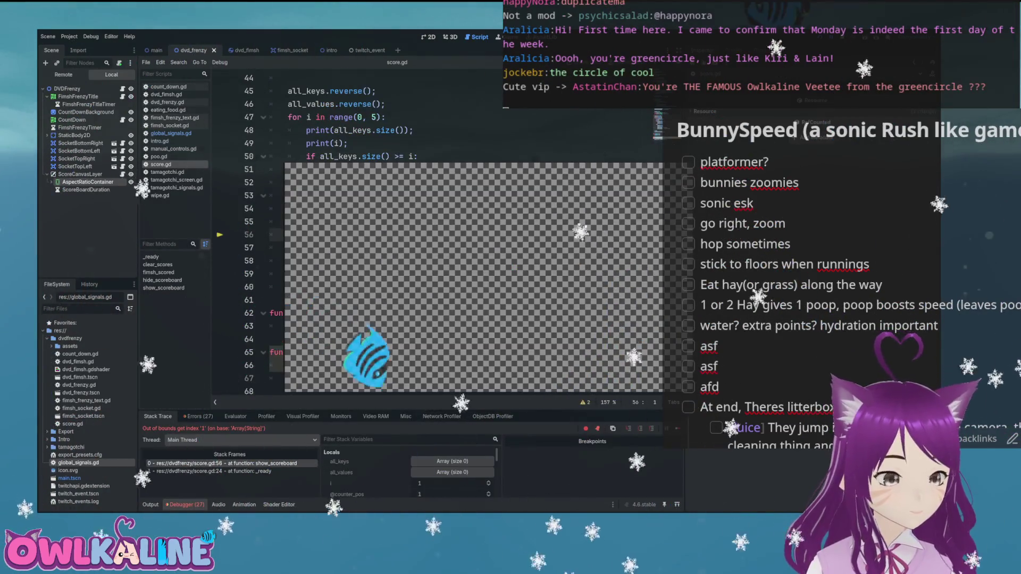
key("F8")
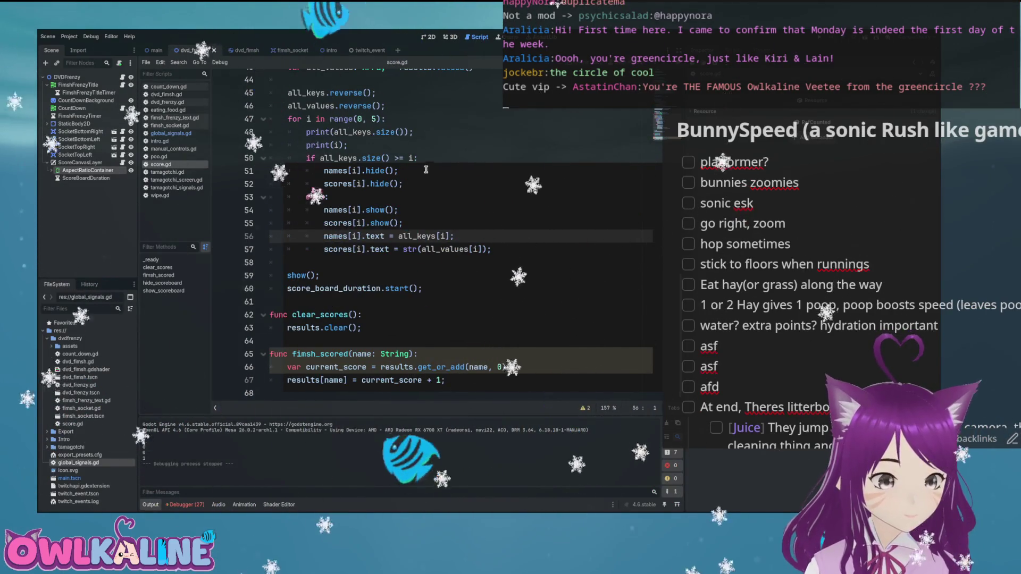
- Start rewriting the line 50 condition as 'i >= all_keys.size()'
left_click(426, 158)
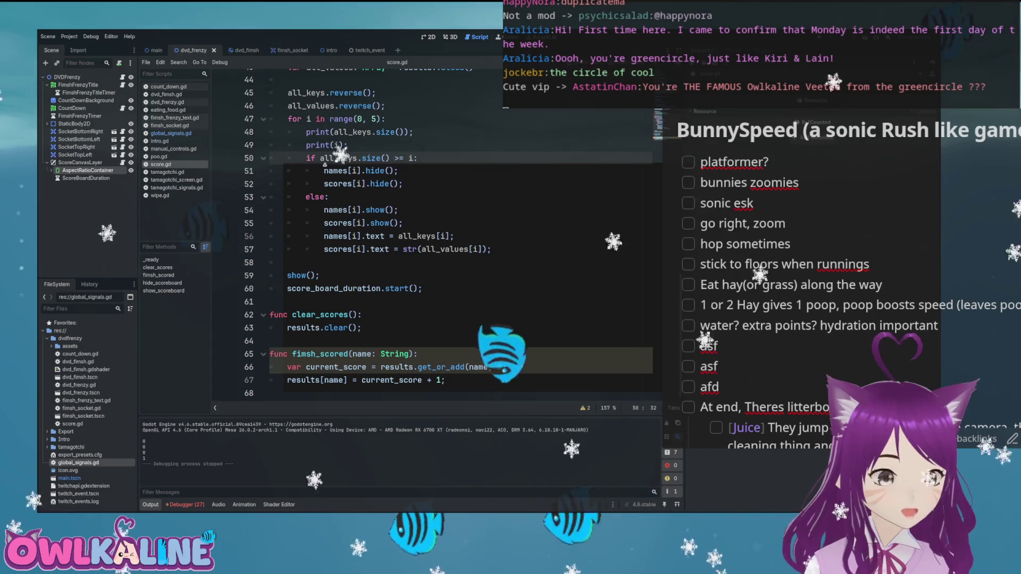
left_click(318, 158)
type("i ")
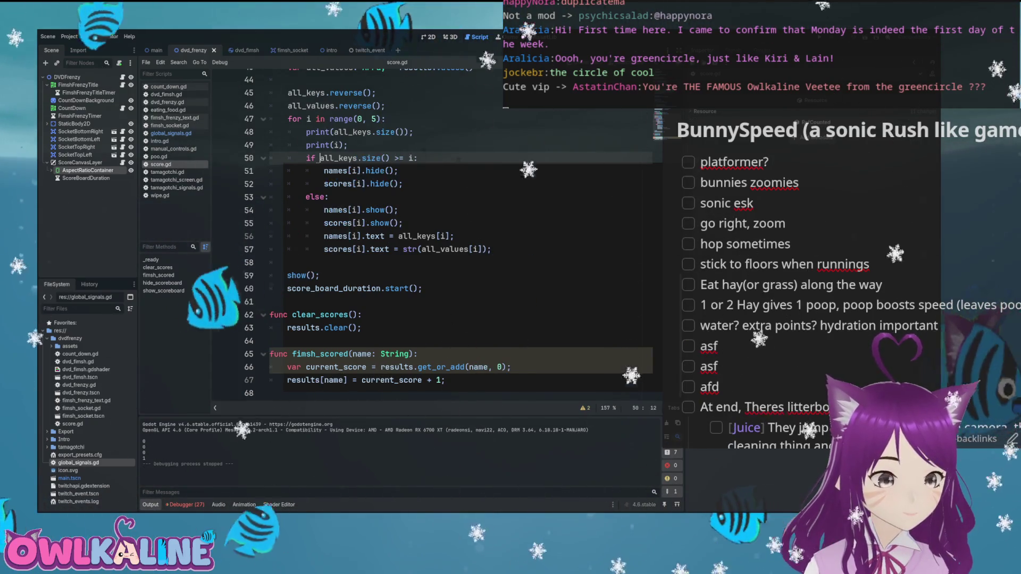
type(">=")
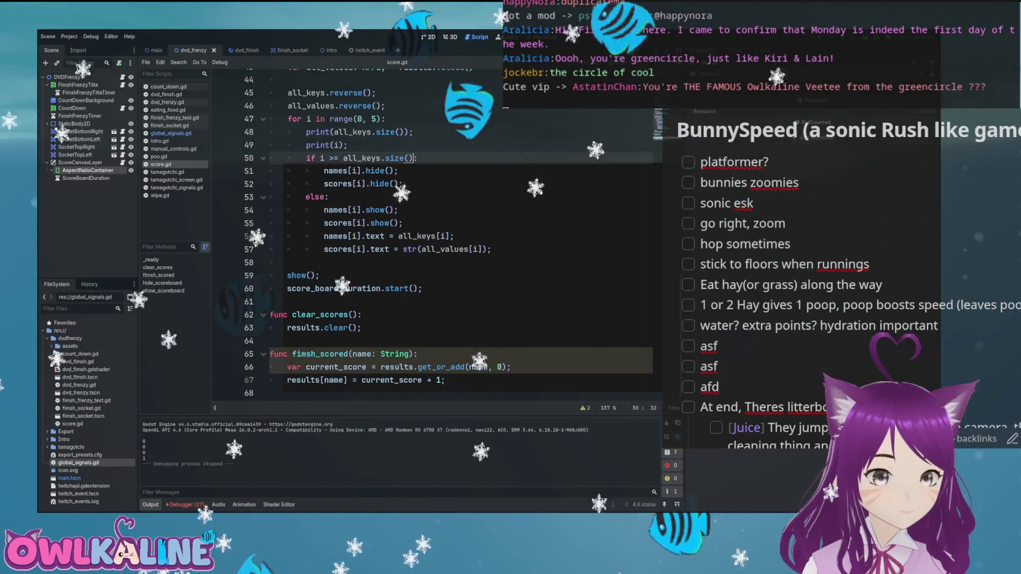
- After a test run, make tween_property on line 21 animate node instead of self
key("F5")
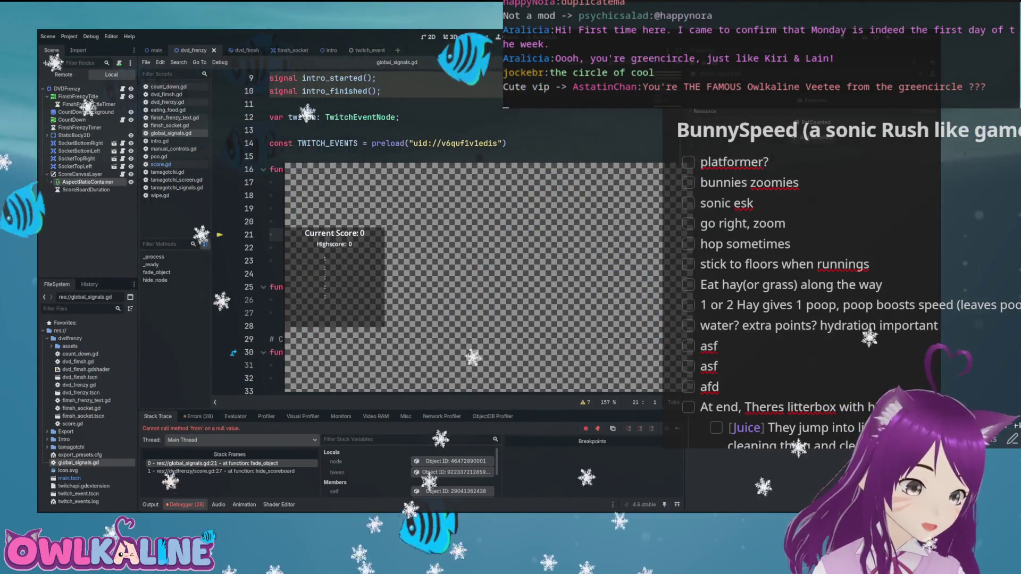
key("F8")
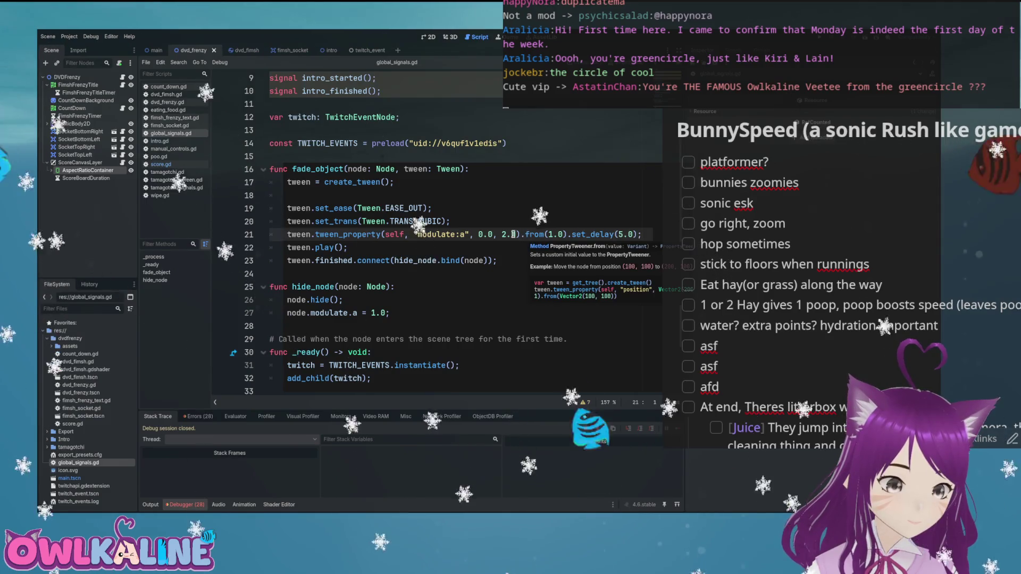
mouse_move(352, 234)
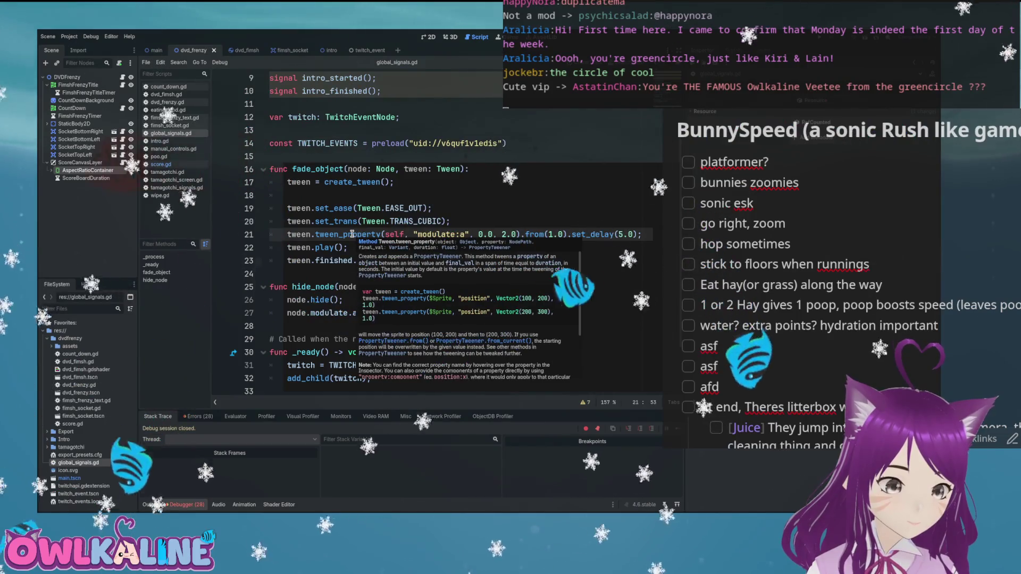
left_click(343, 235)
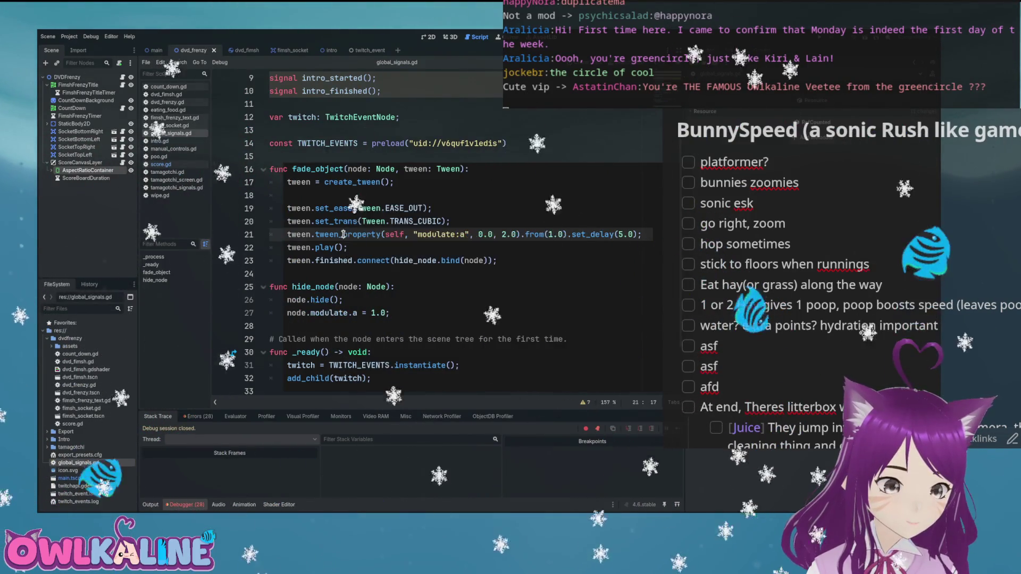
double_click(393, 234)
type("nod")
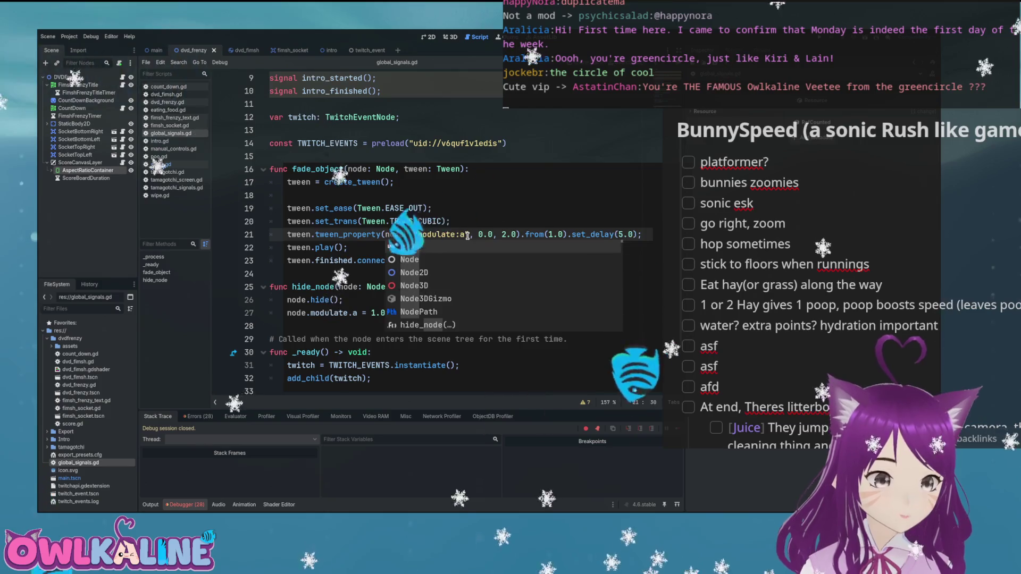
left_click(563, 209)
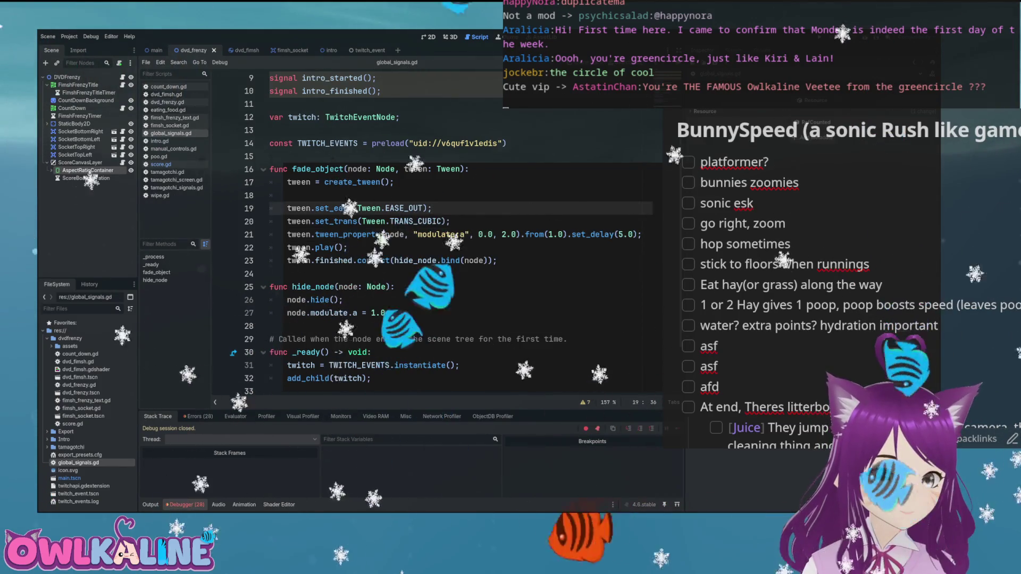
- Retest the fade, inspect the ScoreBoardDuration timer, and review the Errors list
key("F5")
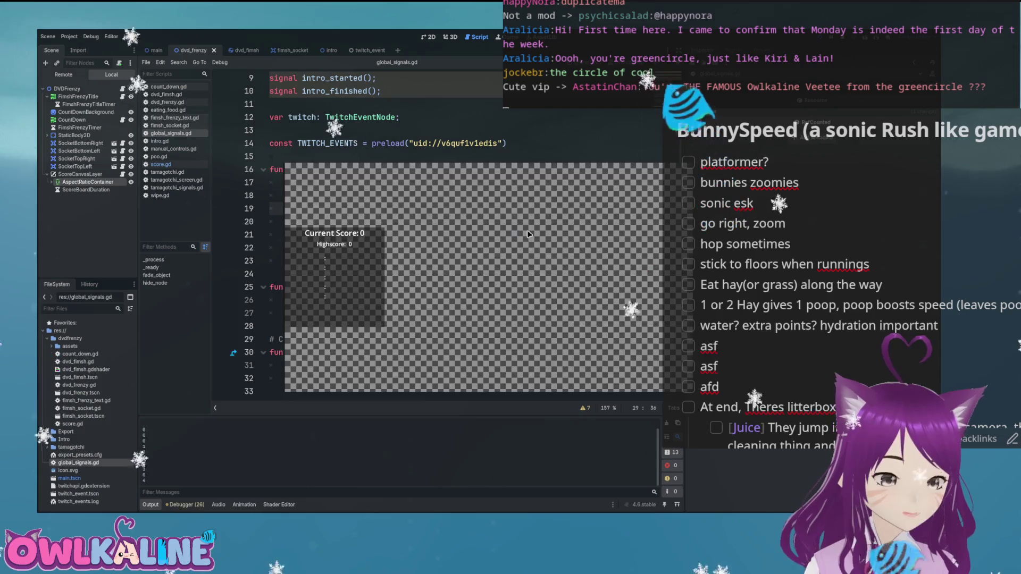
key("F8")
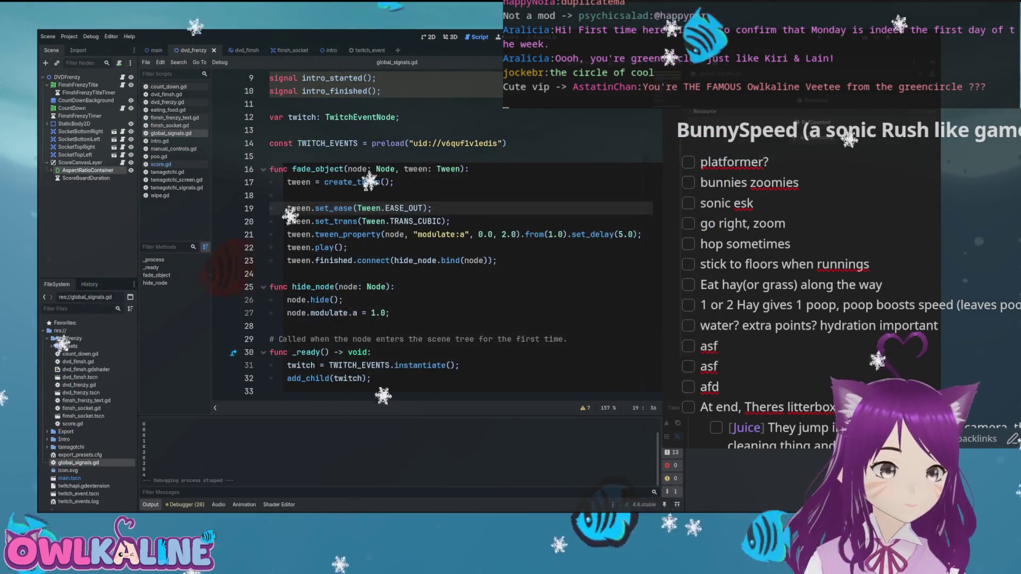
left_click(86, 178)
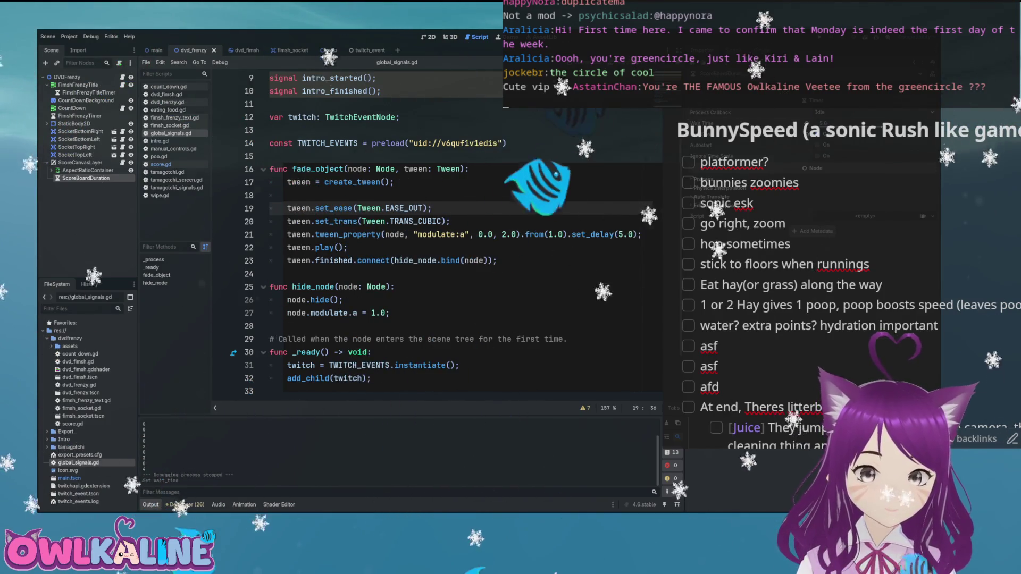
key("F5")
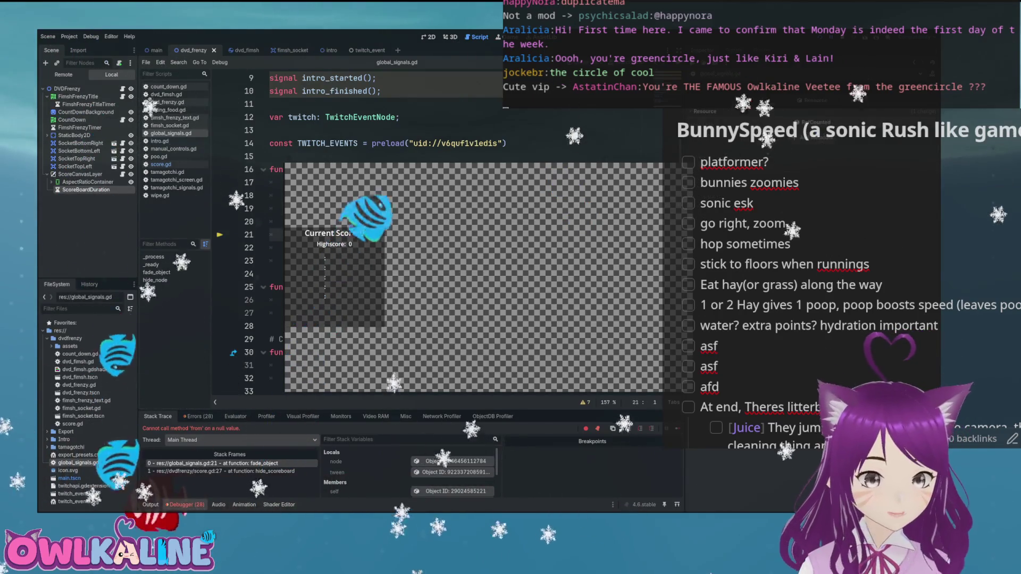
key("F8")
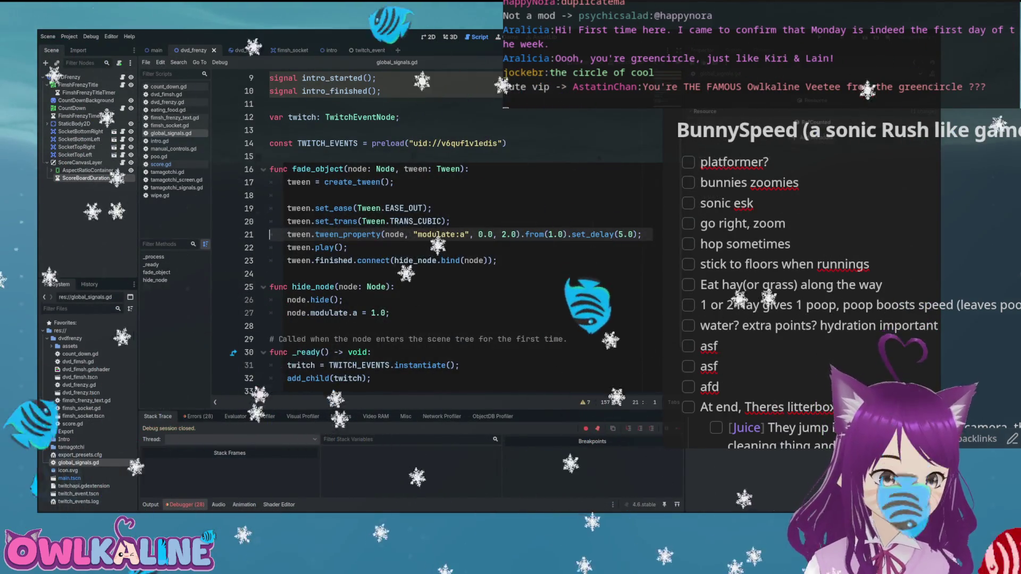
left_click(198, 417)
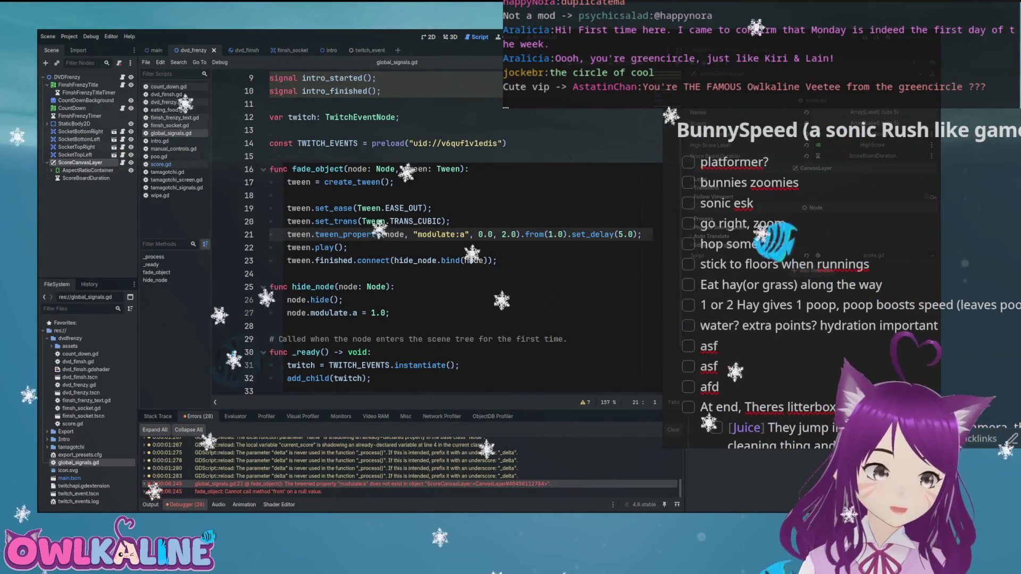
left_click(169, 126)
- Export the AspectRatioContainer in score.gd as score_aspect_ratio_container
left_click(161, 164)
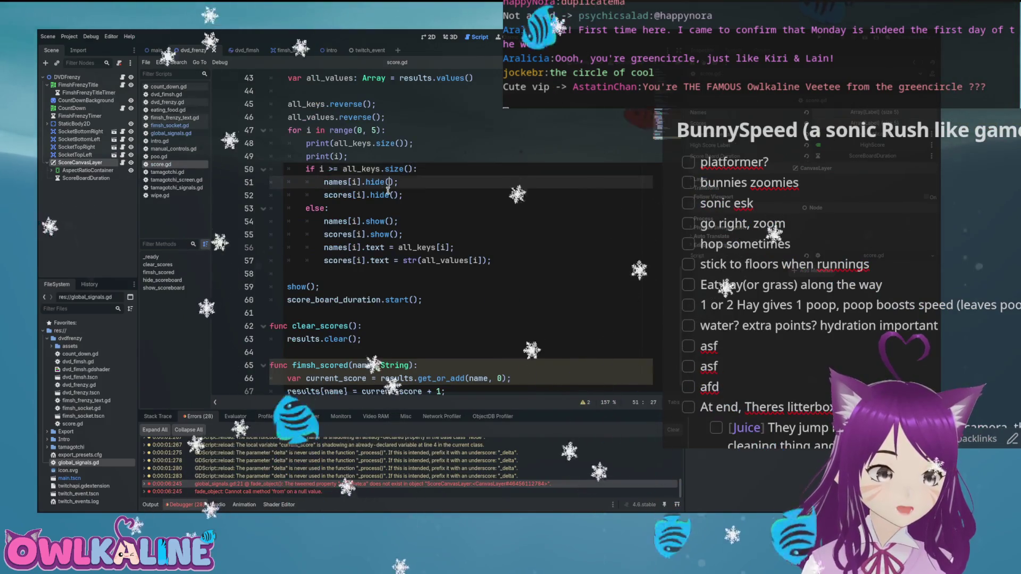
left_click(87, 170)
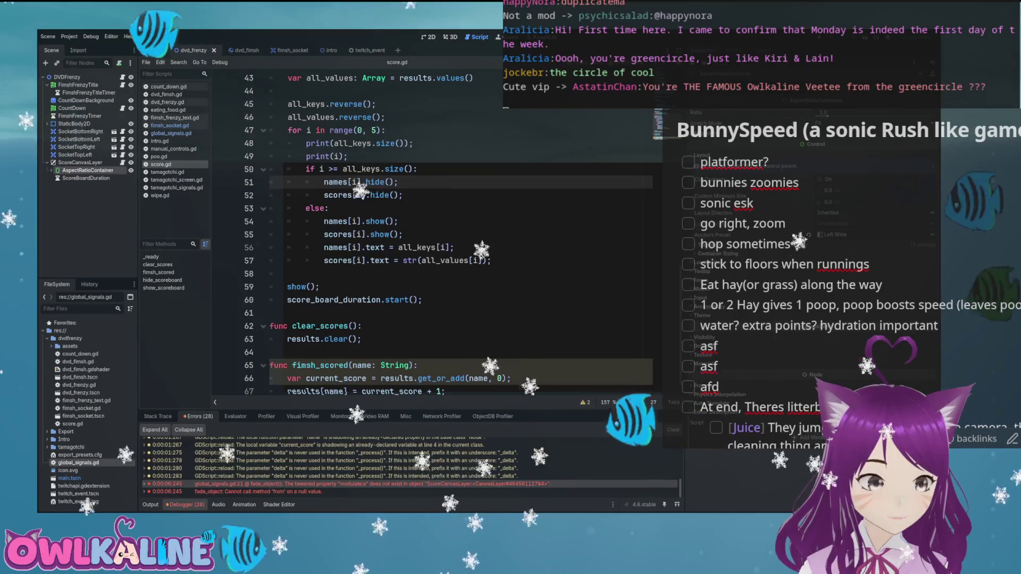
scroll(458, 234, "up", 14)
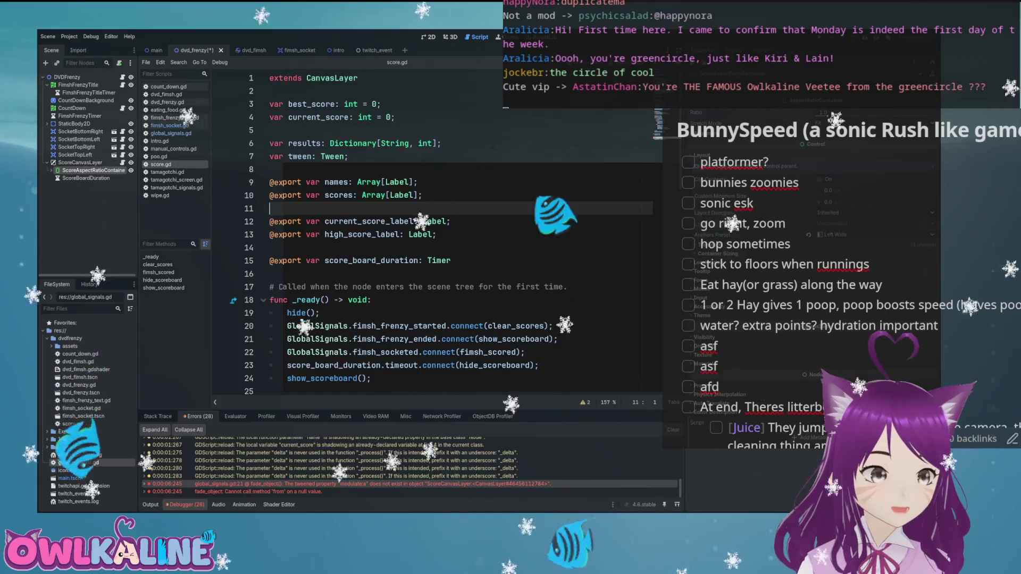
left_click_drag(93, 170, 450, 266)
left_click(449, 266)
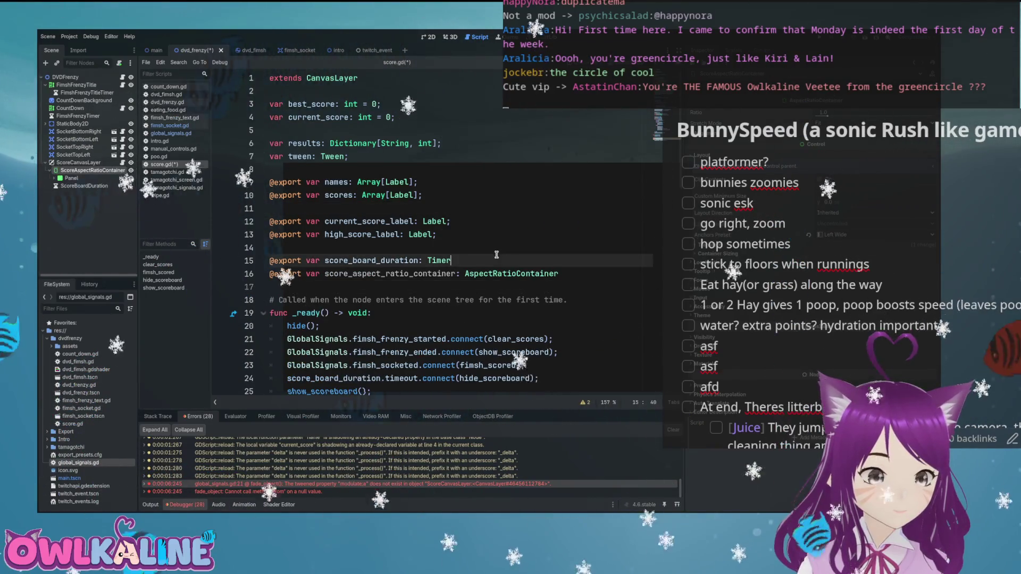
key("Return")
- Have hide_scoreboard fade score_aspect_ratio_container instead of self, then run the game
double_click(404, 287)
key("ctrl+s")
scroll(512, 272, "down", 5)
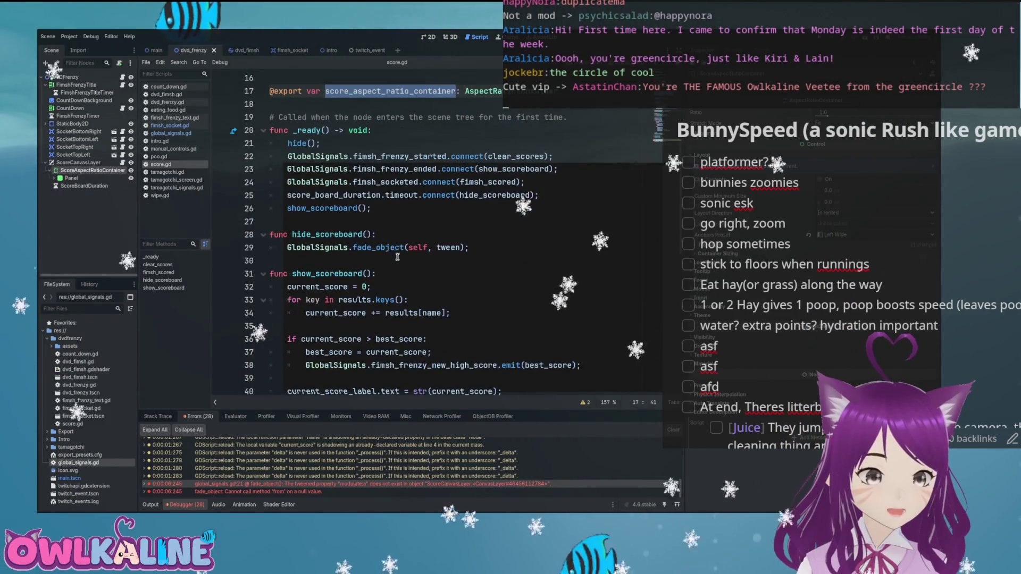
scroll(397, 255, "down", 1)
double_click(419, 209)
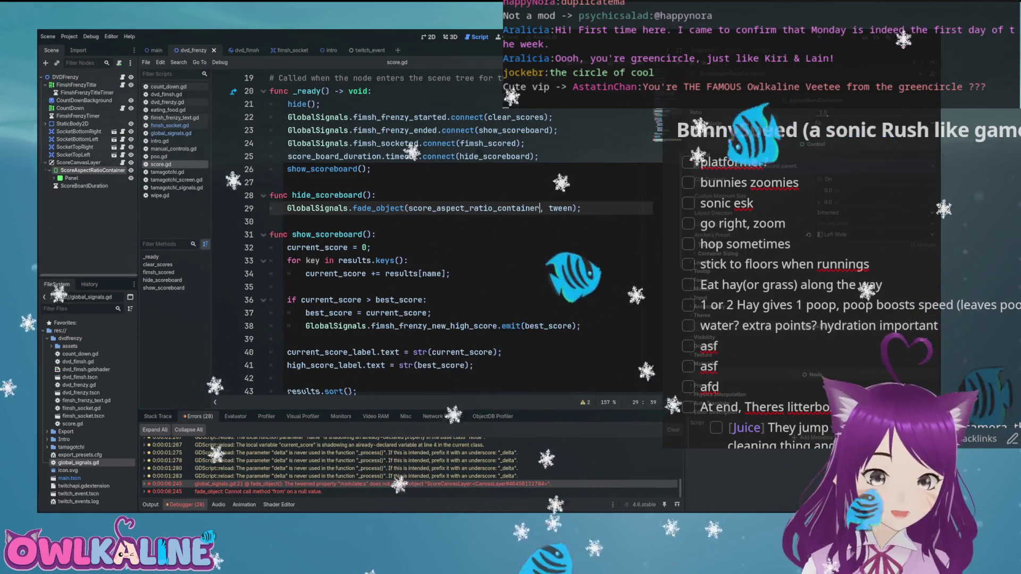
key("F6")
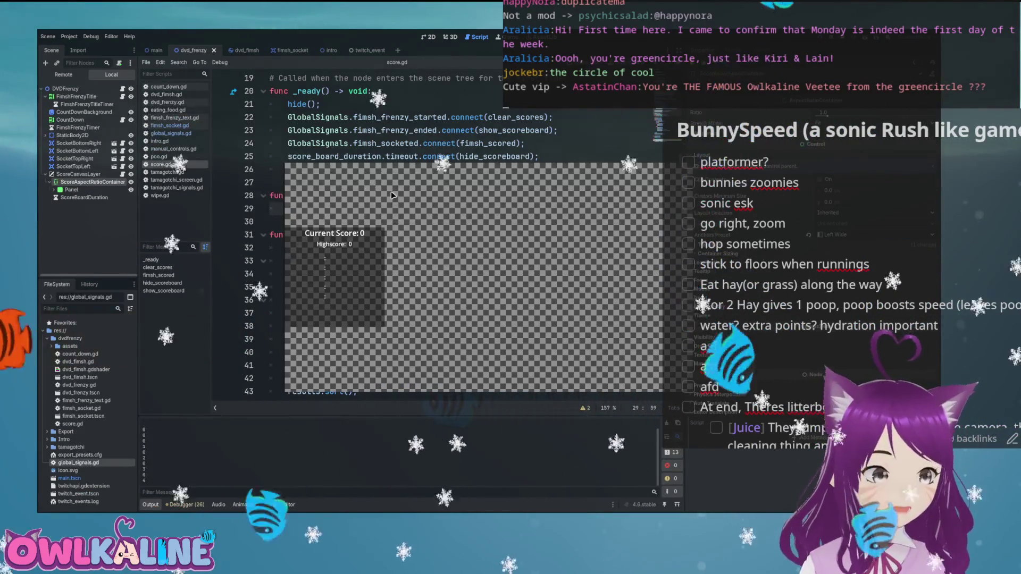
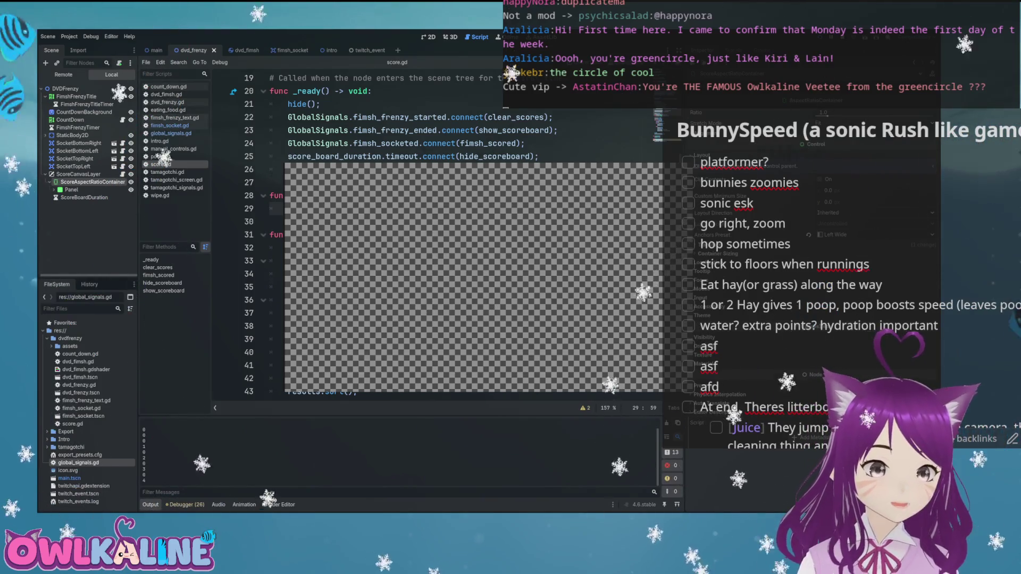
- Stop the running game and save the score.gd changes
key("F8")
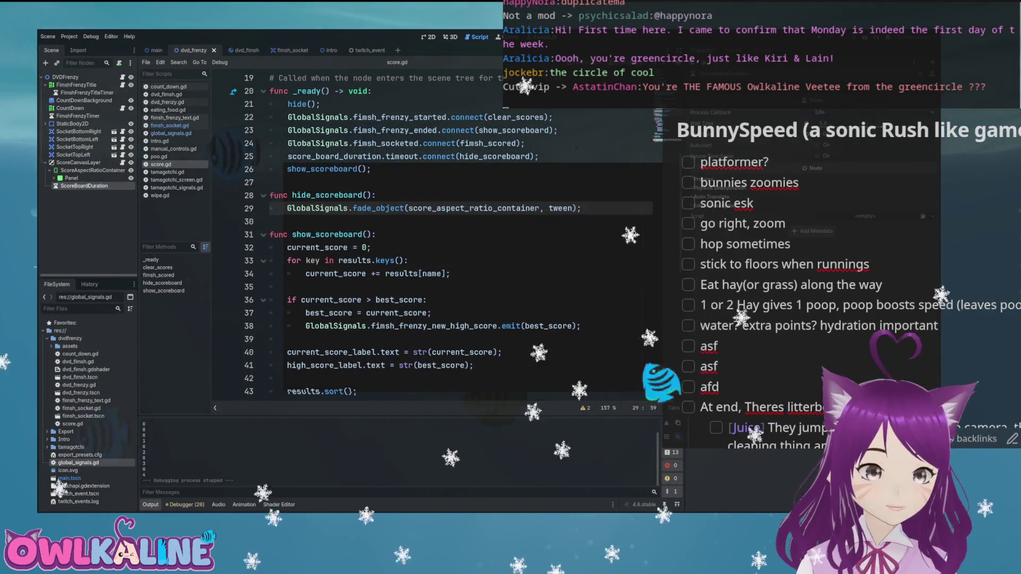
key("ctrl+s")
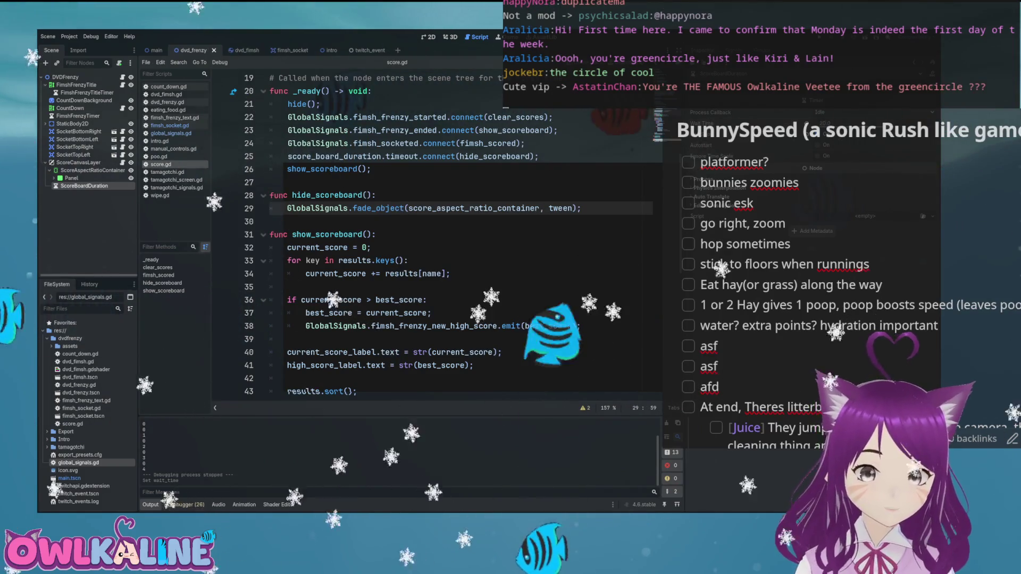
left_click(523, 195)
scroll(523, 207, "down", 3)
scroll(523, 206, "up", 4)
scroll(523, 206, "up", 5)
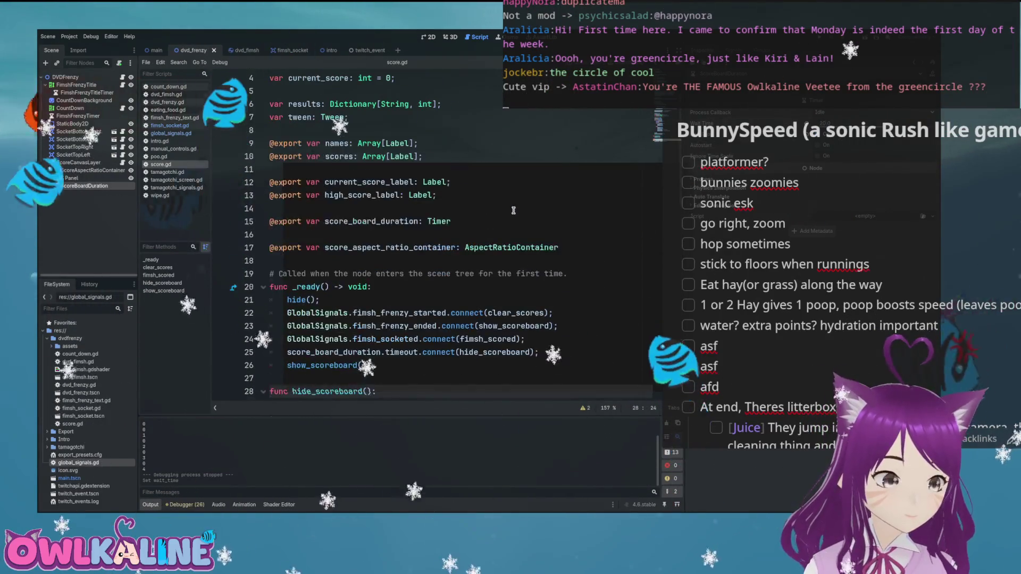
scroll(530, 214, "down", 3)
scroll(529, 213, "down", 13)
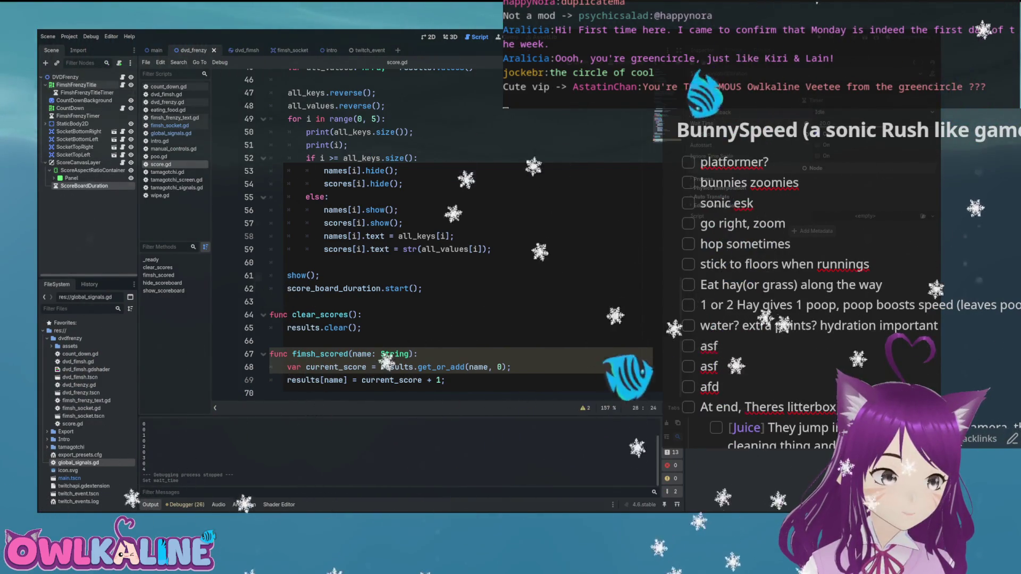
- Insert blank lines after the high score signal line in show_scoreboard's new-best branch
left_click(76, 85)
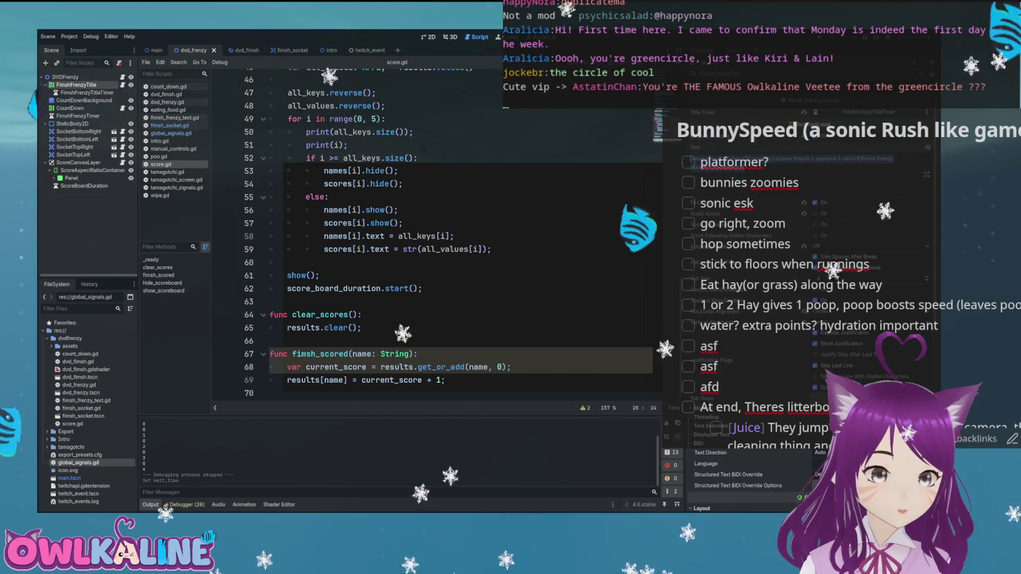
left_click(421, 278)
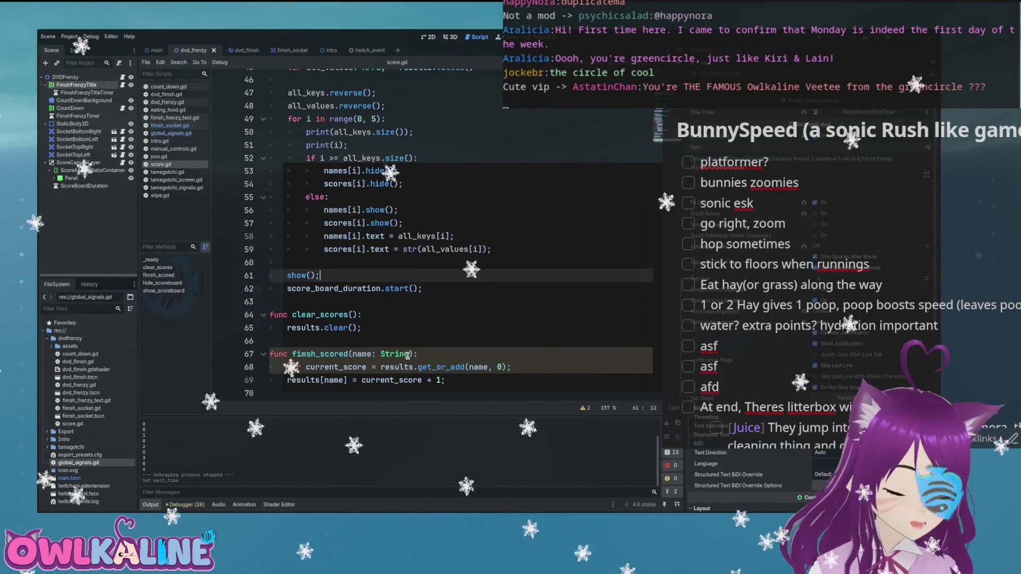
scroll(368, 312, "up", 7)
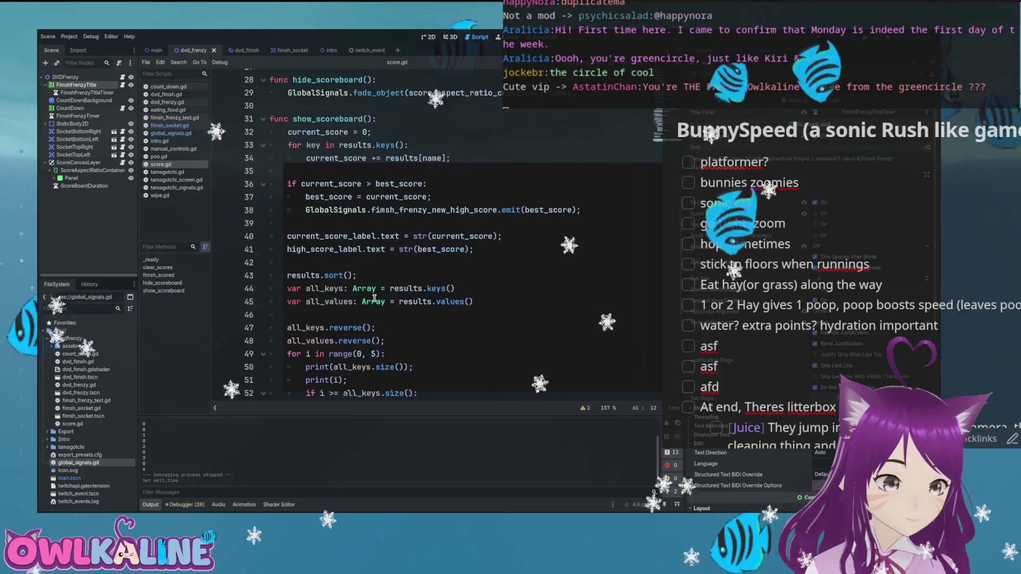
left_click(352, 233)
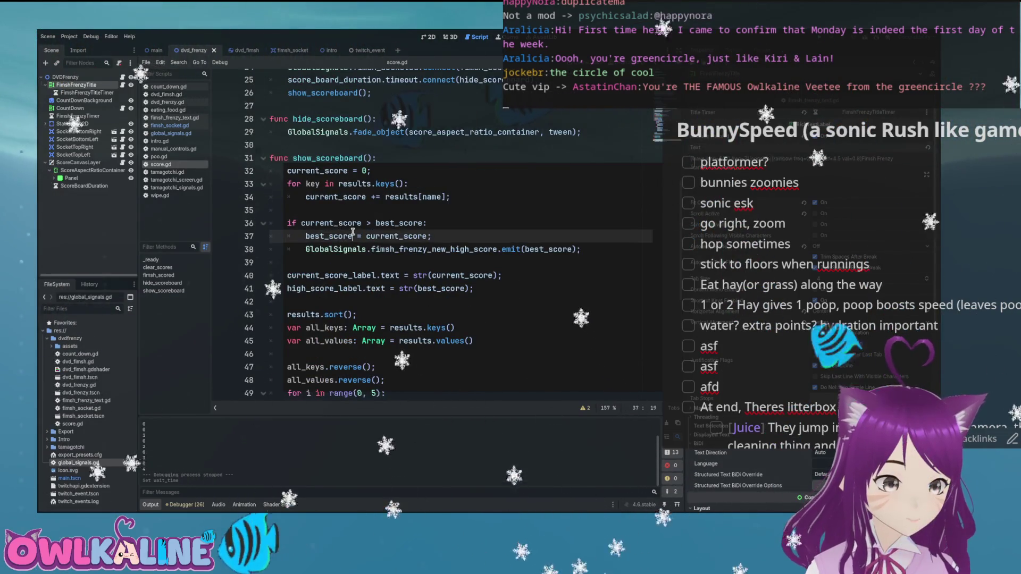
left_click(329, 238)
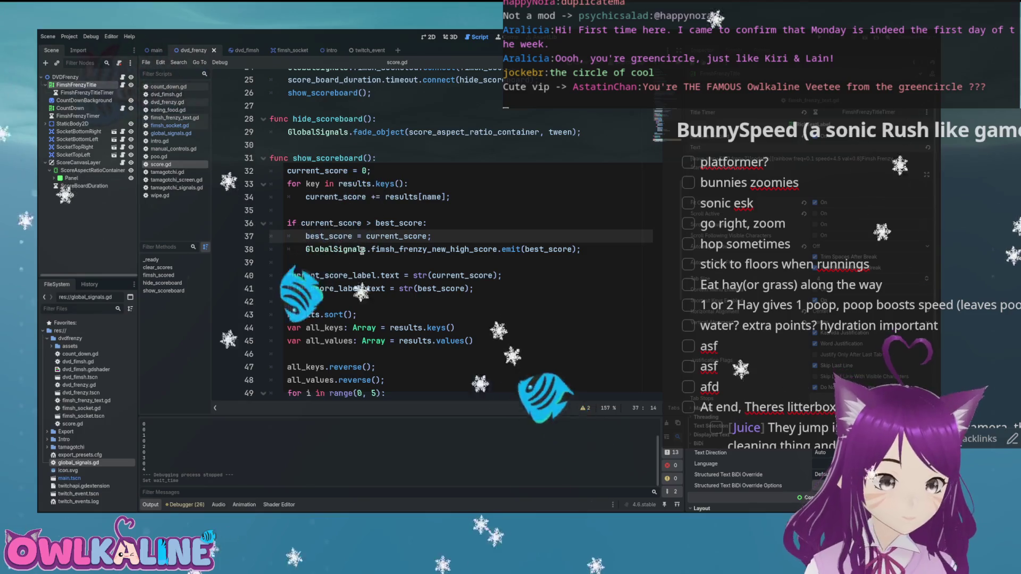
key("End")
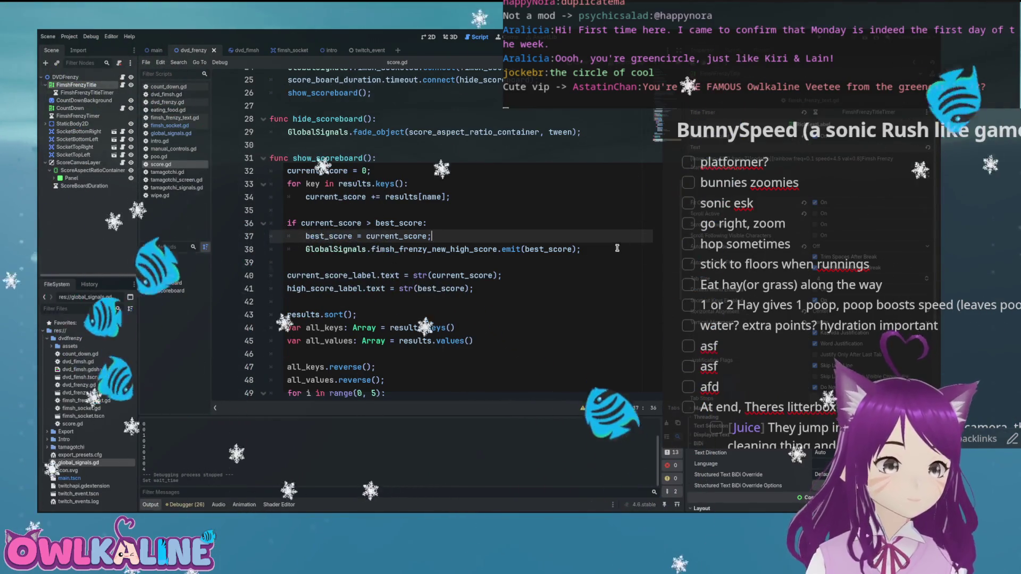
left_click(618, 248)
key("Return")
key("Return")
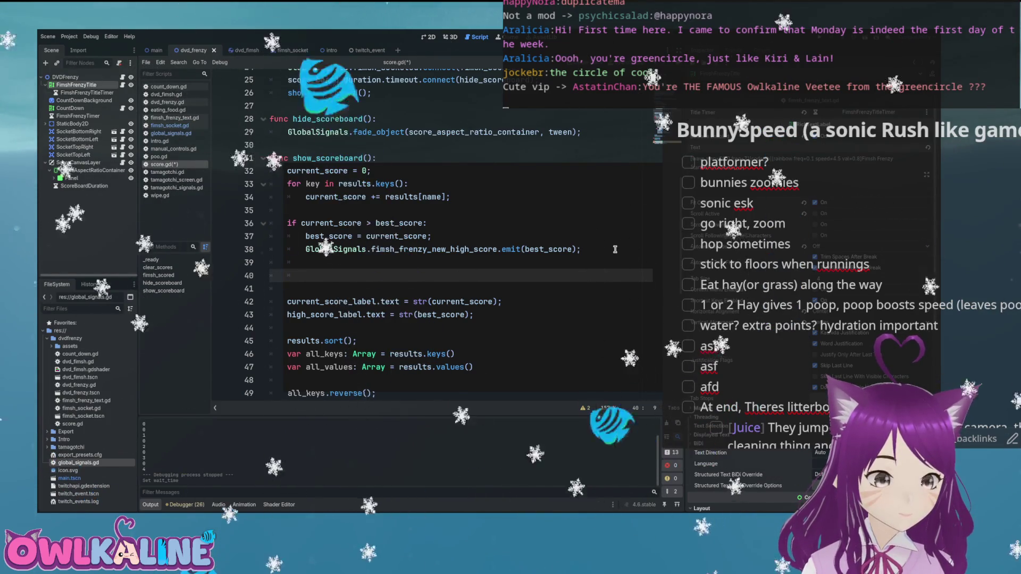
- Paste the rainbow BBCode string and cut the high_score_label.text line out for moving
key("ctrl+v")
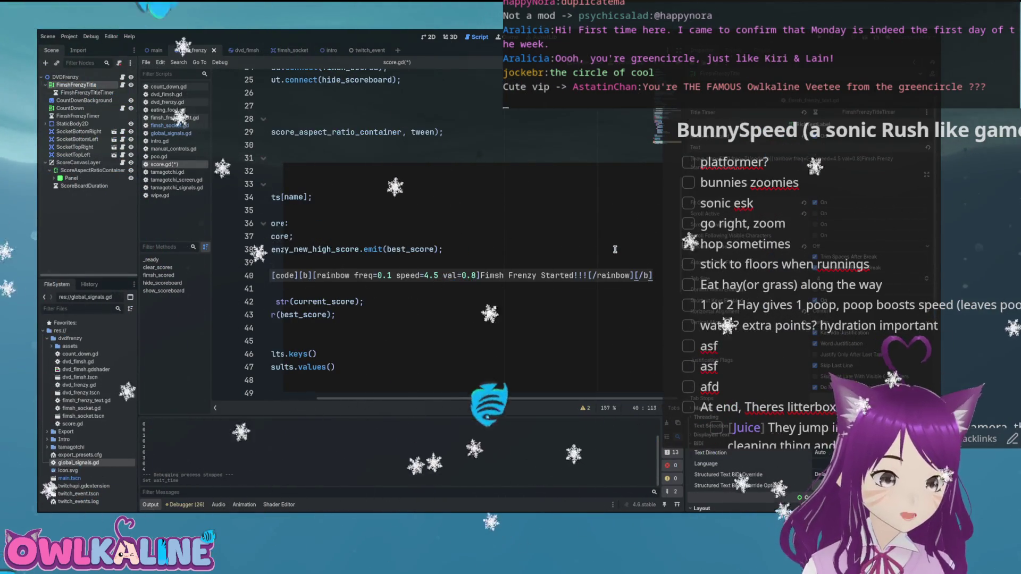
key("Home")
key("Home")
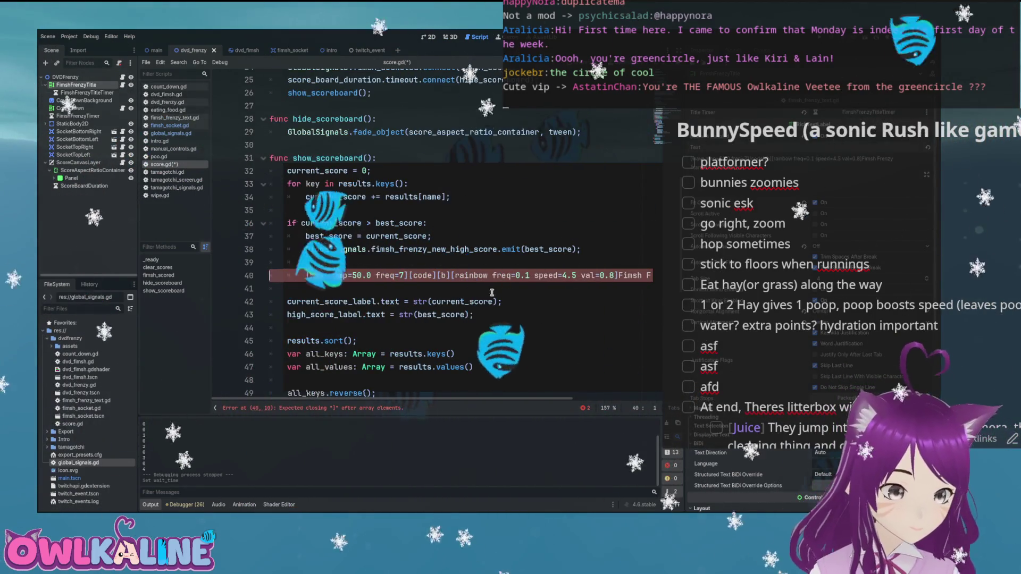
left_click_drag(478, 314, 288, 313)
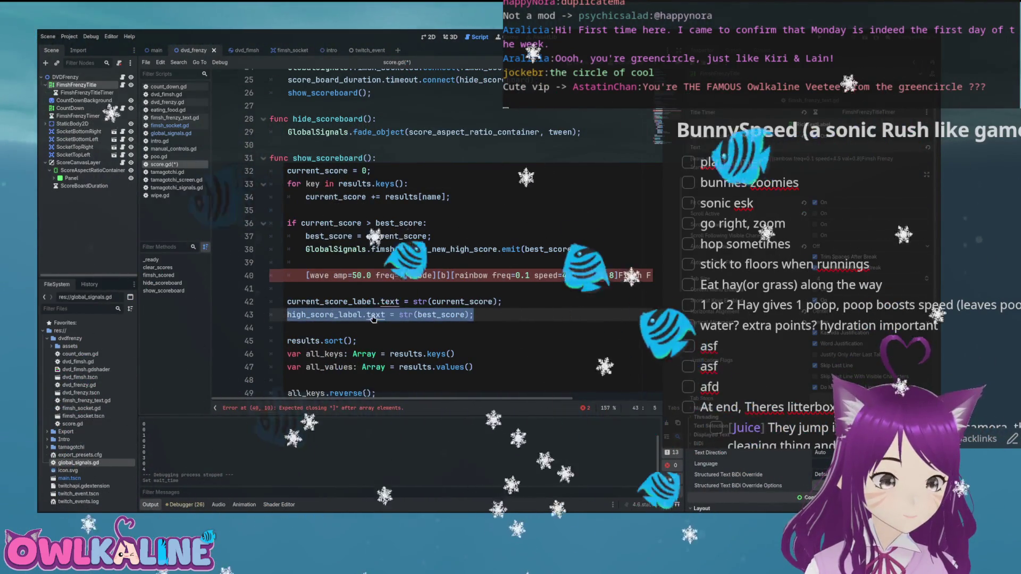
key("ctrl+x")
left_click(311, 210)
key("Return")
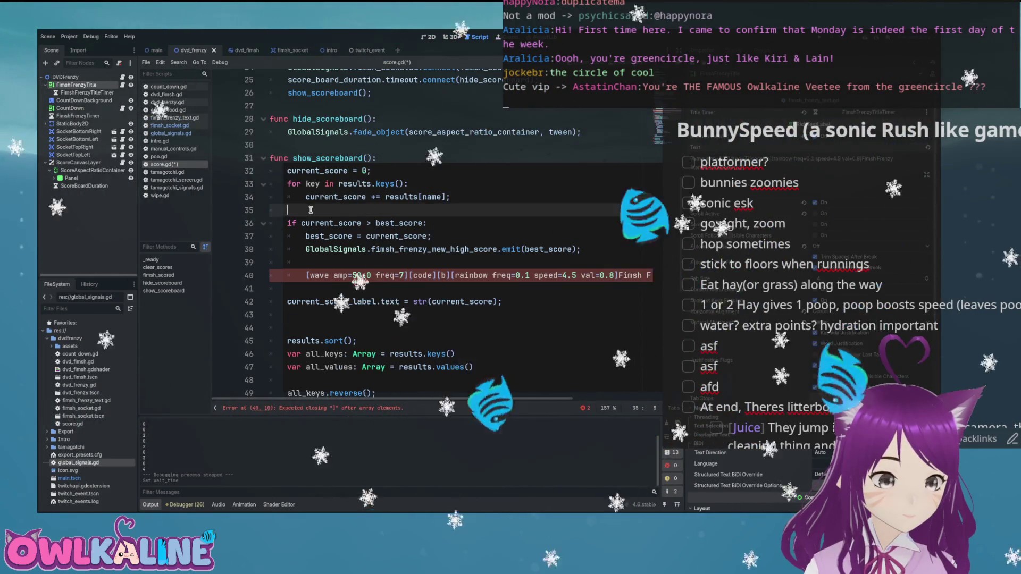
key("Return")
key("ctrl+v")
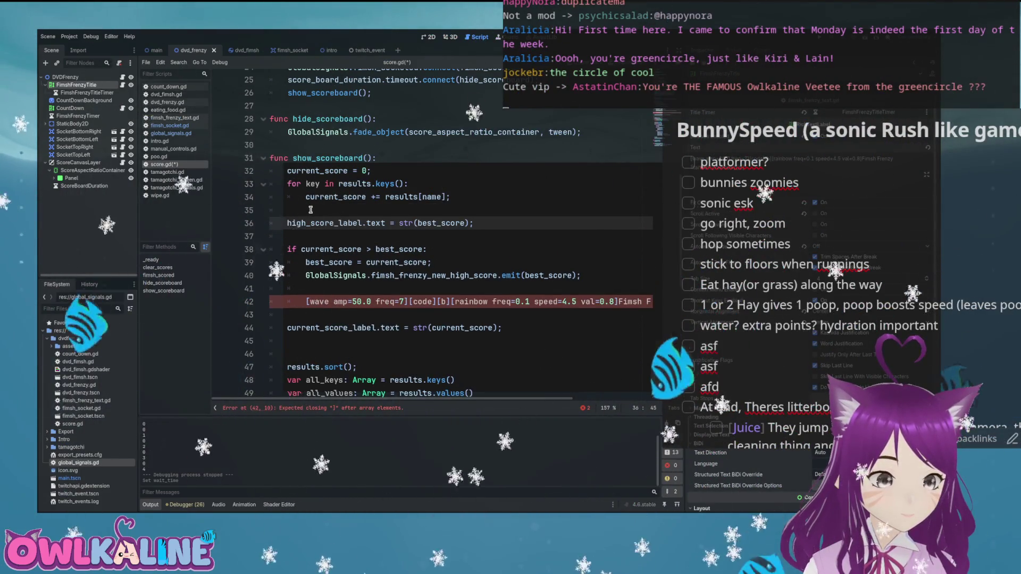
- Relocate the high_score_label.text line to just below the high score signal
key("ctrl+x")
key("ctrl+x")
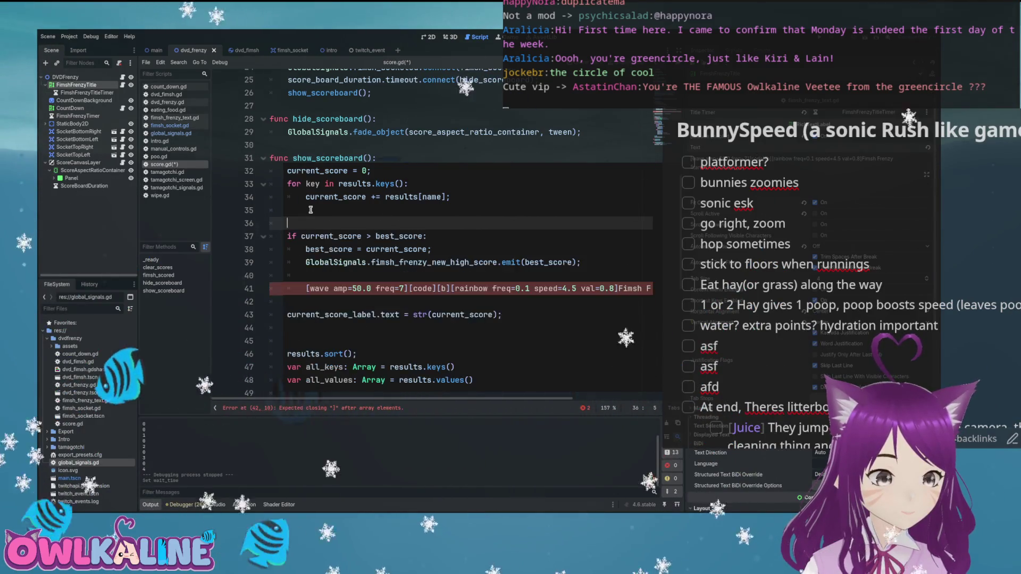
key("Down")
key("End")
key("Return")
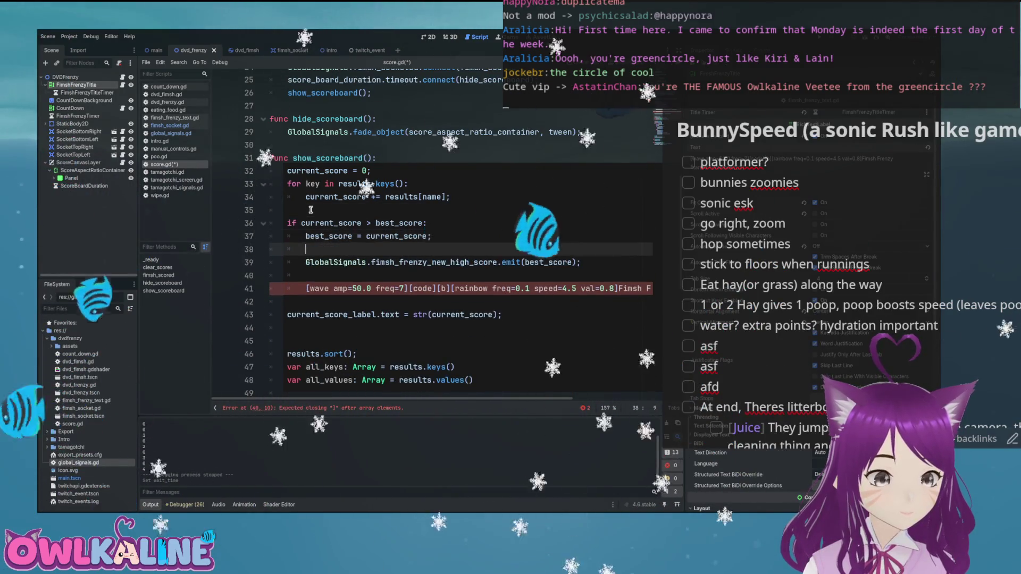
key("ctrl+x")
key("Up")
key("End")
key("Return")
key("Down")
key("Down")
key("ctrl+v")
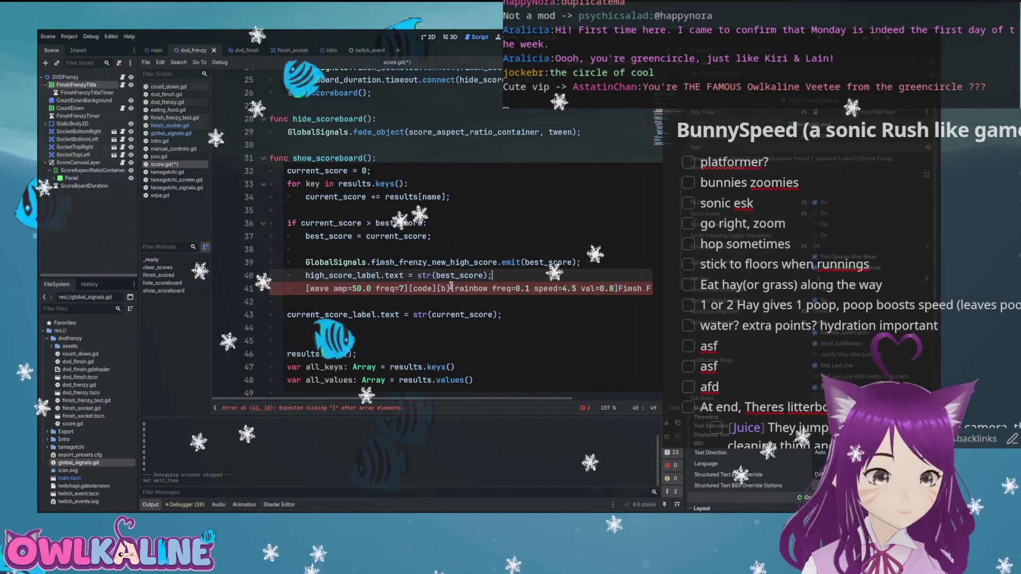
- Replace the title text with best_score and join the wave/rainbow BBCode onto the label assignment
scroll(457, 234, "right", 5)
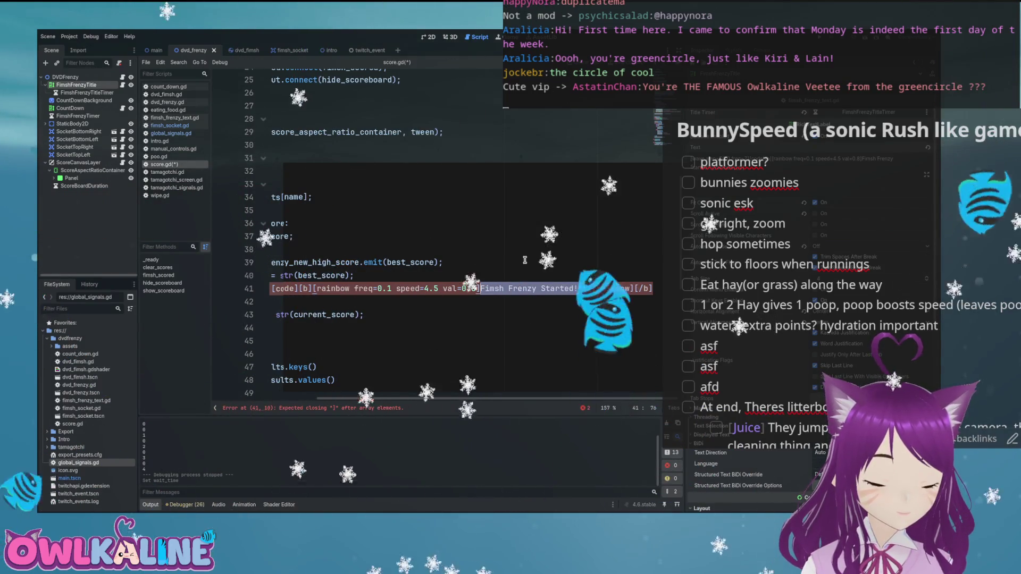
key("BackSpace")
type("\" + \"")
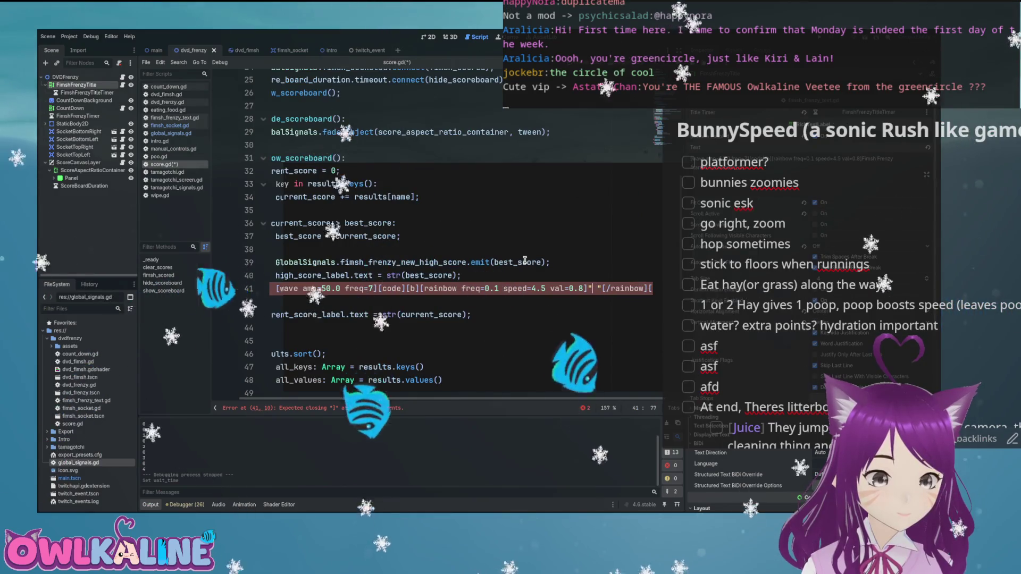
type("be")
type("st_score")
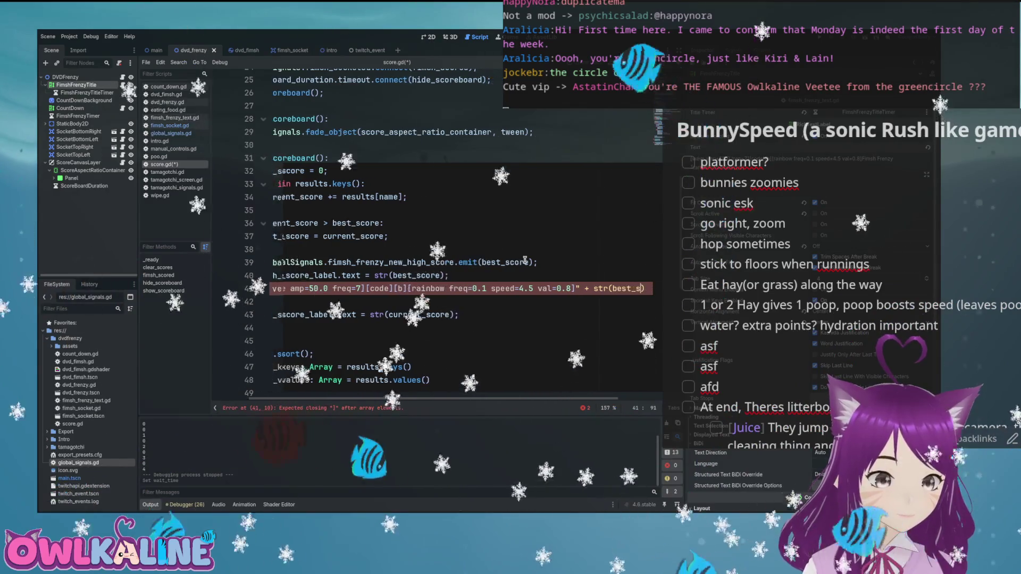
key("Home")
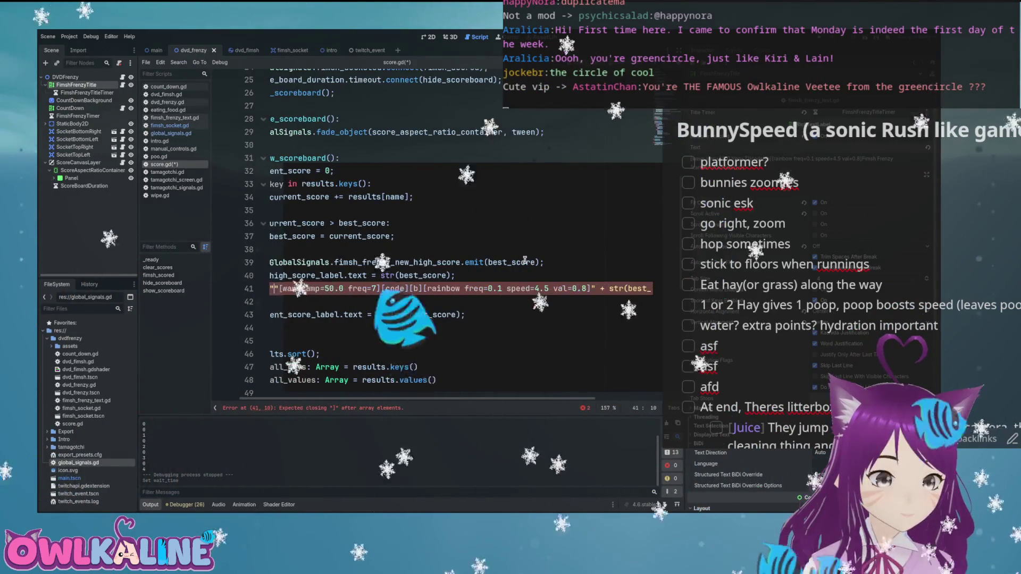
key("End")
key("Home")
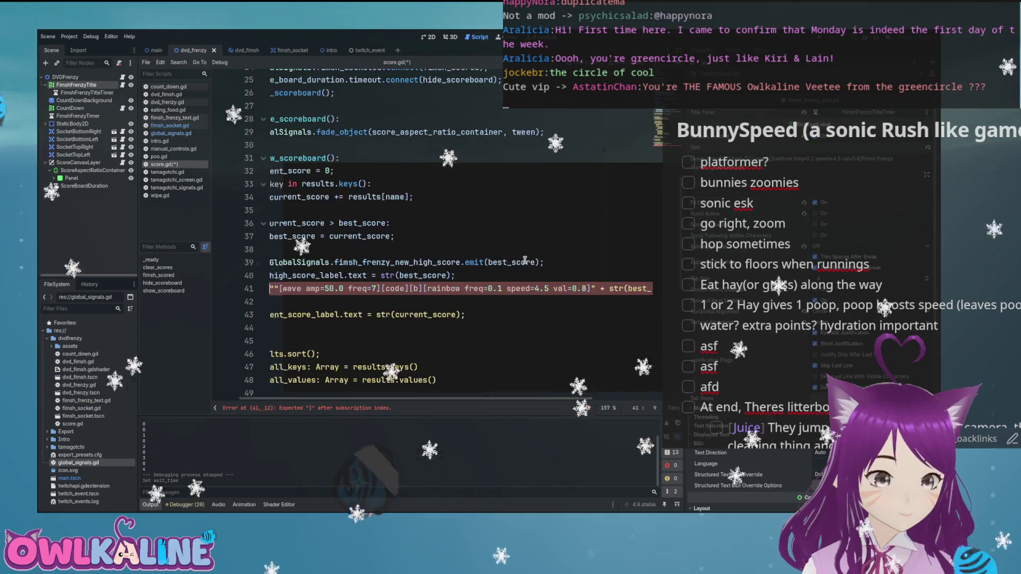
key("BackSpace")
key("BackSpace")
key("BackSpace")
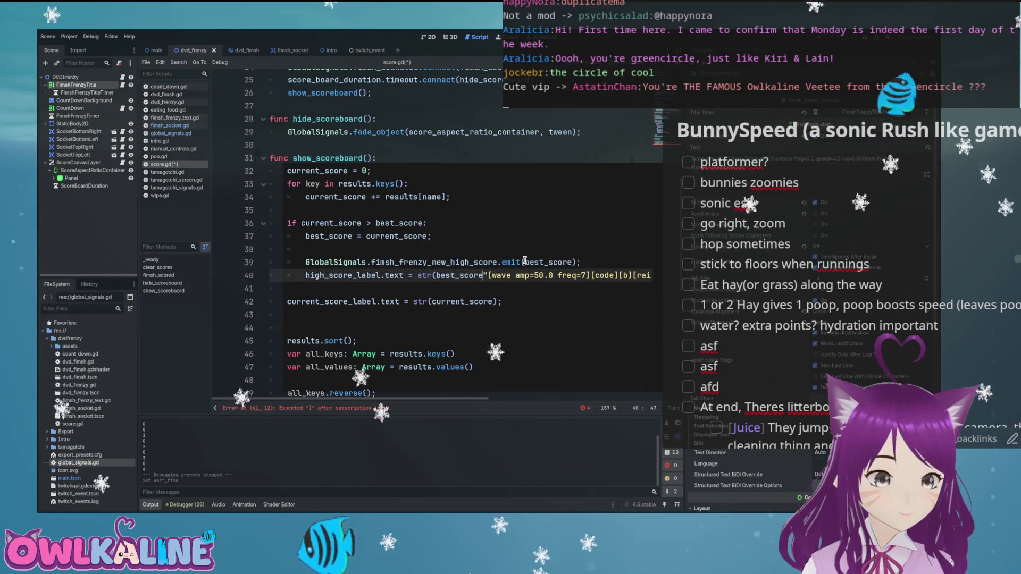
key("BackSpace")
key("BackSpace")
key("BackSpace")
key("ctrl+z")
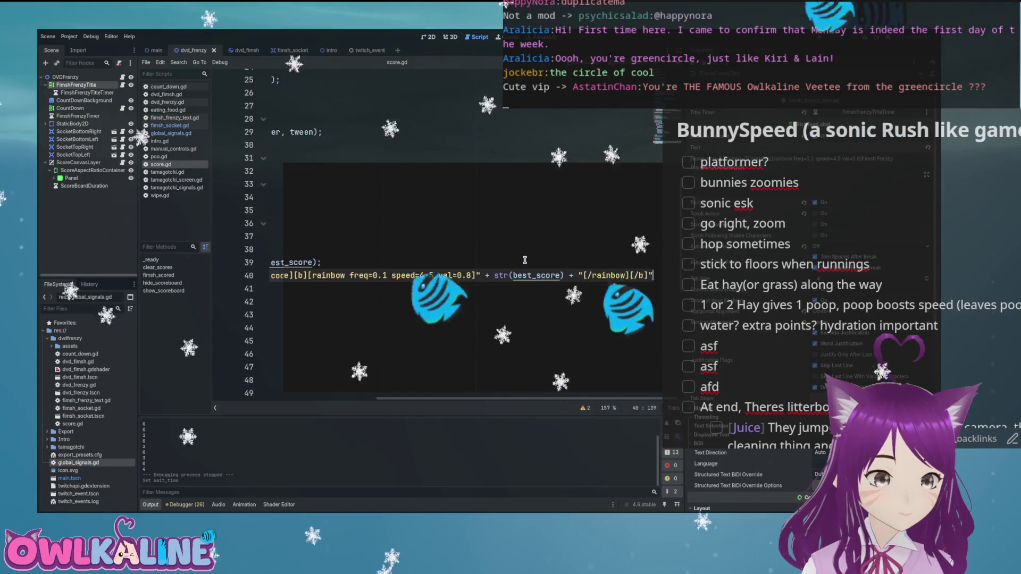
key("Home")
key("End")
key("Home")
key("Home")
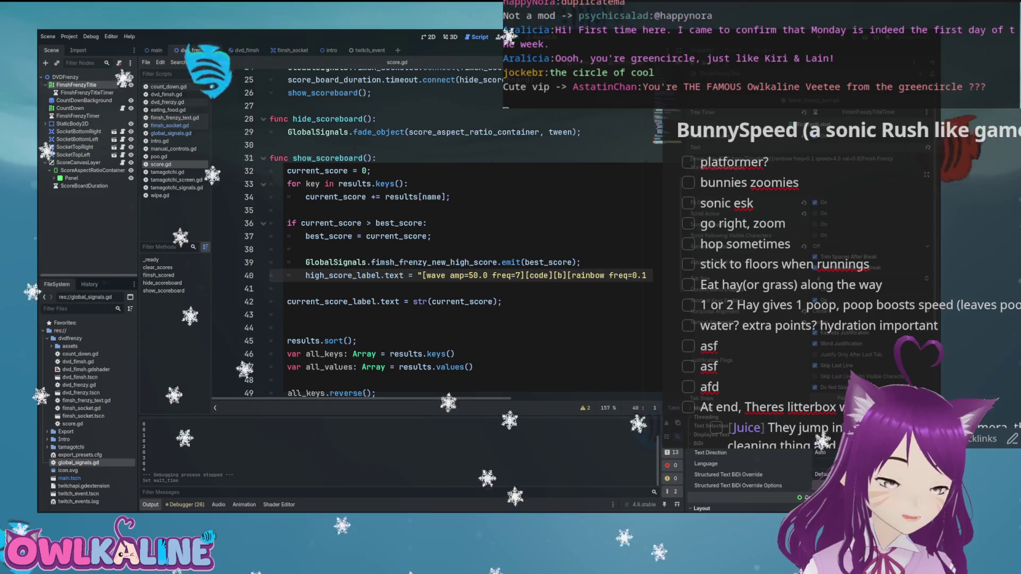
left_click(485, 224)
left_click(487, 250)
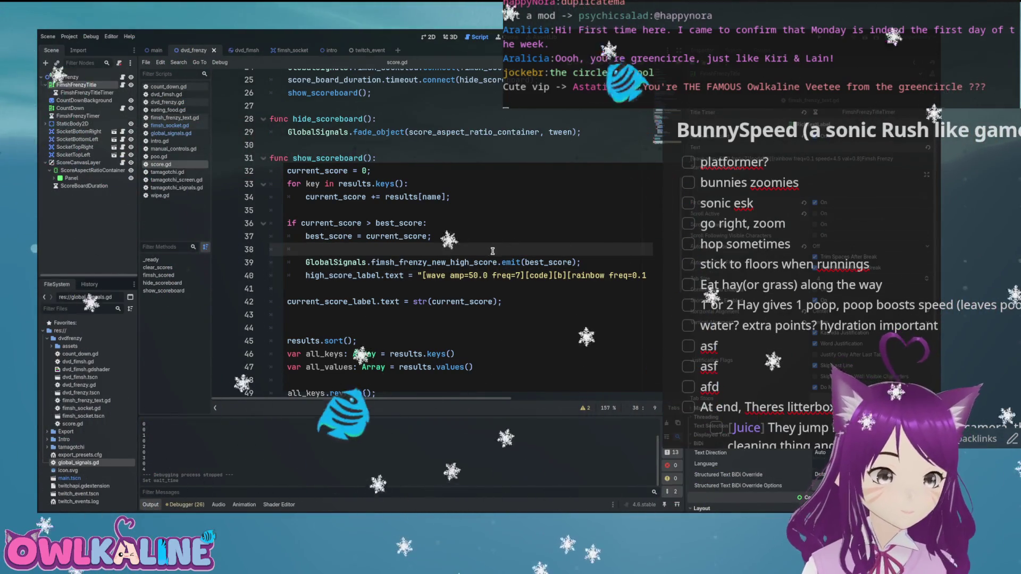
scroll(463, 241, "up", 8)
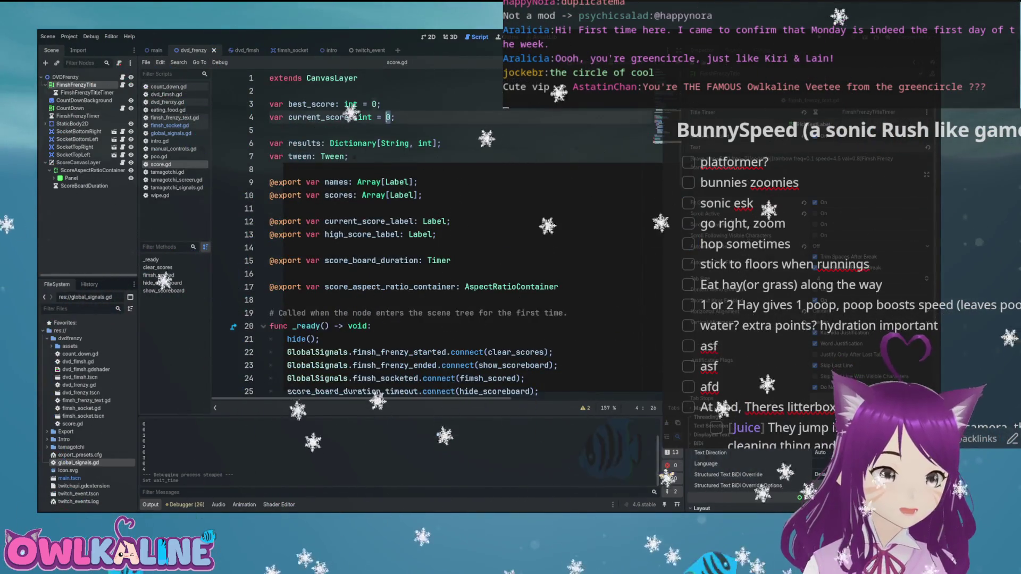
- Test-run the game, then inspect the scoreboard signal code and current_score variable
key("F5")
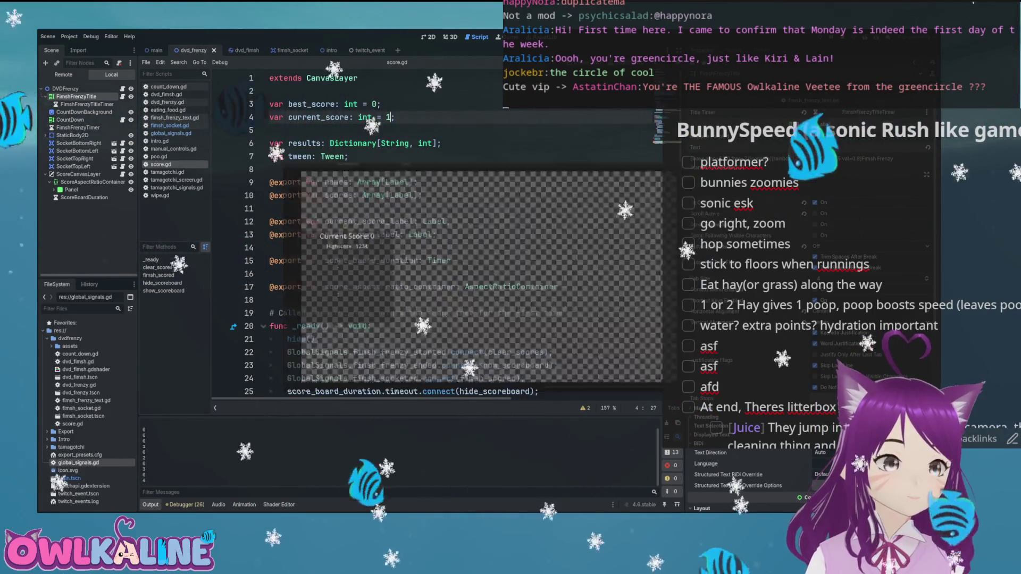
scroll(543, 222, "down", 9)
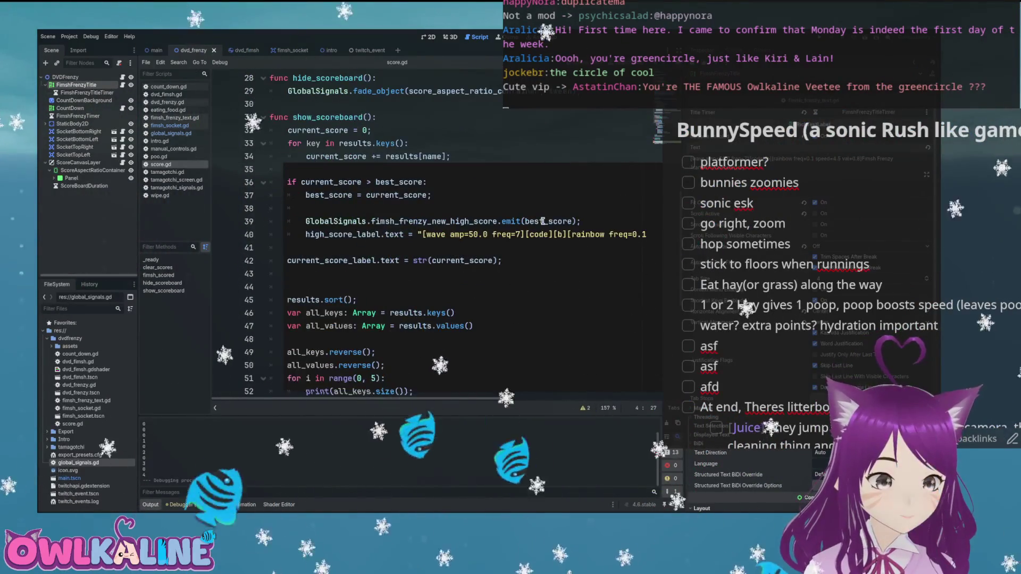
scroll(401, 169, "up", 4)
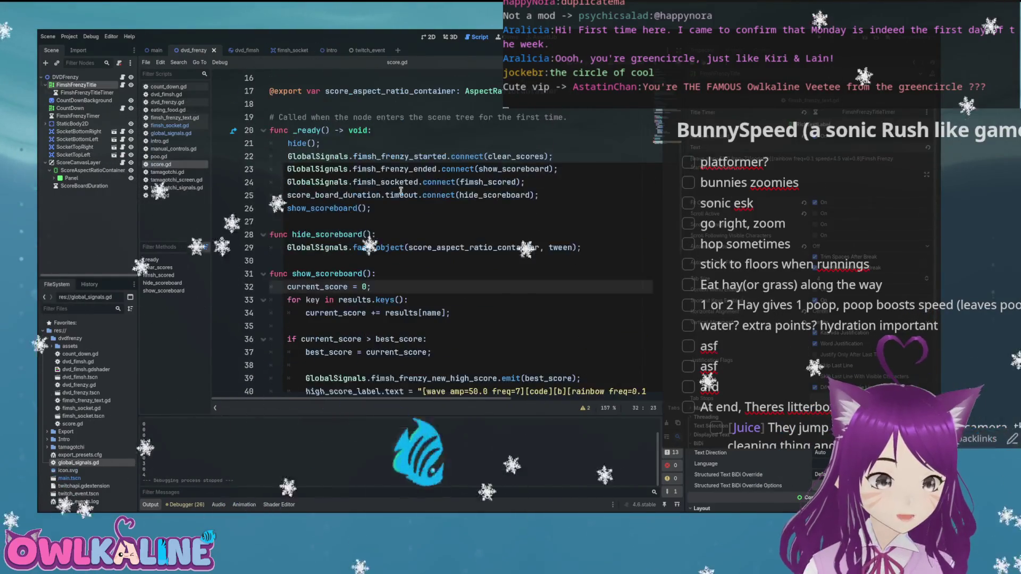
left_click(335, 208)
scroll(378, 210, "down", 1)
double_click(311, 247)
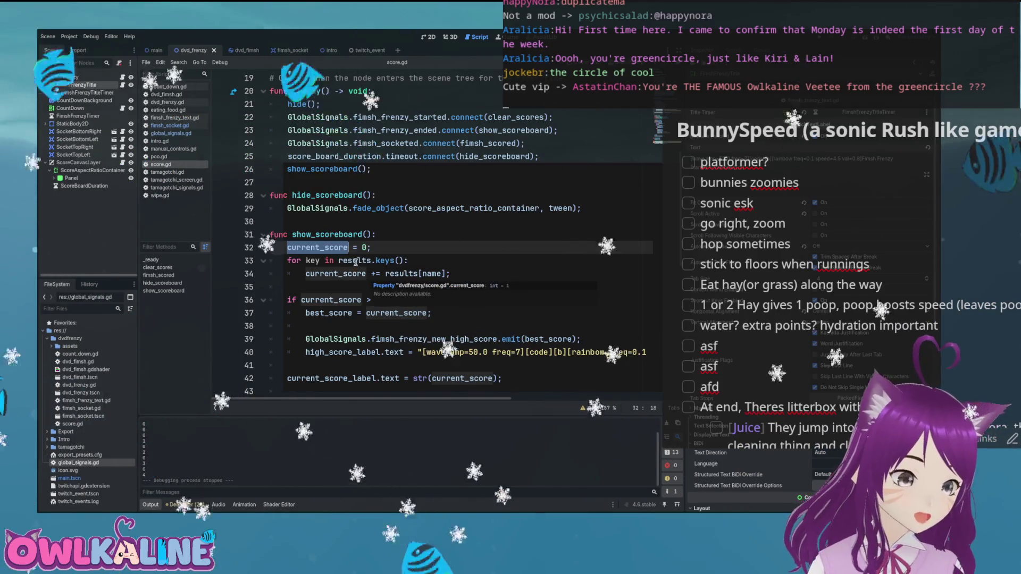
scroll(368, 278, "up", 5)
scroll(372, 280, "up", 1)
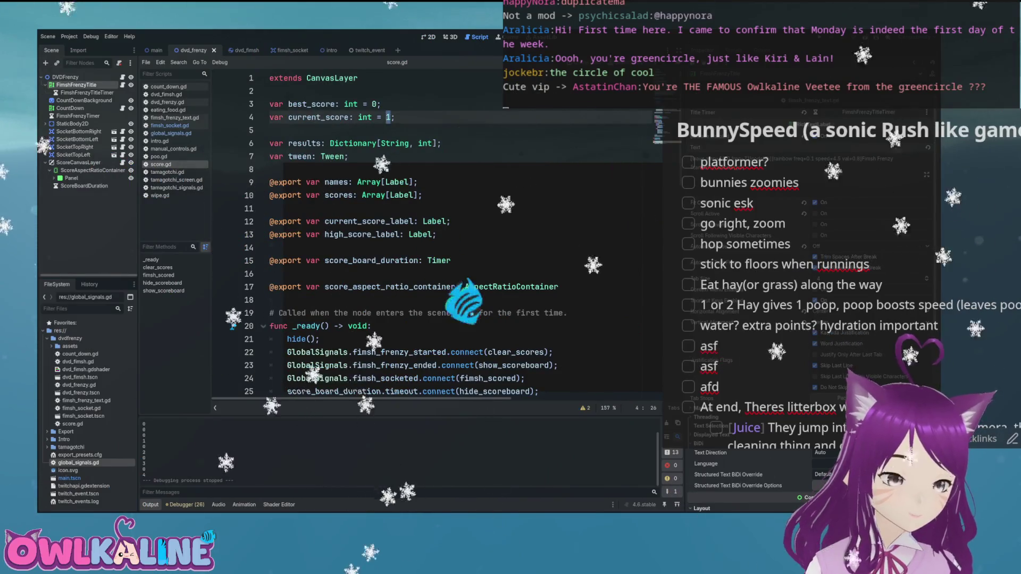
- Set best_score's starting value to -1, save, and run the game again
left_click(383, 105)
key("BackSpace")
type("-1")
key("ctrl+s")
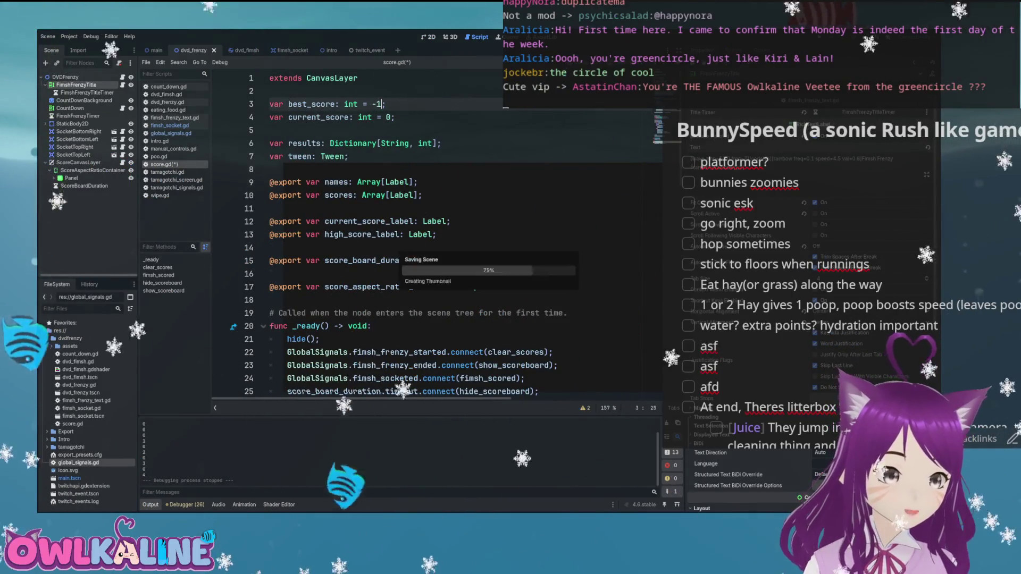
key("F5")
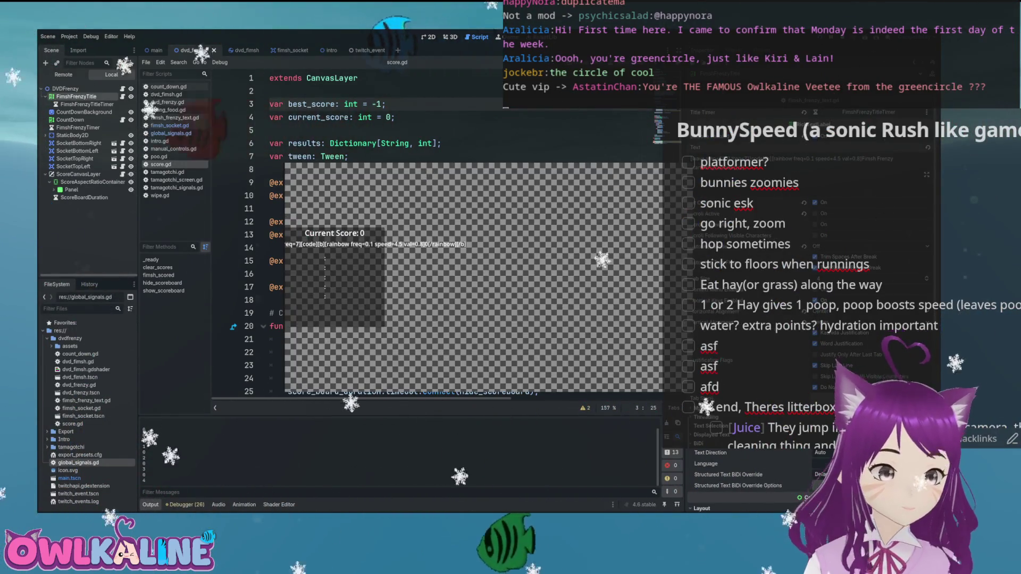
scroll(499, 235, "down", 15)
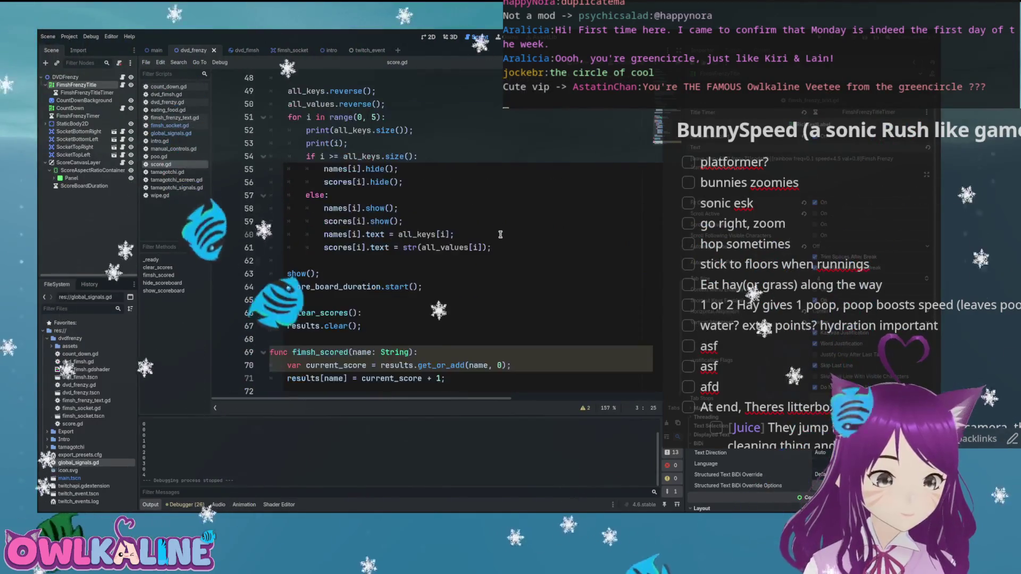
scroll(500, 235, "up", 7)
left_click(481, 235)
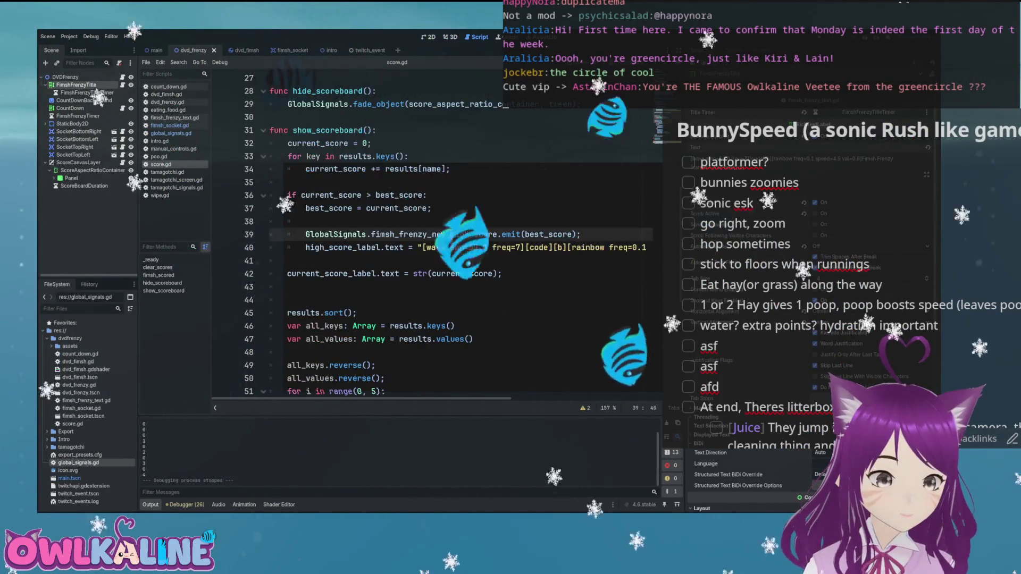
left_click(451, 248)
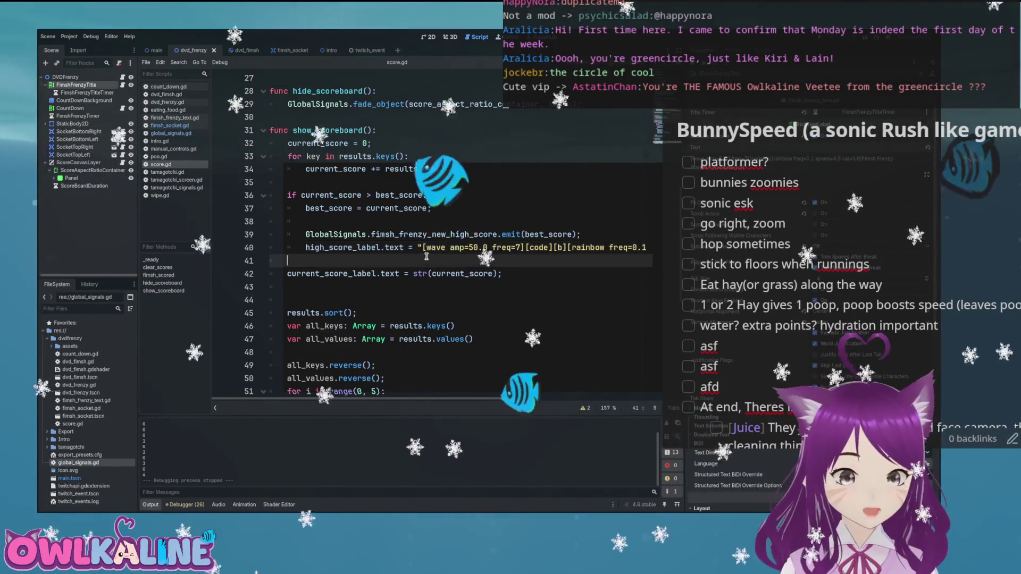
- Keep best_score's starting value at -1
key("ctrl+z")
type("0;")
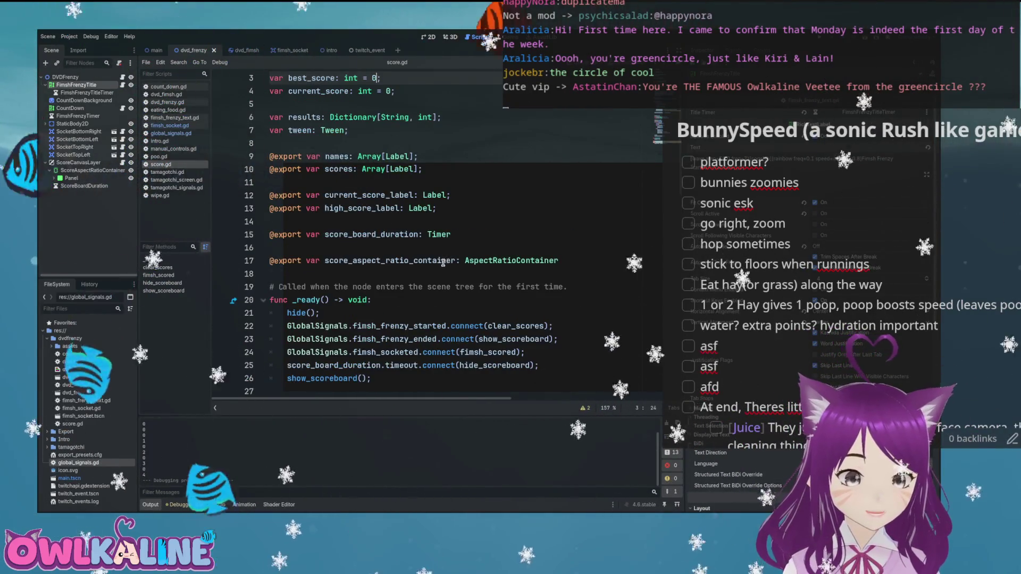
key("BackSpace")
type("-1")
scroll(453, 229, "down", 10)
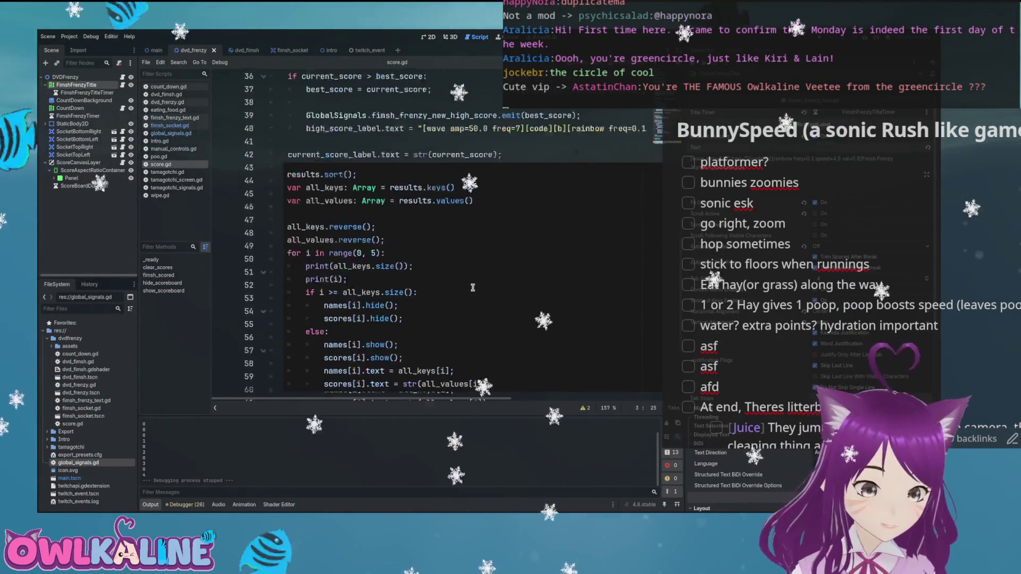
scroll(391, 263, "up", 3)
- Strip the rainbow formatting so the high score line assigns plain best_score
left_click(391, 263)
mouse_move(418, 247)
left_mouse_down()
mouse_move(657, 251)
mouse_move(646, 277)
left_mouse_up()
key("BackSpace")
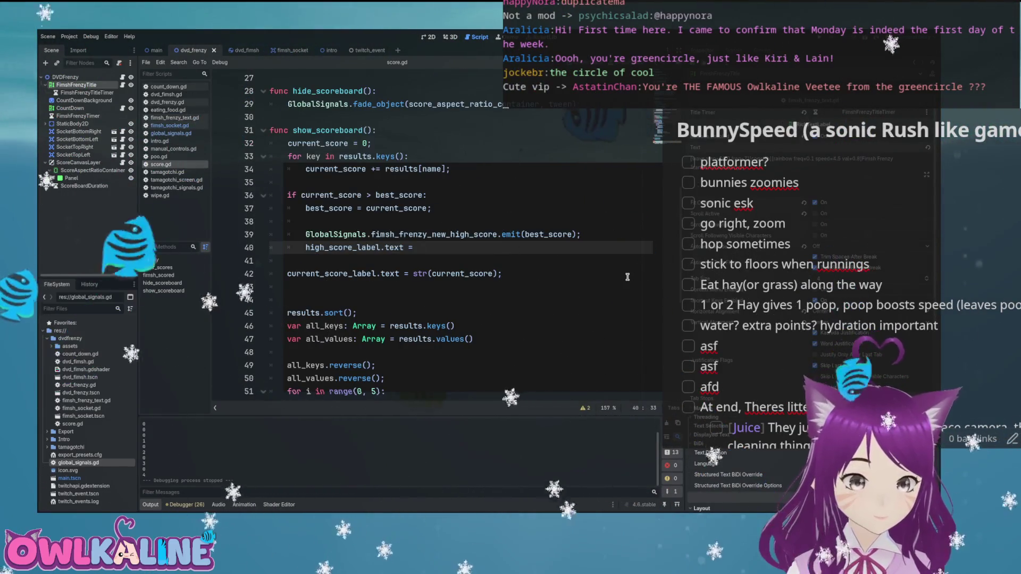
key("BackSpace")
key("shift+Tab")
key("Down")
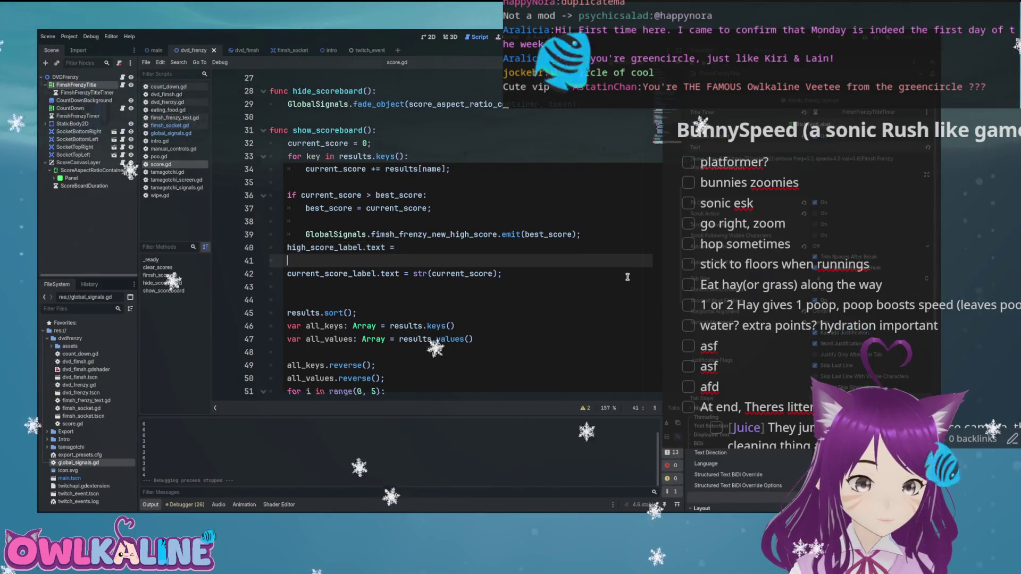
key("alt+Down")
type("best_score;")
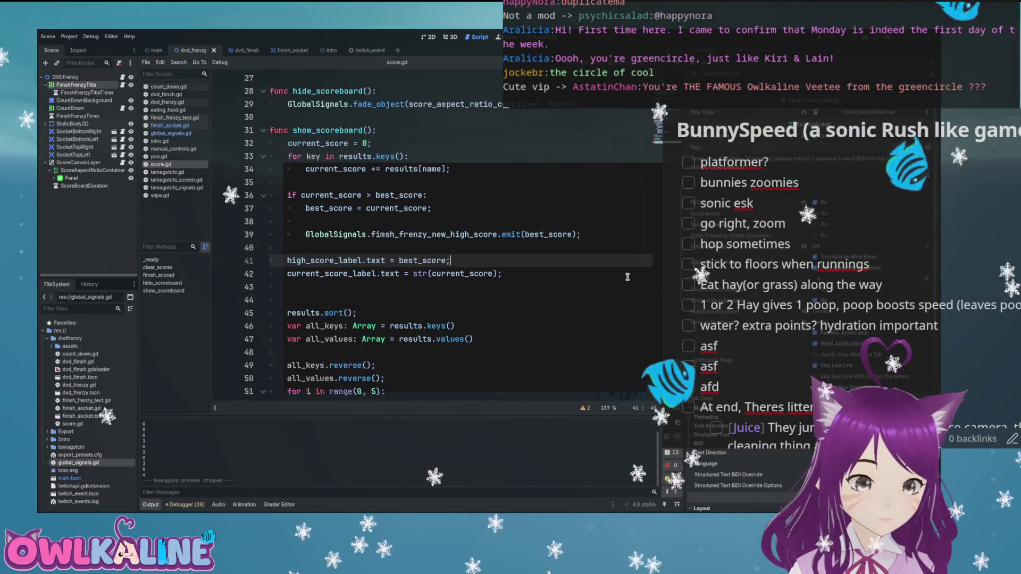
- Paste the wavy rainbow BBCode onto current_score_label.text, tidy the quotes, and save
key("Down")
key("Left")
key("Left")
key("Left")
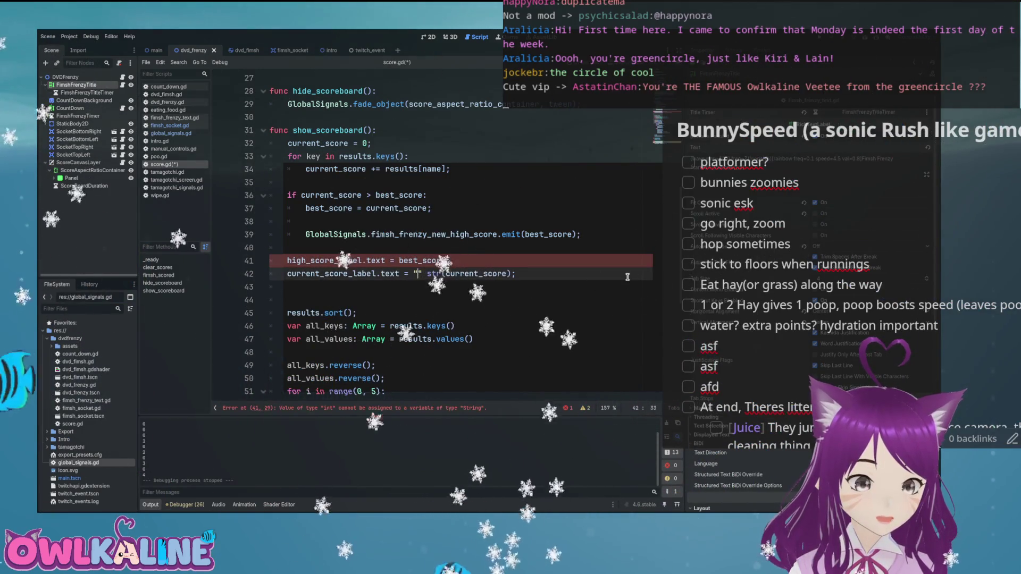
key("ctrl+v")
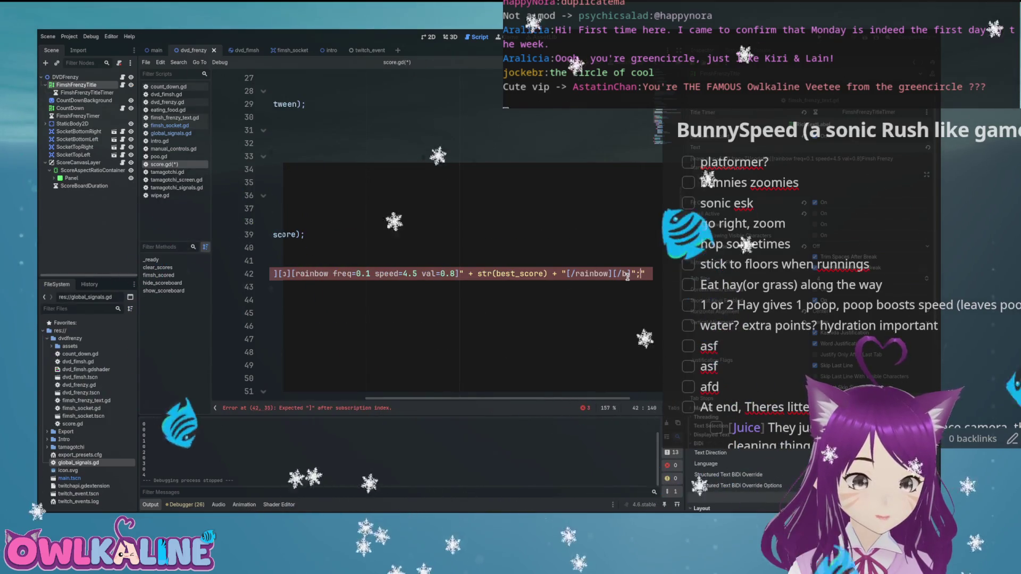
key("shift+End")
key("Delete")
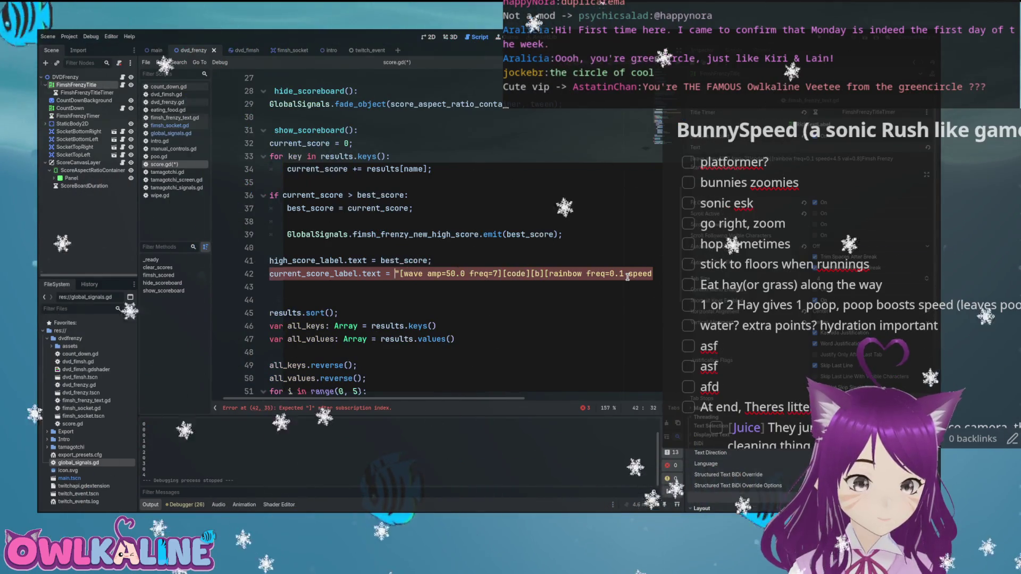
left_click(397, 274)
key("Delete")
key("ctrl+s")
scroll(433, 239, "right", 5)
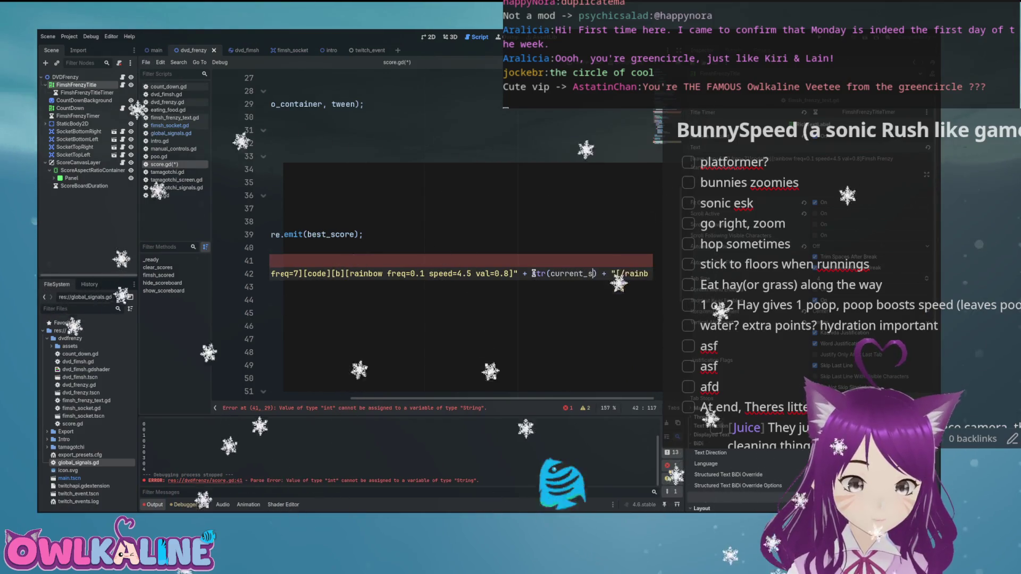
key("Home")
key("ctrl+s")
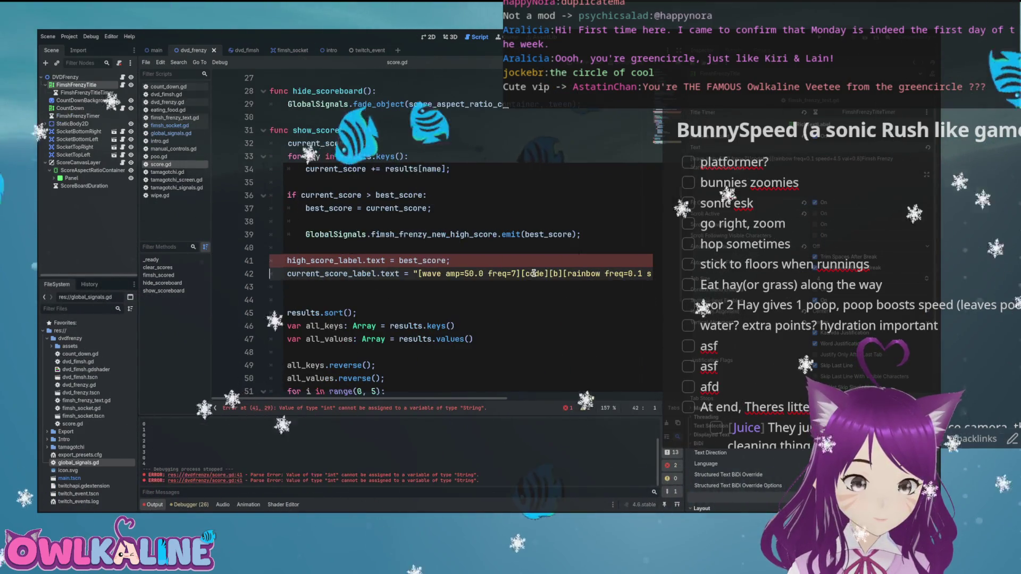
- Finish the high score line as str(best_score), save, and return to the 2D scene
key("Up")
key("Up")
key("End")
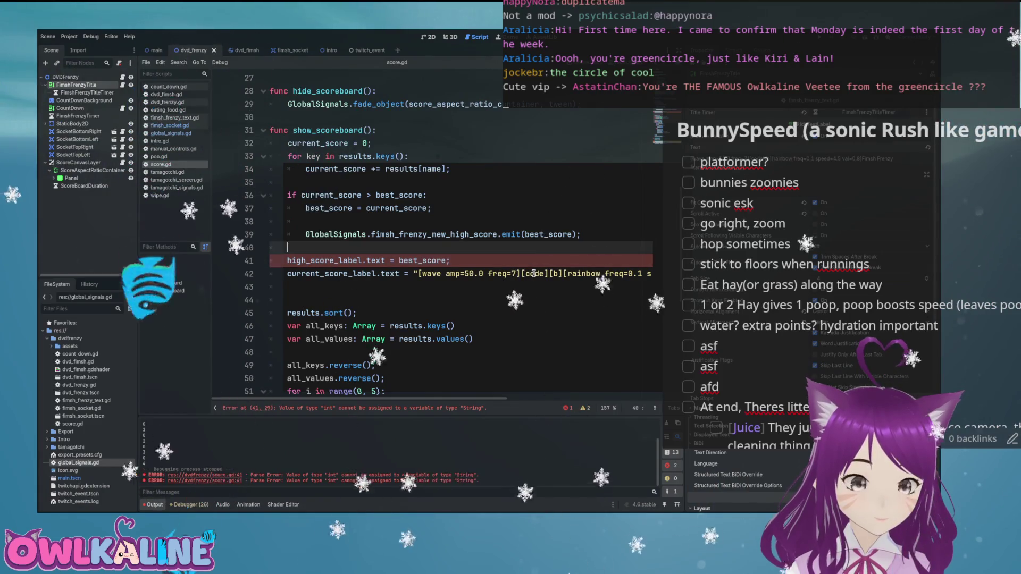
key("End")
key("Left")
key("Left")
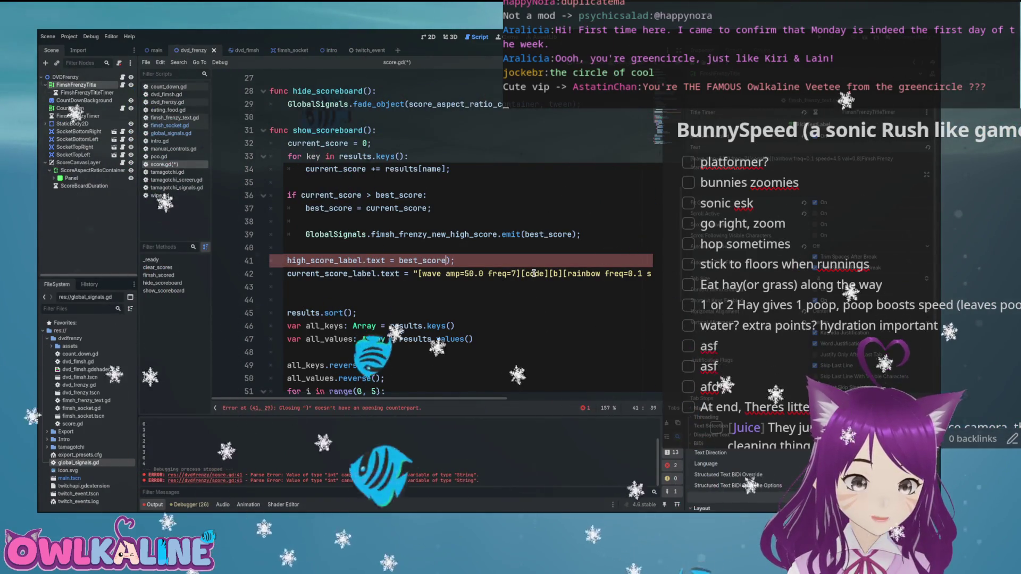
type("str(")
key("ctrl+s")
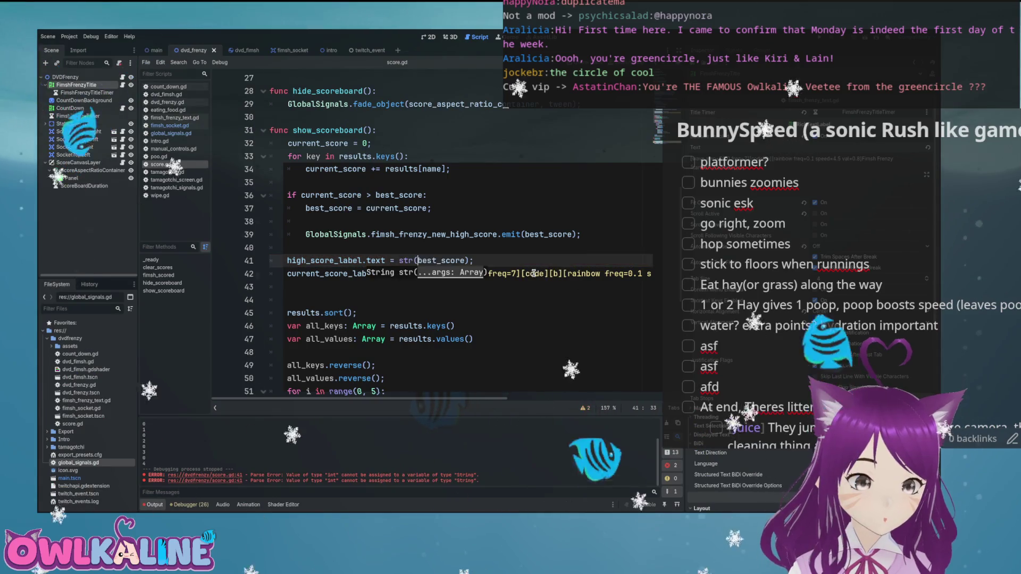
left_click(326, 273)
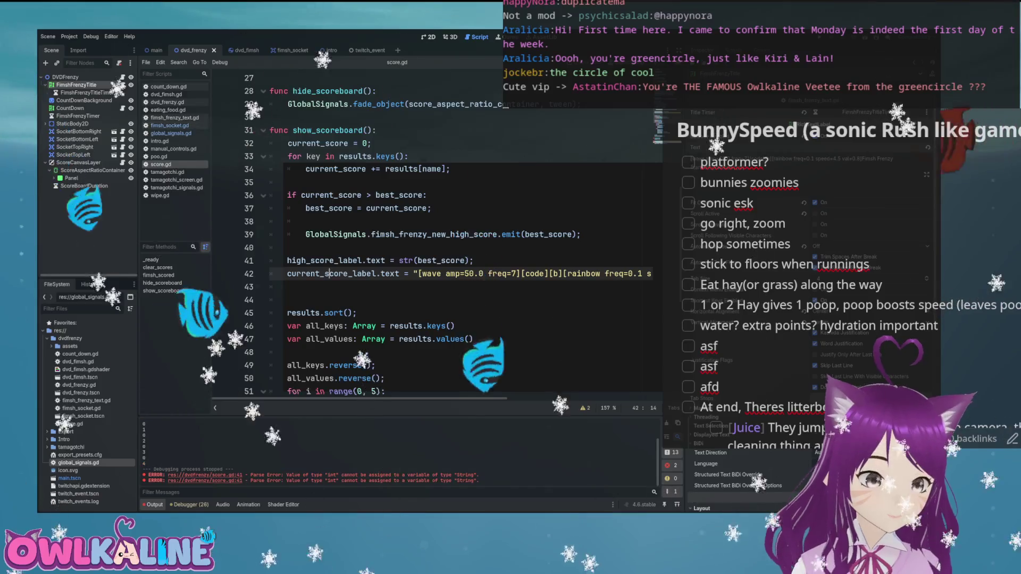
key("ctrl+F1")
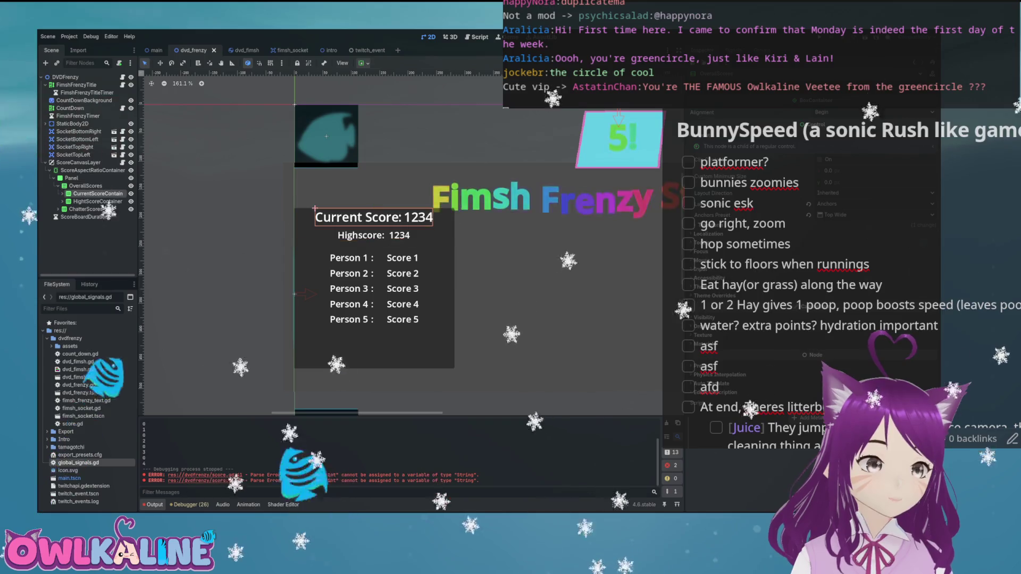
- Change the CurrentScore node's type to RichTextLabel
double_click(98, 193)
left_click(93, 209)
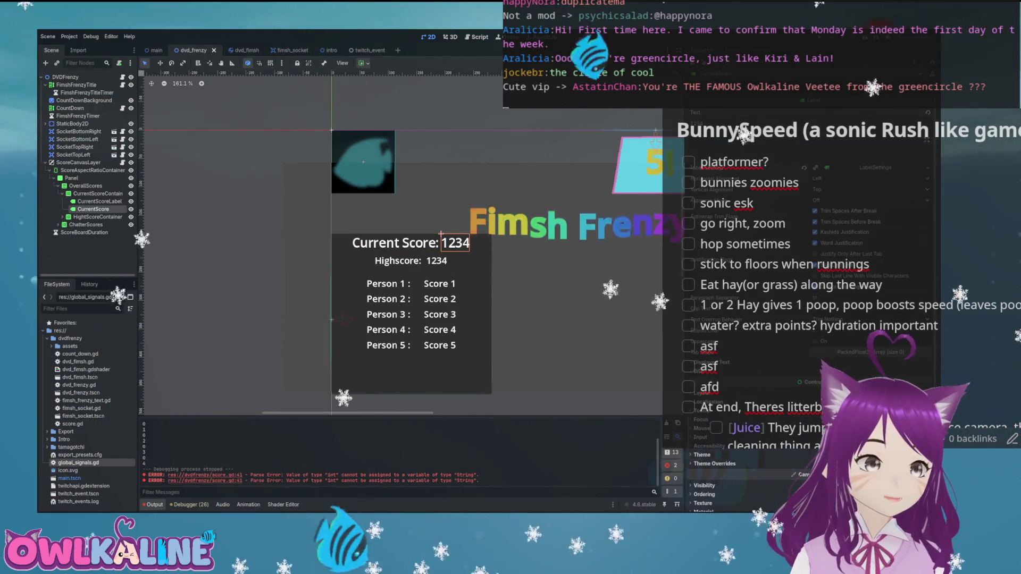
right_click(93, 209)
left_click(114, 250)
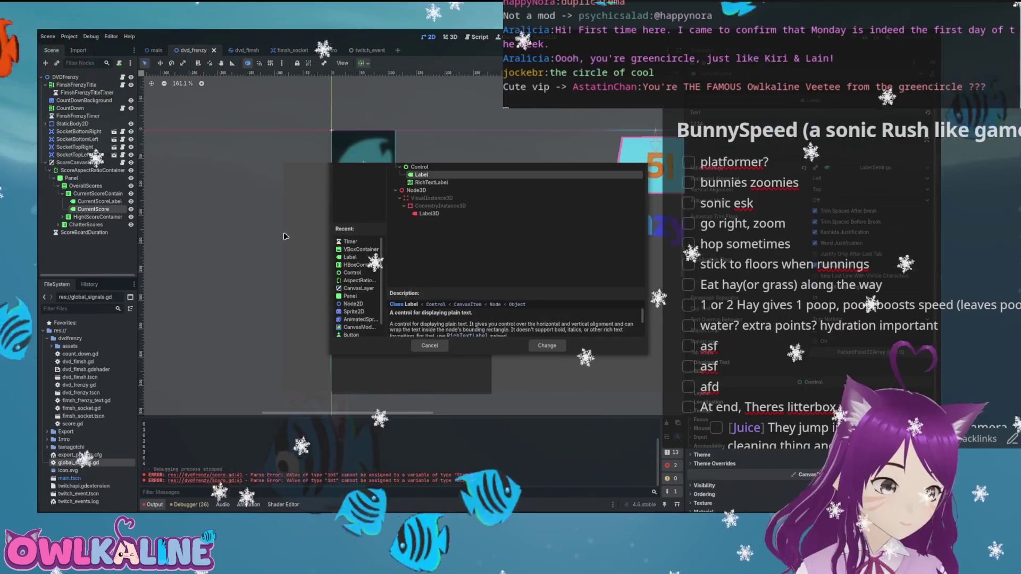
left_click(432, 182)
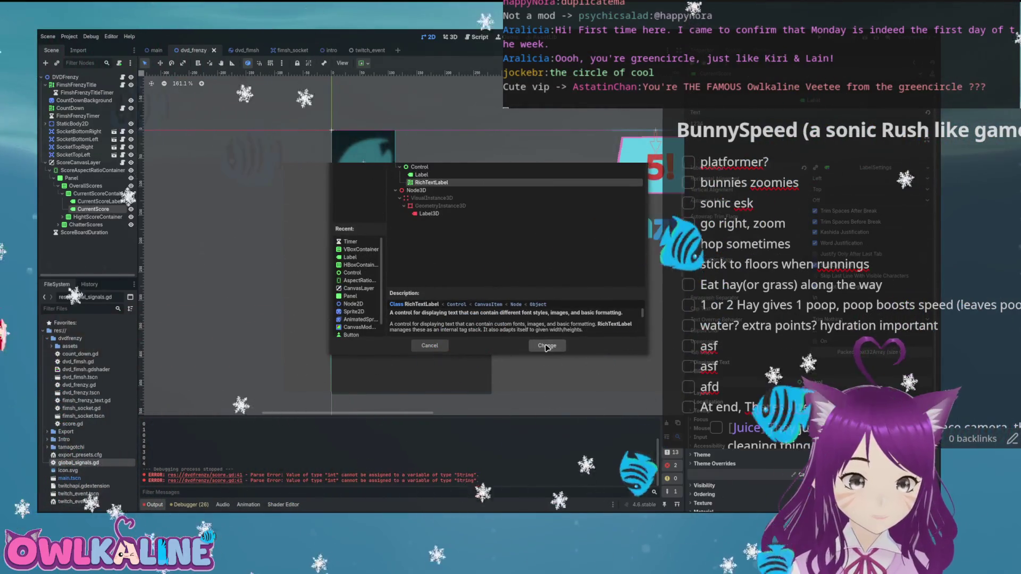
left_click(543, 345)
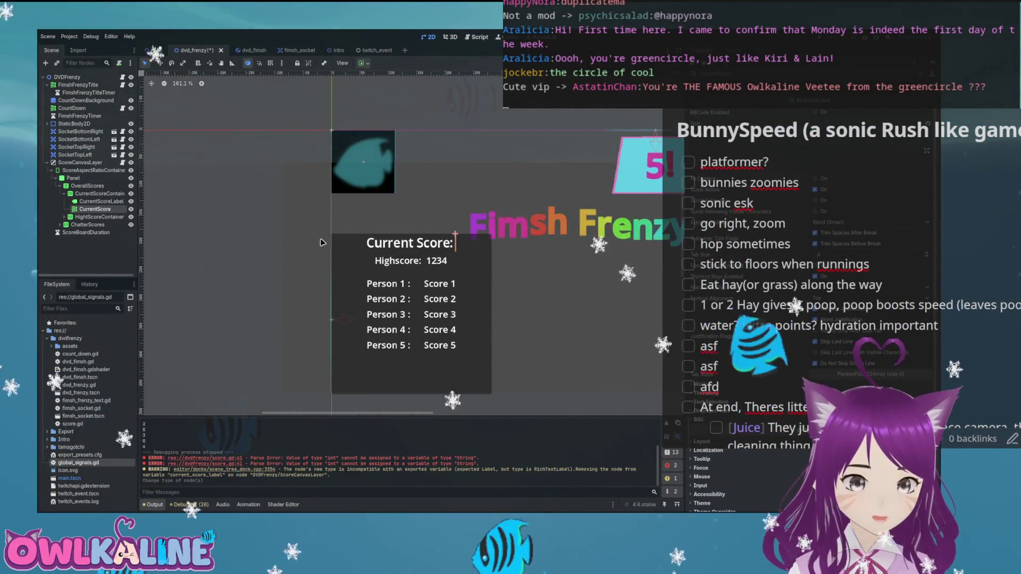
left_click(366, 234)
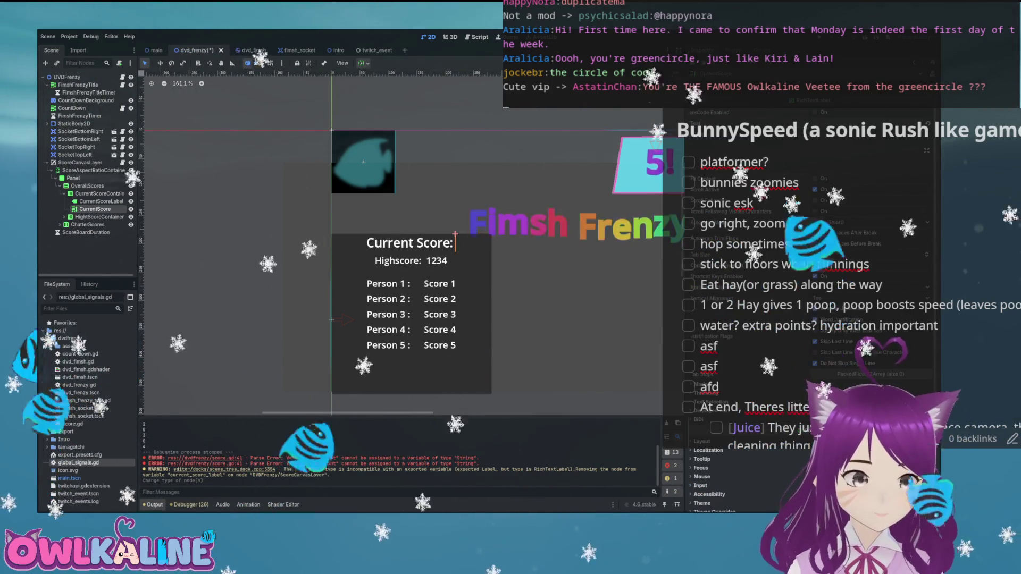
left_click(455, 240)
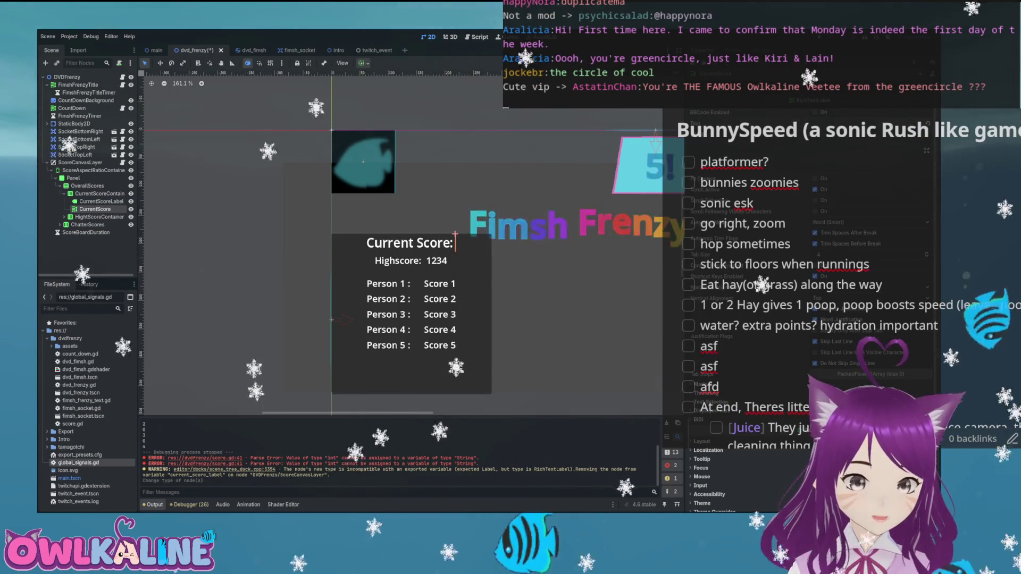
- Enable BBCode and Fit Content on CurrentScore and set Autowrap Mode to Off
left_click(817, 112)
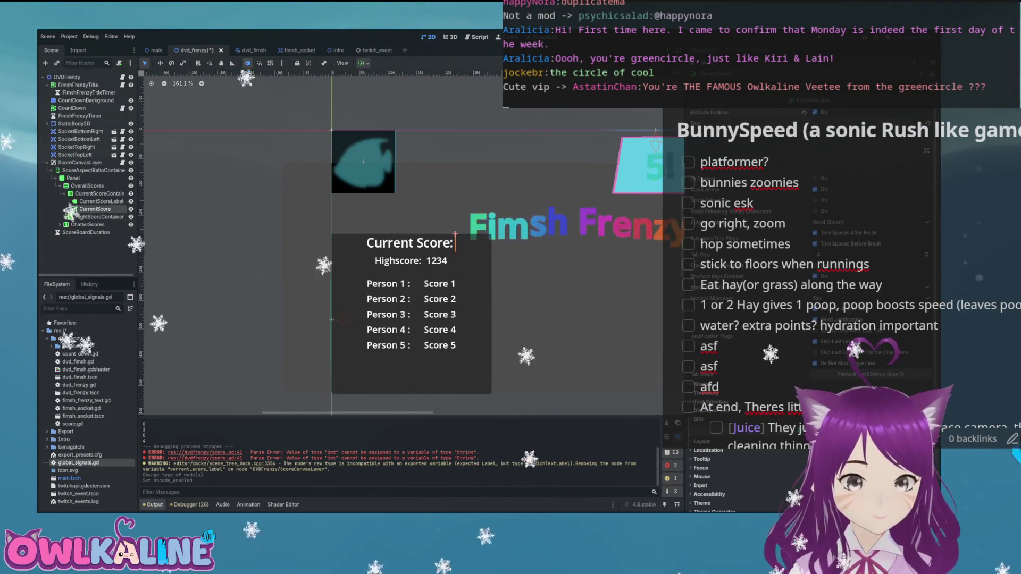
left_click(814, 178)
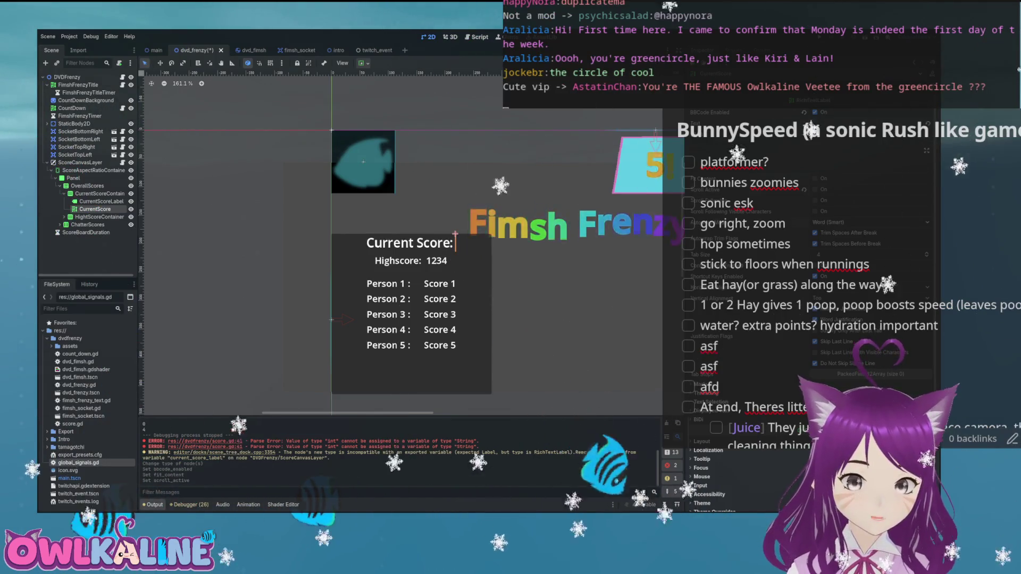
left_click(851, 222)
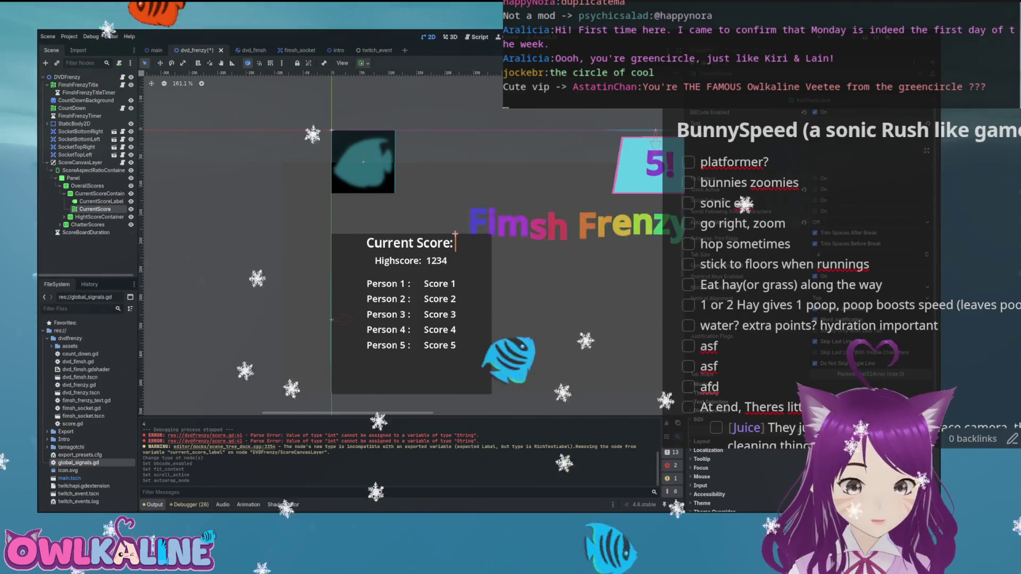
- Save the scoreboard scene
key("ctrl+s")
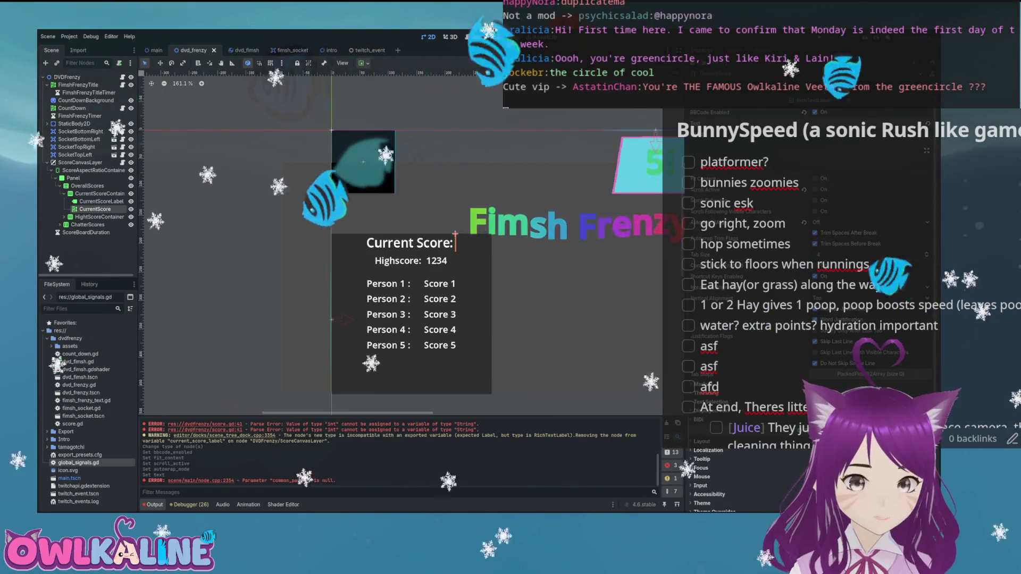
scroll(809, 319, "down", 3)
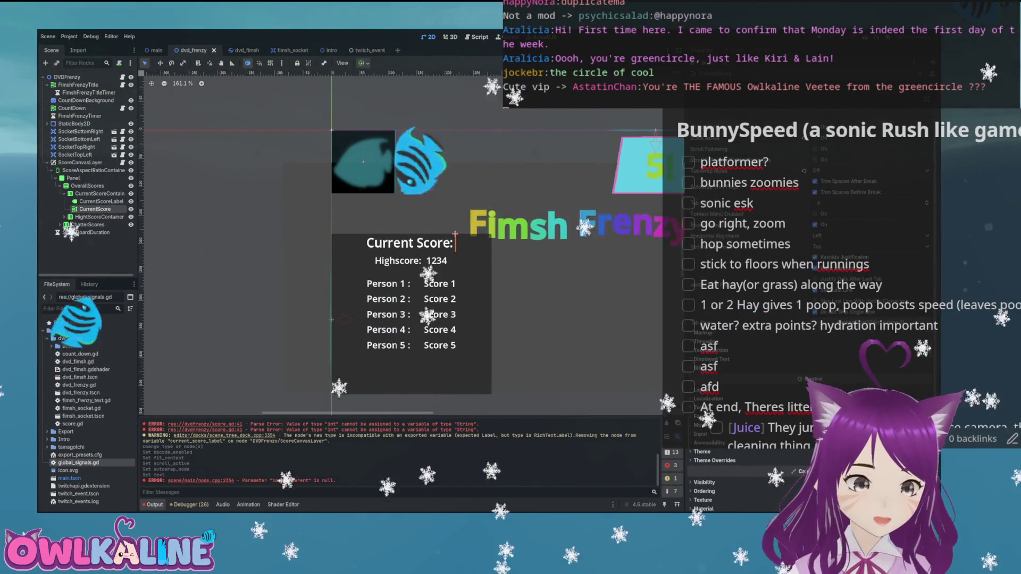
key("ctrl+s")
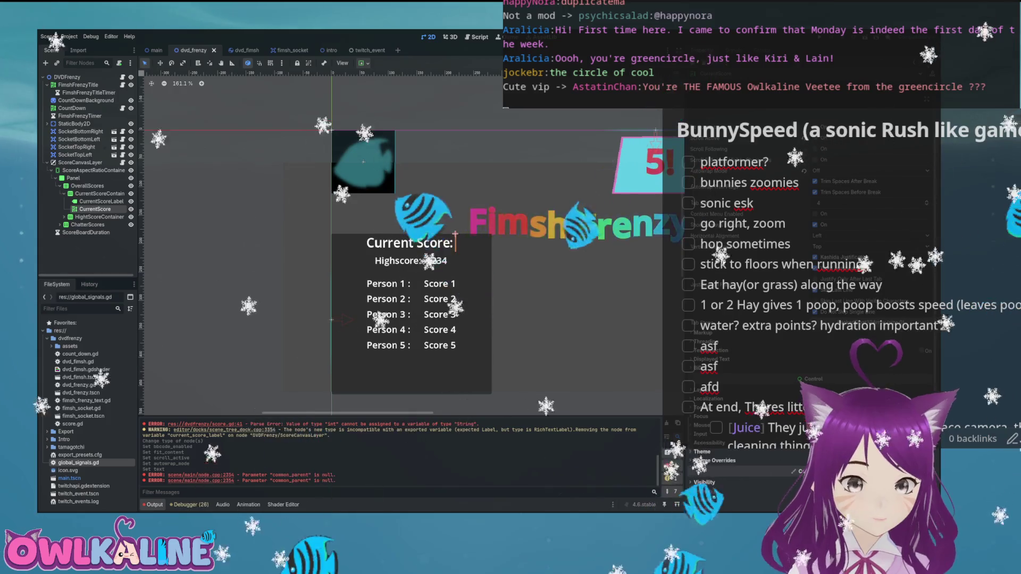
- Enter the placeholder 1234 in the CurrentScore label's Text field
scroll(809, 319, "down", 3)
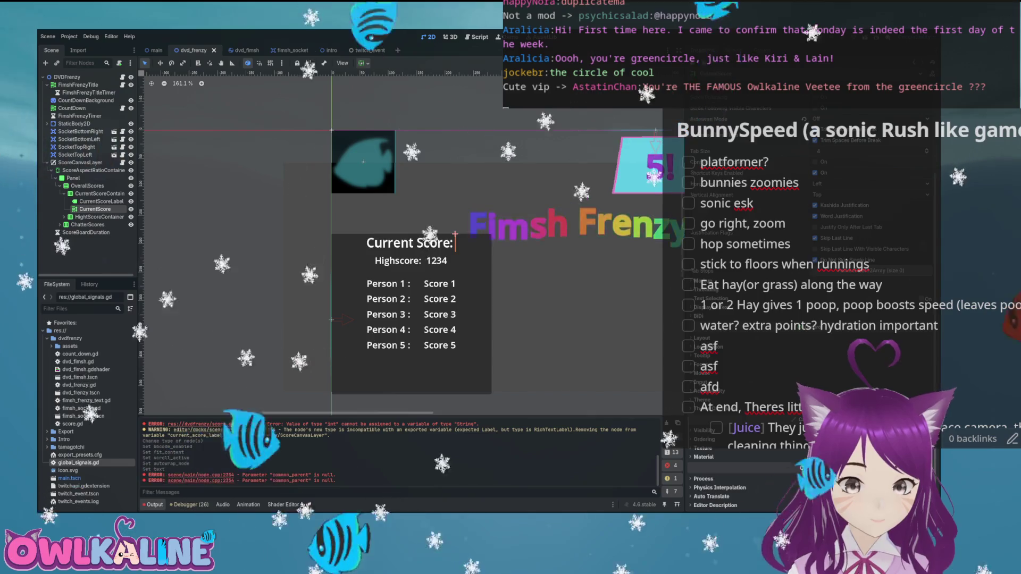
scroll(808, 373, "up", 2)
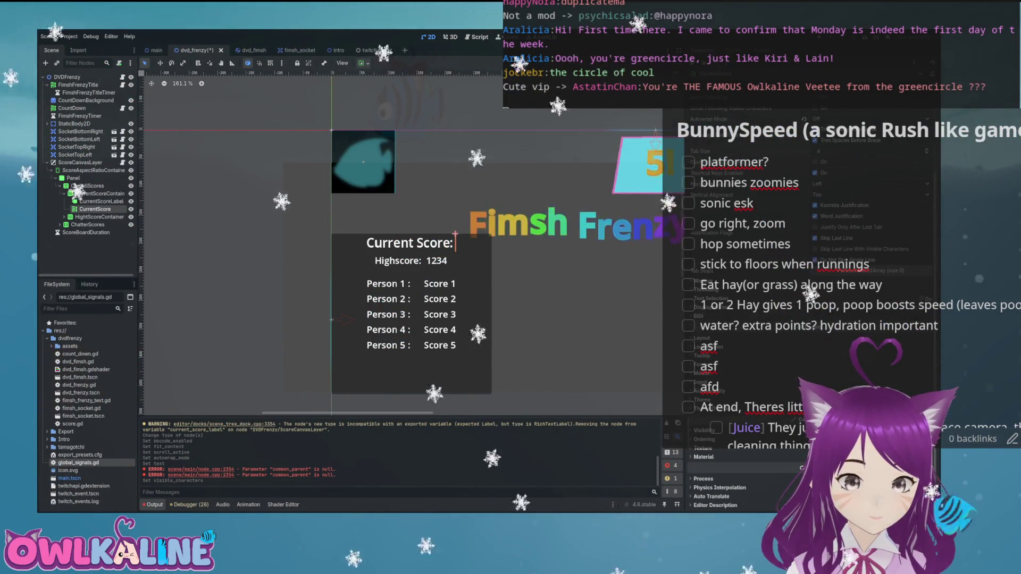
scroll(809, 319, "down", 2)
scroll(809, 319, "up", 2)
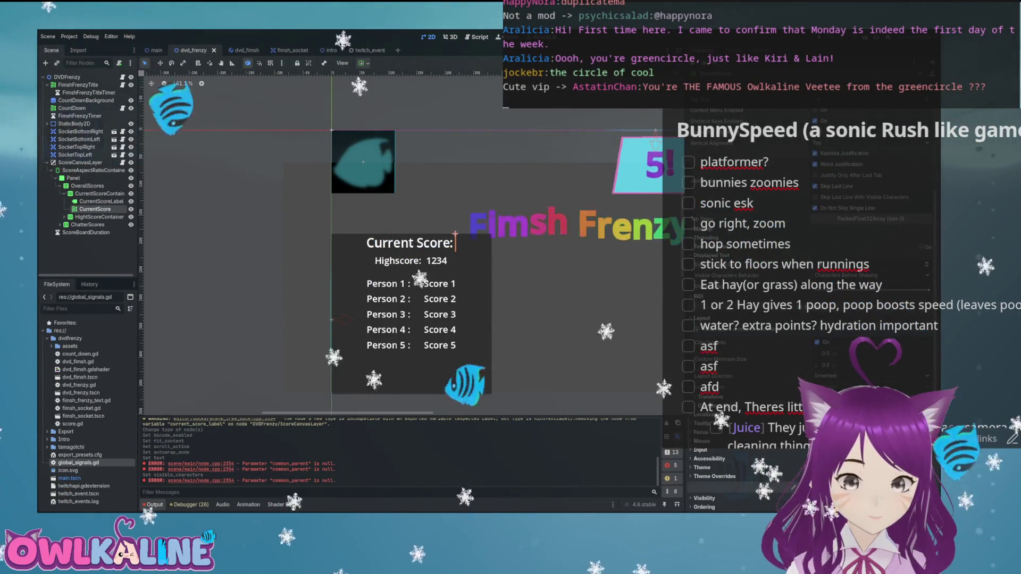
type("1")
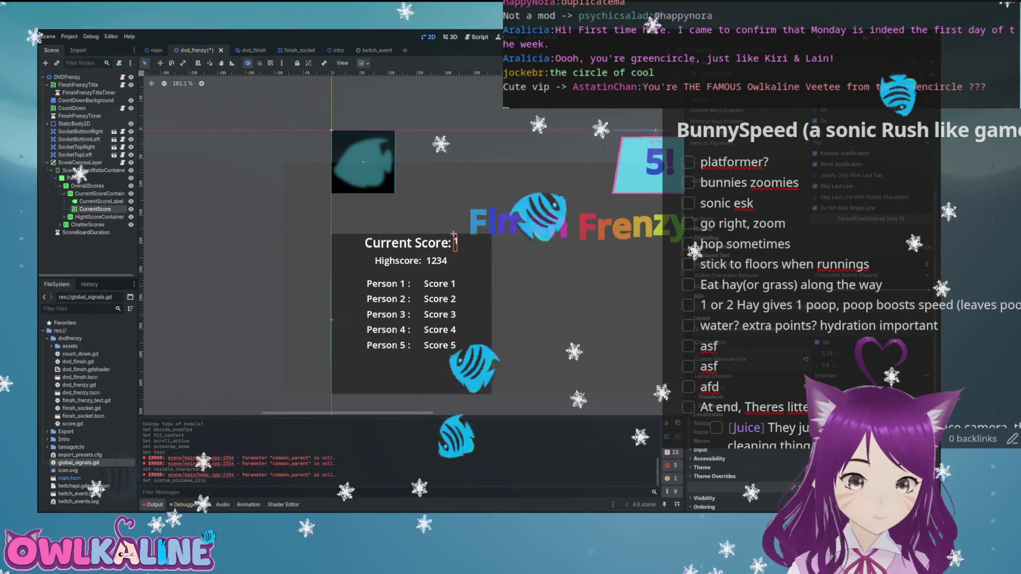
type("234")
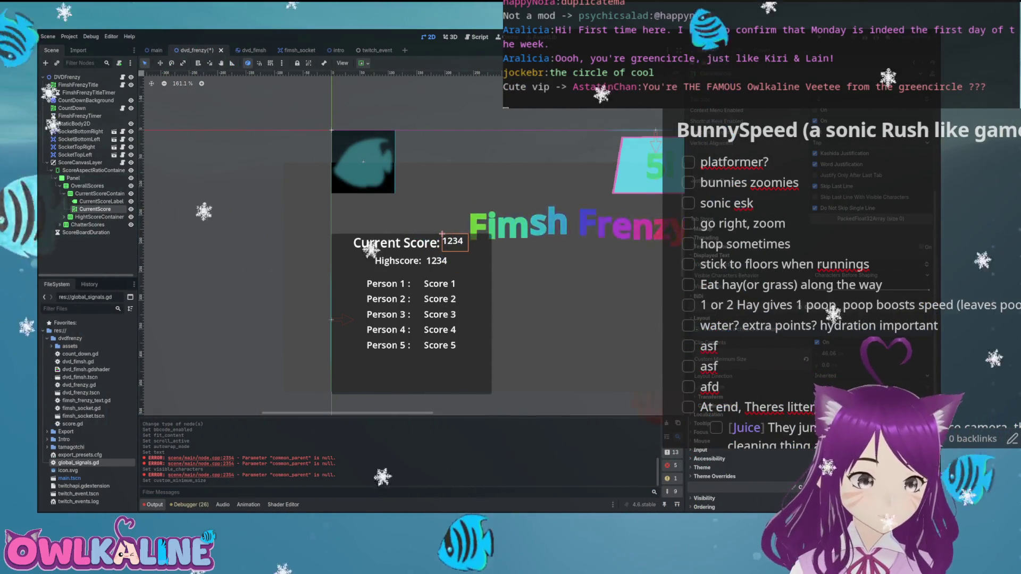
- Clear 1234 from CurrentScore's Text field and save the scoreboard scene
left_click(427, 256)
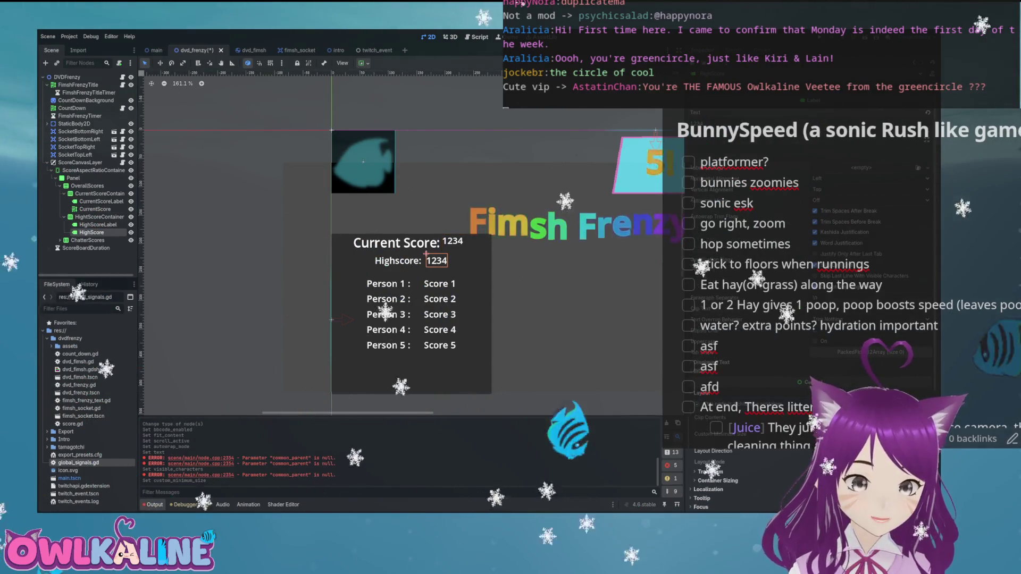
scroll(745, 468, "down", 3)
scroll(708, 468, "down", 4)
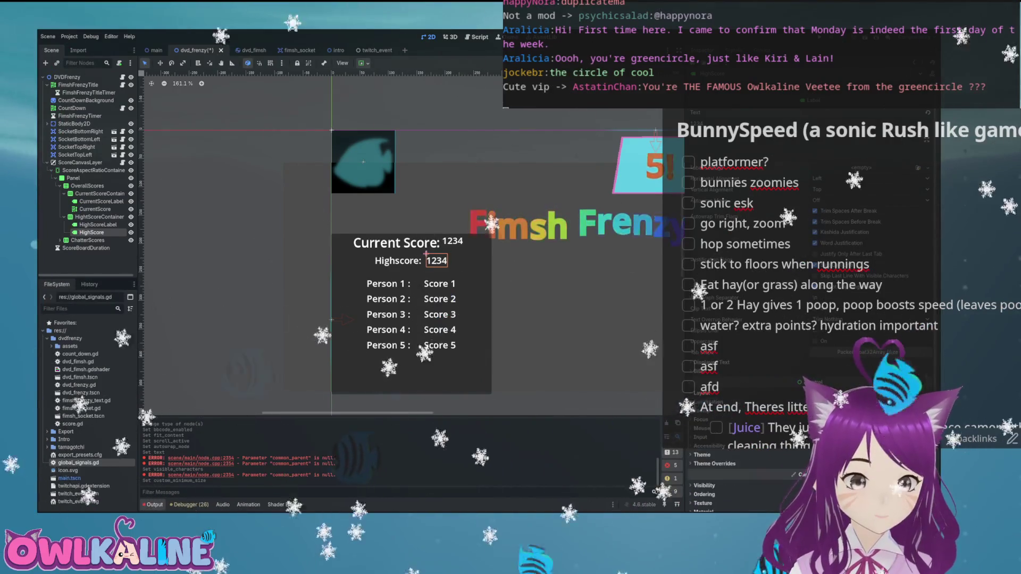
left_click(443, 237)
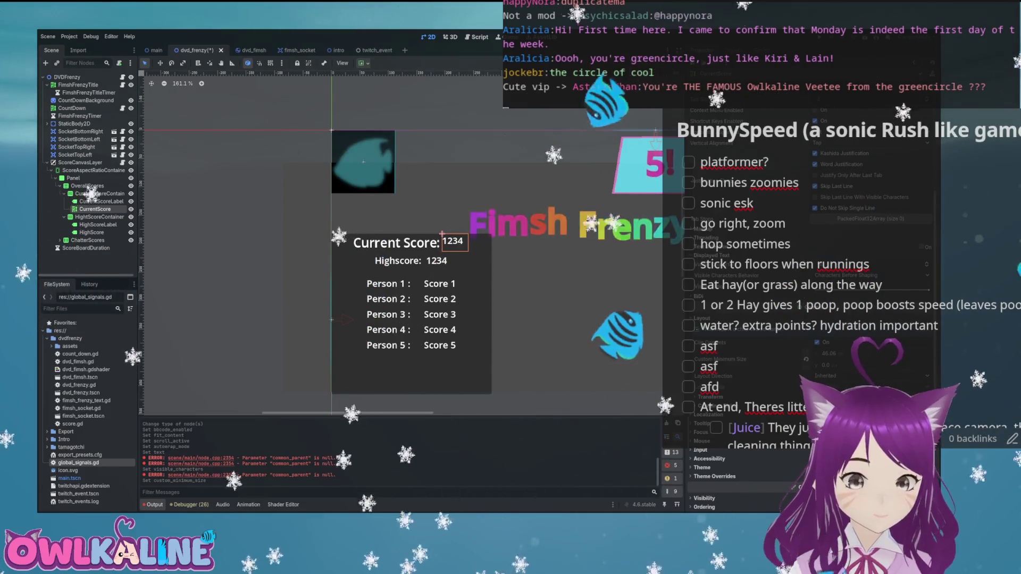
key("BackSpace")
key("BackSpace")
key("BackSpace")
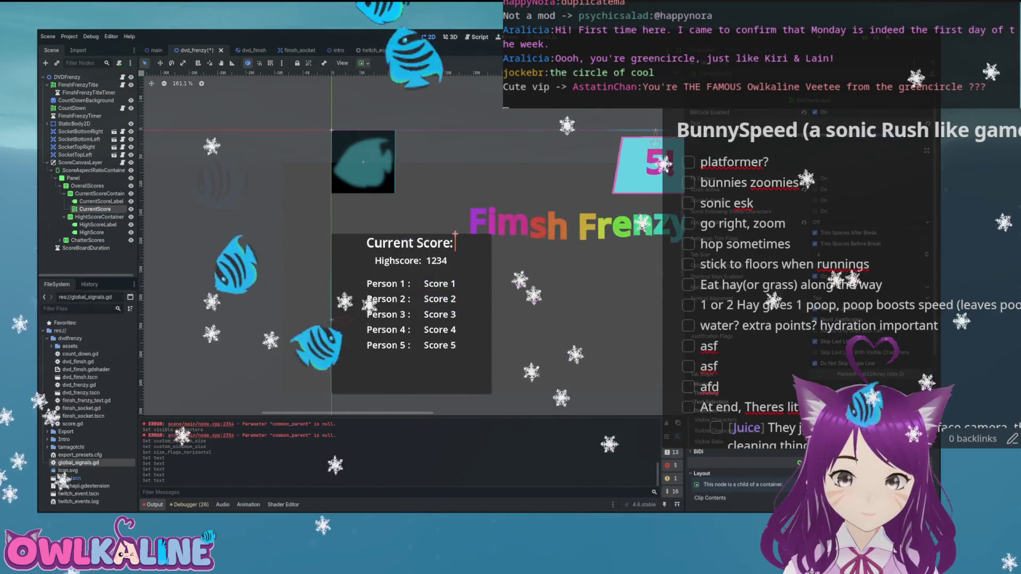
key("ctrl+s")
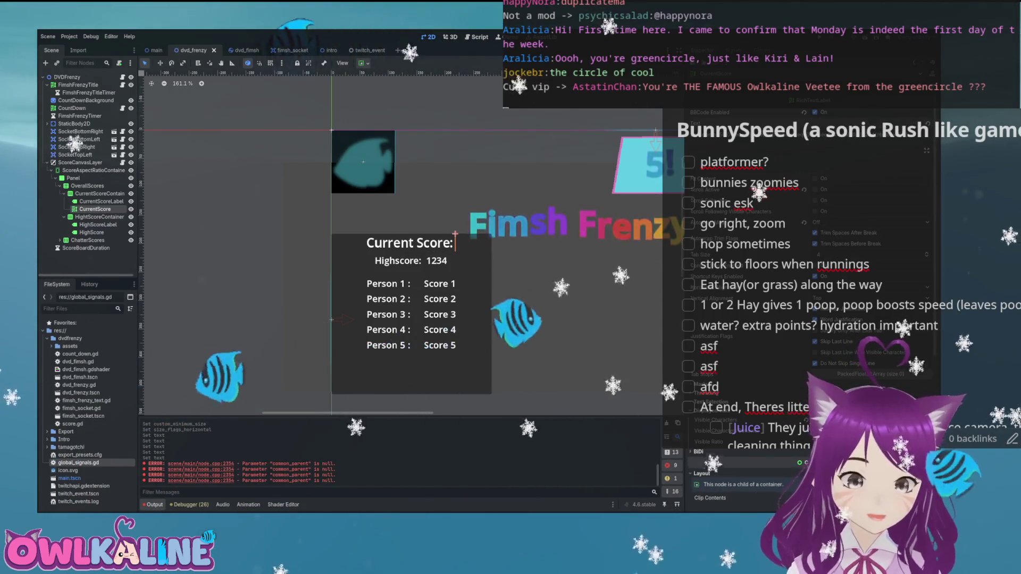
left_click(365, 234)
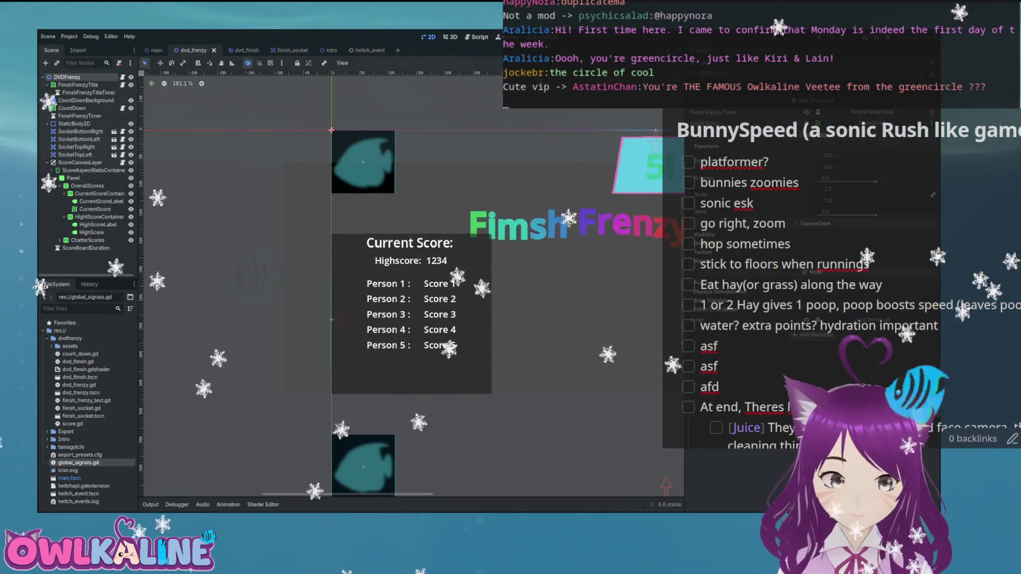
- Revert CurrentScore's Visible Characters to default and run the project with F5
left_click(455, 238)
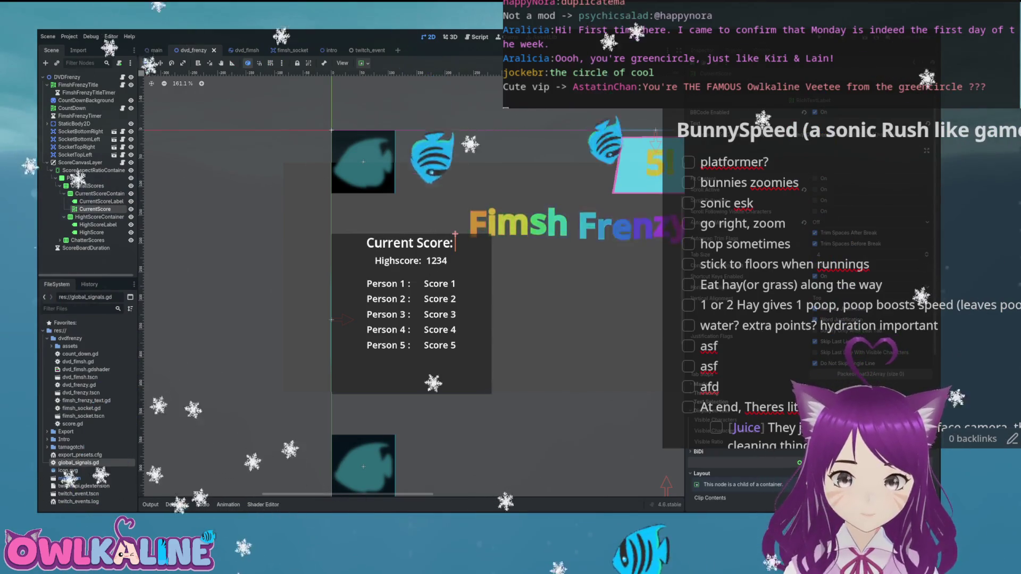
scroll(808, 373, "down", 2)
left_click(807, 368)
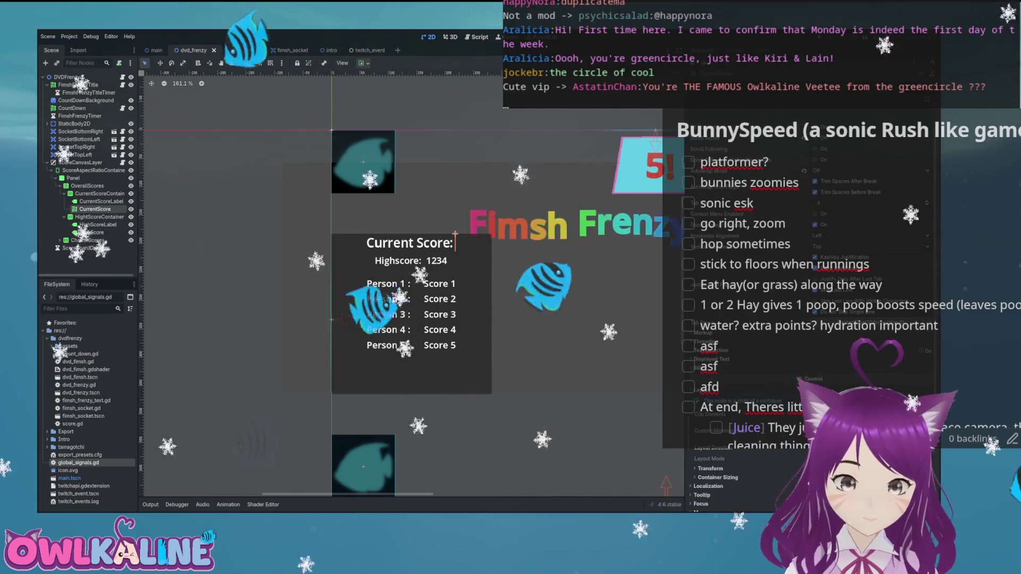
scroll(808, 373, "down", 1)
scroll(808, 372, "up", 3)
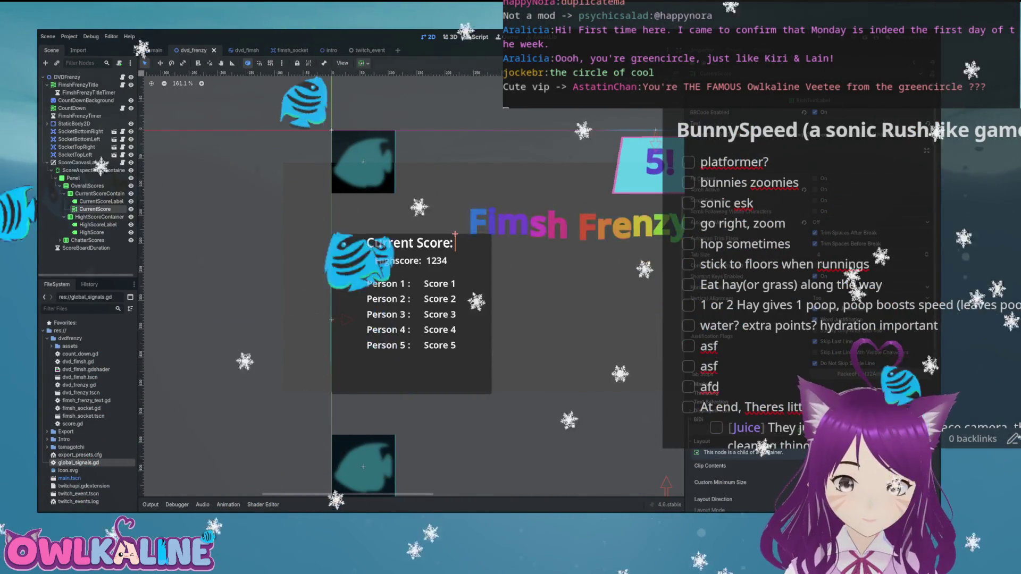
scroll(808, 319, "down", 5)
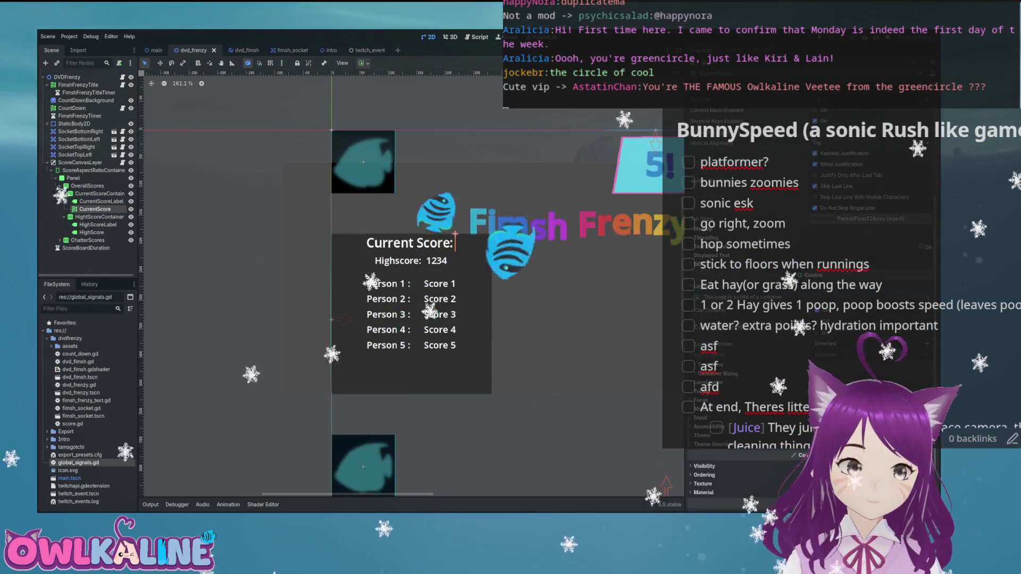
key("F5")
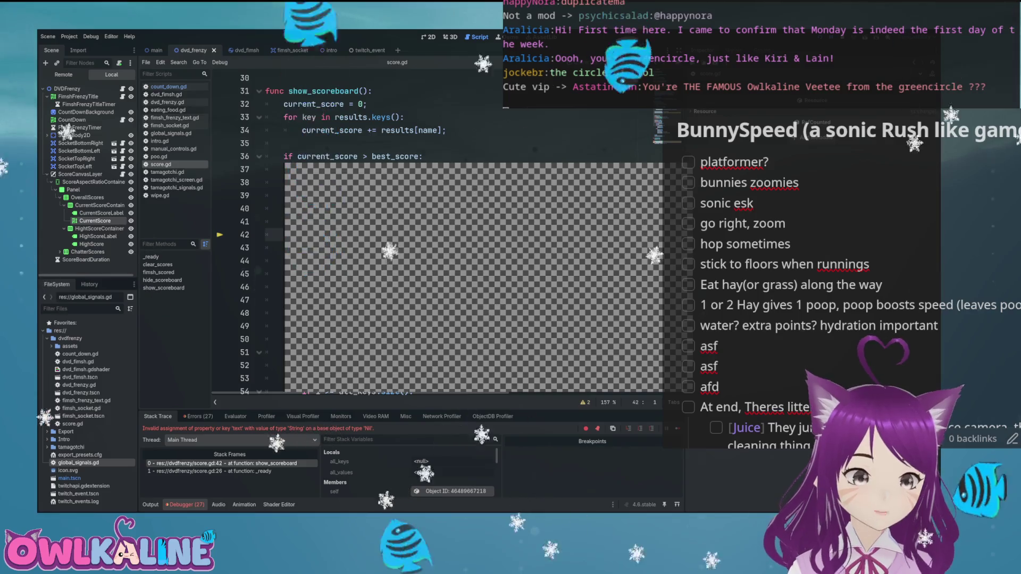
- Stop the game, check the errors, and set current_score_label's 'text' property on line 42, then save
key("F8")
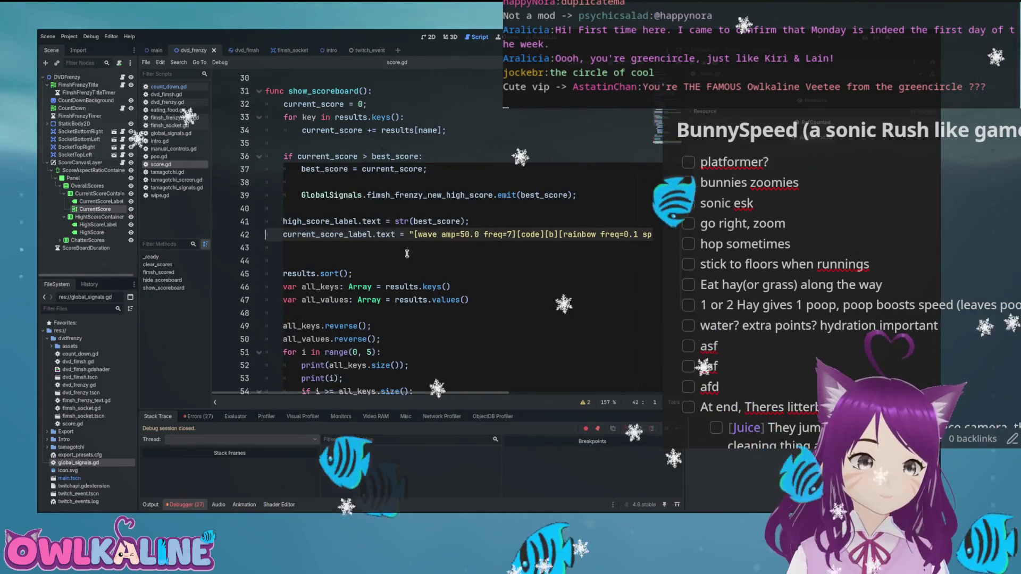
scroll(457, 234, "right", 8)
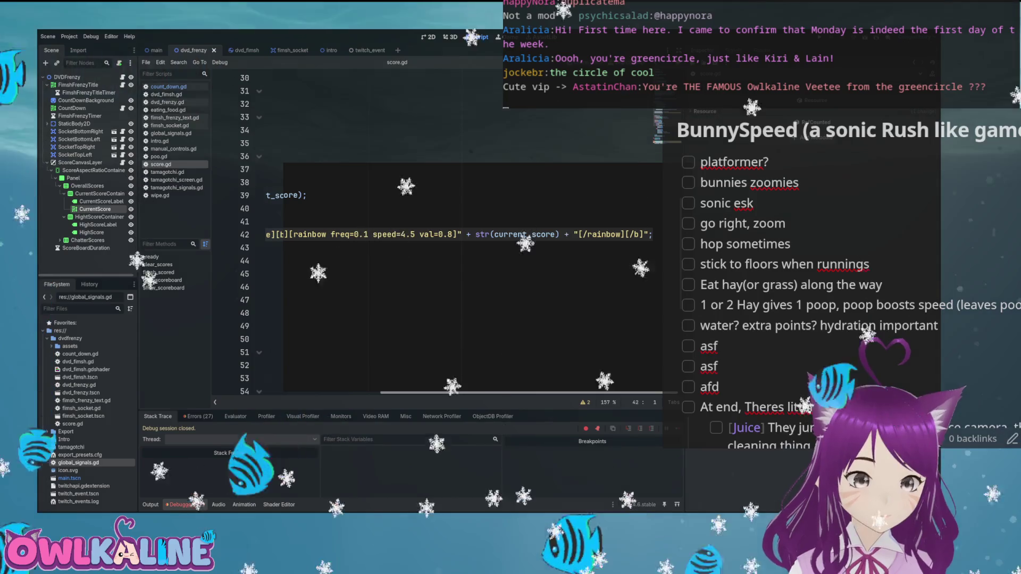
scroll(284, 221, "left", 8)
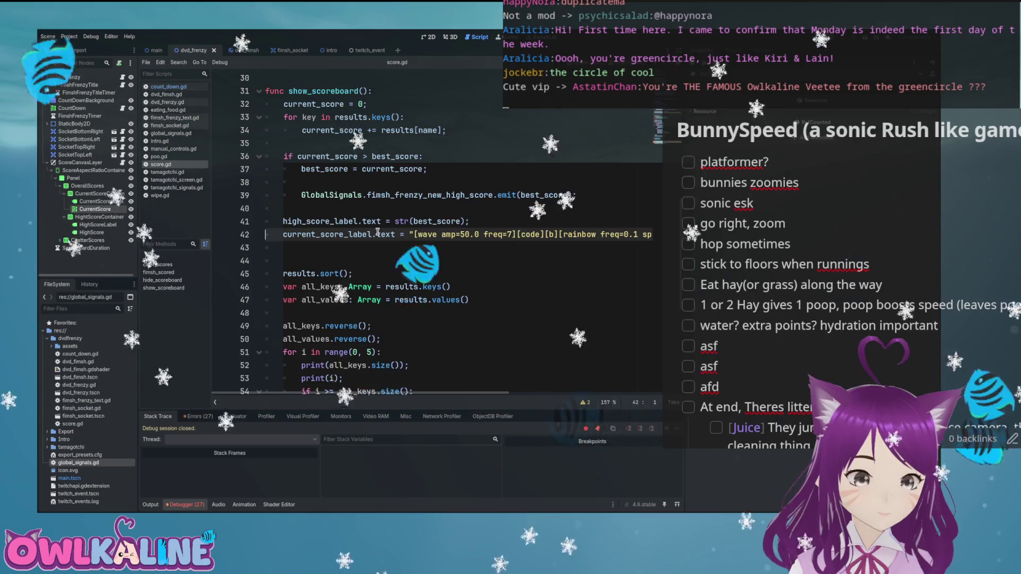
mouse_move(377, 232)
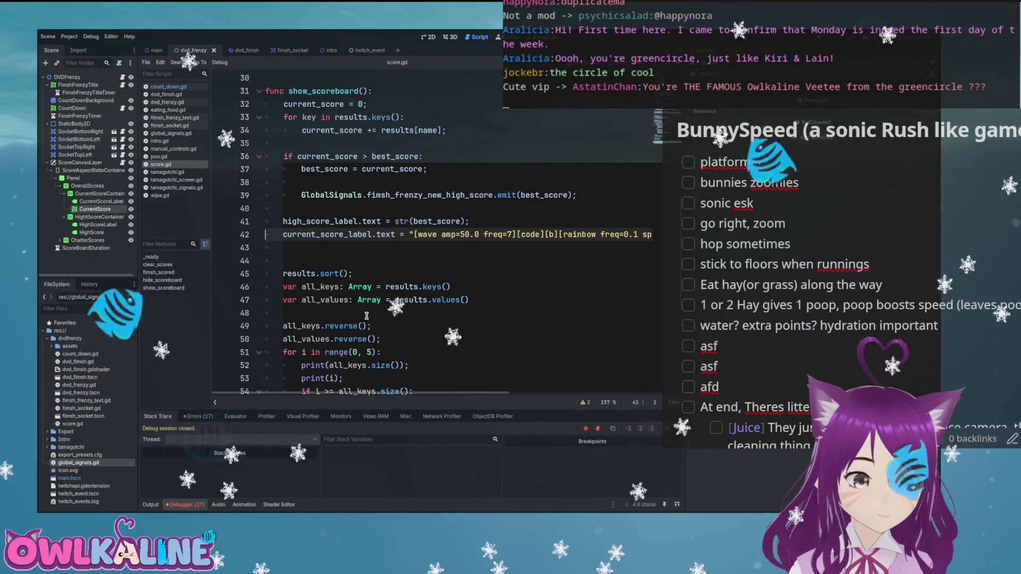
left_click(197, 416)
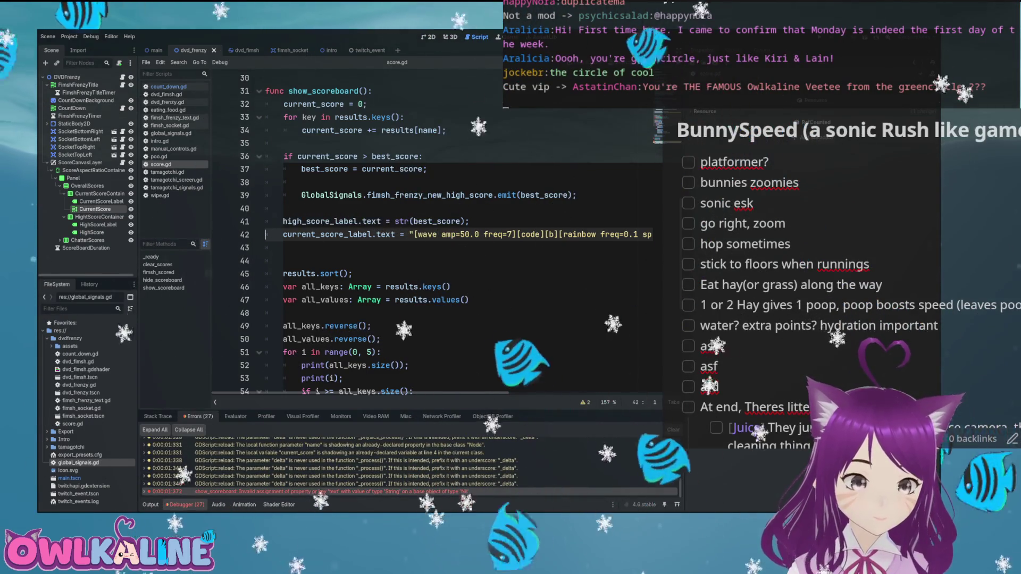
double_click(386, 235)
key("BackSpace")
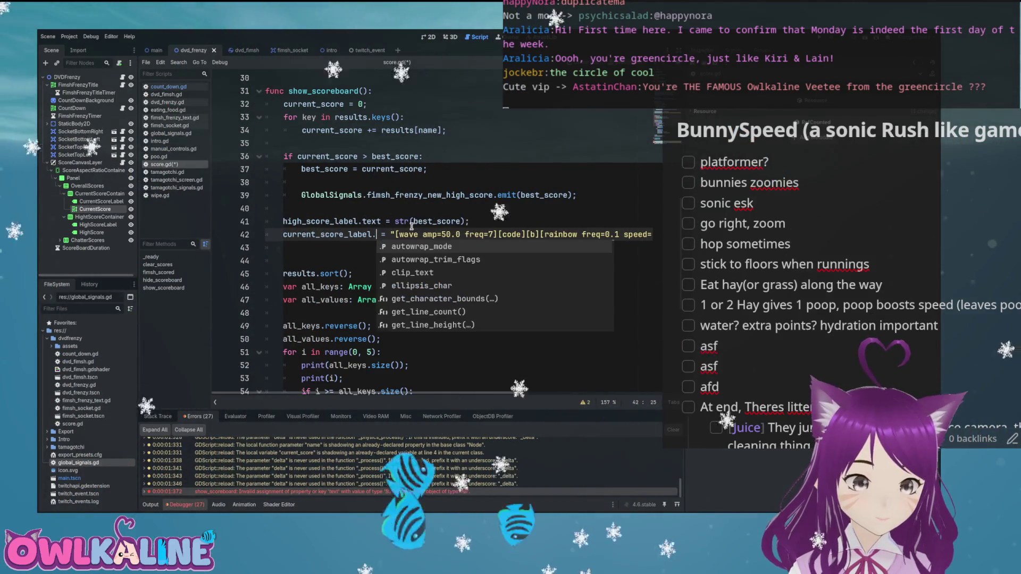
key("Down")
key("Down")
key("Down")
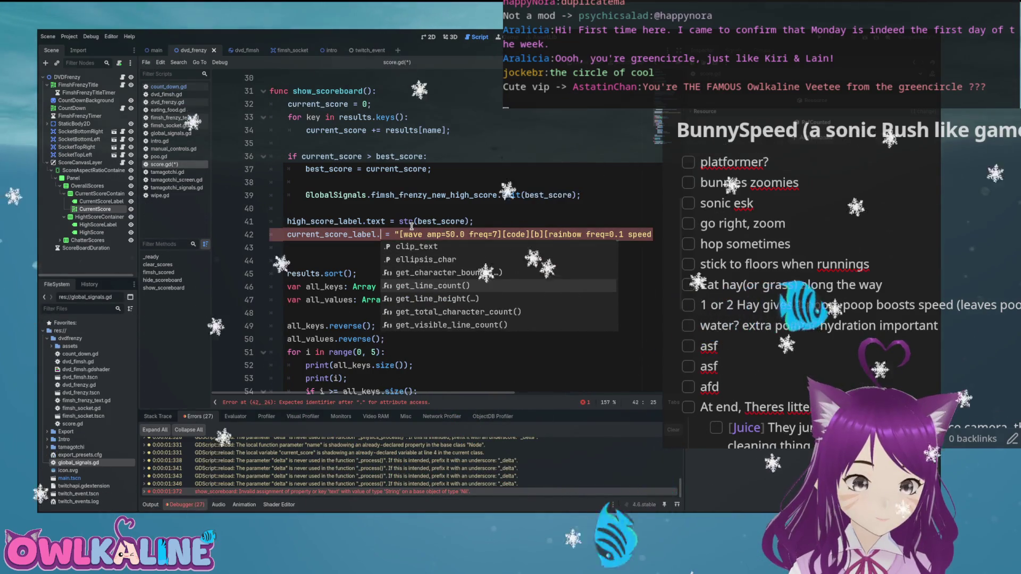
key("Down")
key("Down")
key("Down")
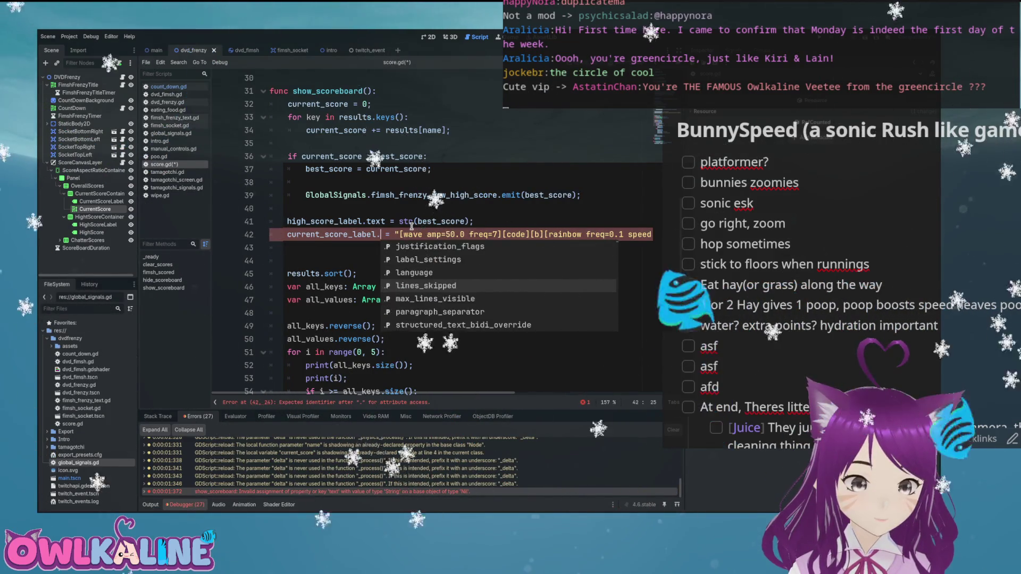
key("Down")
key("Down")
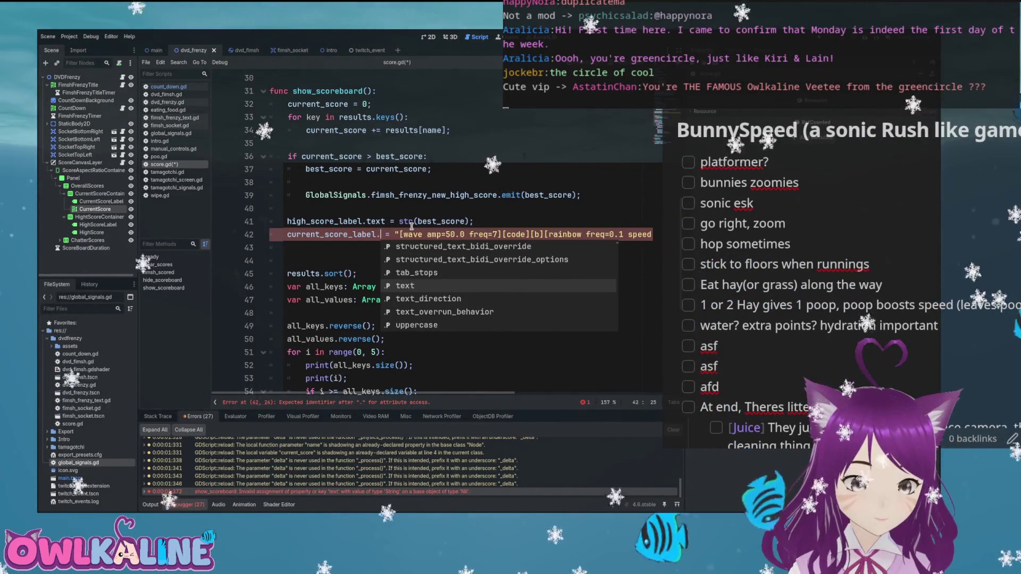
key("Return")
key("ctrl+s")
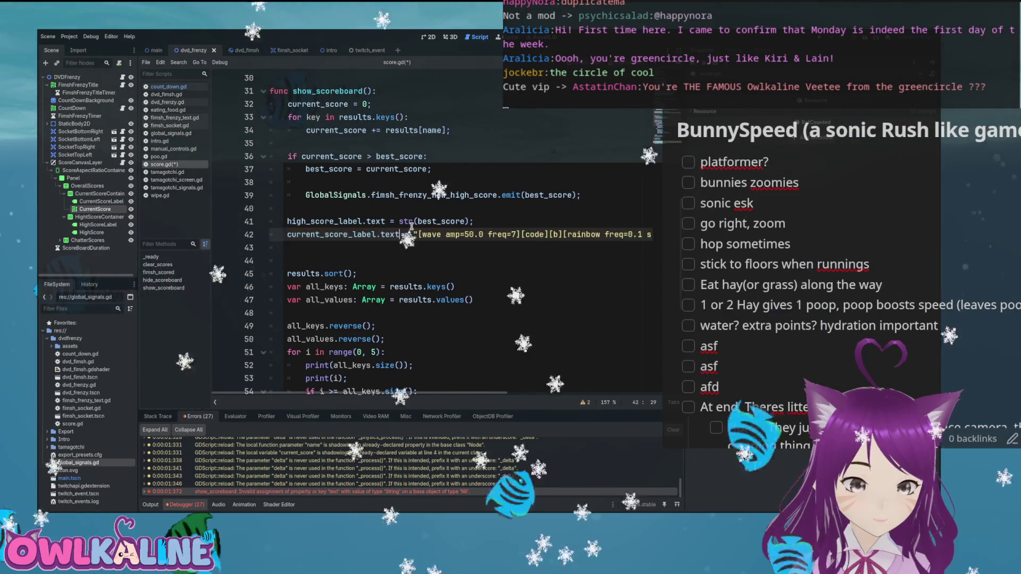
- Change line 12's exported current_score_label type from Label to RichTextLabel and run the game
scroll(418, 234, "up", 10)
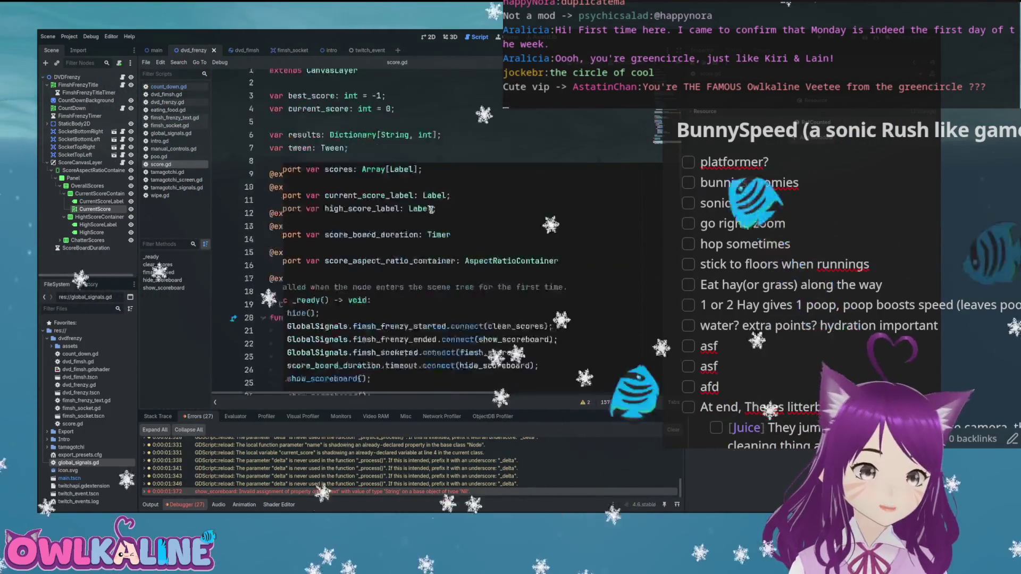
double_click(426, 238)
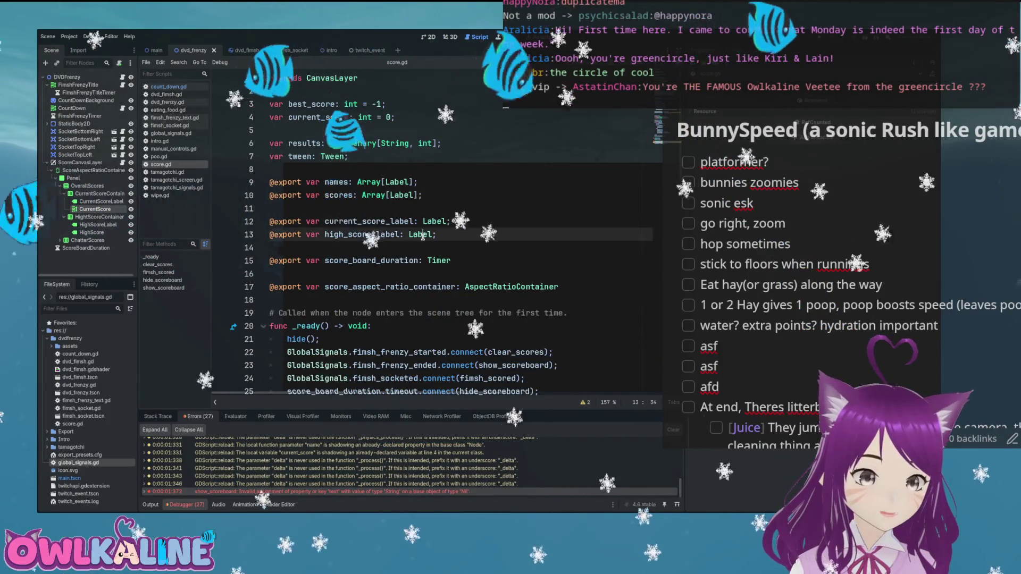
left_click(428, 220)
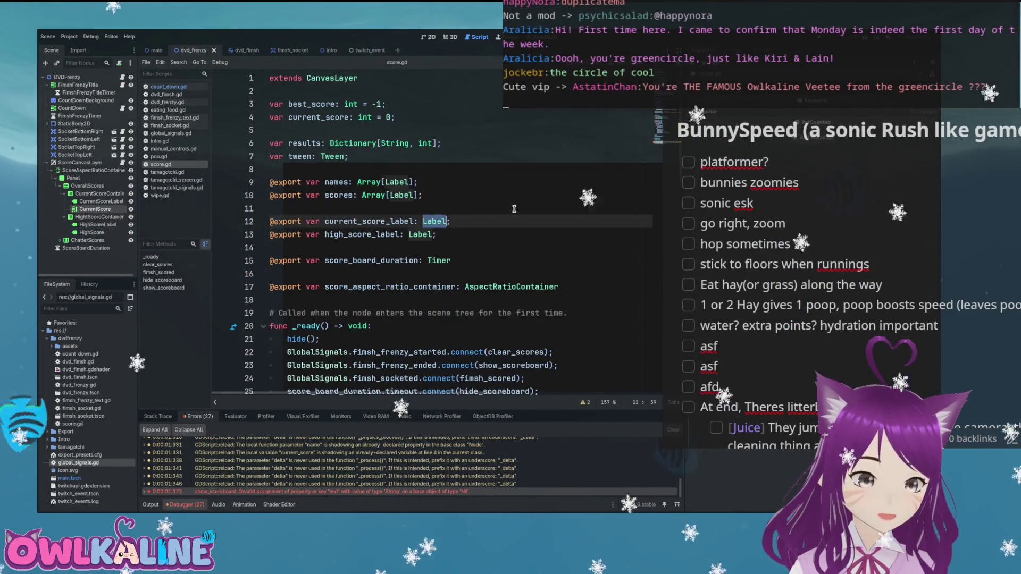
type("Ric")
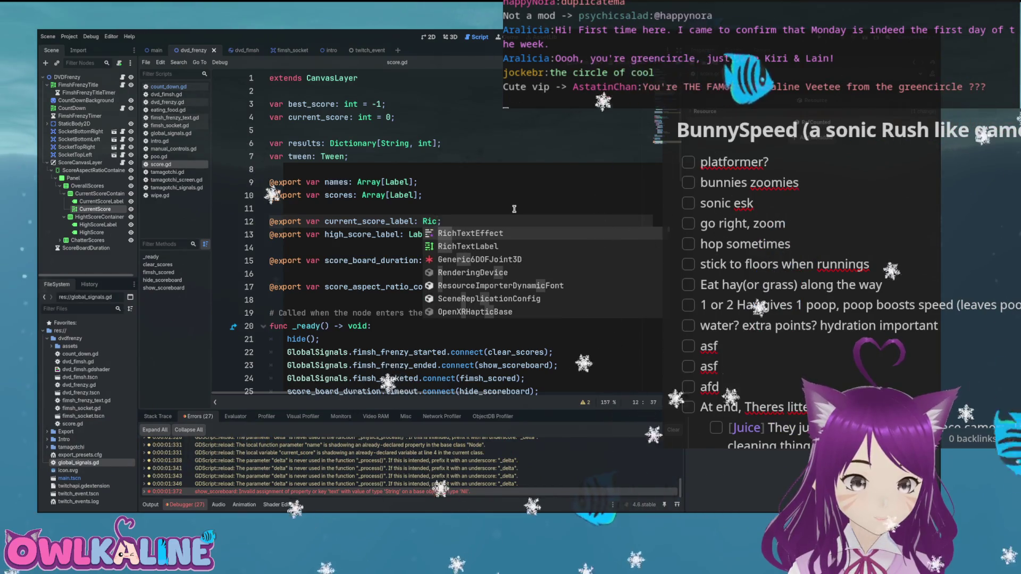
key("Down")
key("Return")
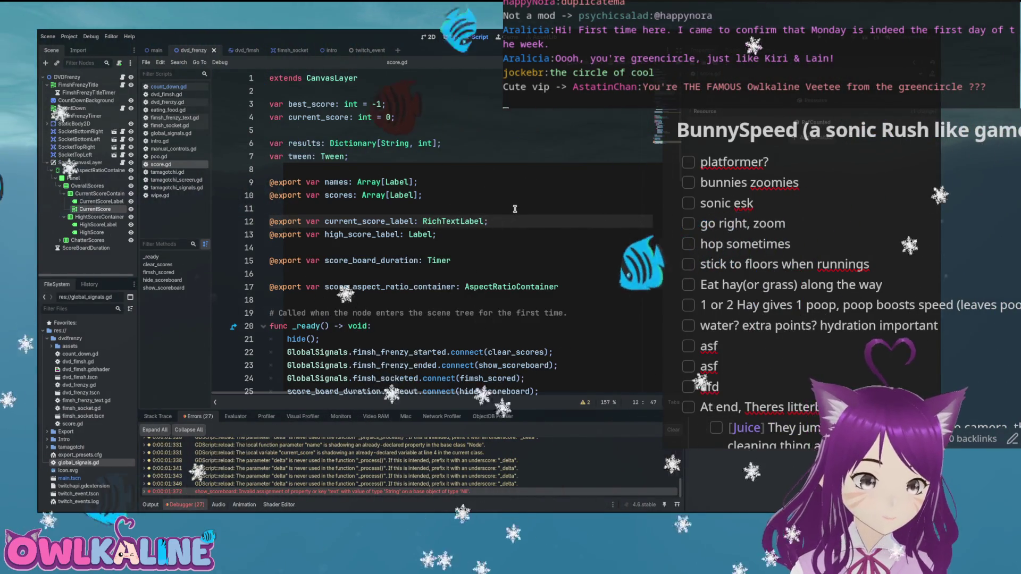
scroll(477, 216, "down", 6)
scroll(477, 216, "down", 6)
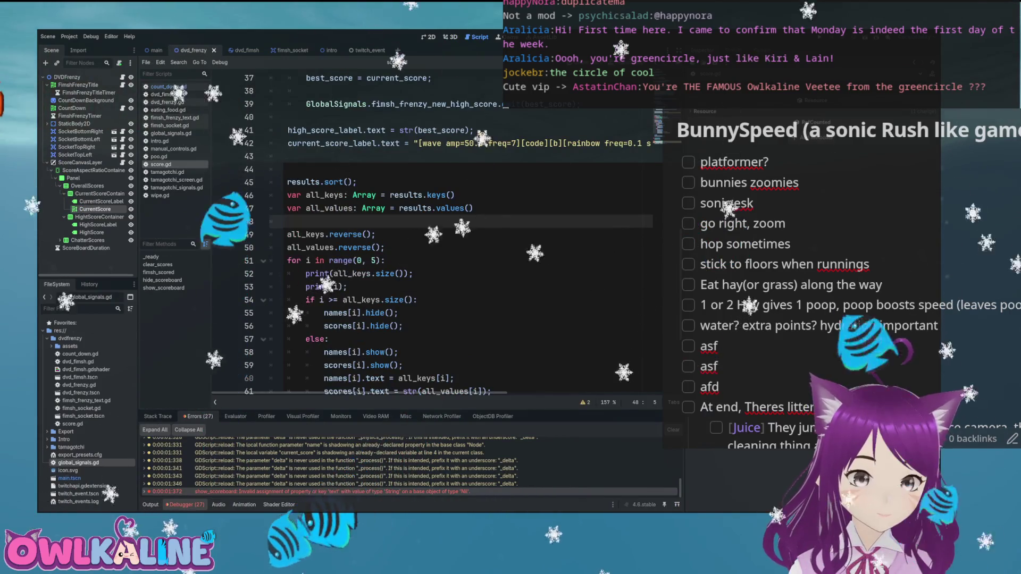
key("F5")
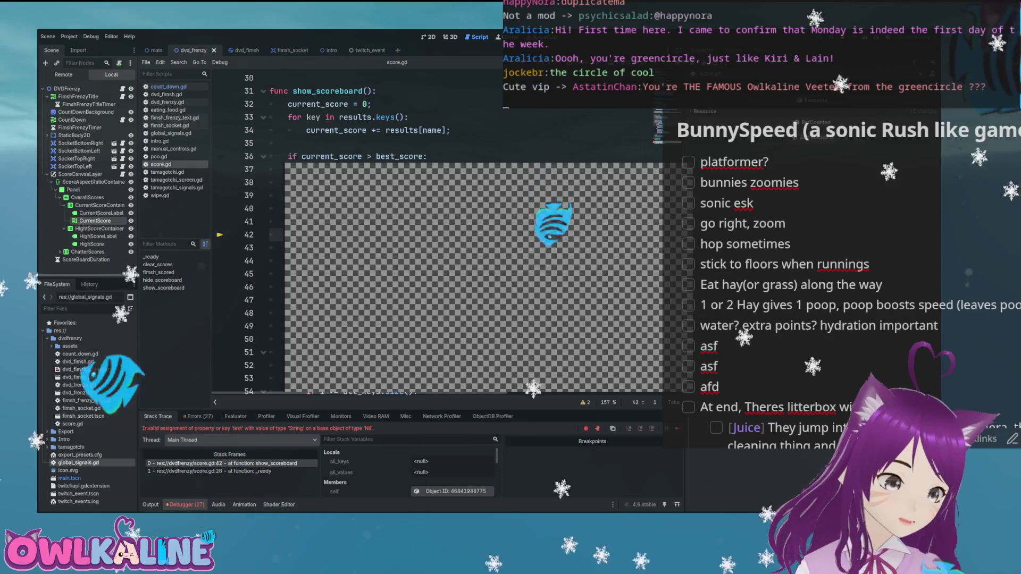
- Inspect the ScoreCanvasLayer and CurrentScore nodes, then run and stop the game again
double_click(375, 235)
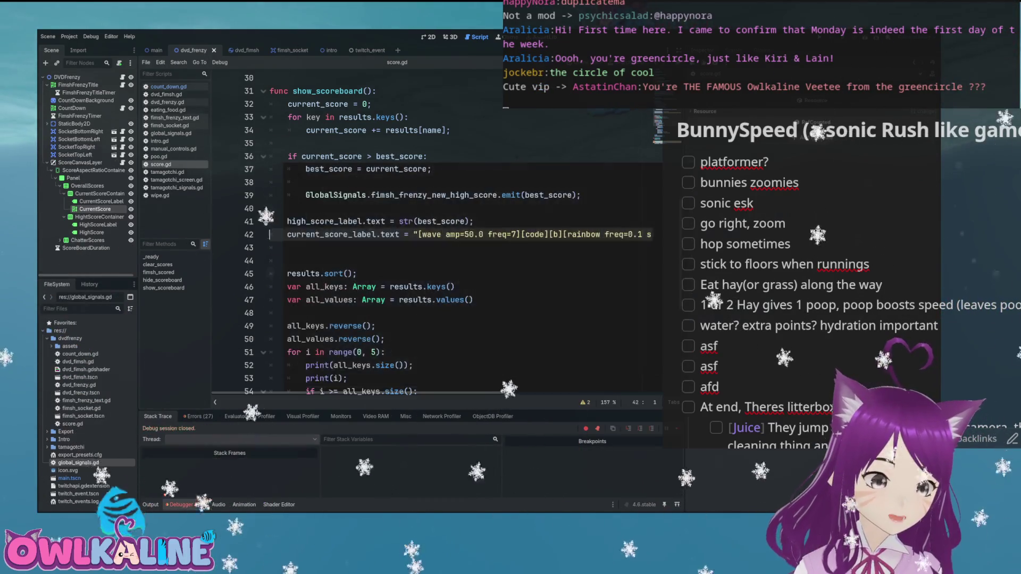
scroll(375, 227, "up", 10)
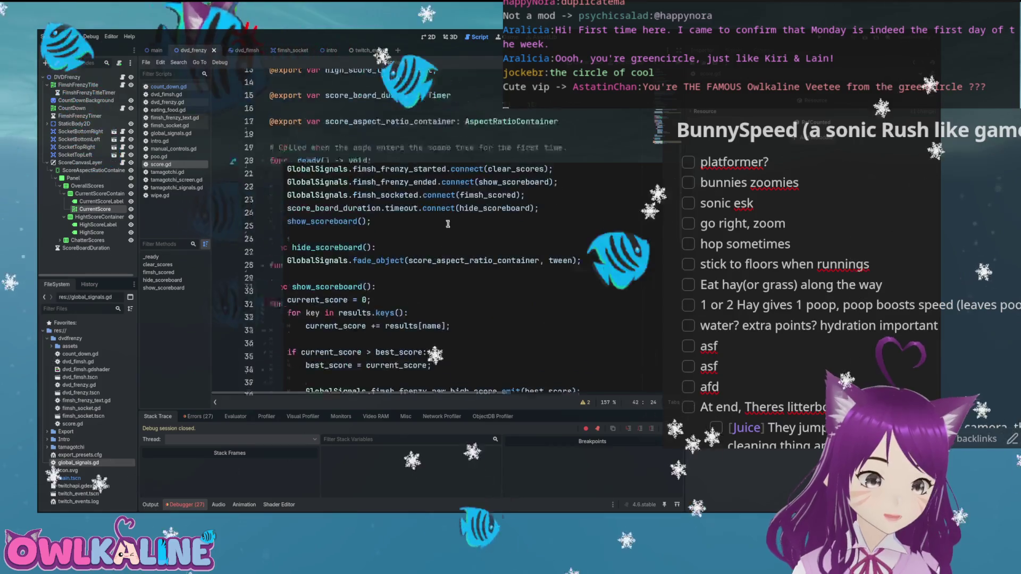
left_click(79, 163)
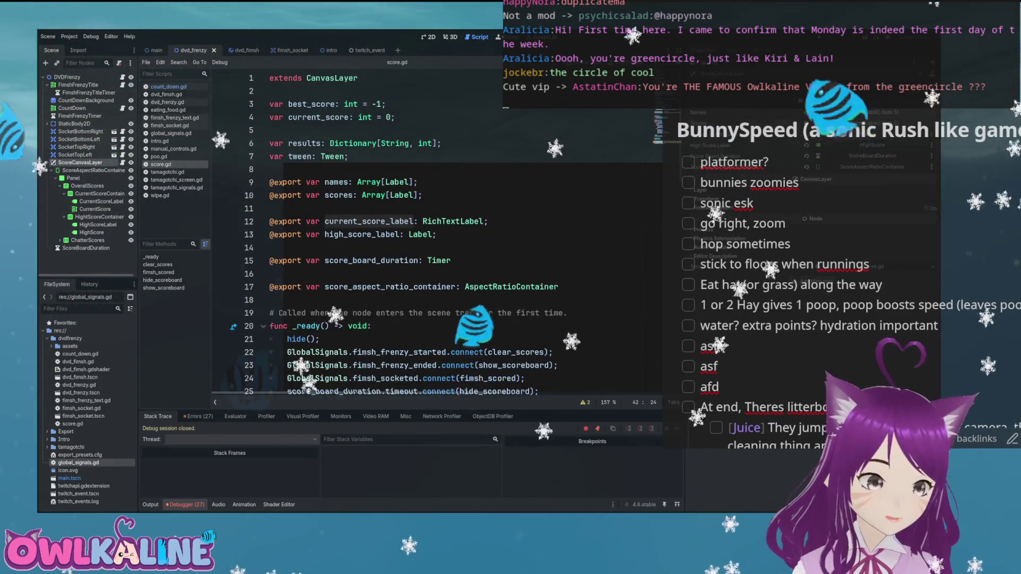
left_click(95, 209)
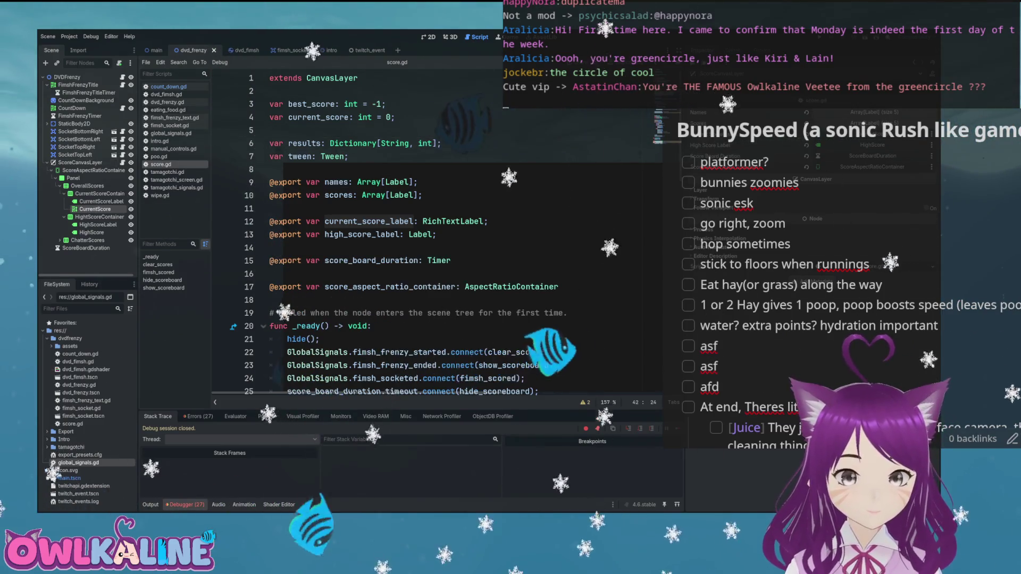
key("F5")
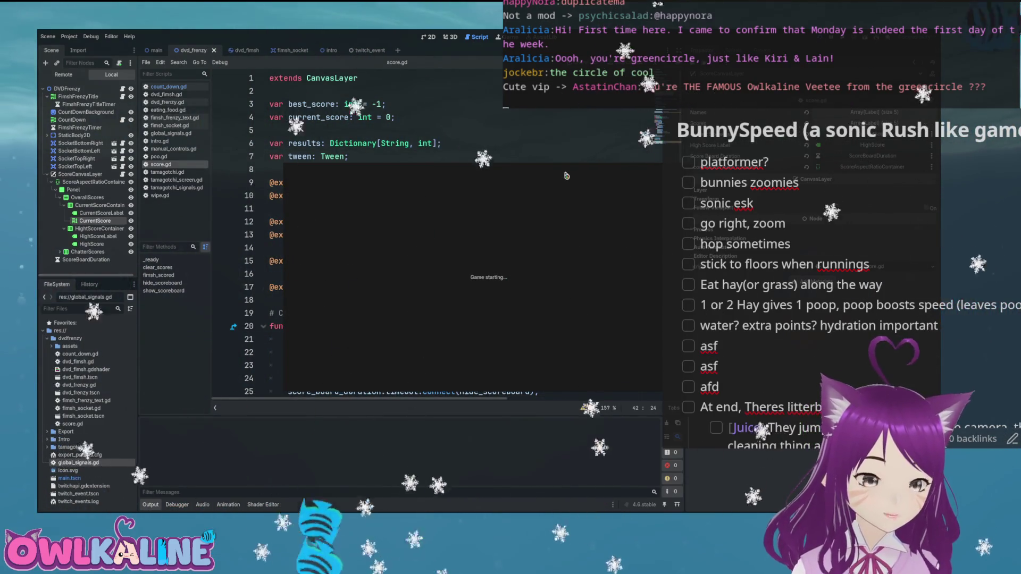
key("F8")
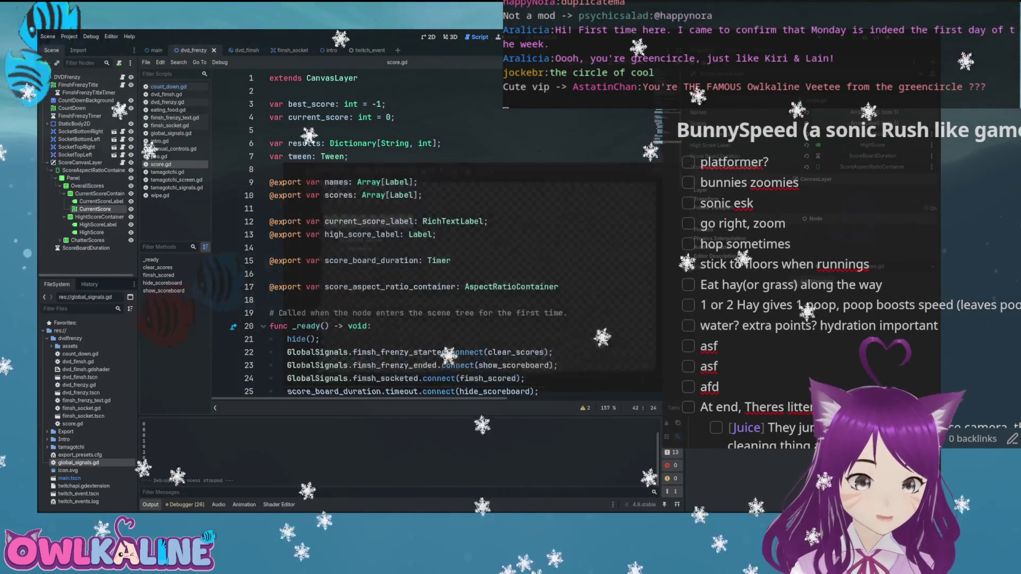
- Bring the dvd_frenzy scoreboard scene up in the 2D editor
scroll(548, 244, "down", 10)
scroll(548, 243, "up", 3)
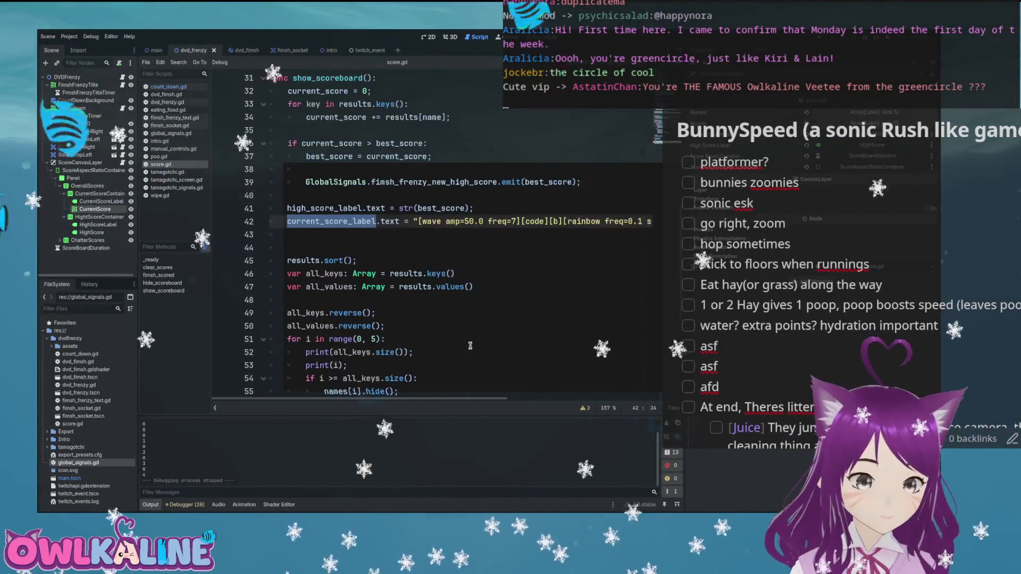
mouse_move(474, 398)
left_mouse_down()
mouse_move(628, 392)
mouse_move(383, 396)
left_mouse_up()
scroll(447, 261, "up", 10)
scroll(446, 261, "down", 12)
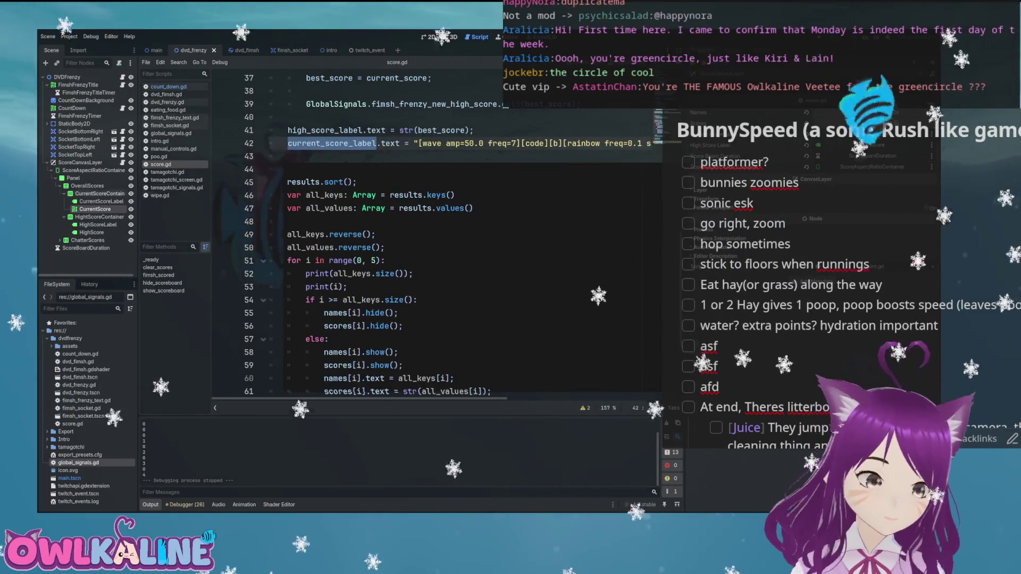
key("ctrl+F1")
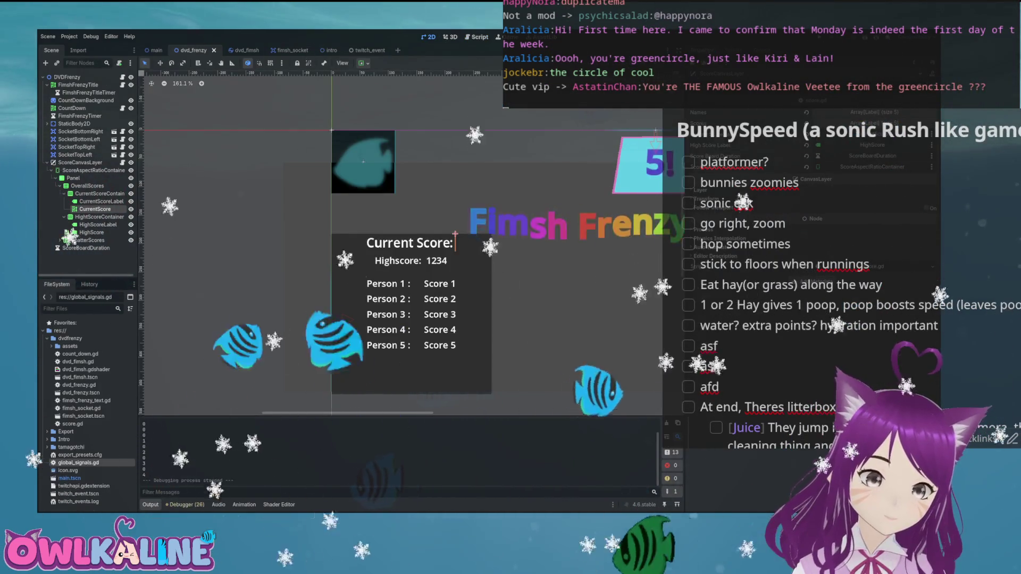
- Give the CurrentScore label a Normal Font Size override of 22 and save the dvd_frenzy scene
left_click(455, 242)
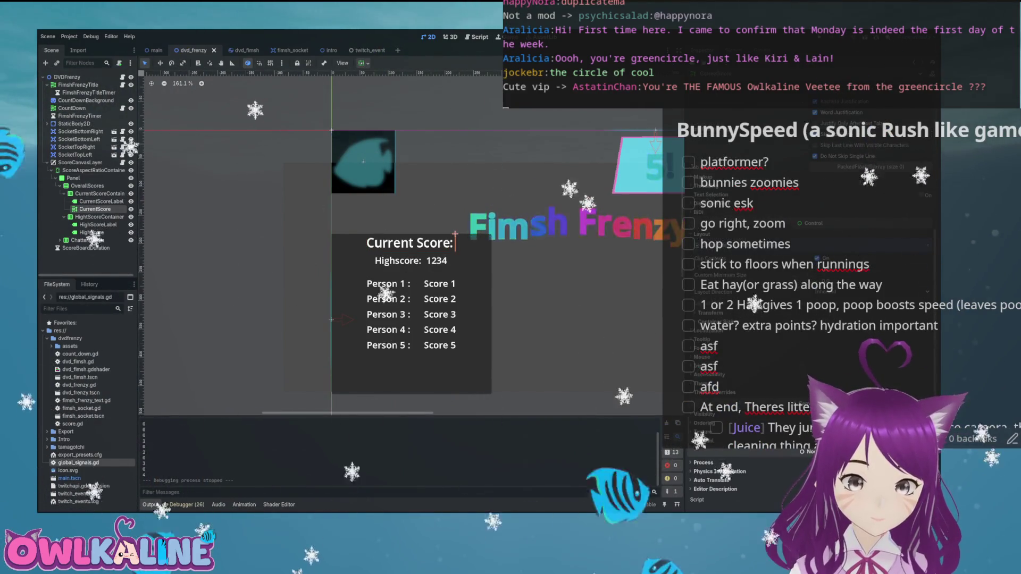
scroll(814, 266, "up", 5)
scroll(814, 319, "down", 3)
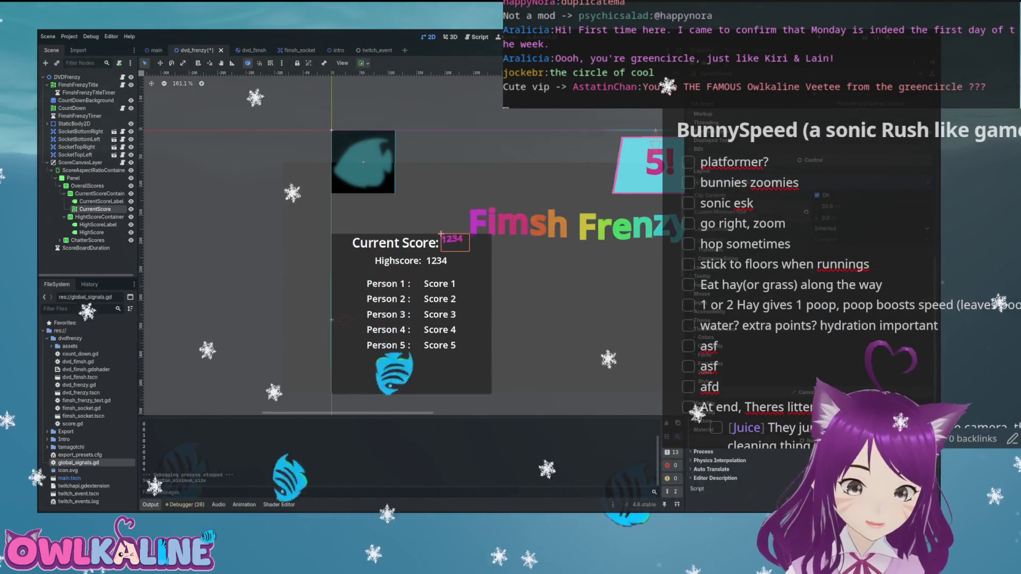
scroll(809, 319, "up", 3)
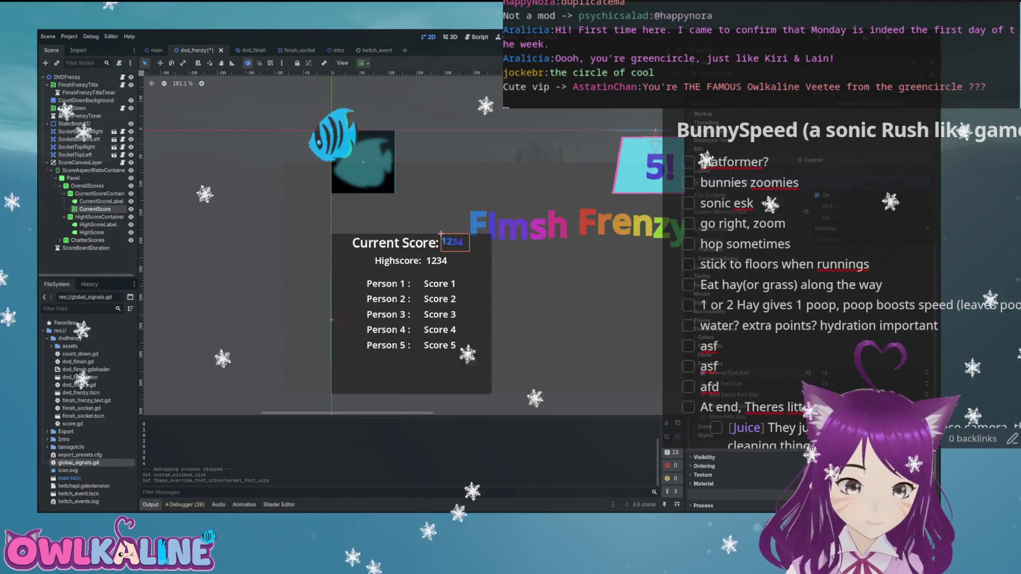
type("22")
key("Return")
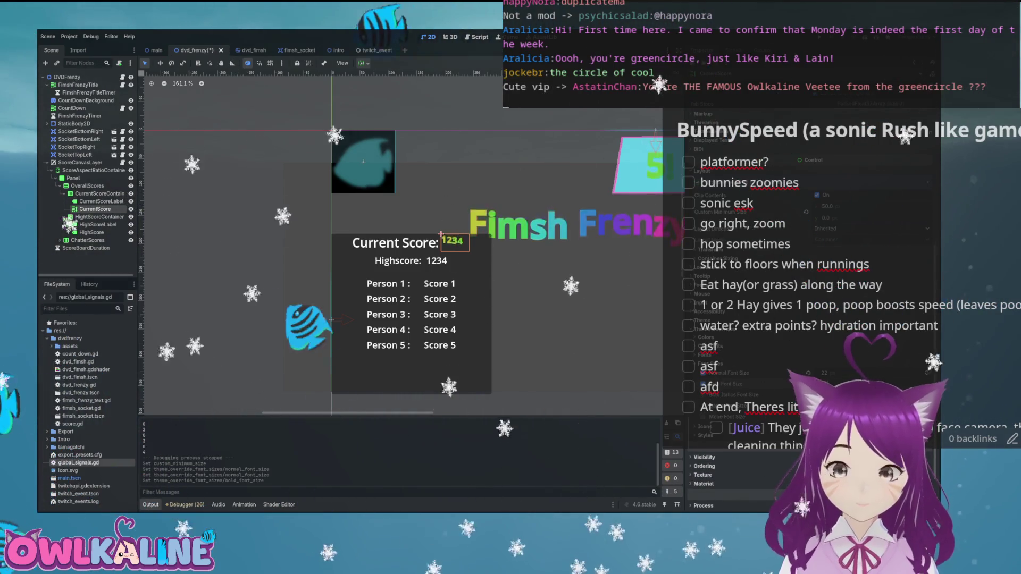
key("ctrl+s")
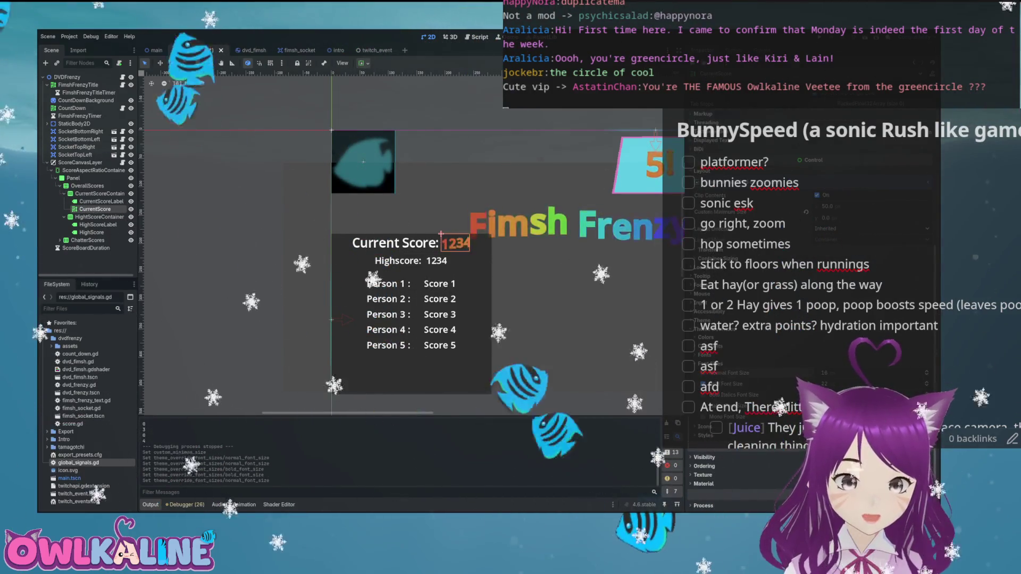
key("ctrl+s")
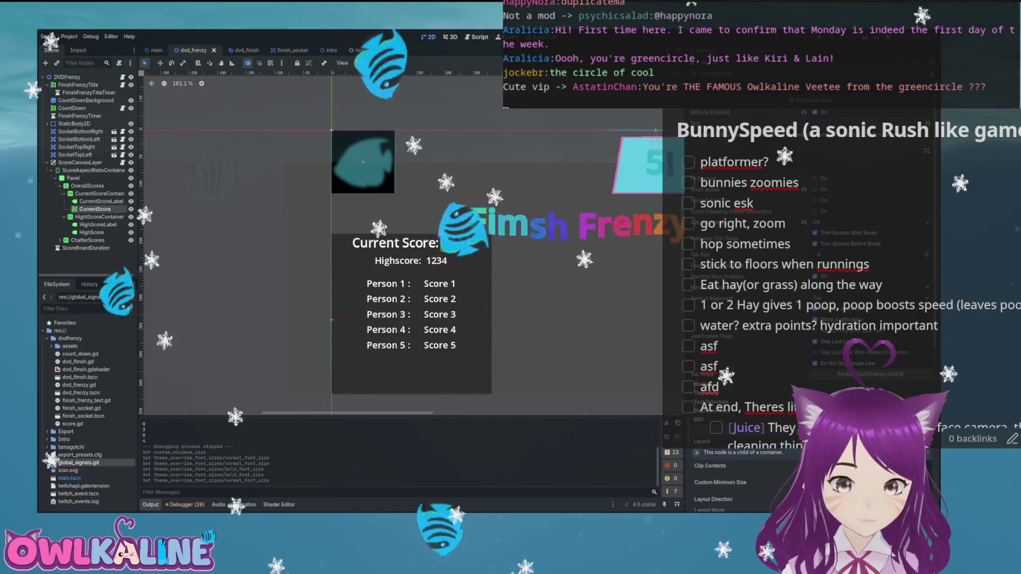
key("ctrl+s")
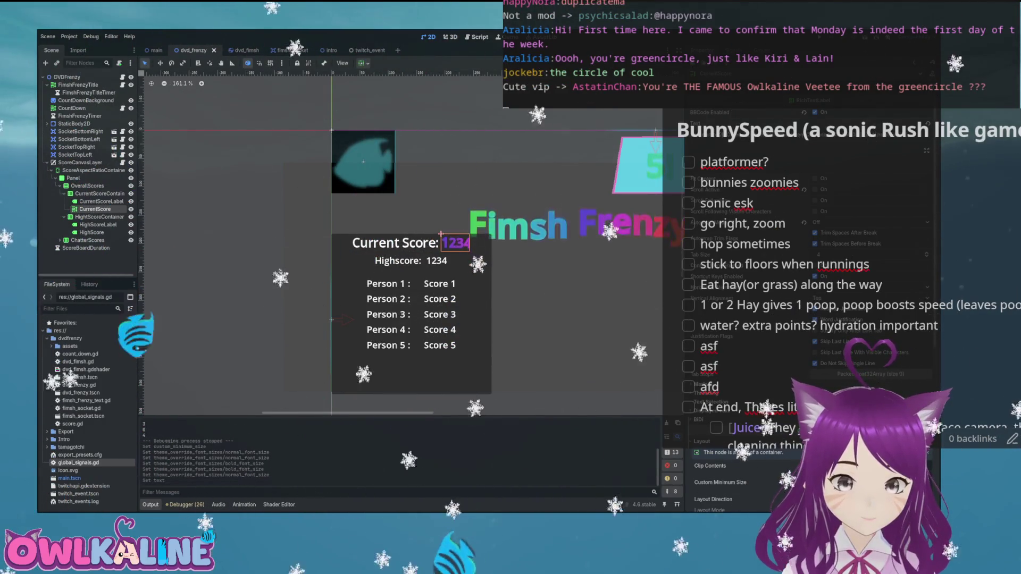
- Save the scene, select the scoreboard Panel, and return to score.gd in the Script editor
key("ctrl+s")
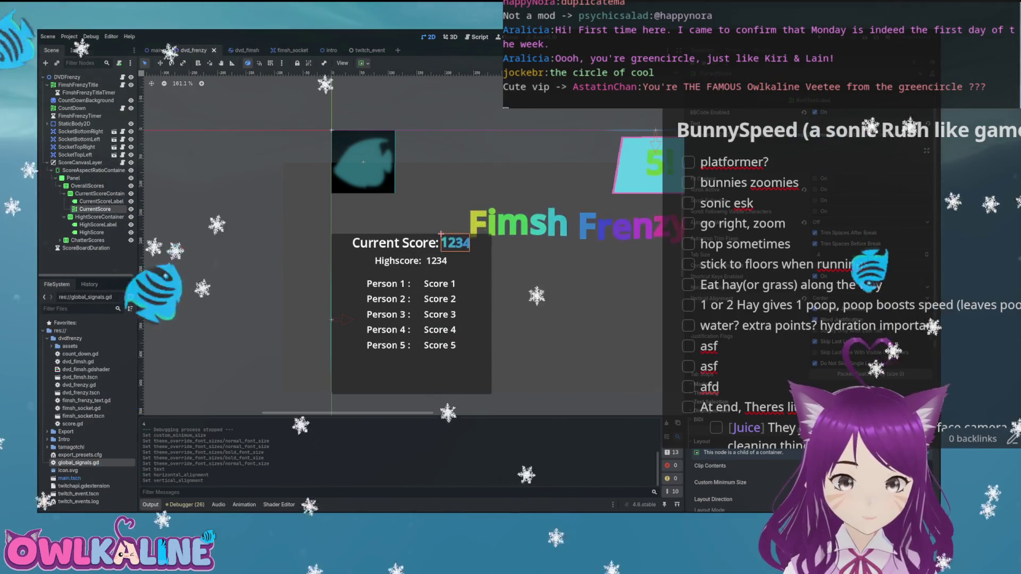
left_click(333, 259)
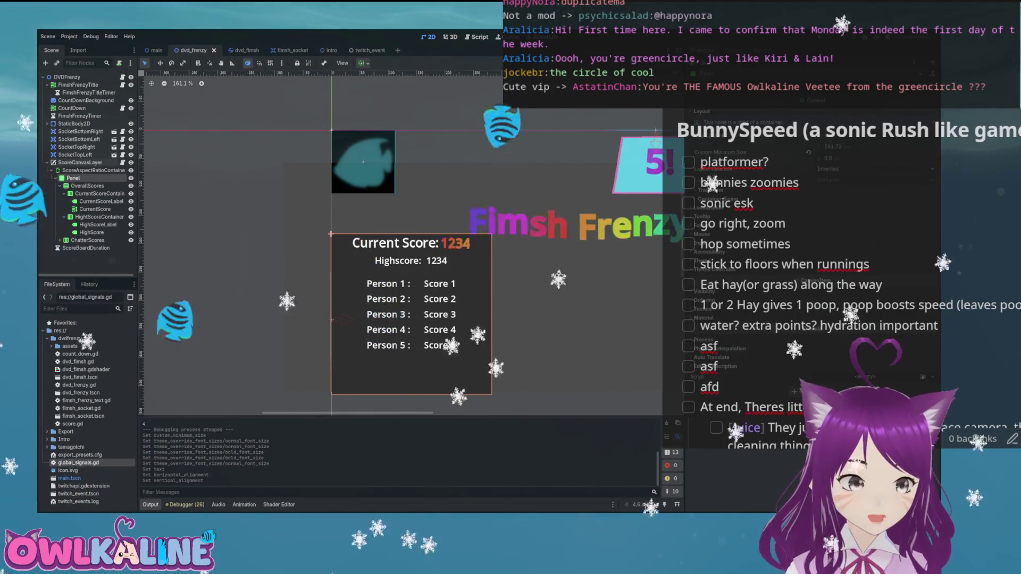
key("ctrl+F3")
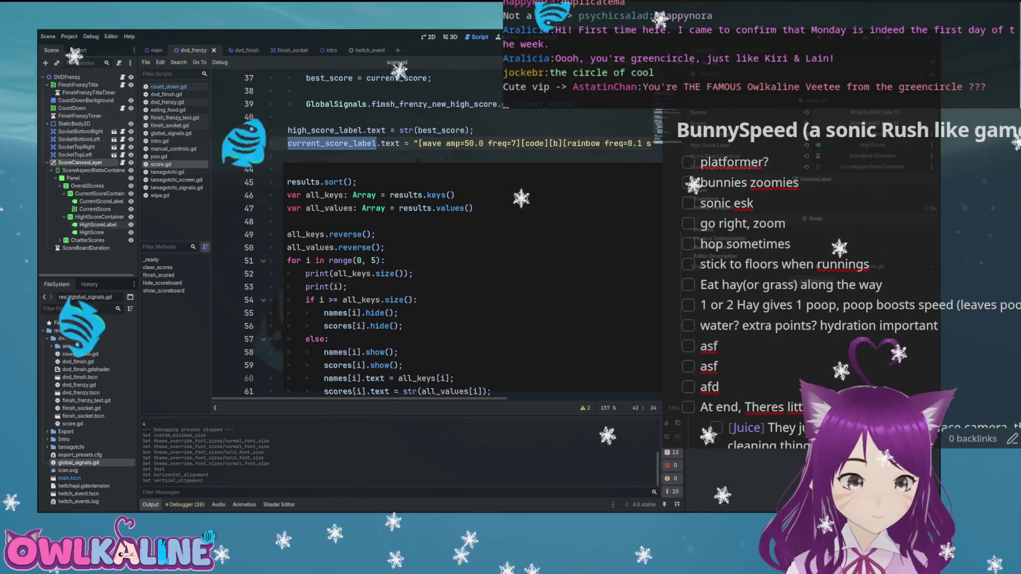
- Duplicate the scores export declaration as a new colons Label array and save
scroll(388, 228, "down", 4)
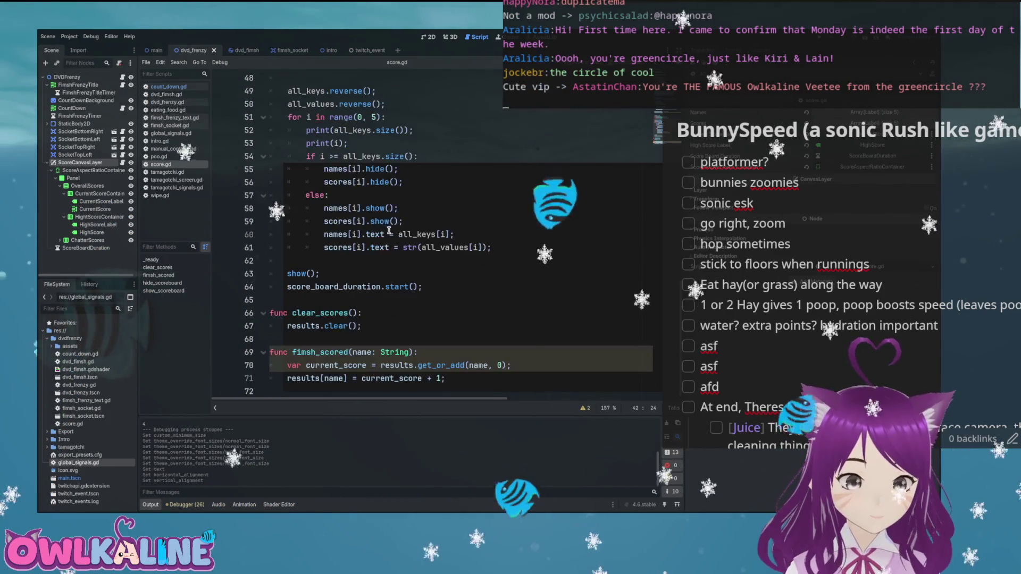
scroll(388, 228, "up", 2)
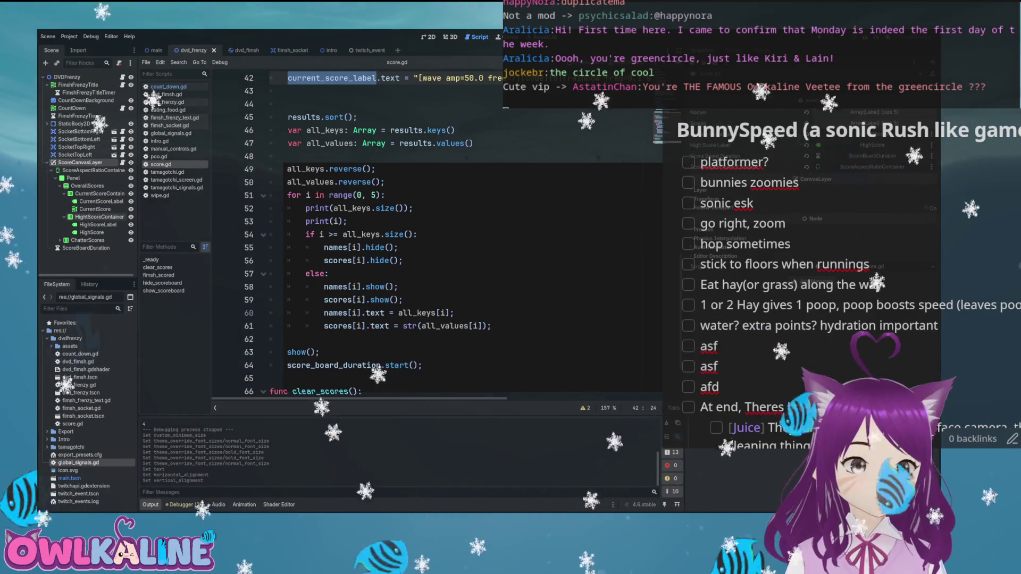
scroll(383, 230, "up", 14)
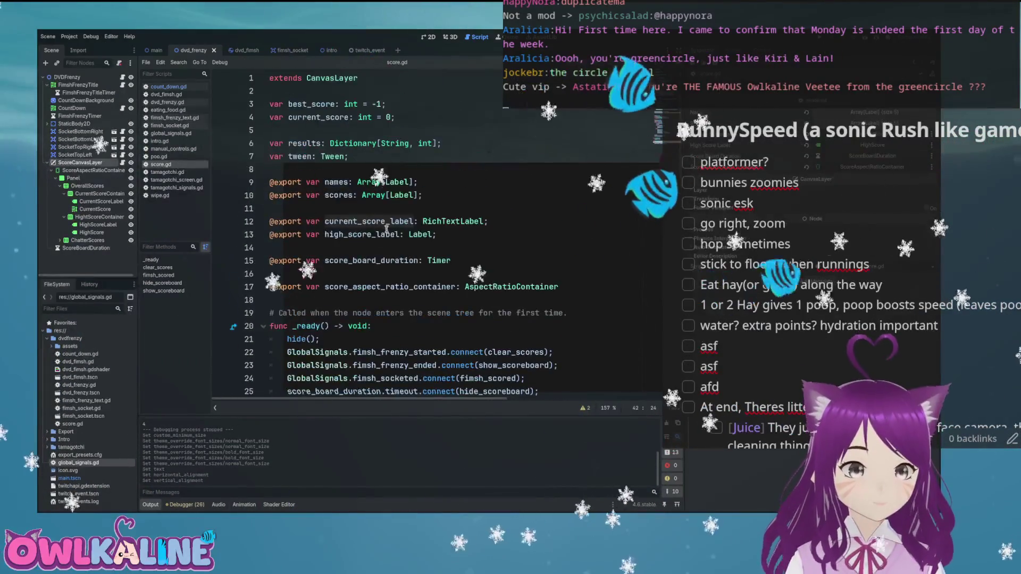
left_click_drag(424, 195, 296, 198)
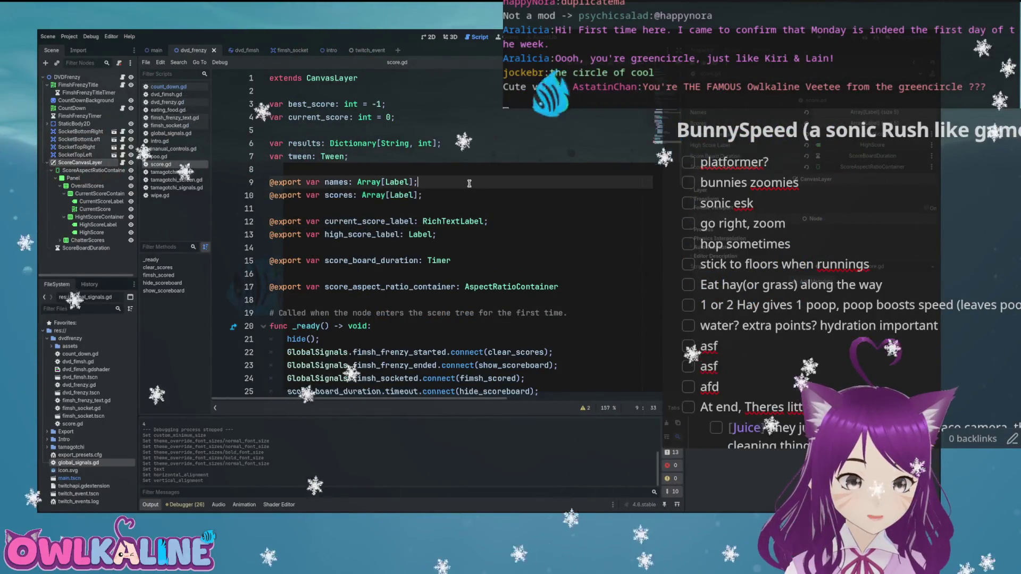
key("ctrl+alt+Down")
double_click(339, 195)
type("colors")
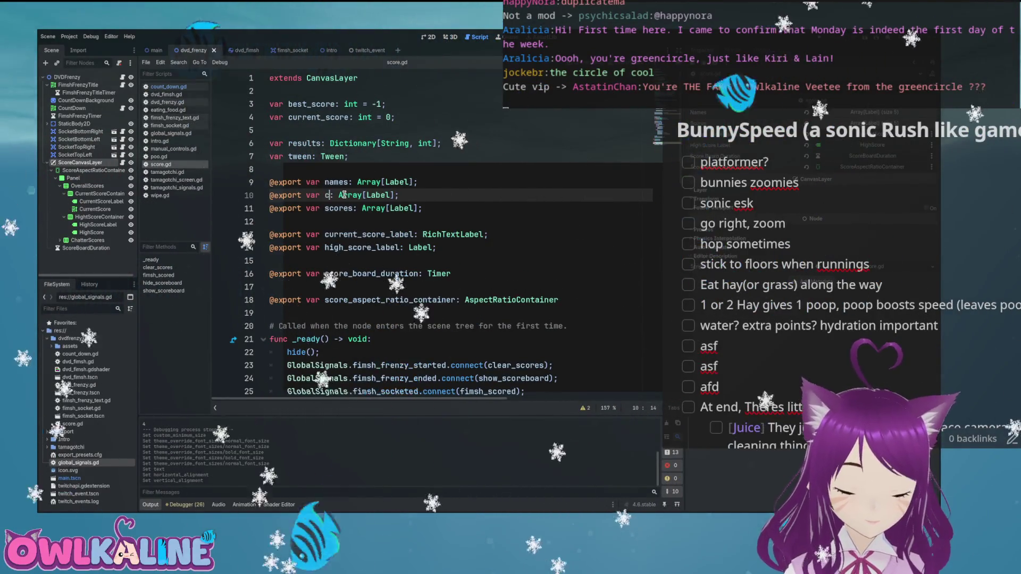
key("ctrl+s")
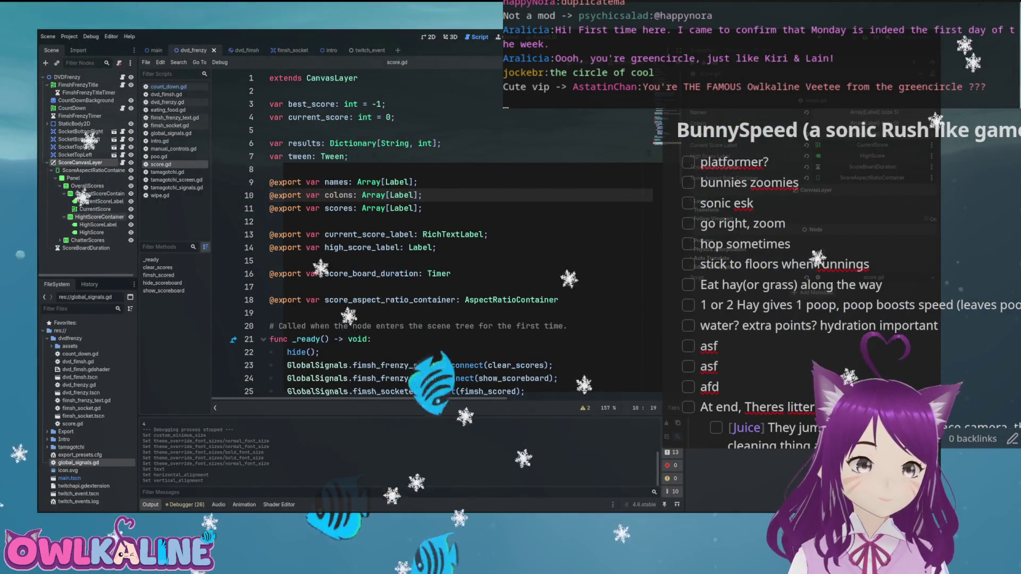
- Drag the five Colon labels under ChatterScores into the Colons inspector array and save
left_click(60, 239)
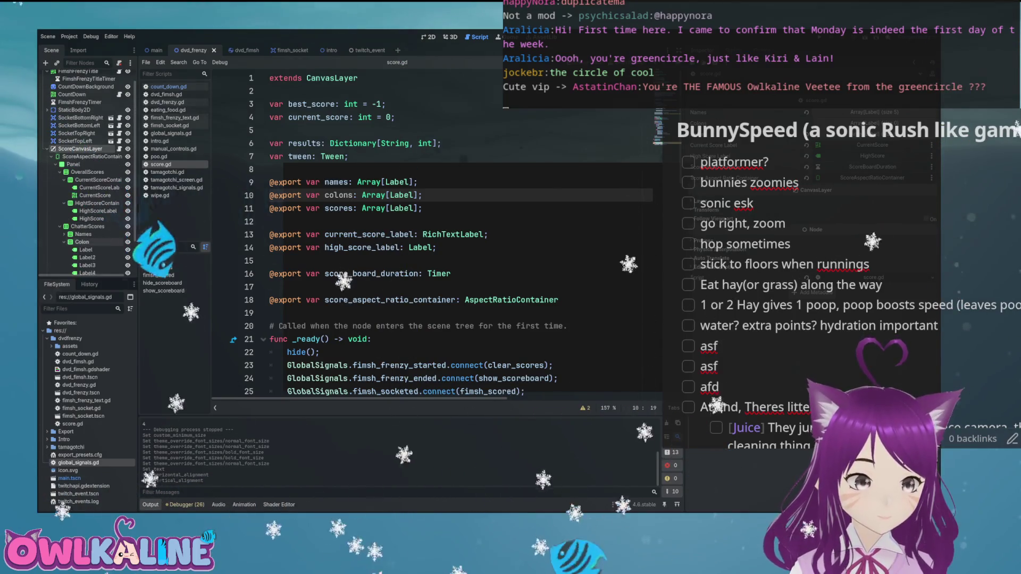
left_click(85, 211)
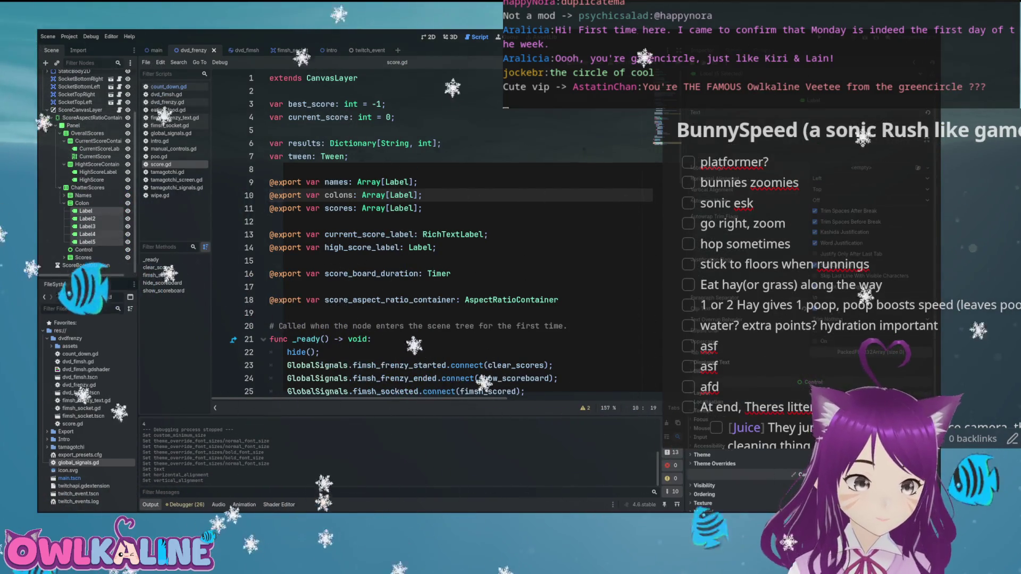
mouse_move(87, 242)
left_mouse_down()
mouse_move(95, 110)
mouse_move(660, 157)
mouse_move(873, 123)
left_mouse_up()
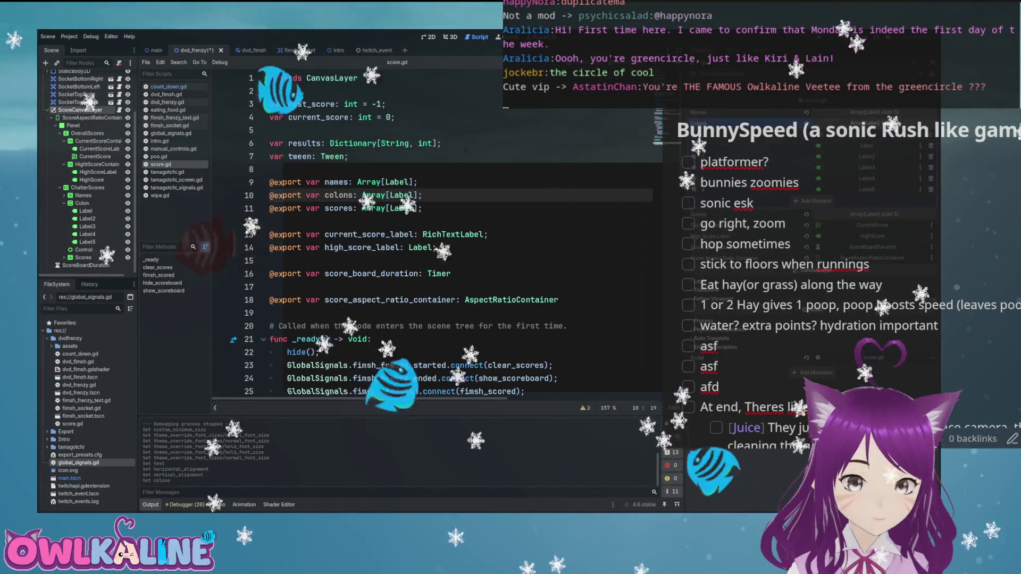
key("ctrl+s")
- Add colons[i].hide(); to the loop's hide branch beside the names and scores hide calls
scroll(430, 255, "down", 9)
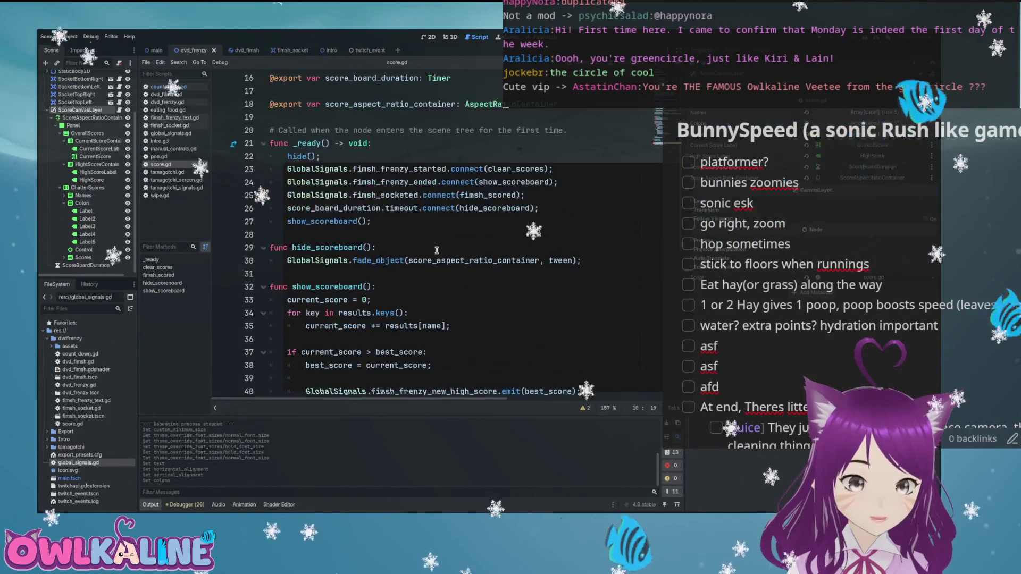
scroll(430, 255, "down", 7)
left_click(413, 178)
key("Return")
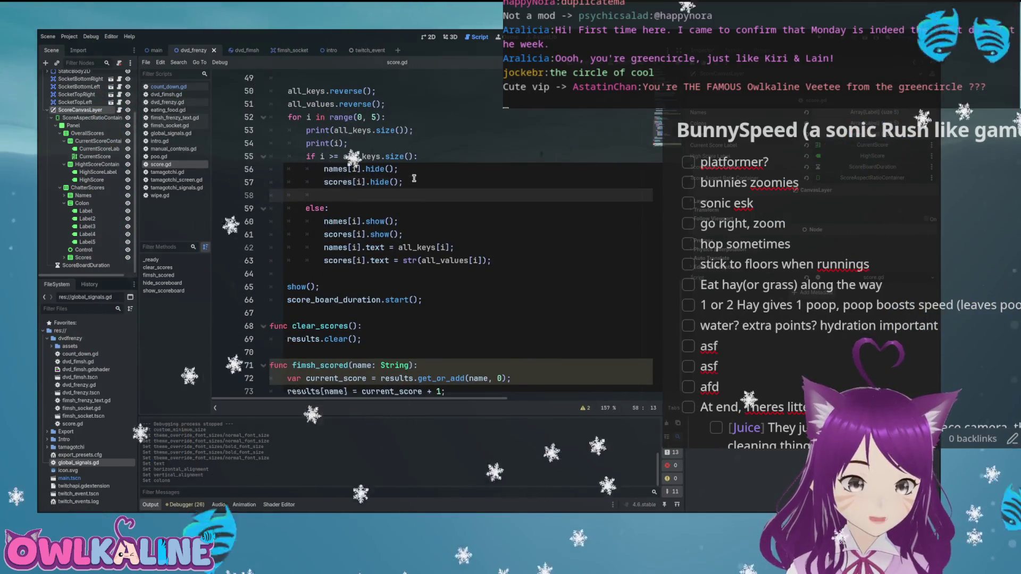
key("Up")
key("End")
key("shift+Home")
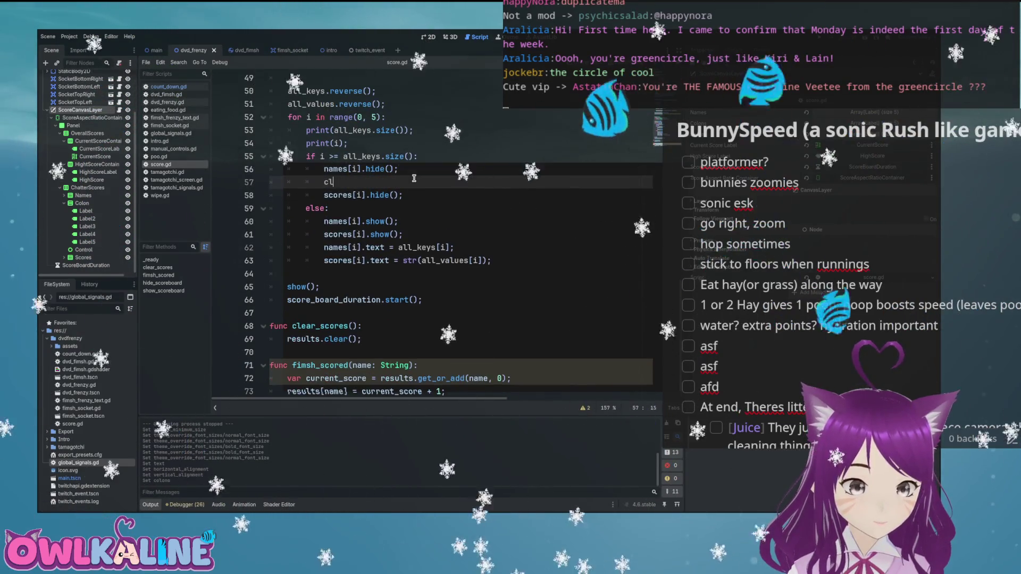
type("colons[")
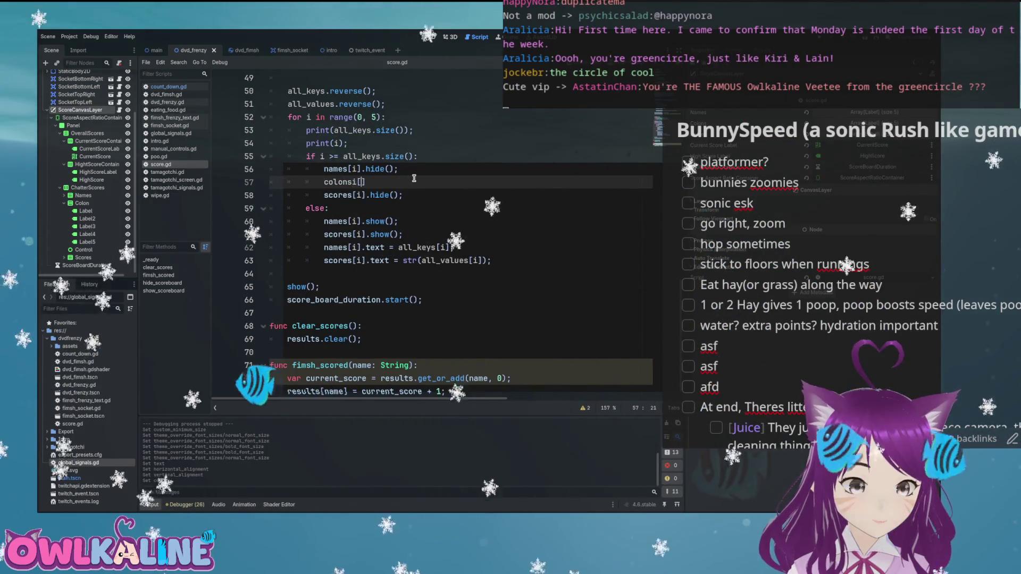
type("i].jif")
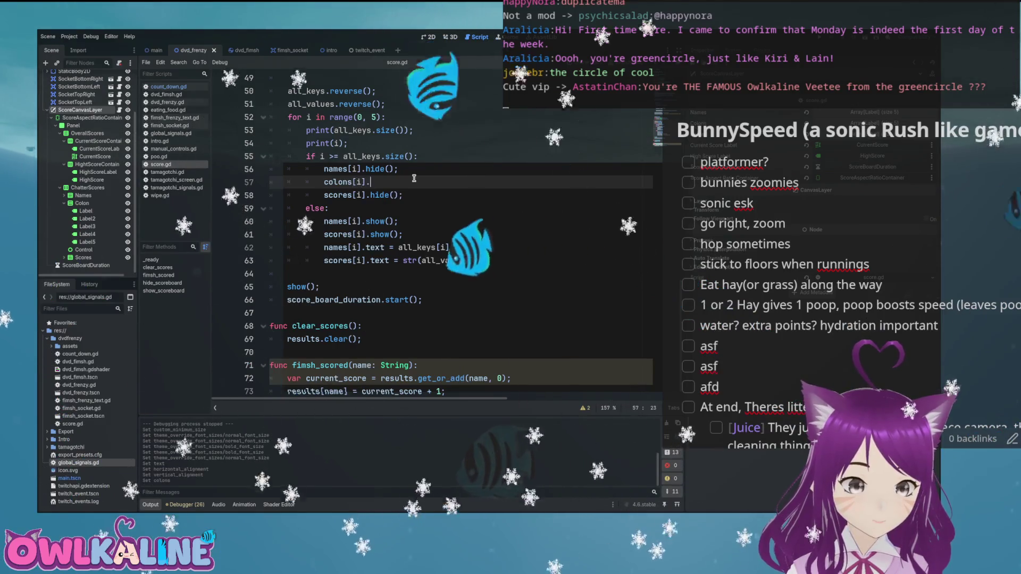
key("BackSpace")
key("BackSpace")
key("BackSpace")
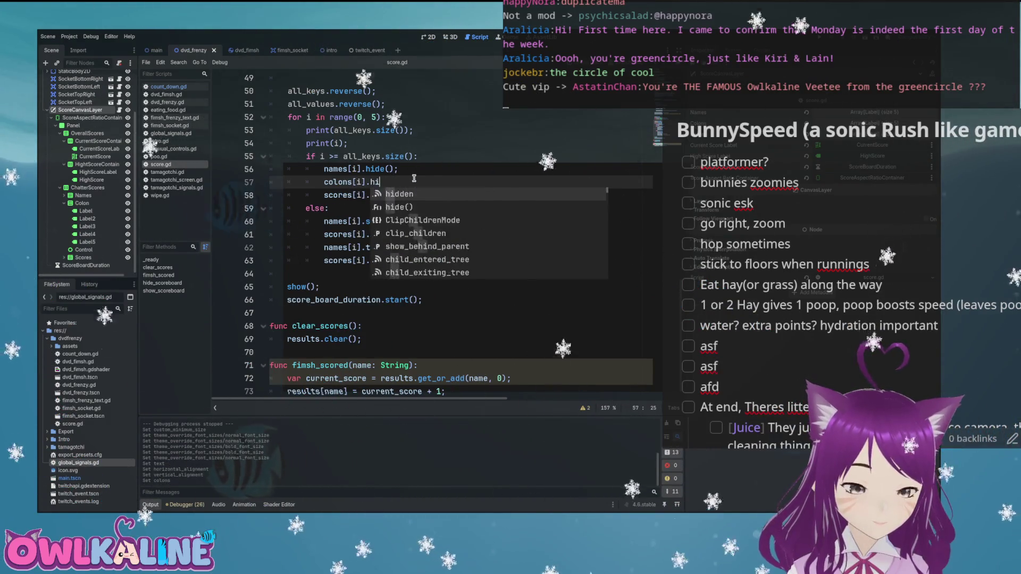
type("de();")
key("Down")
type("hide();")
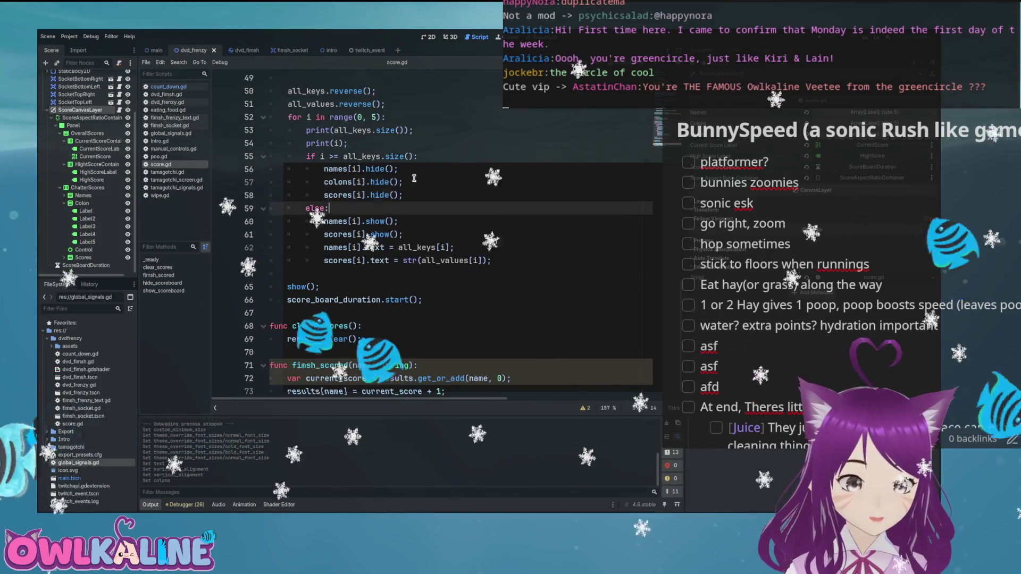
- Add colons[i].show(); to the loop's show branch and save score.gd
key("Down")
key("Down")
key("Return")
type("colons[i]")
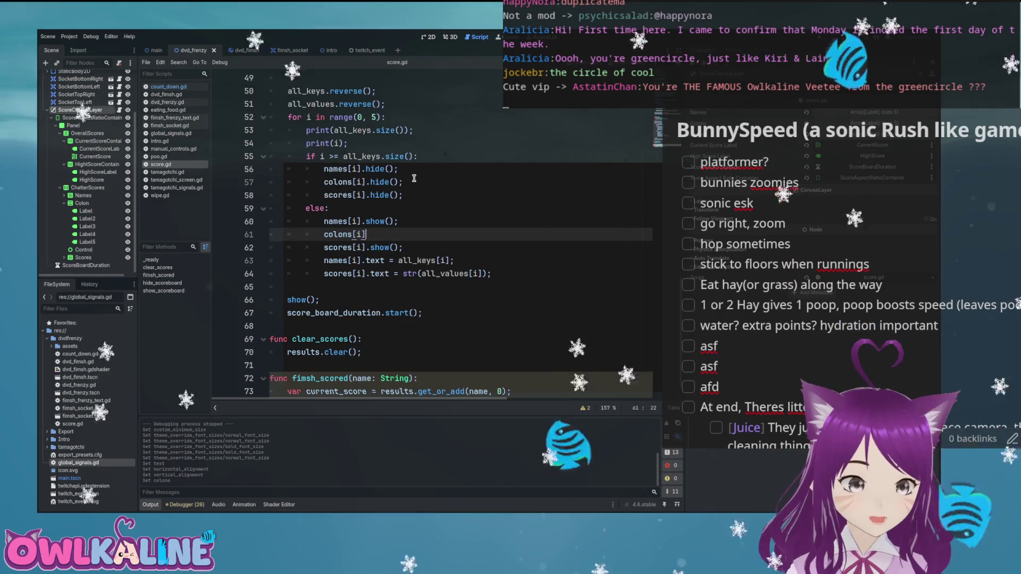
type(".show")
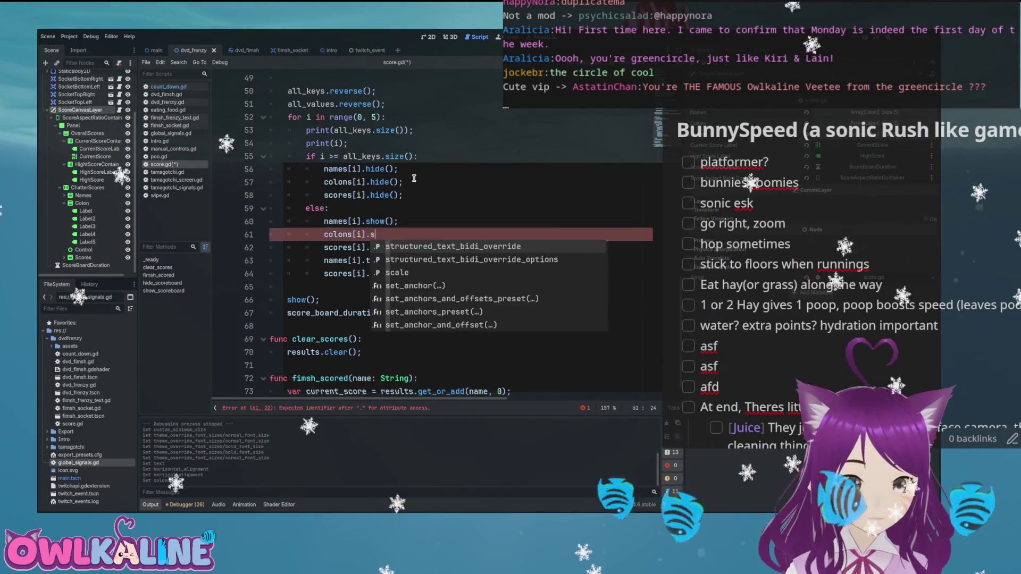
key("Return")
type(";")
key("ctrl+s")
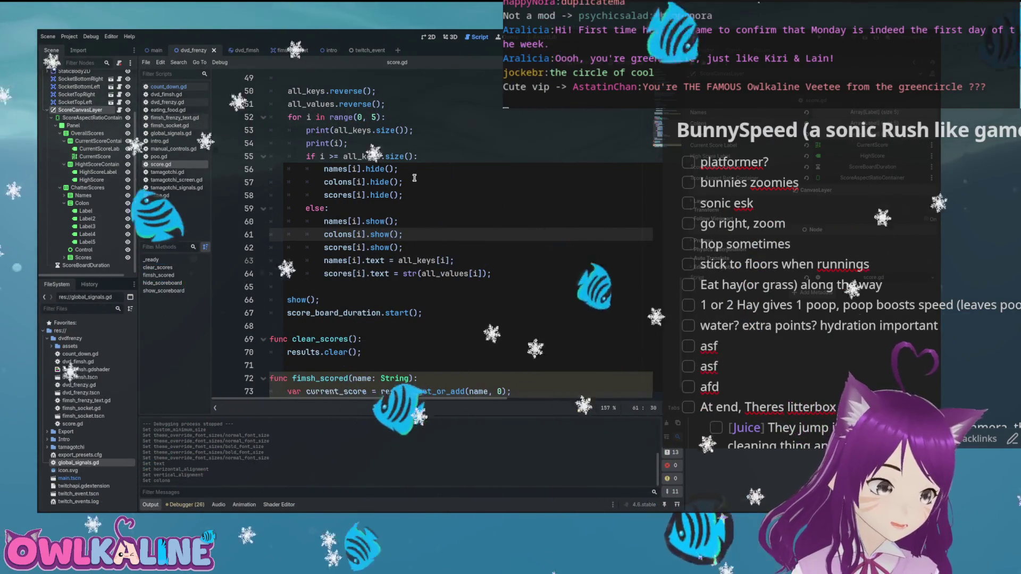
scroll(420, 184, "up", 5)
scroll(420, 185, "up", 5)
left_click(421, 189)
scroll(420, 189, "up", 5)
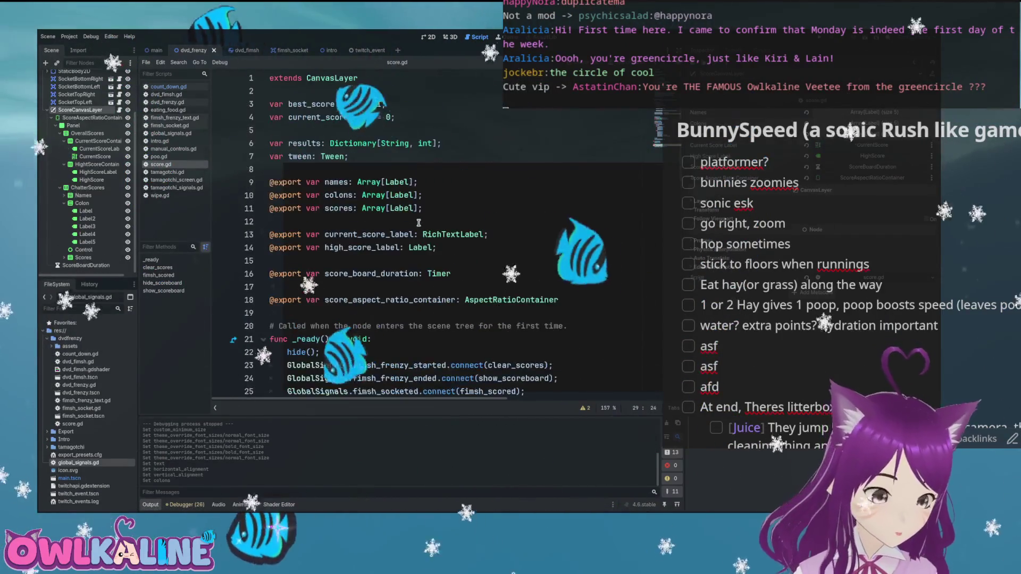
scroll(88, 170, "up", 3)
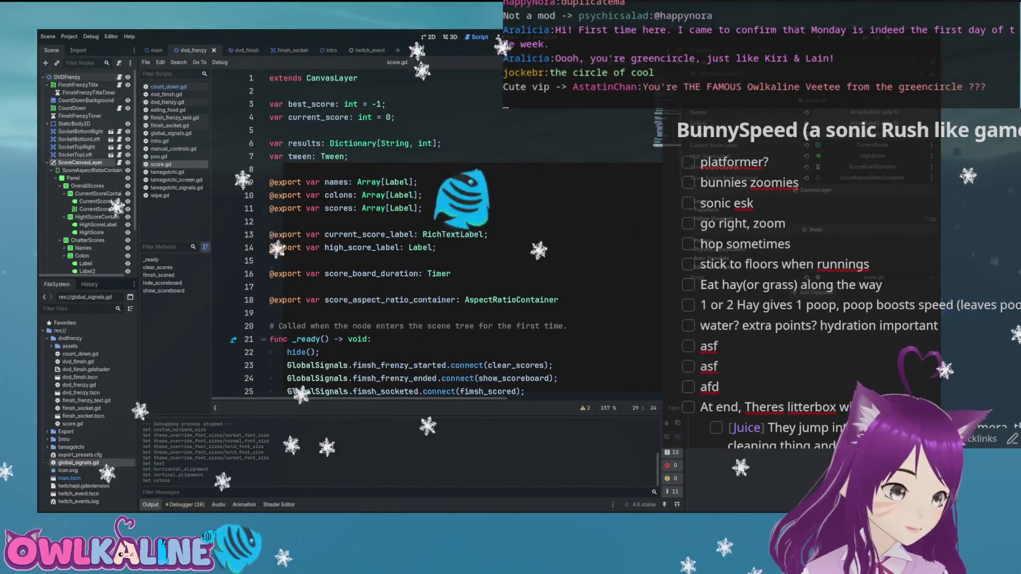
left_click(167, 102)
left_click(268, 131)
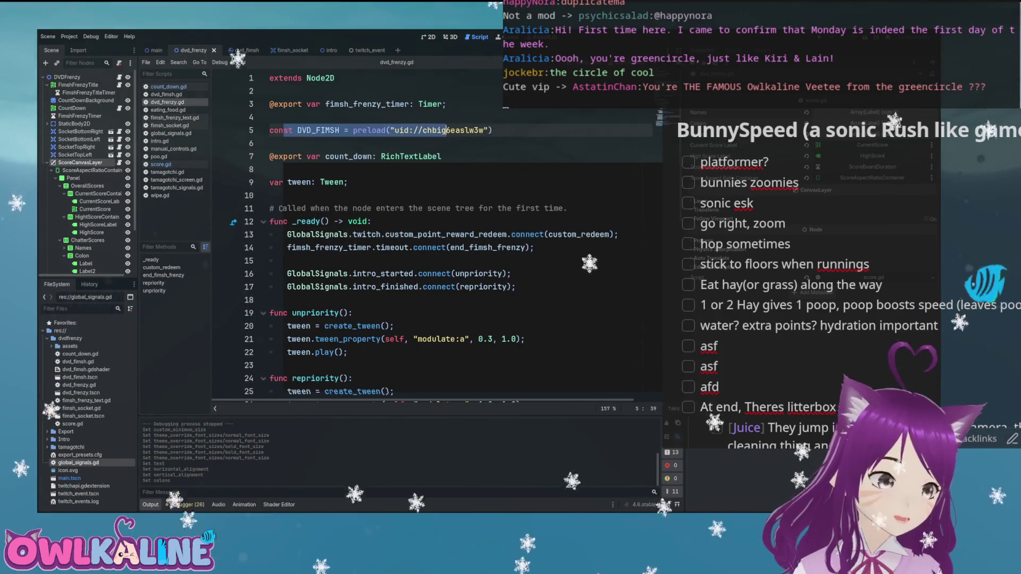
key("Down")
scroll(436, 184, "down", 10)
scroll(434, 214, "up", 10)
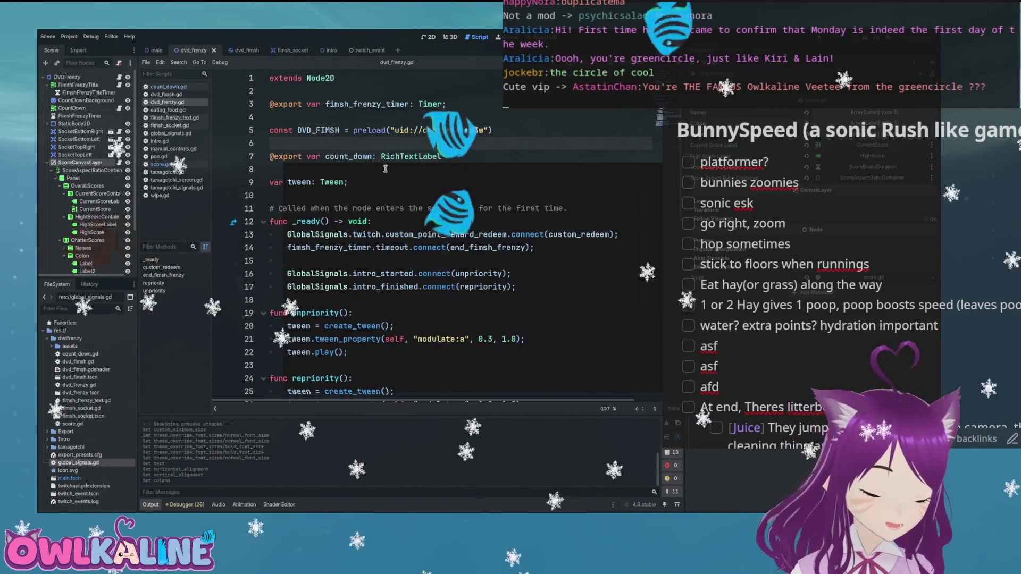
scroll(436, 234, "down", 10)
left_click(161, 164)
scroll(501, 242, "down", 9)
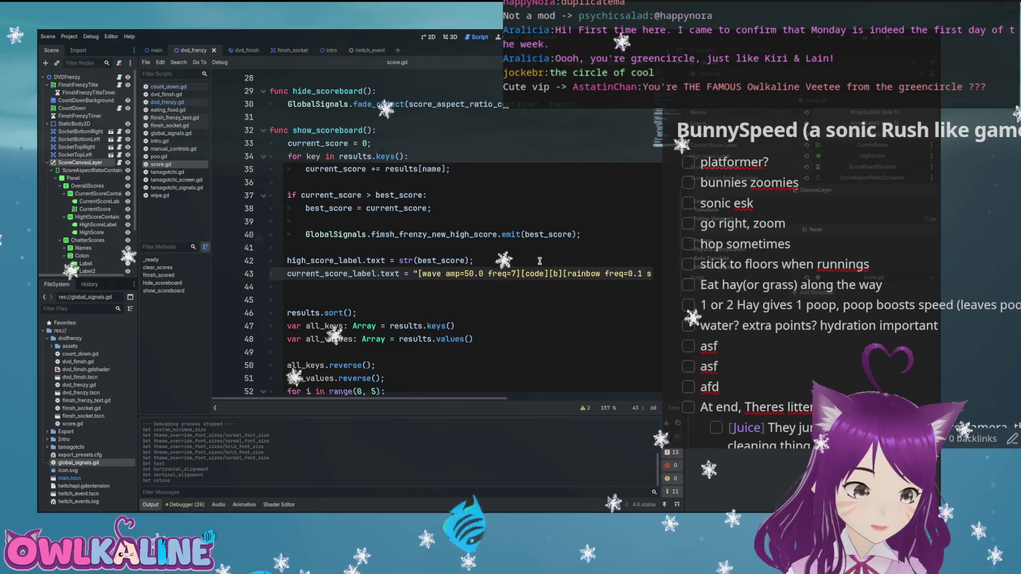
left_click(495, 169)
key("ctrl+s")
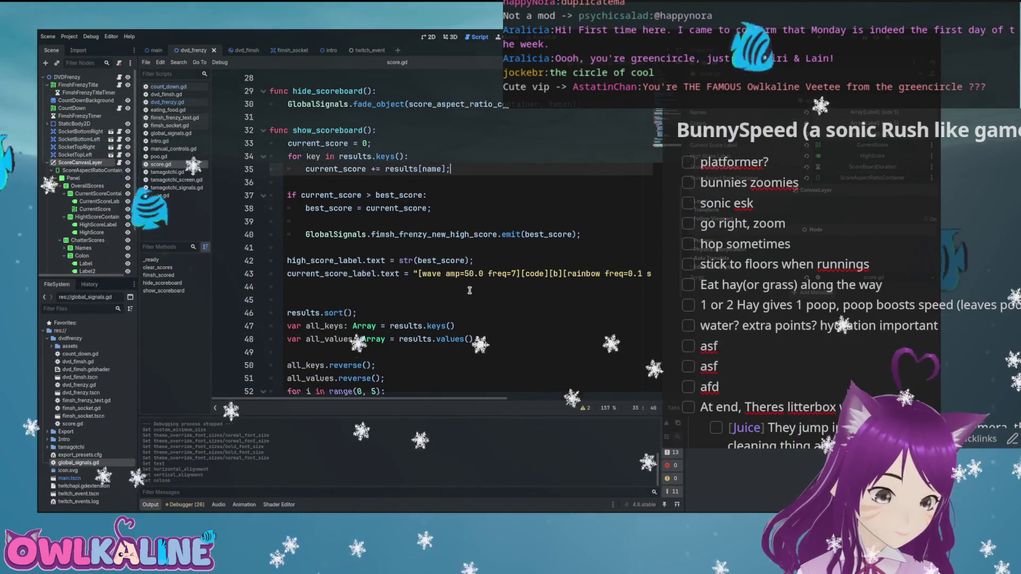
- Lower the wave amplitude on line 43 from 50.0 to 20.0, select HighScoreLabel, and run the game
left_click(465, 274)
type("2")
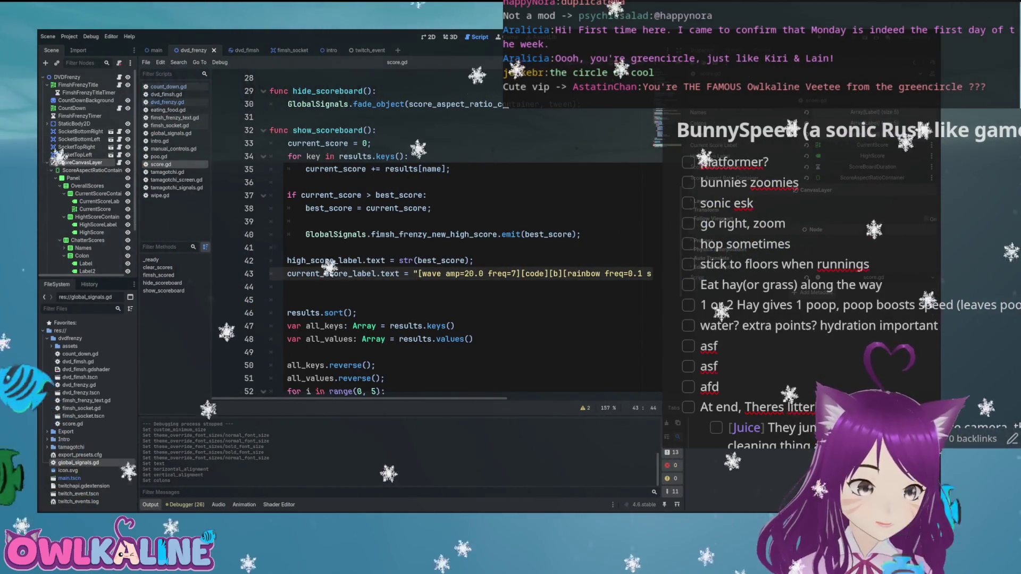
left_click(98, 225)
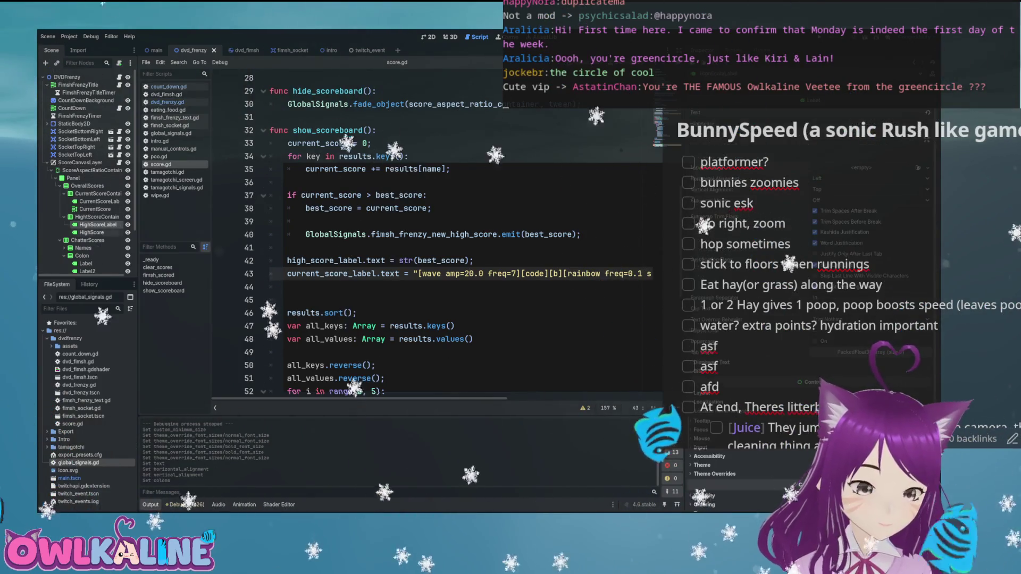
scroll(88, 176, "down", 2)
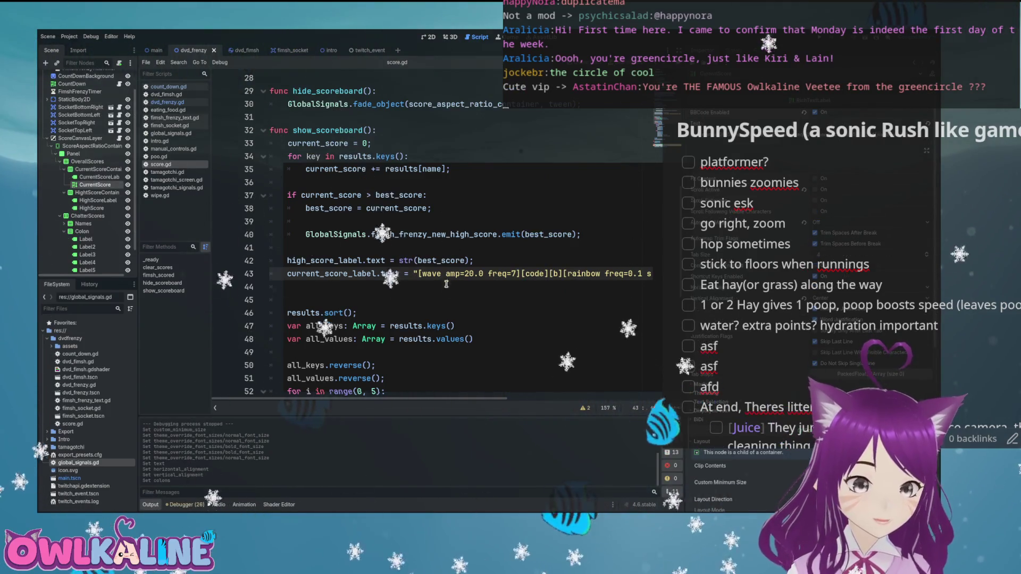
scroll(283, 273, "right", 5)
scroll(283, 273, "left", 5)
scroll(476, 234, "up", 5)
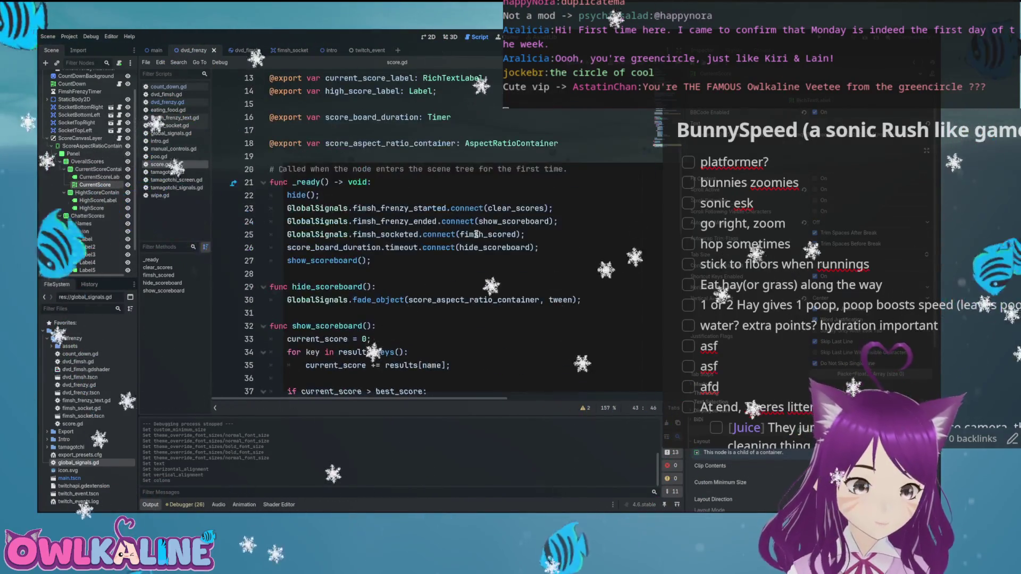
left_click(478, 234)
key("F5")
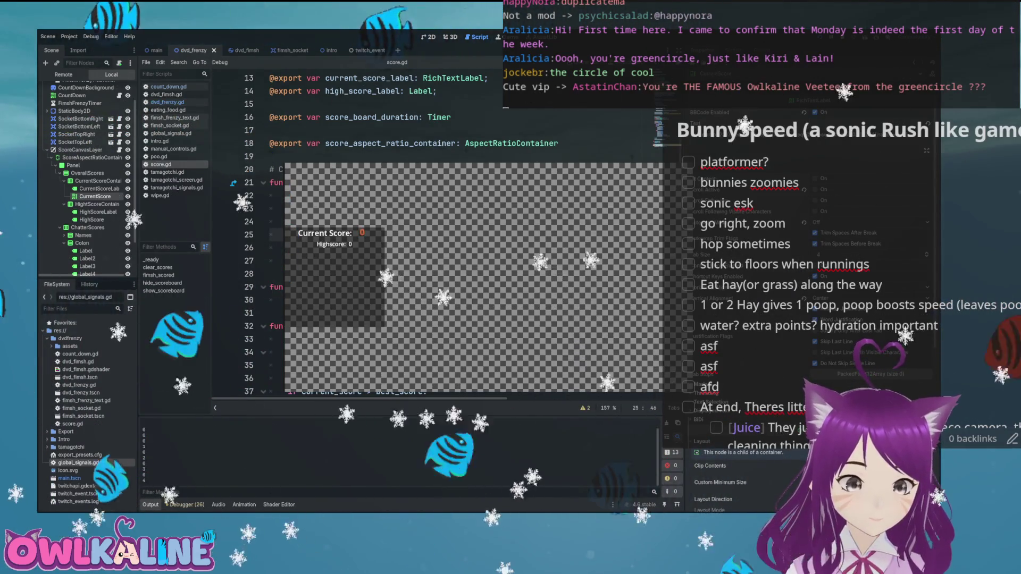
- Run and stop the game, then remove and restore the show_scoreboard() call at the end of _ready
key("F8")
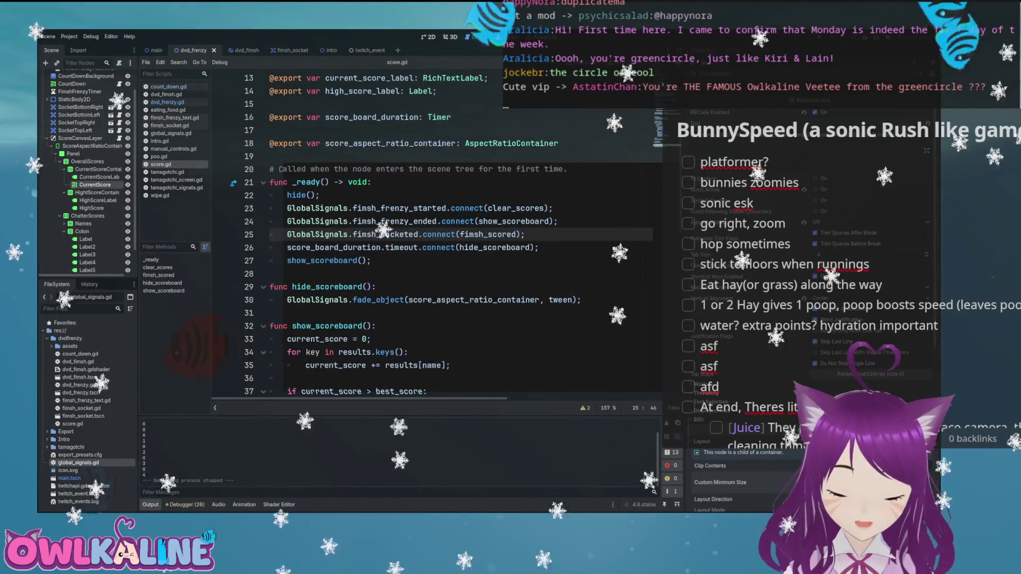
key("F5")
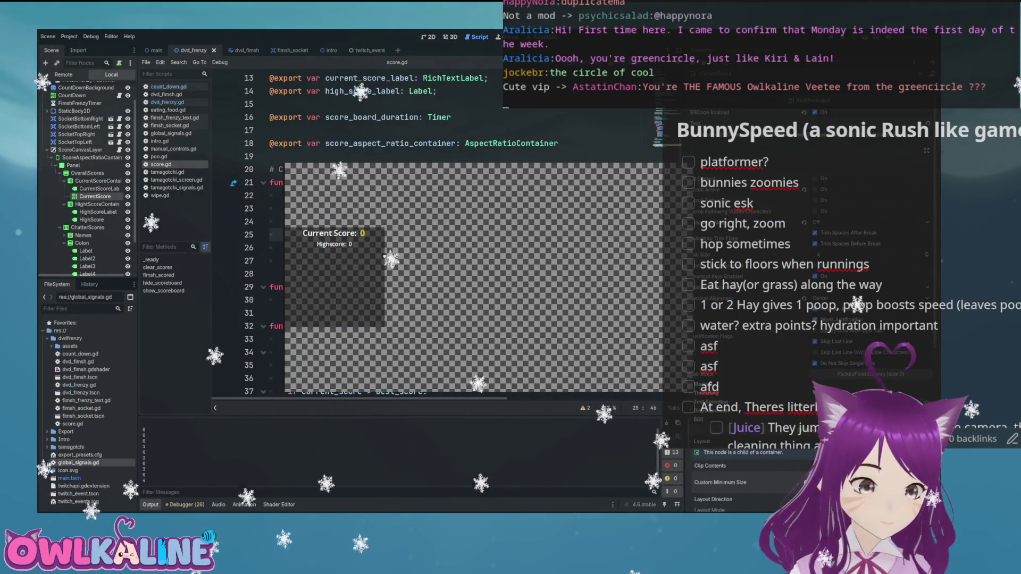
key("F8")
left_click(498, 247)
scroll(462, 230, "down", 2)
left_click_drag(371, 182, 308, 180)
key("BackSpace")
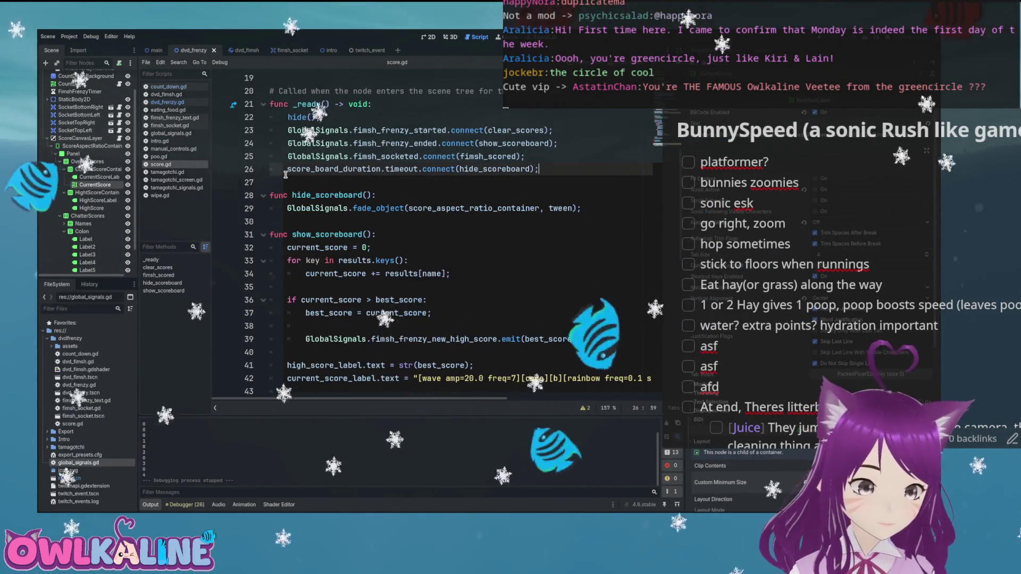
scroll(429, 259, "down", 5)
scroll(428, 259, "up", 4)
scroll(429, 259, "down", 3)
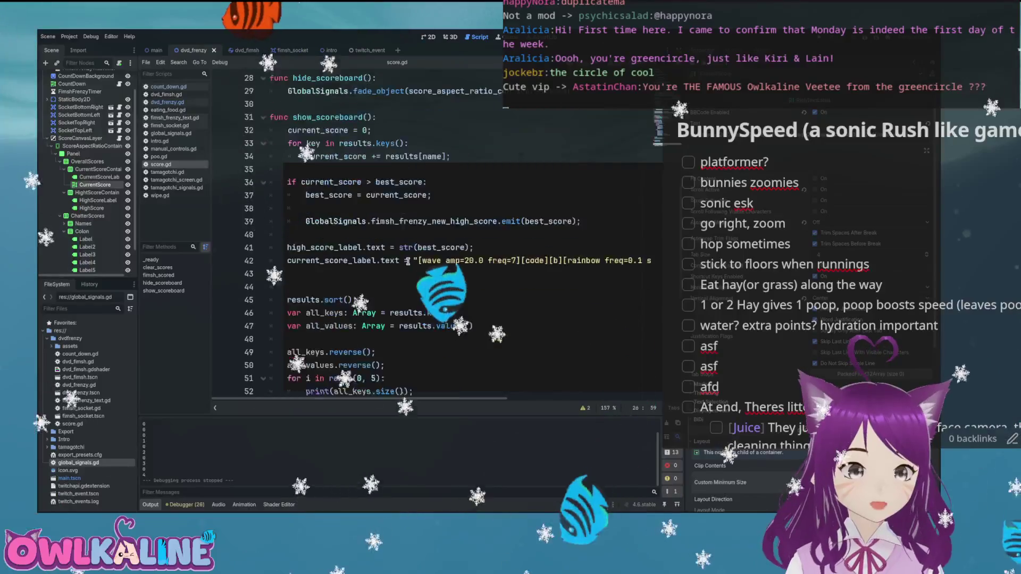
scroll(428, 259, "up", 3)
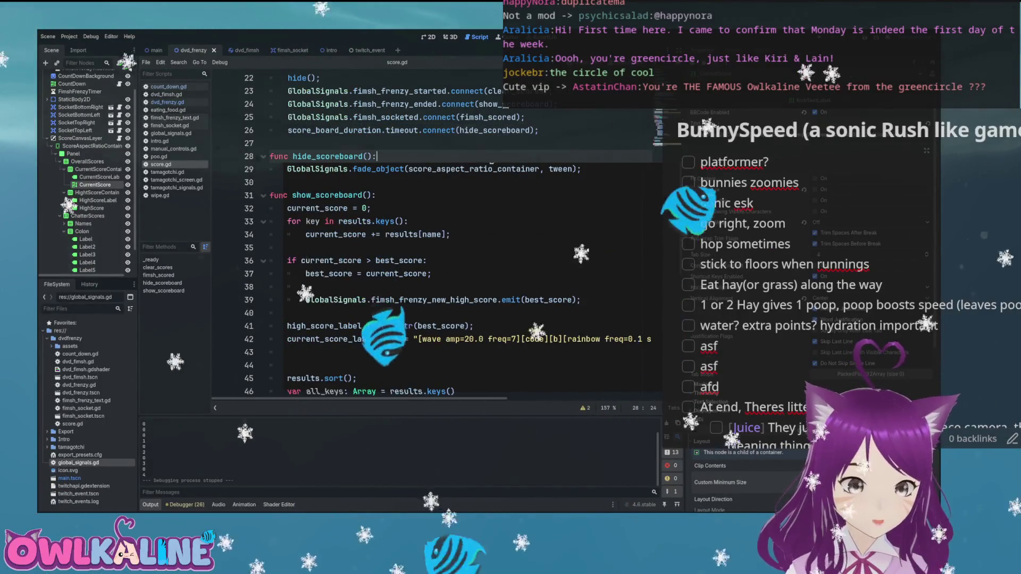
key("ctrl+z")
- Delete the stray blank line 44 in score.gd and switch to the 2D scene view
left_click(368, 182)
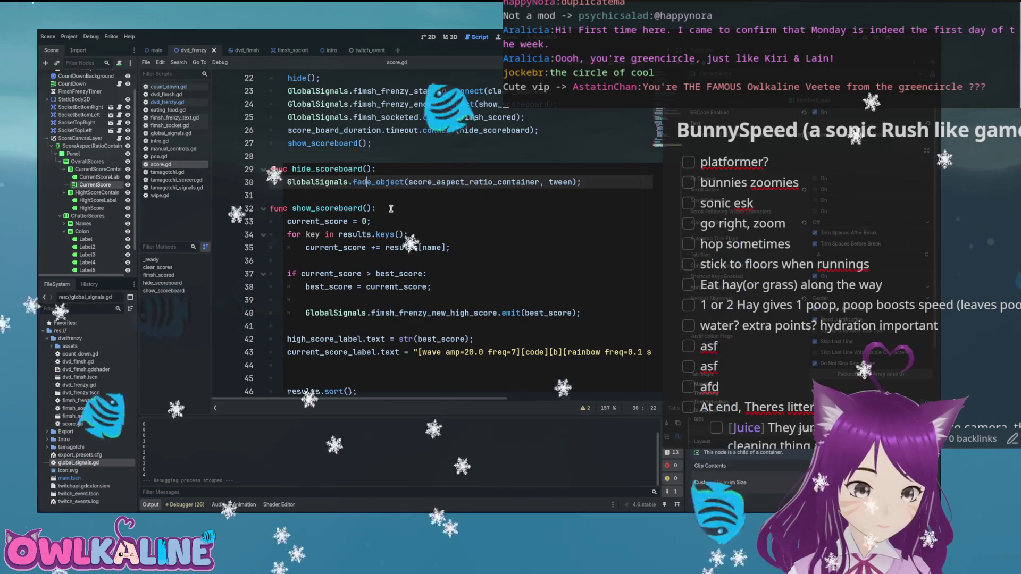
scroll(393, 199, "down", 10)
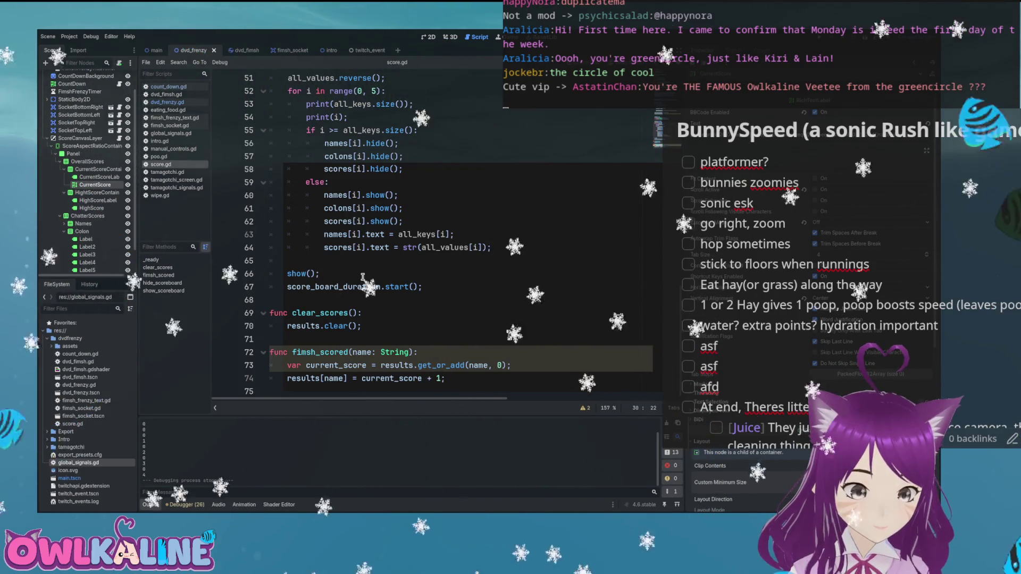
scroll(417, 266, "up", 4)
scroll(404, 265, "up", 3)
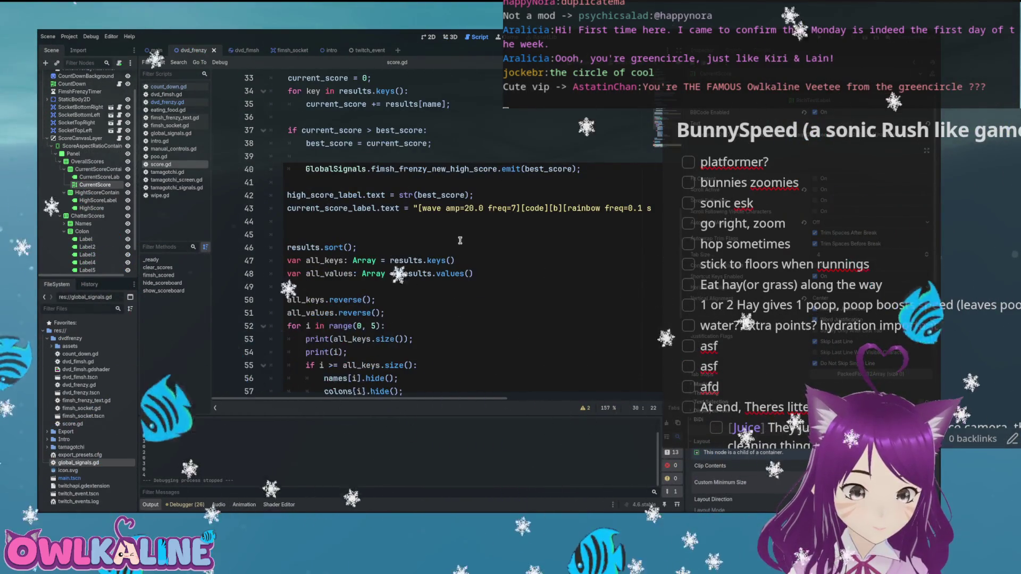
left_click(372, 264)
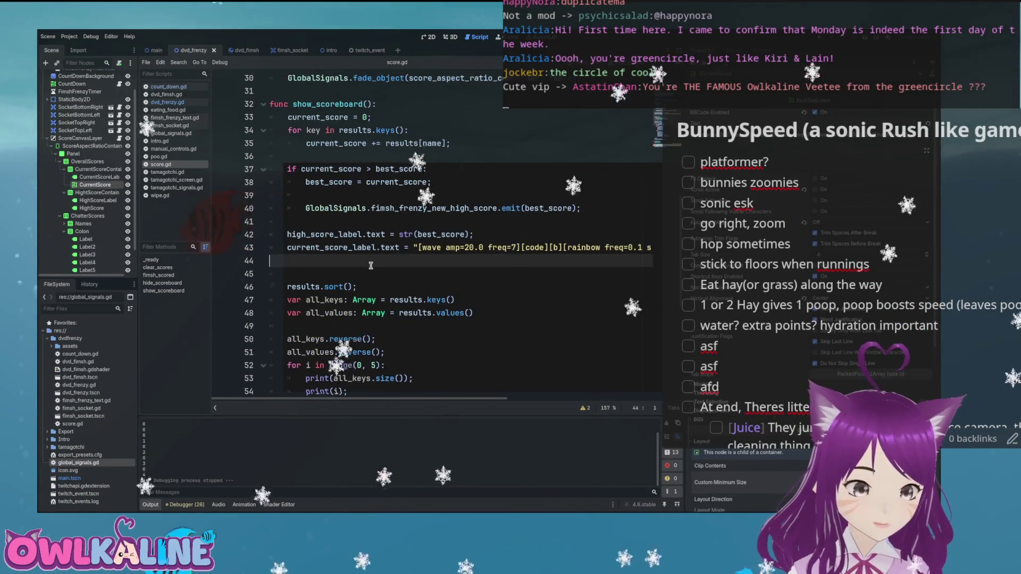
key("BackSpace")
key("Home")
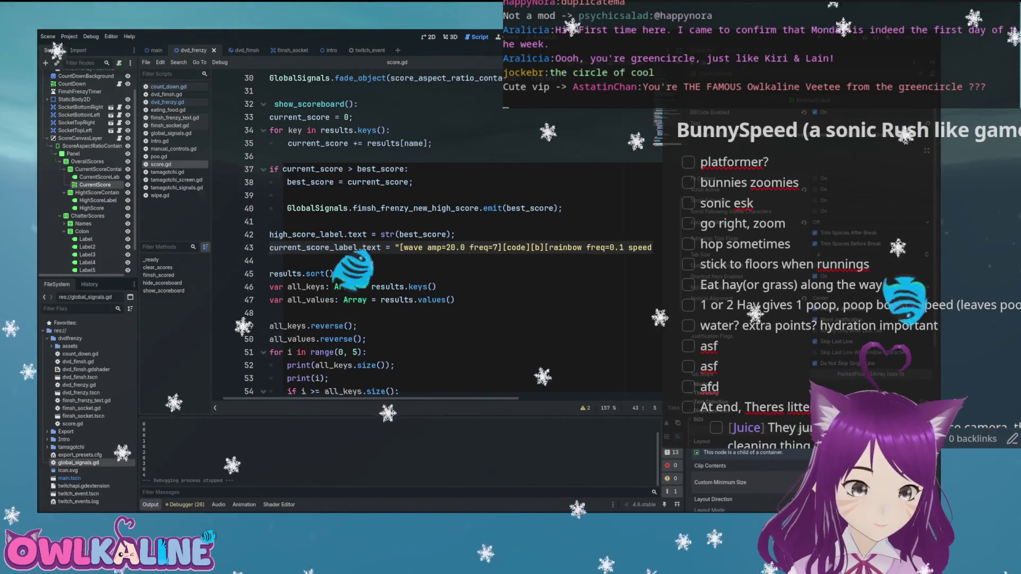
key("Up")
key("Up")
key("Up")
scroll(446, 243, "up", 3)
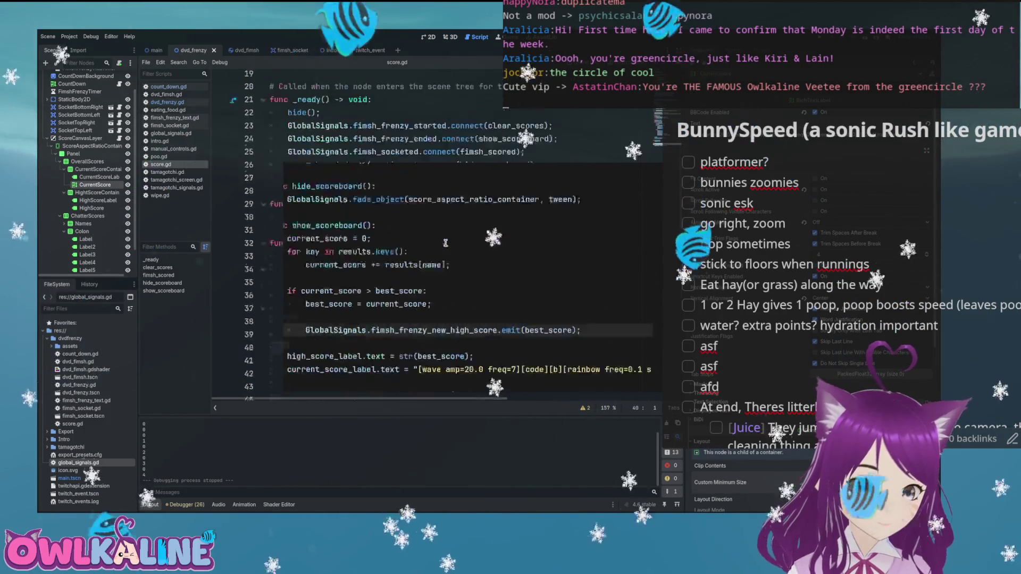
scroll(445, 243, "up", 3)
key("ctrl+F1")
scroll(406, 174, "down", 3)
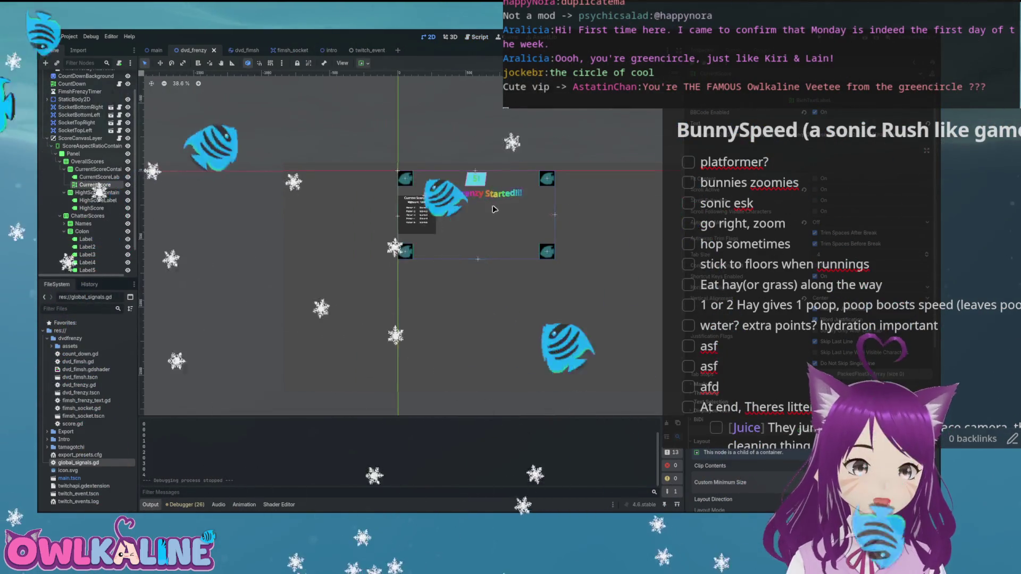
- Duplicate FimshFrenzyTitle with its timer, move FimshFrenzyTitle2 under ScoreCanvasLayer, and open fimsh_frenzy_text.gd
scroll(442, 214, "up", 4)
scroll(439, 217, "down", 3)
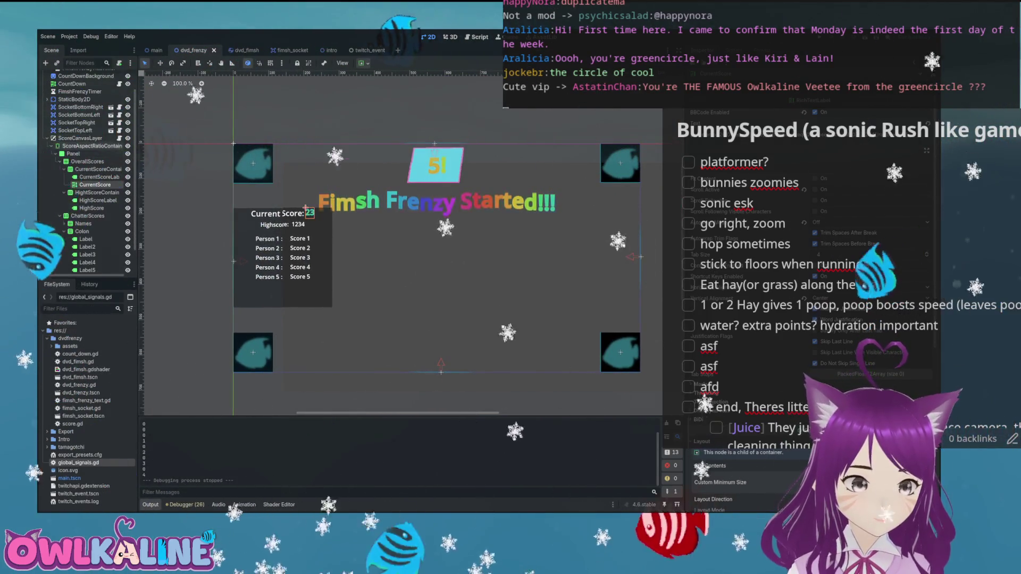
left_click(51, 145)
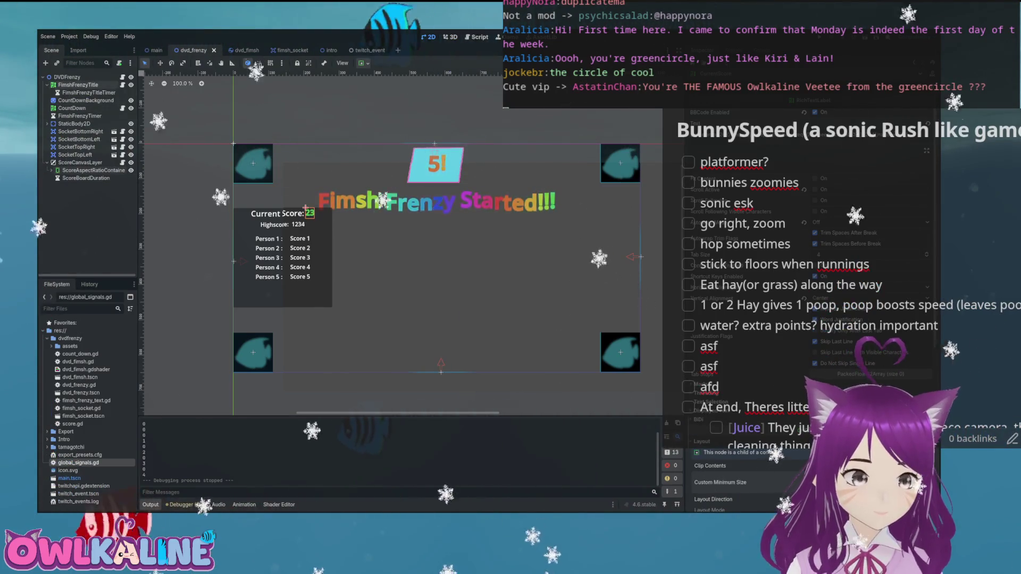
left_click(324, 202)
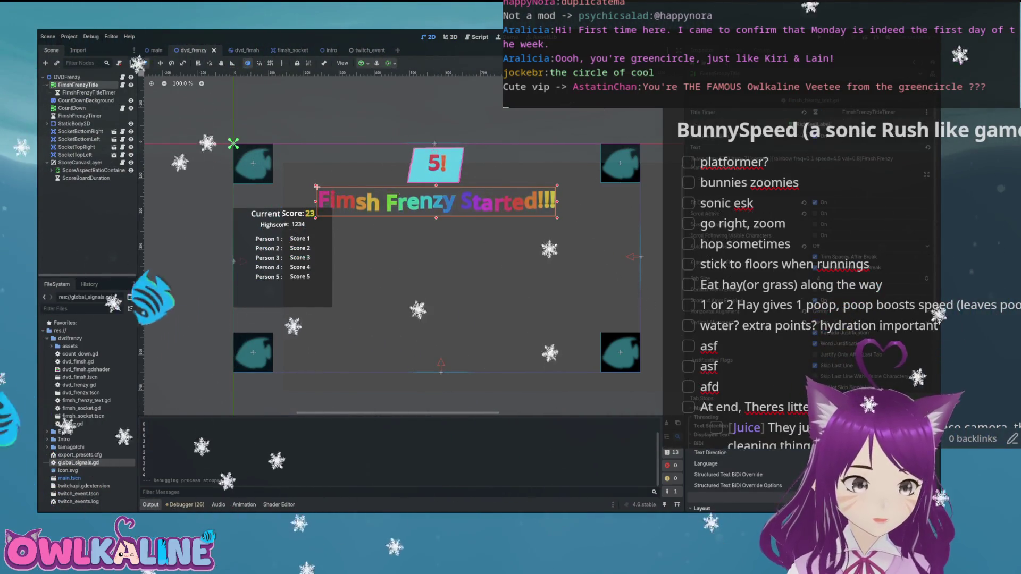
key("ctrl+d")
left_click_drag(79, 100, 80, 178)
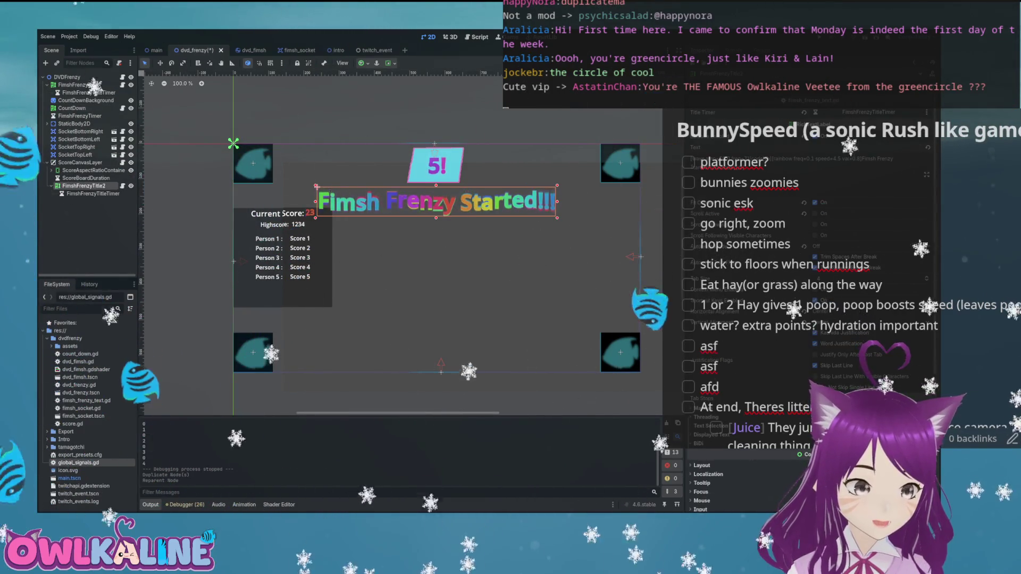
key("ctrl+F3")
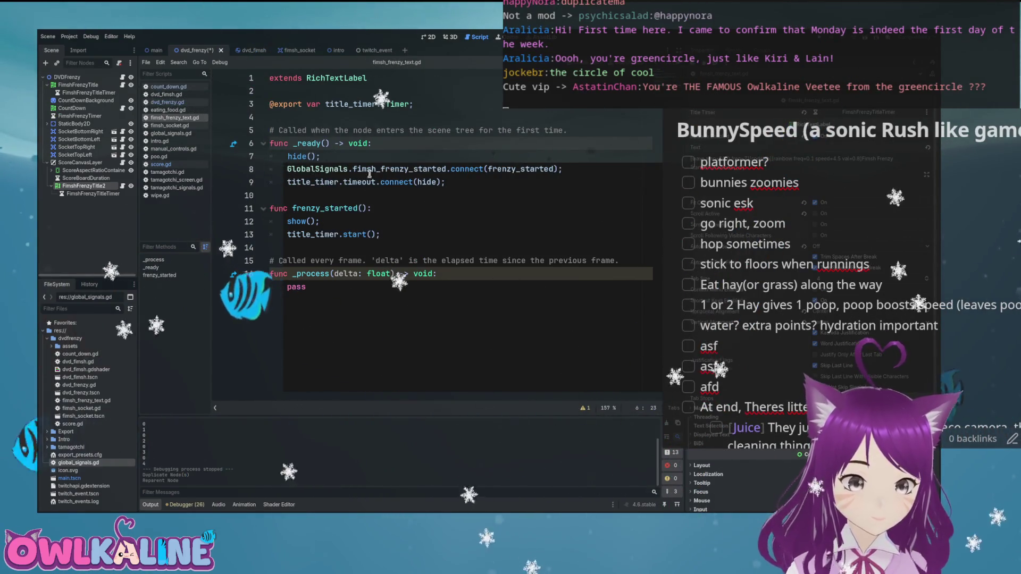
- Rename the copied title to NewHighScore and its timer to NewHighScoreTimer
left_click(84, 185)
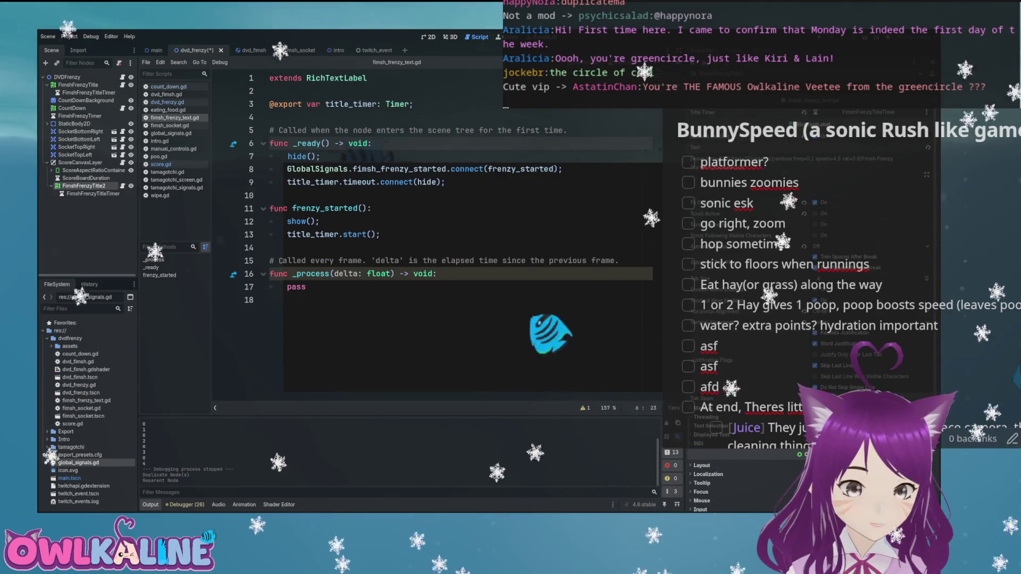
type("NewHighScore")
key("Return")
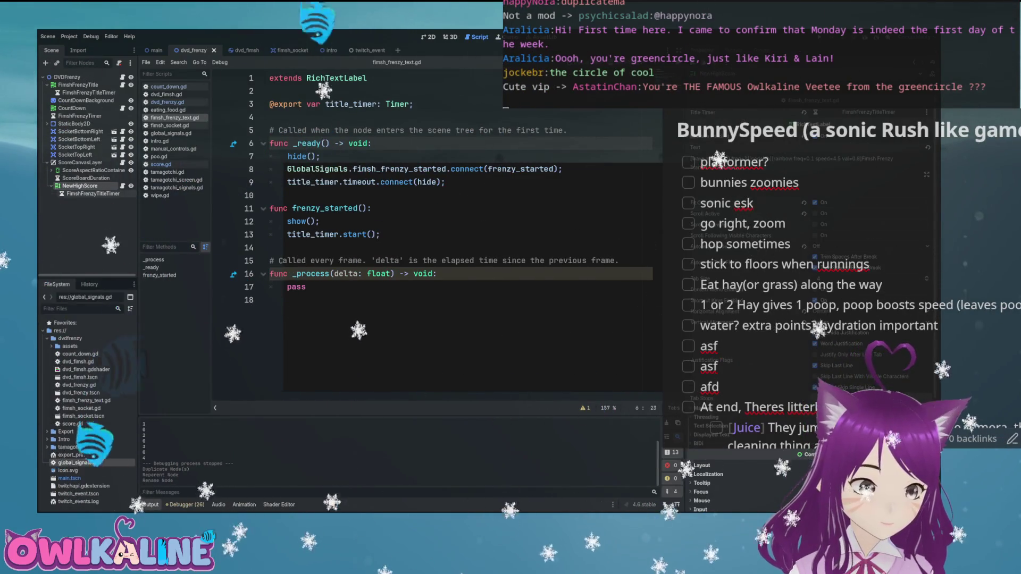
left_click(93, 194)
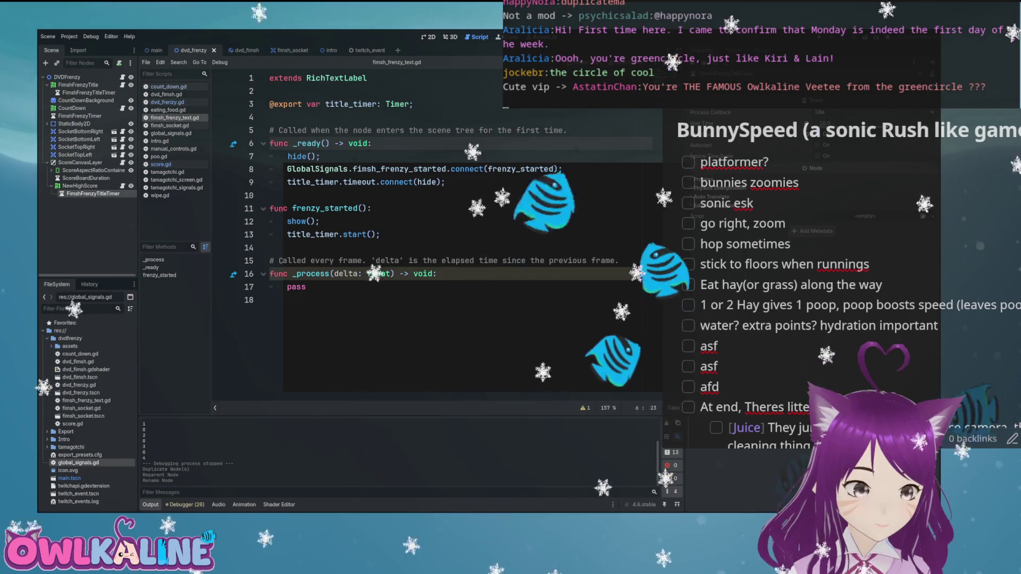
key("F2")
type("NewHighScoreTimer")
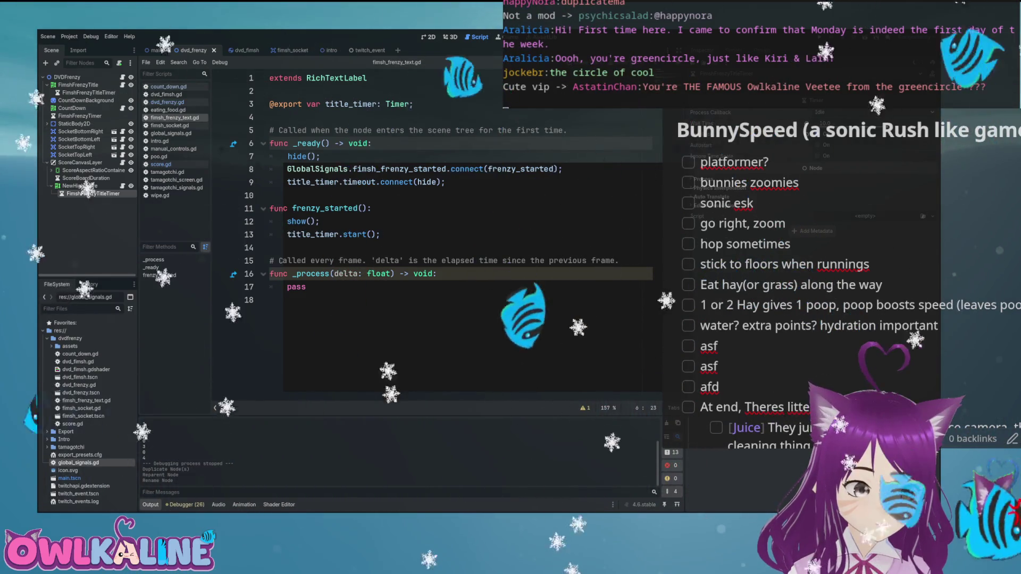
key("Return")
left_click(85, 178)
left_click(91, 194)
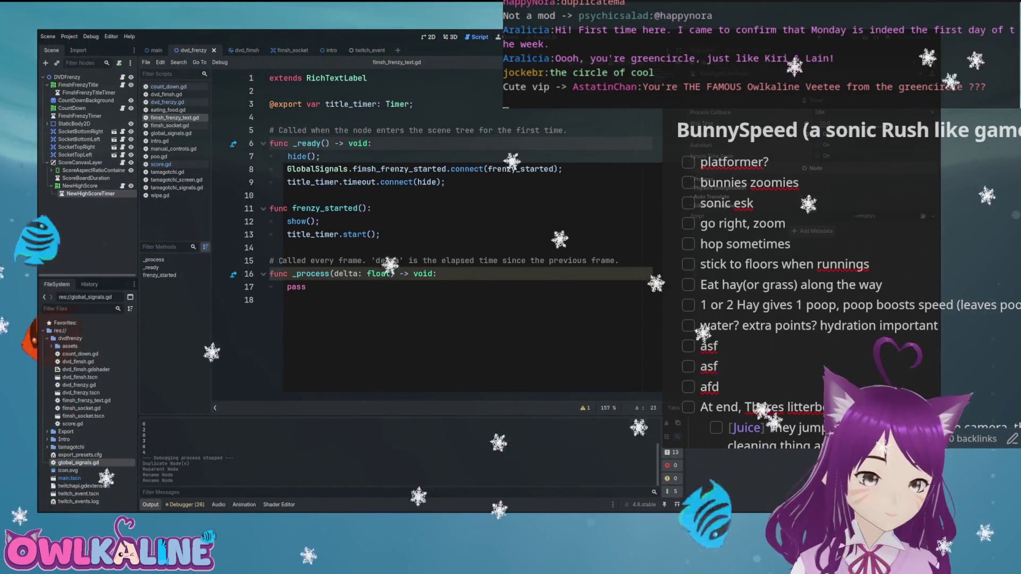
- Detach the script from NewHighScore and delete the NewHighScoreTimer node
left_click_drag(269, 130, 306, 287)
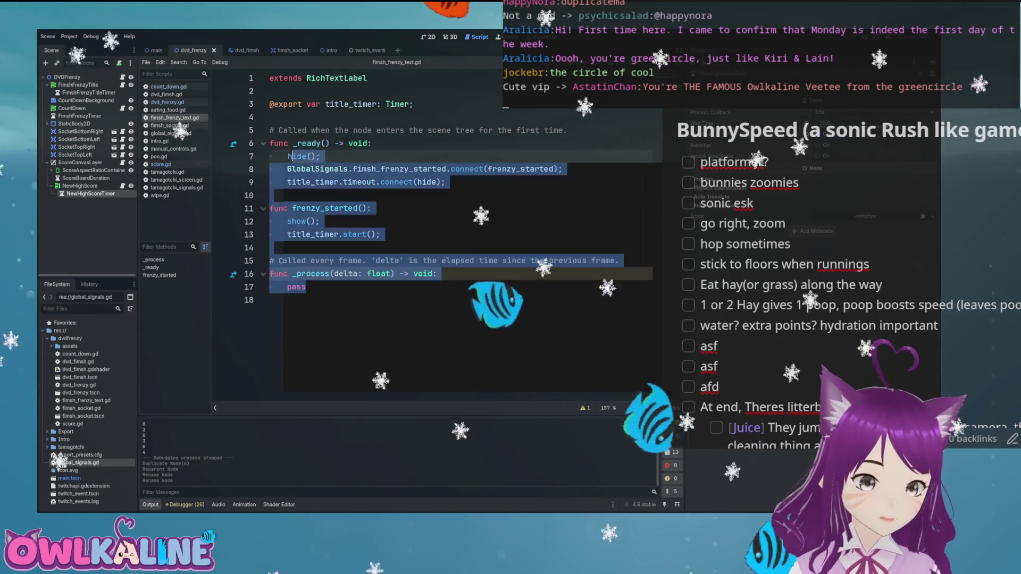
left_click(320, 222)
left_click(80, 186)
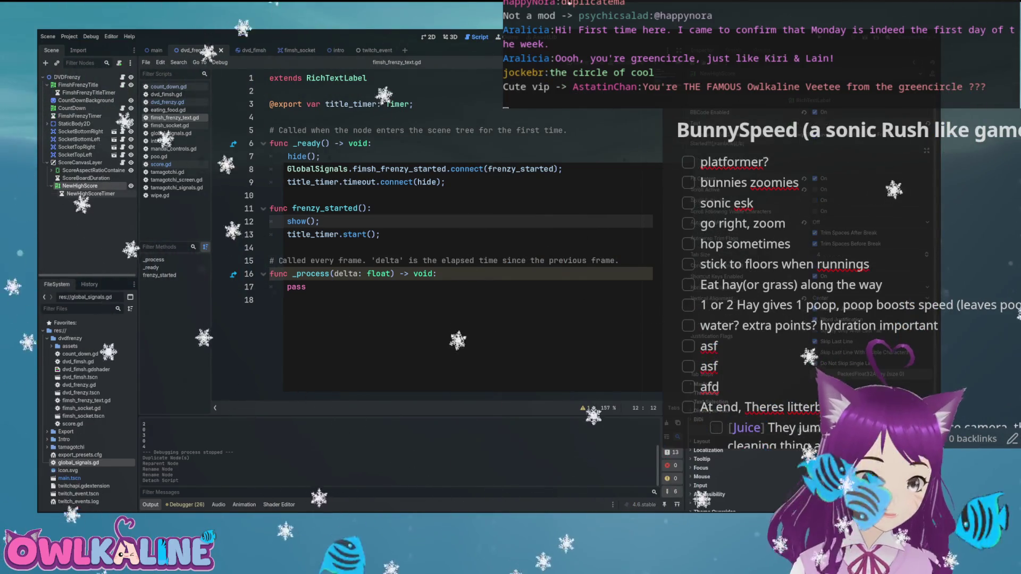
left_click(119, 63)
left_click(91, 193)
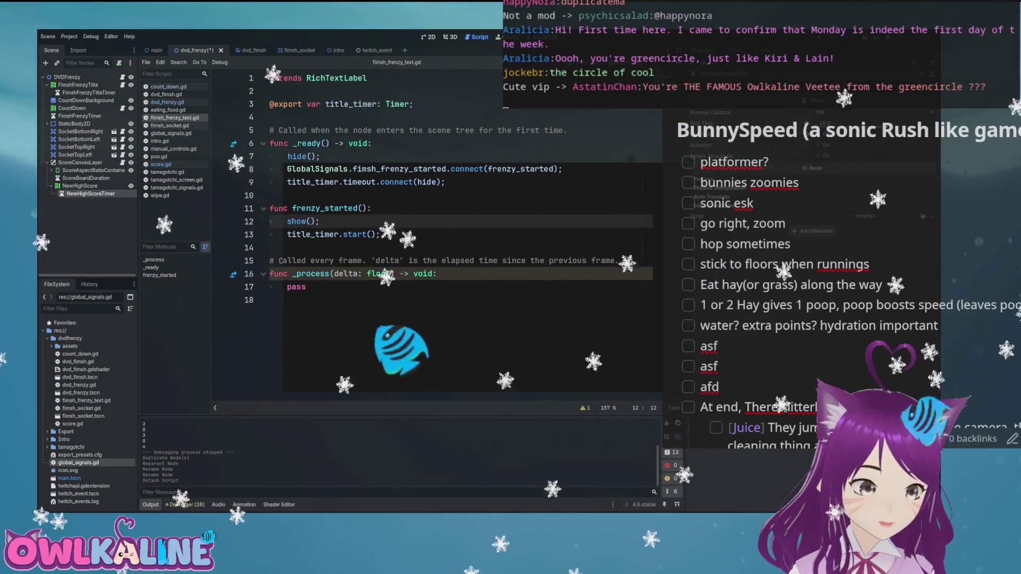
key("Delete")
key("Return")
key("ctrl+s")
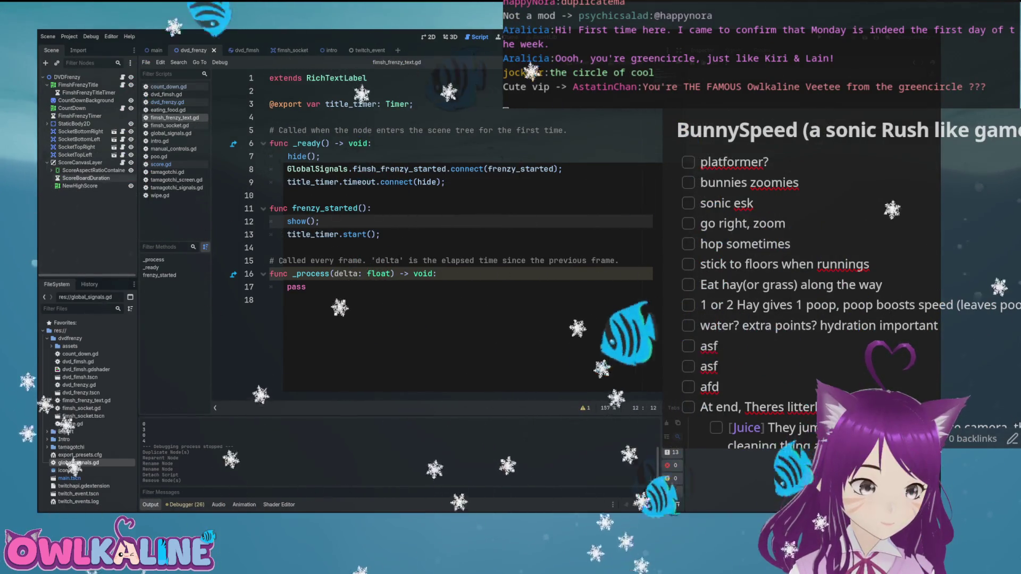
- Give NewHighScore its new high score text in the 2D view, save the scene, and open score.gd
left_click(80, 186)
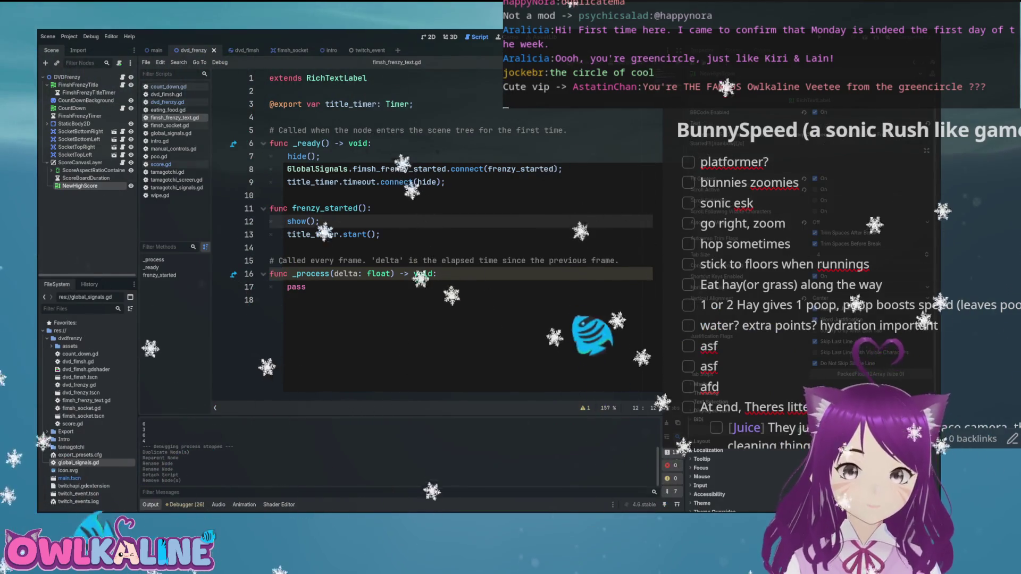
key("ctrl+F1")
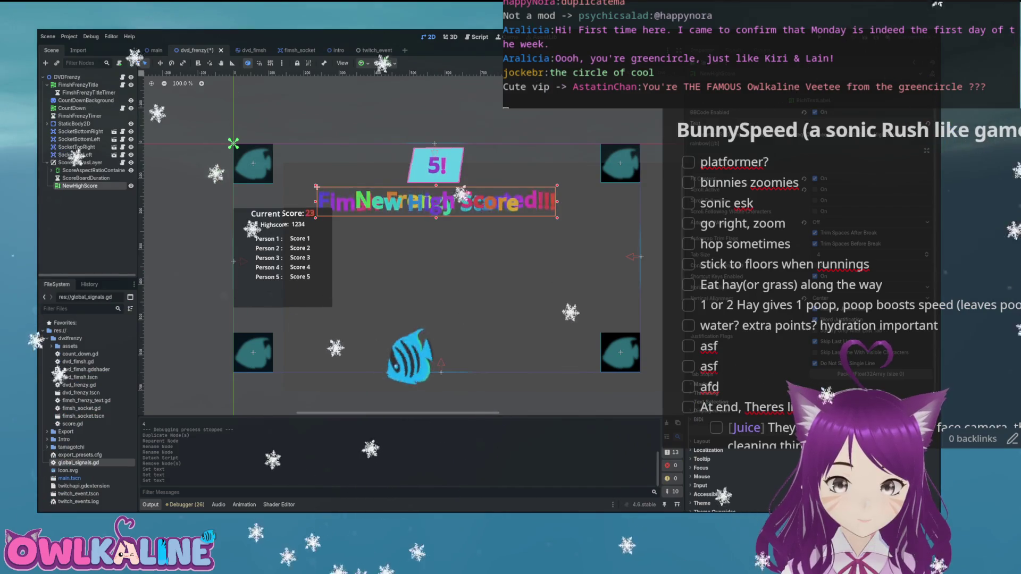
key("ctrl+s")
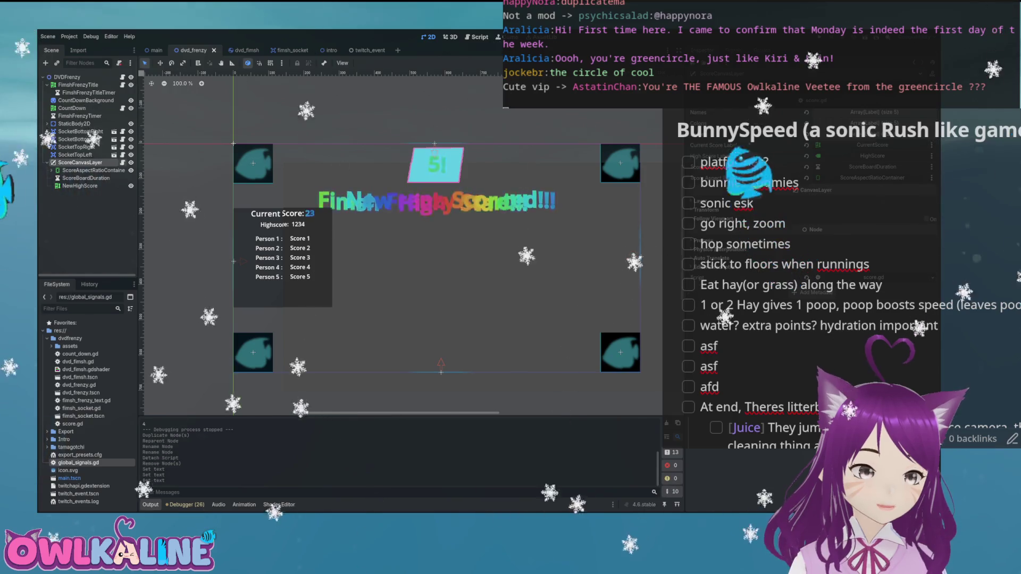
key("ctrl+F3")
scroll(415, 234, "up", 4)
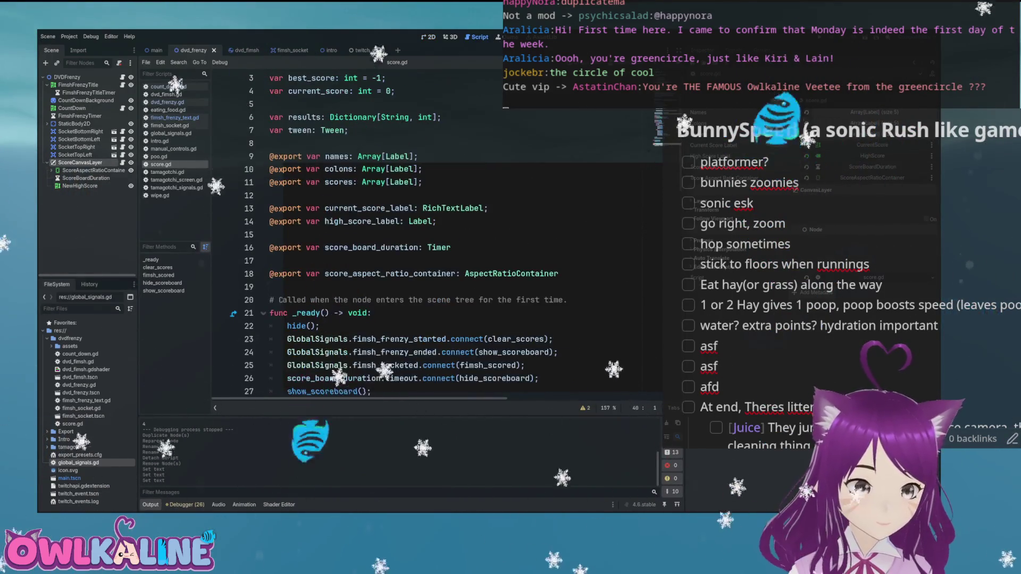
- Add a new_high_score.hide(); line to _ready in score.gd
left_click_drag(339, 257, 345, 259)
type("@export var new_high_score: RichTextLabel")
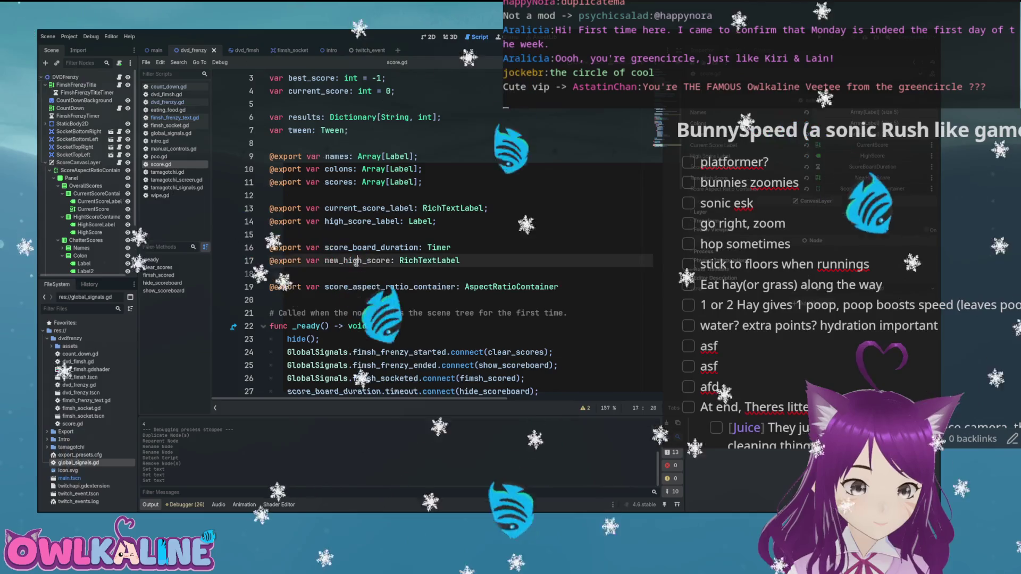
double_click(359, 260)
scroll(360, 260, "down", 3)
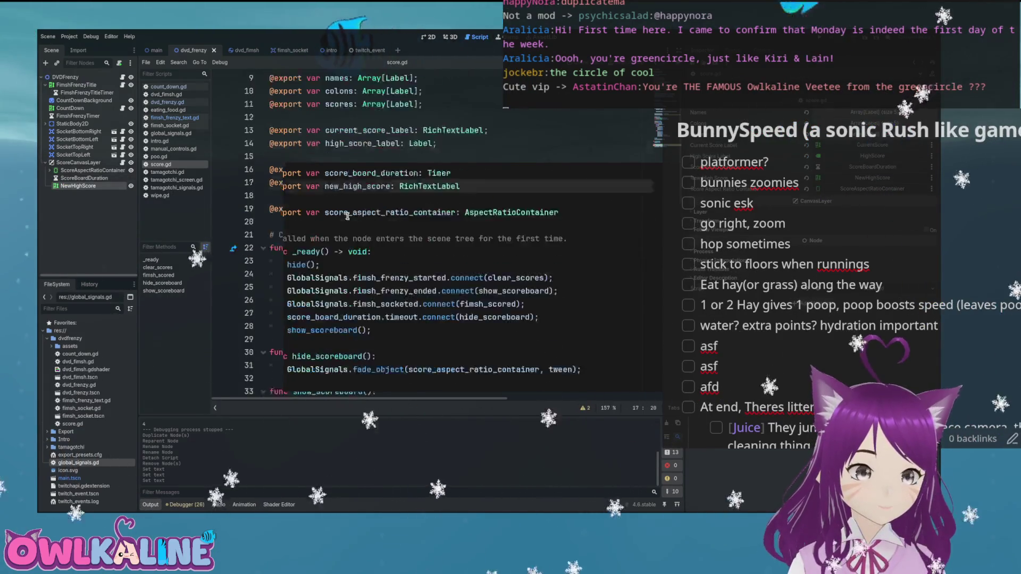
scroll(441, 198, "down", 1)
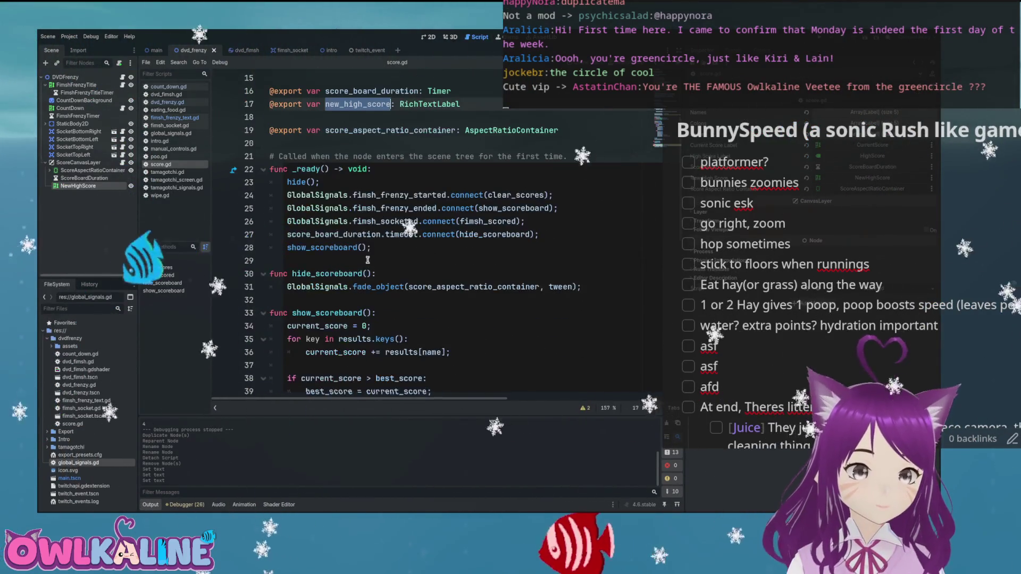
left_click(411, 182)
key("Return")
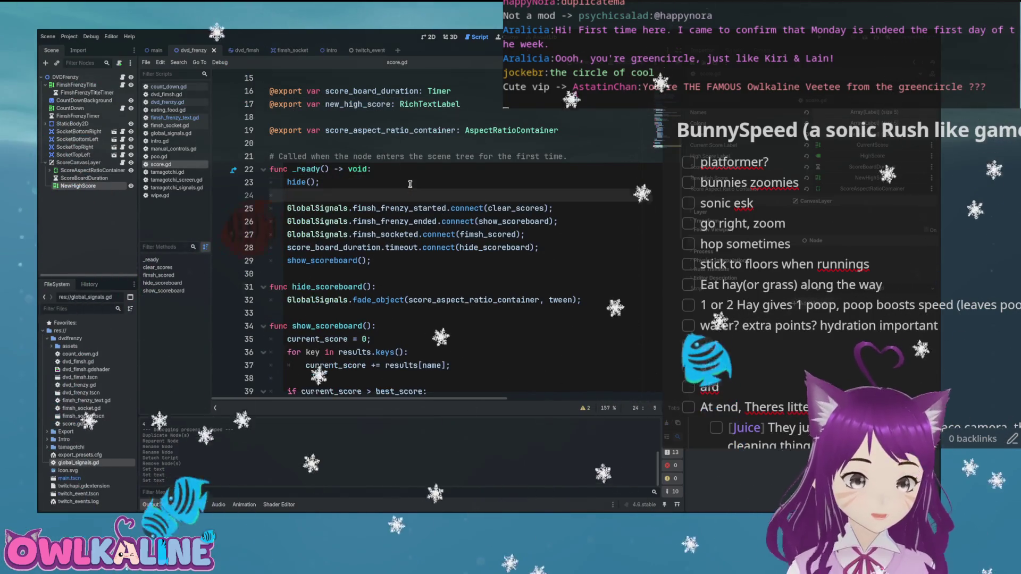
type("new")
type("_high_score.s")
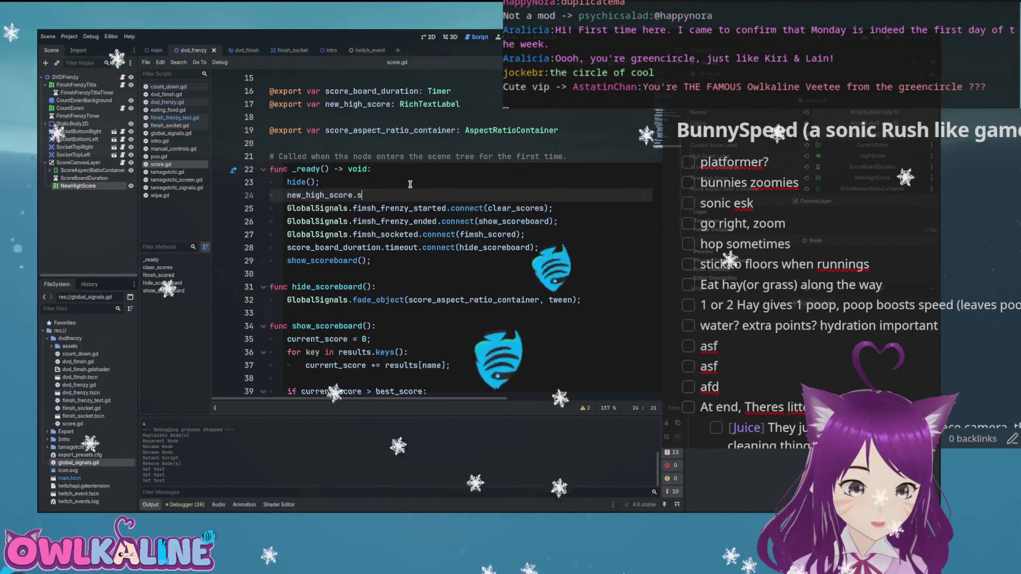
key("BackSpace")
type("hide();")
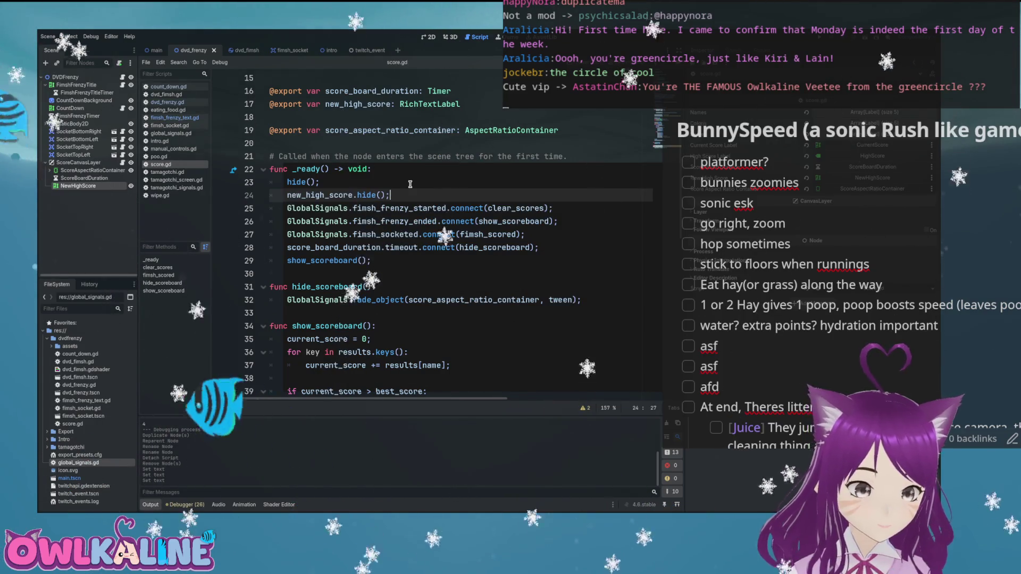
- After show_scoreboard(), add a GlobalSignals.fimsh_frenzy_new_high_score.connect() line plus blank lines for a new function
scroll(410, 184, "down", 1)
scroll(338, 209, "down", 1)
left_click(414, 183)
key("Return")
type("Glo")
key("Return")
type(".")
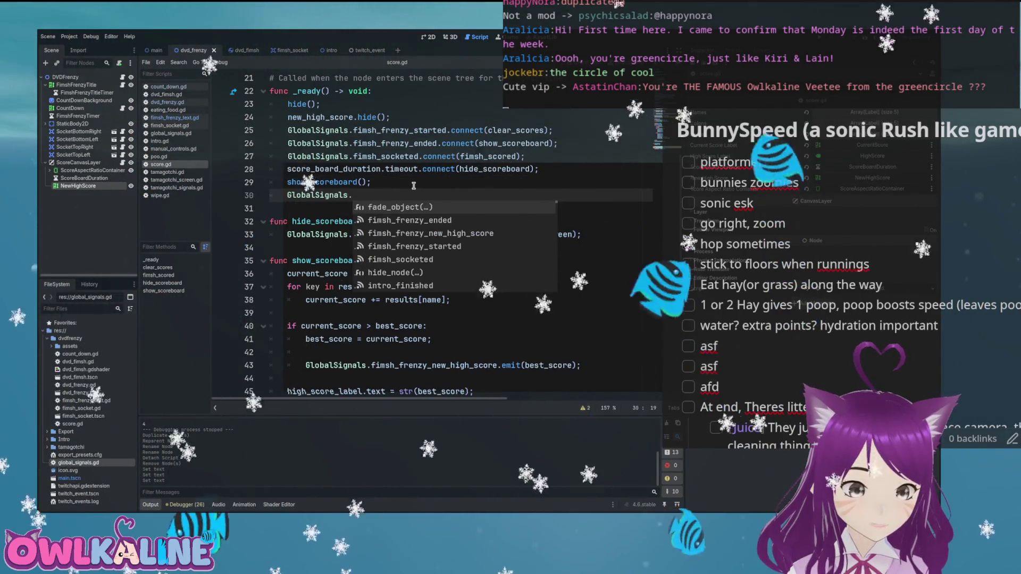
key("Down")
key("Down")
key("Down")
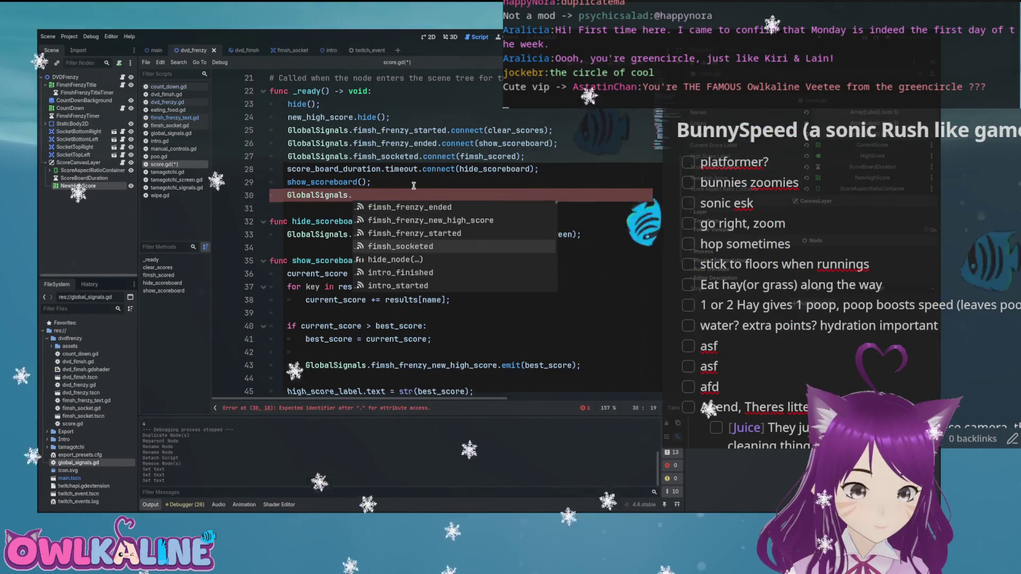
key("Up")
key("Up")
key("Up")
key("Return")
type(".connect")
key("Left")
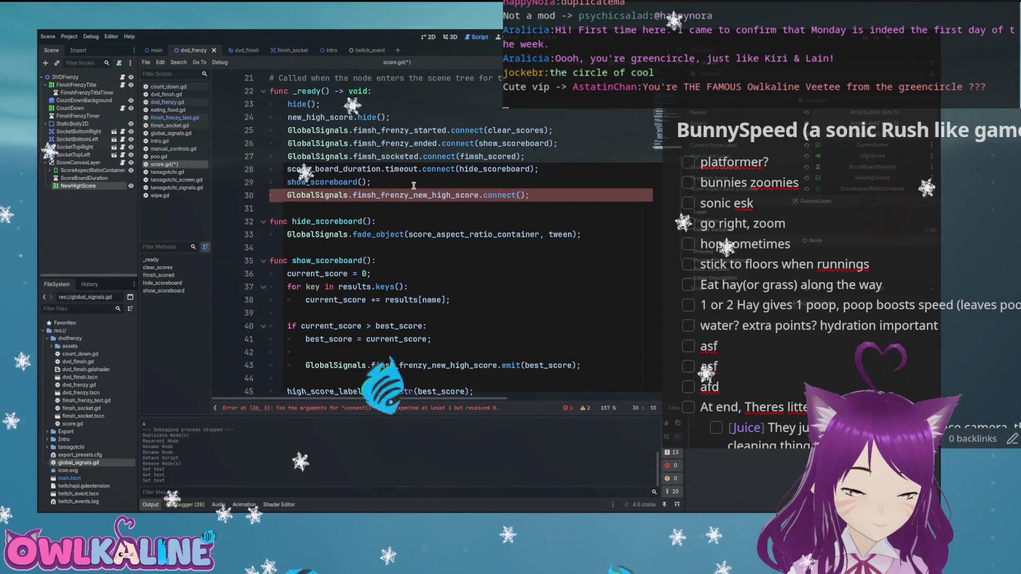
key("Down")
key("Return")
key("Return")
key("Up")
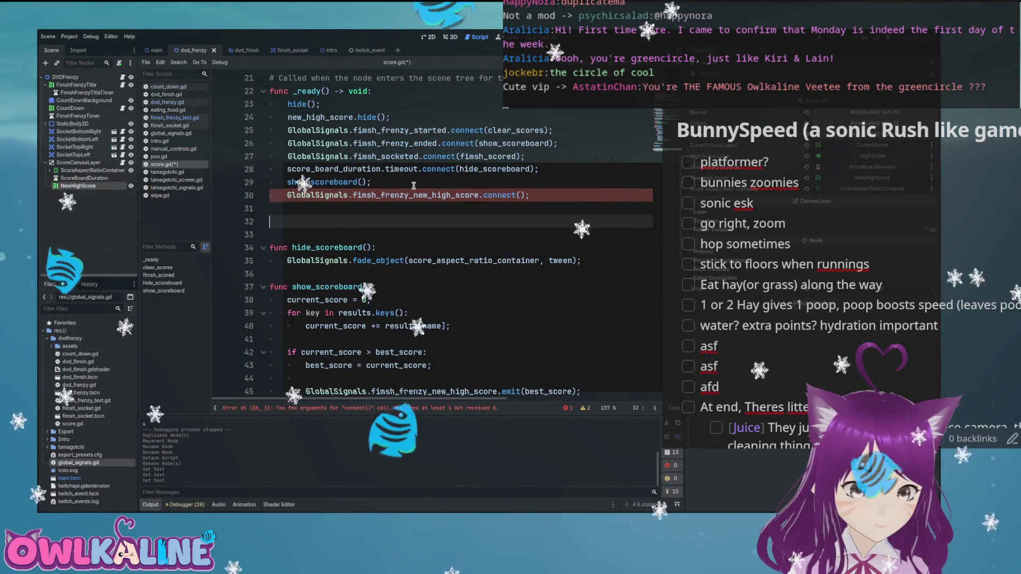
- Write a new_highscore function whose body calls new_high_score.show(), and save
type("func new_high_")
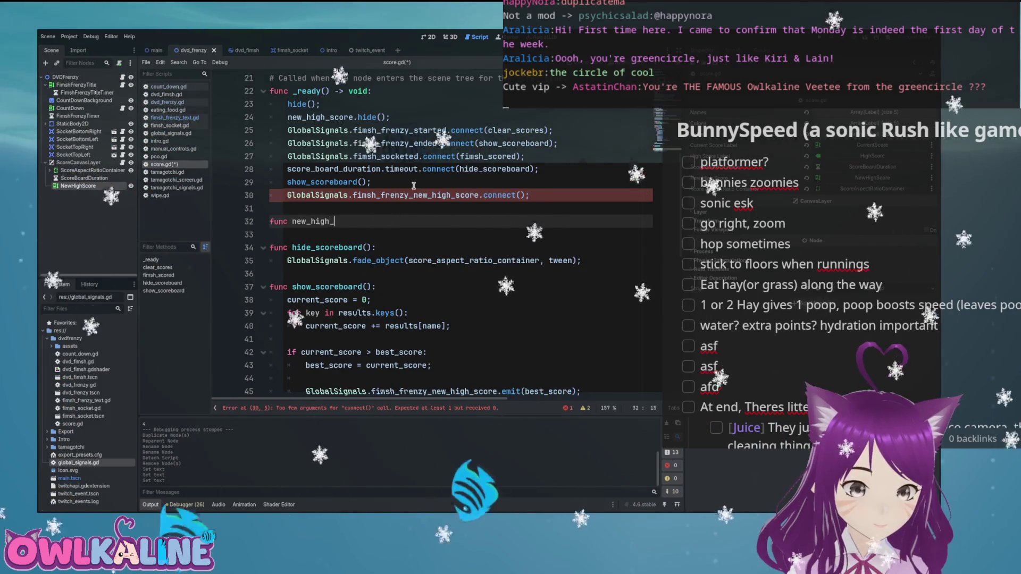
type("score():")
key("Return")
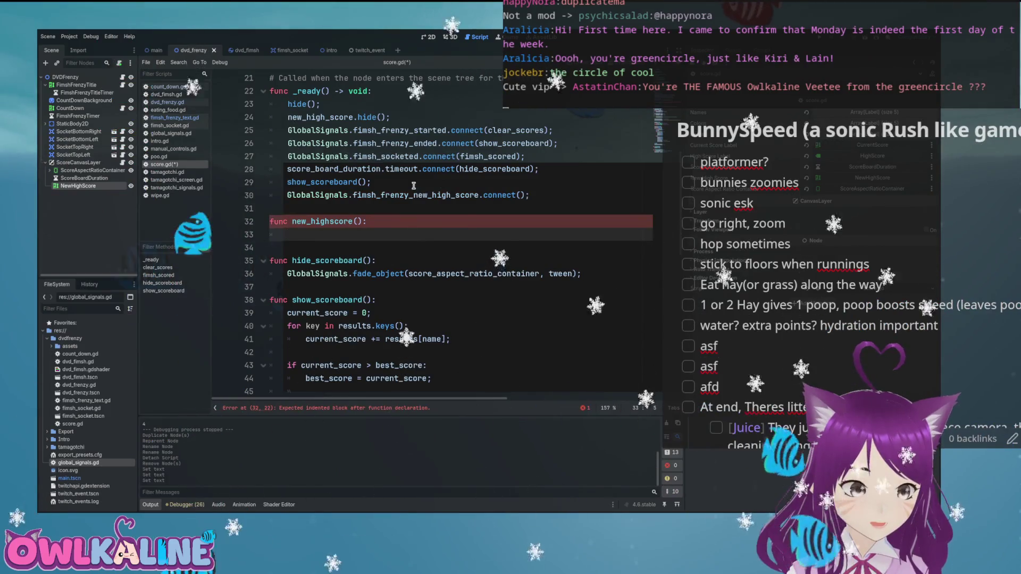
type("ew_high_score.show")
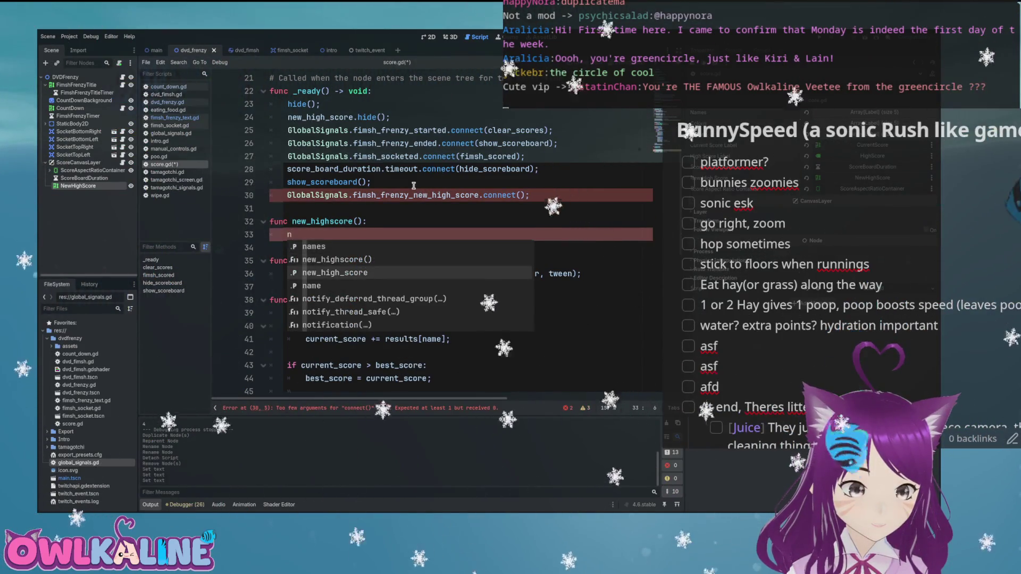
type("();")
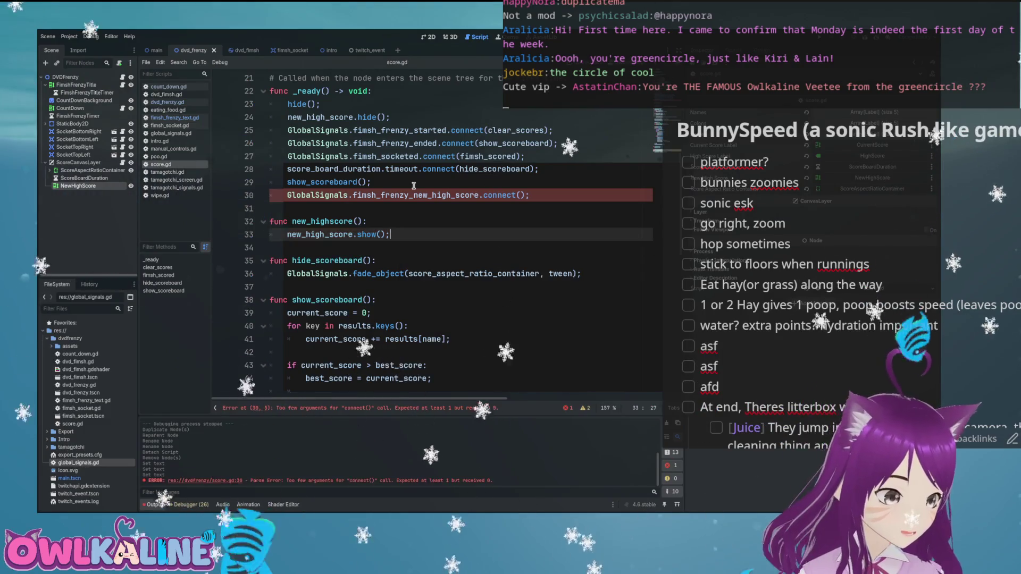
key("ctrl+s")
scroll(389, 185, "up", 3)
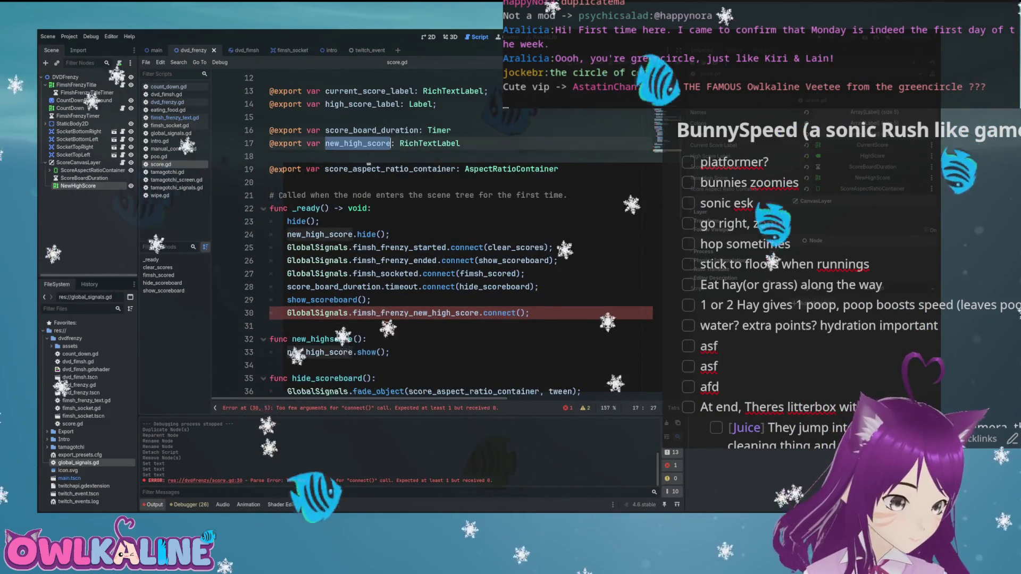
scroll(314, 290, "down", 2)
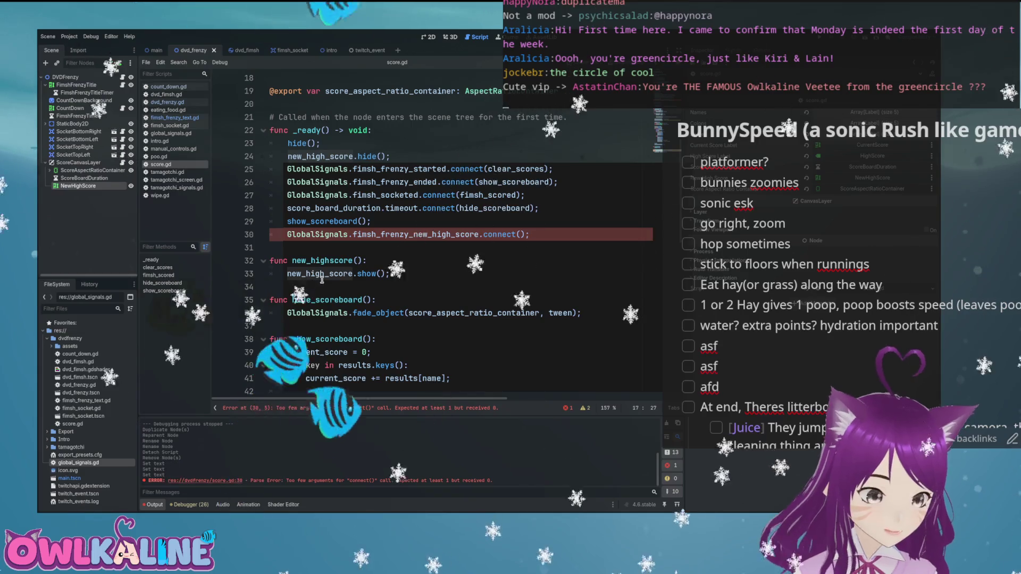
- Revise the new_highscore parameter and connect() call, then save score.gd
left_click(519, 235)
type("new_highscore")
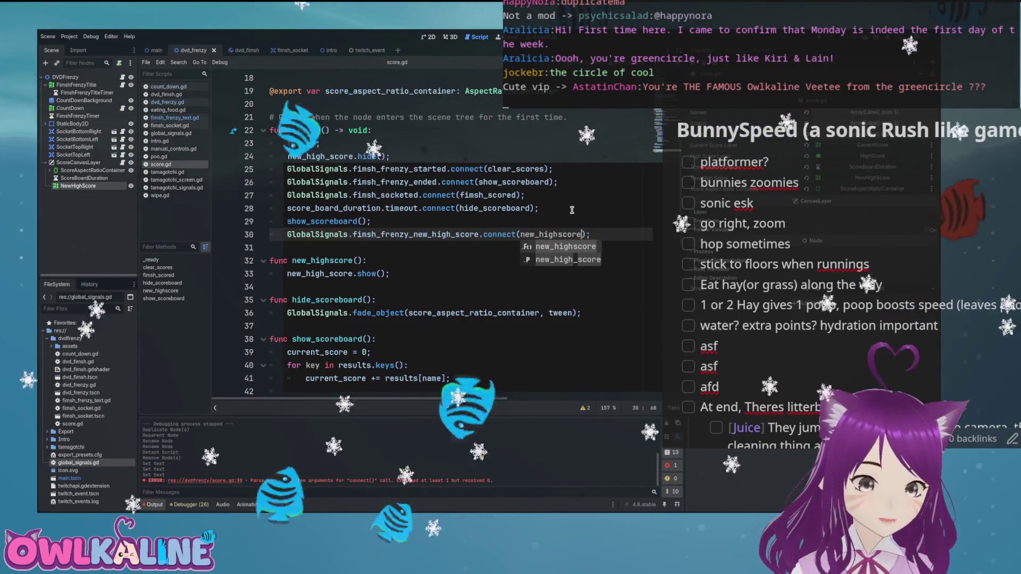
left_click(357, 261)
type("va")
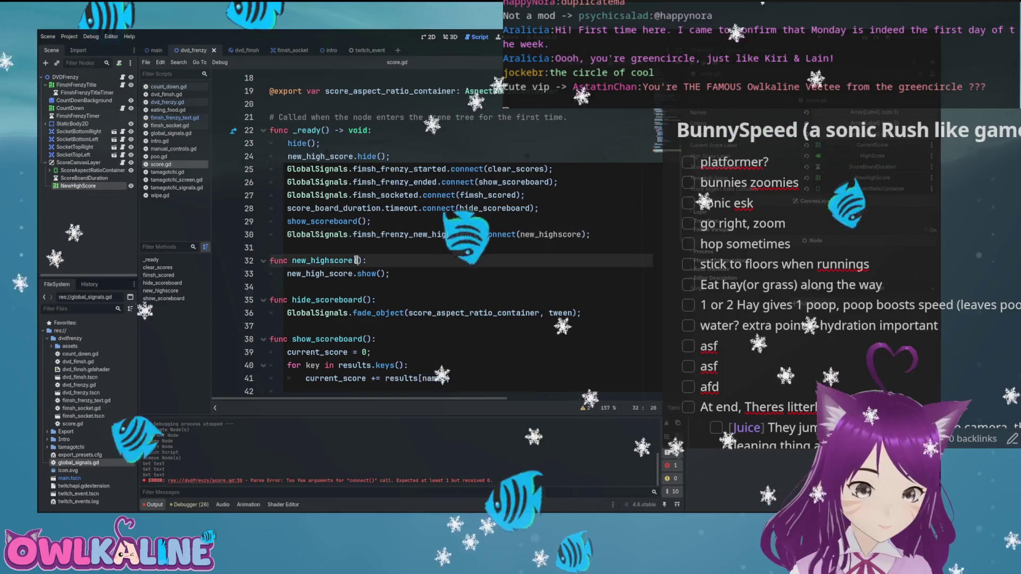
type("lue: String")
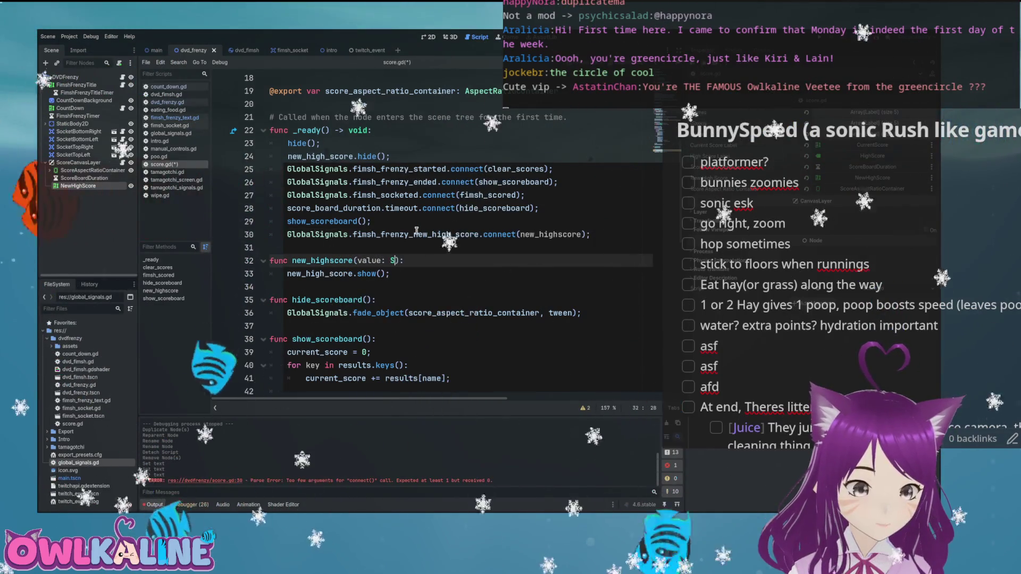
key("BackSpace")
key("BackSpace")
key("BackSpace")
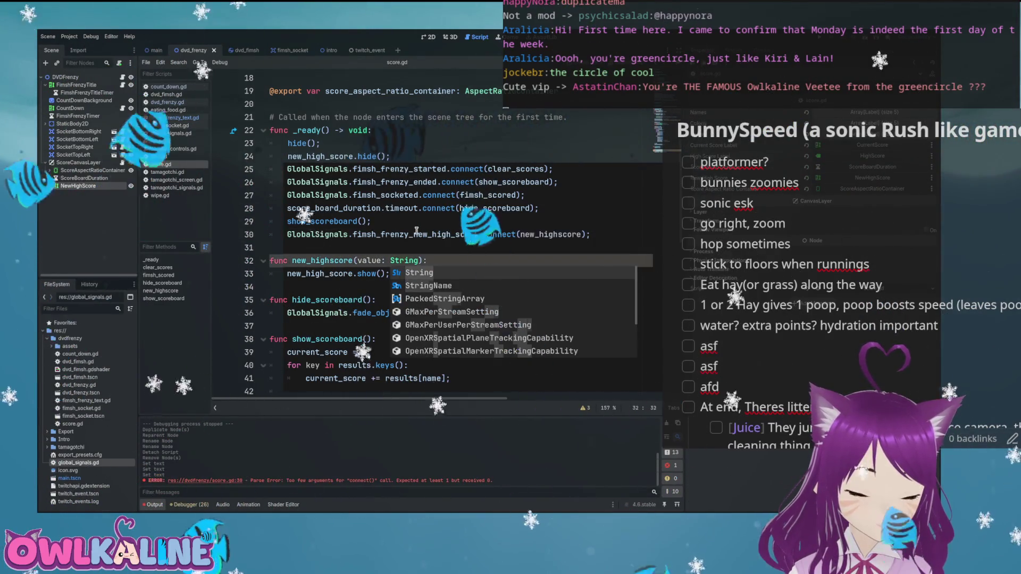
key("ctrl+s")
type("t")
left_click(404, 260)
left_click(381, 274)
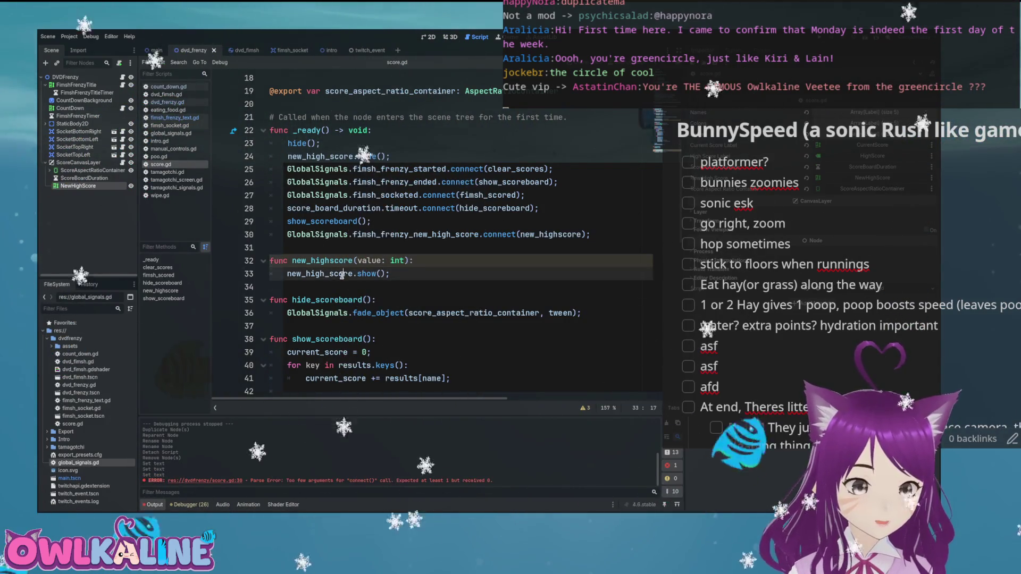
left_click(368, 300)
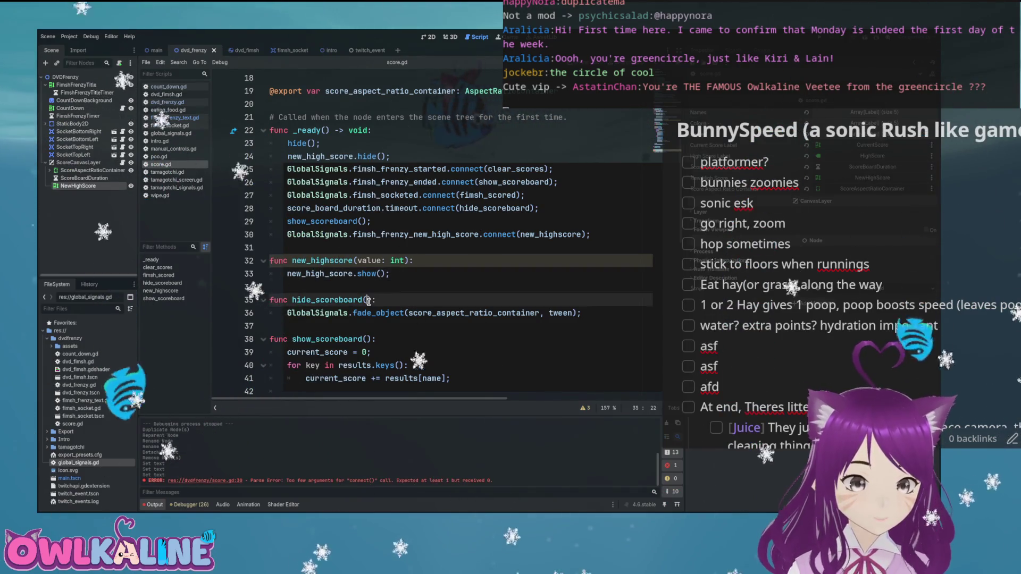
scroll(400, 291, "down", 2)
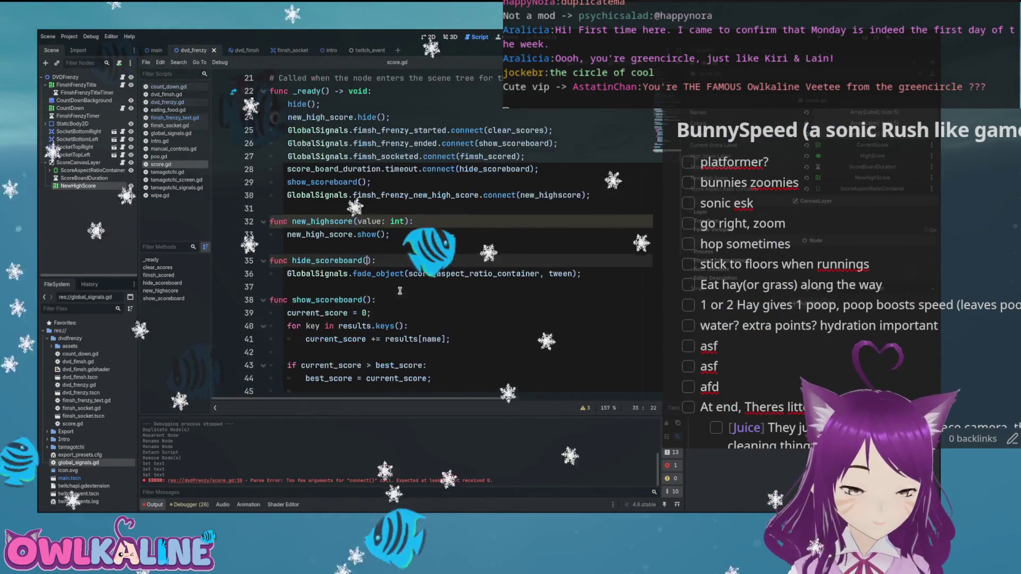
- Try adding new_high_score.hide() after fade_object in hide_scoreboard, then undo it
left_click(381, 234)
left_click(379, 234)
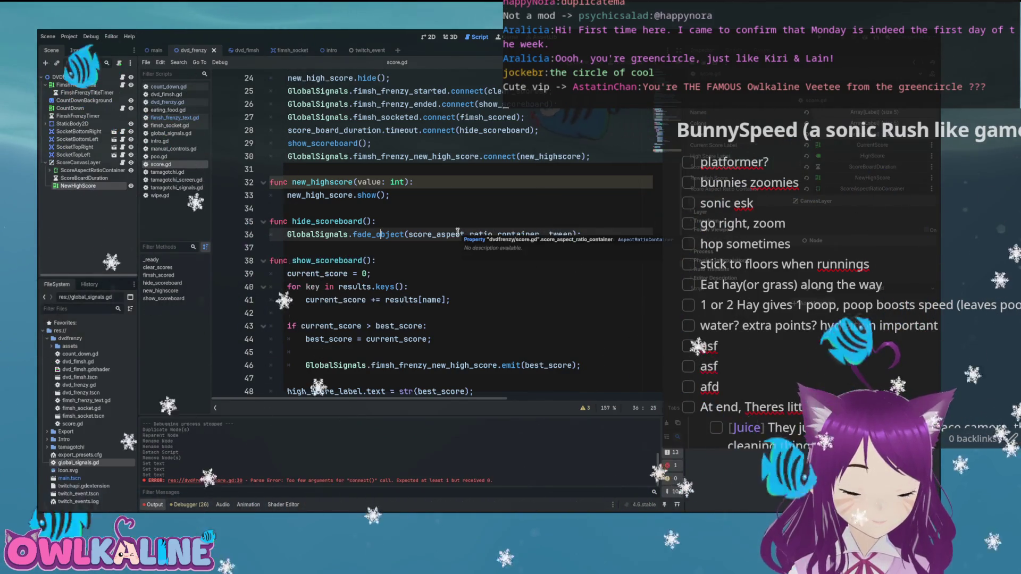
left_click(597, 234)
key("Return")
type("new_")
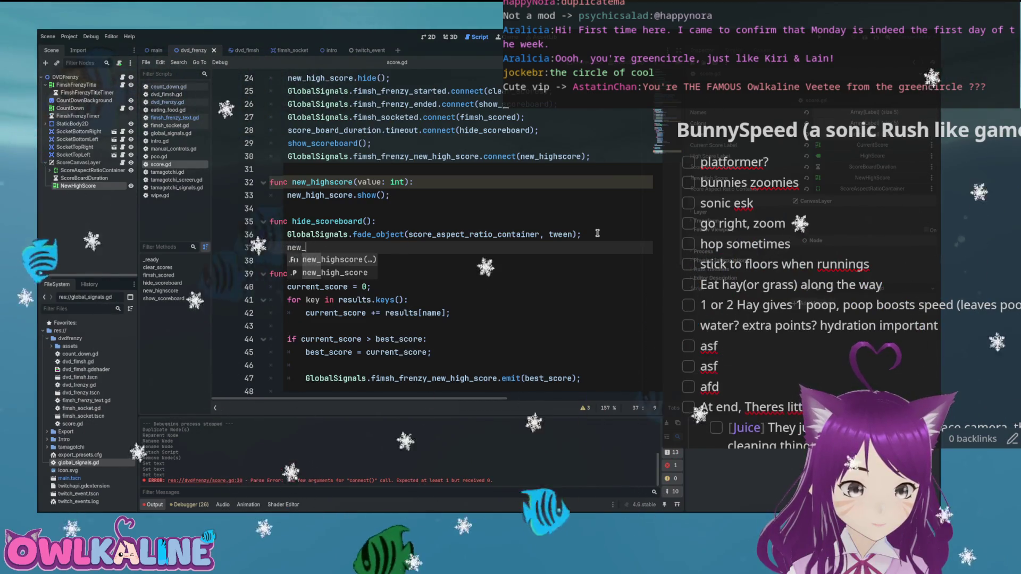
key("BackSpace")
key("BackSpace")
key("BackSpace")
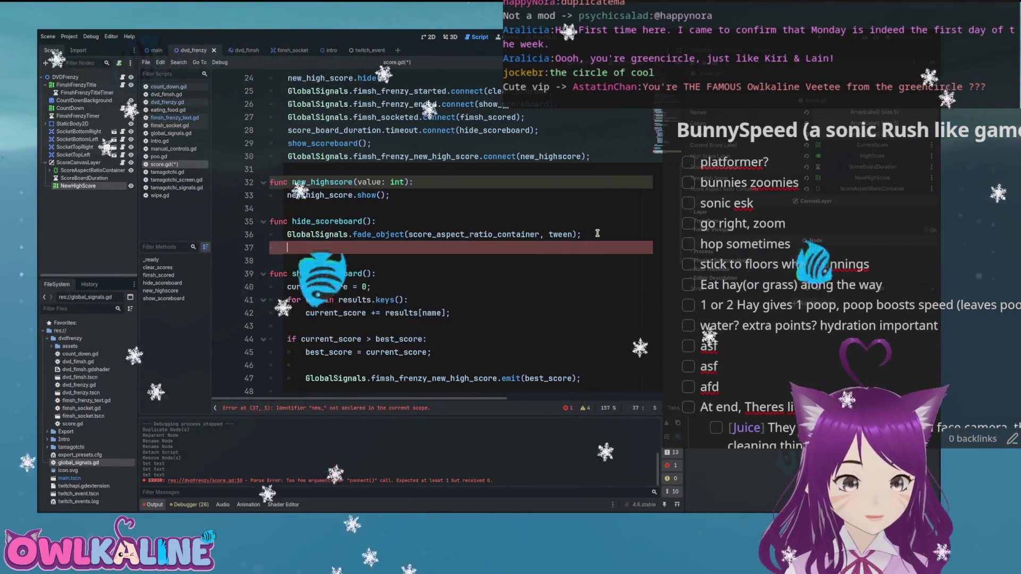
key("Tab")
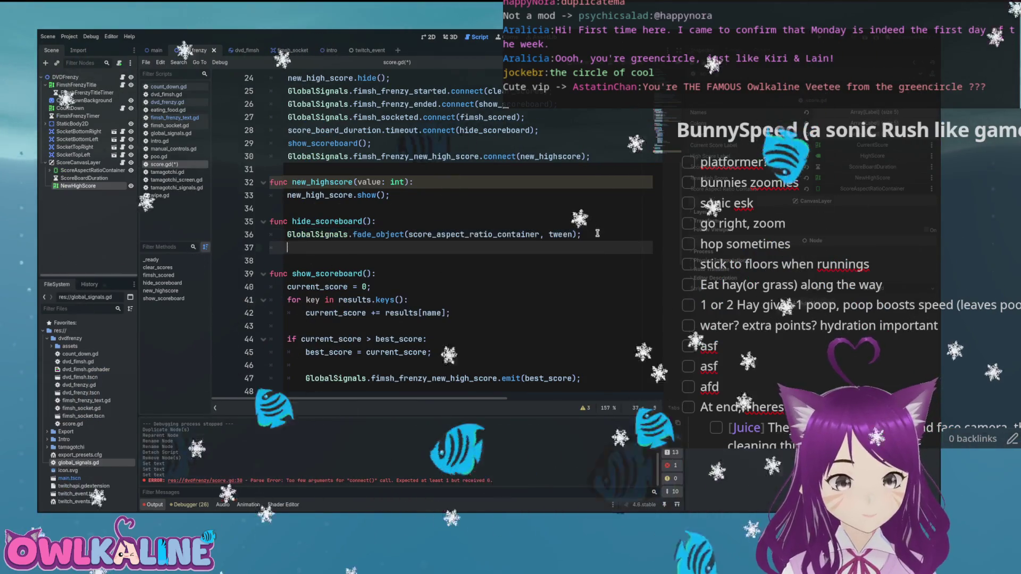
type("new_h")
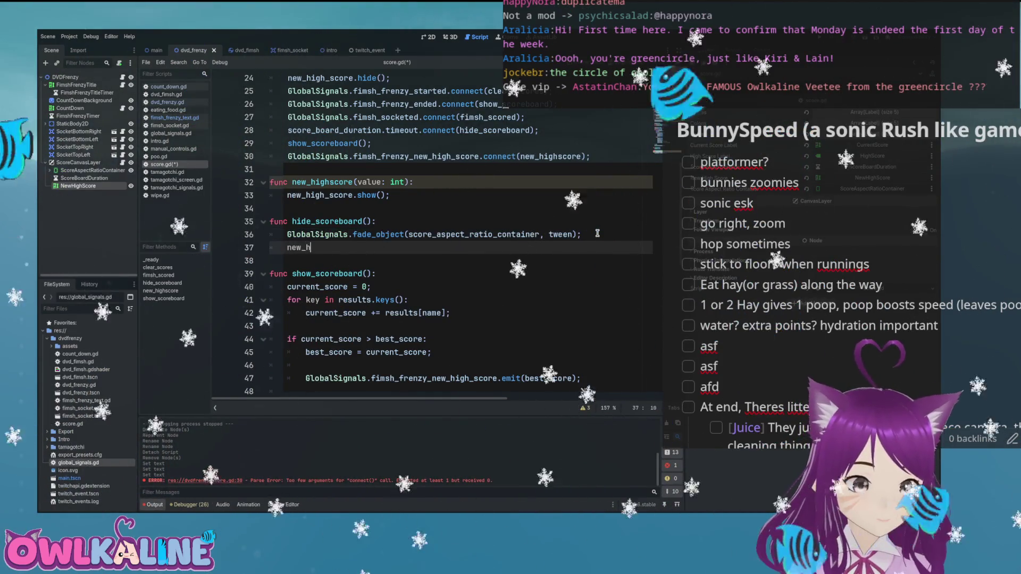
type("igh_score.")
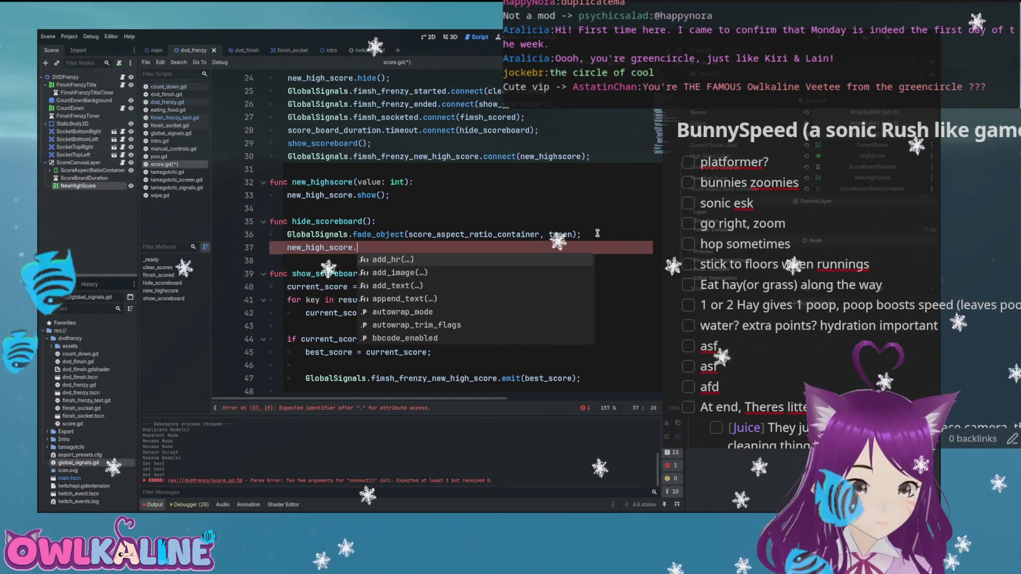
type("hide")
key("Return")
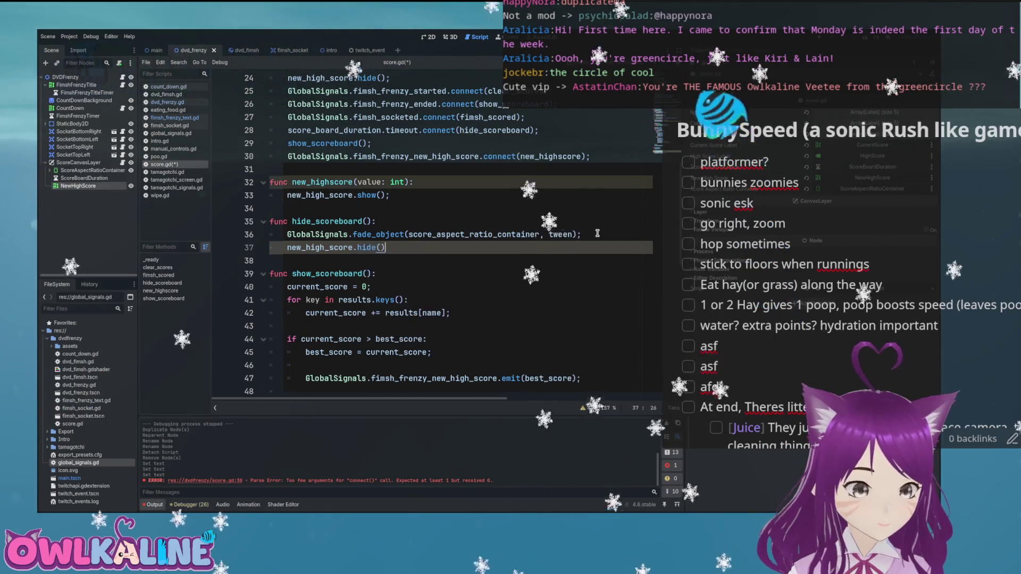
key("ctrl+z")
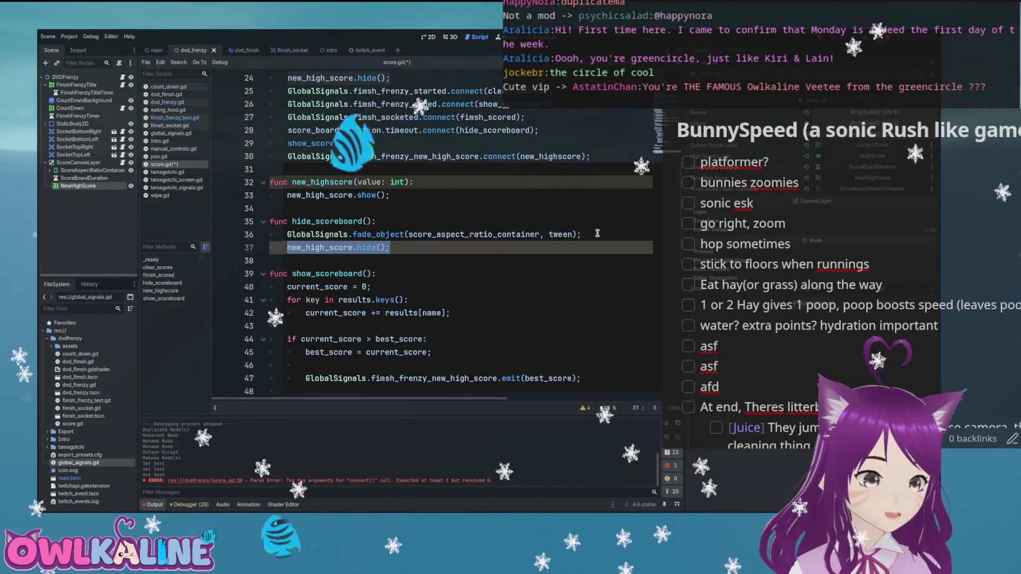
key("ctrl+z")
key("ctrl+z")
scroll(392, 248, "up", 2)
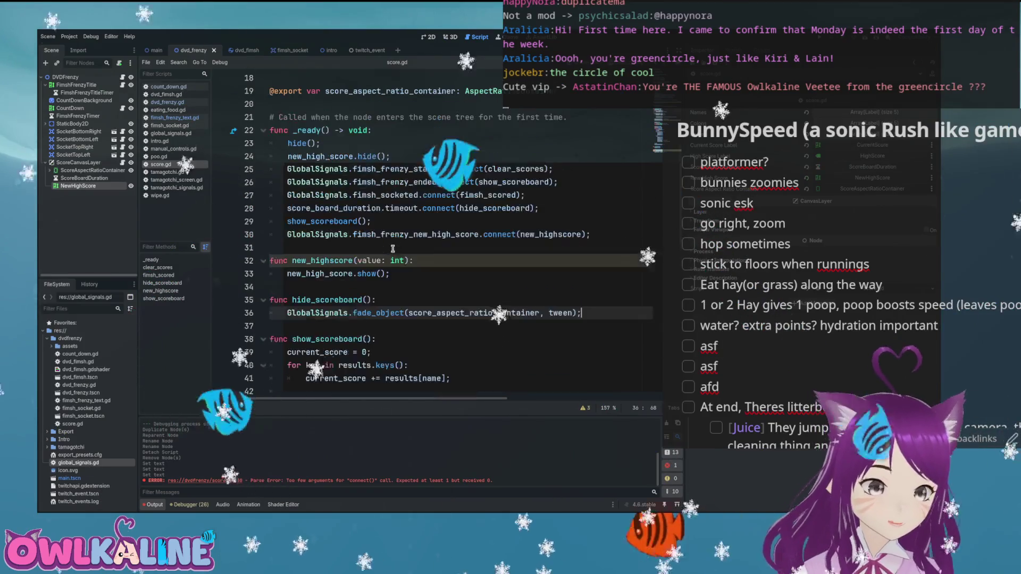
scroll(372, 246, "down", 3)
- Put a new_high_score.hide() line at the top of show_scoreboard()
left_click(420, 224)
key("Return")
type("new_high_score.hide();")
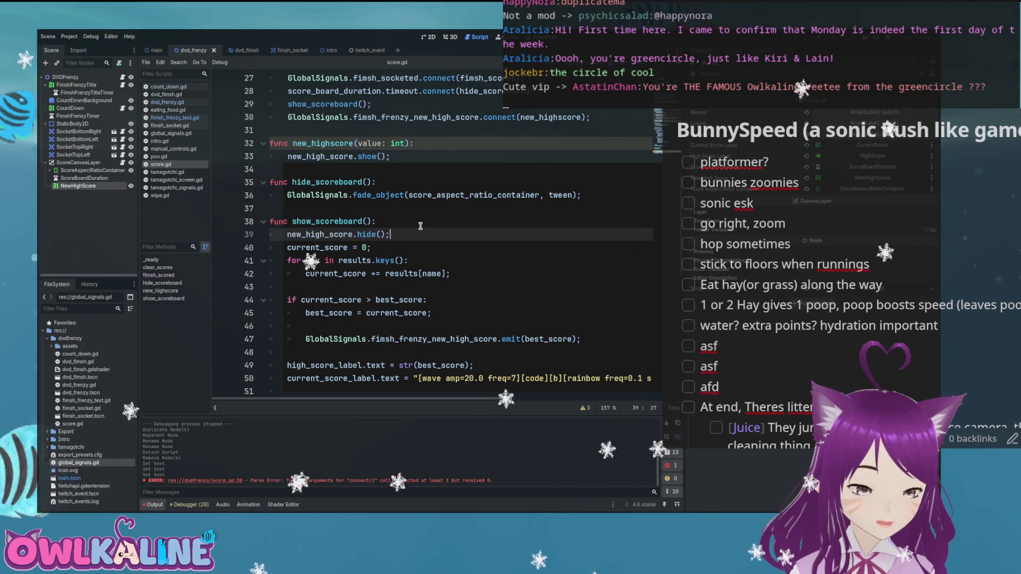
key("shift+Home")
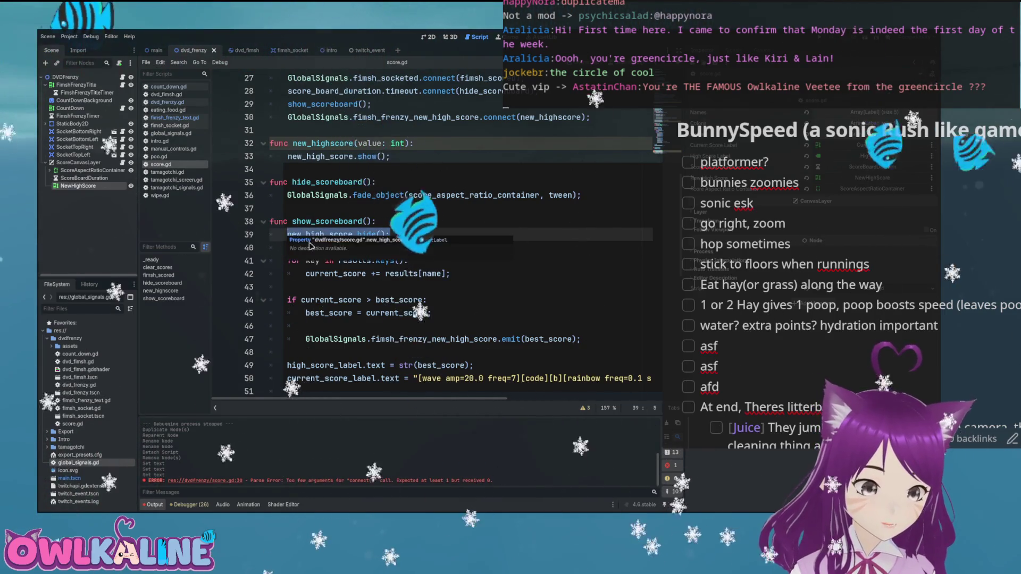
scroll(455, 221, "down", 2)
left_click(420, 259)
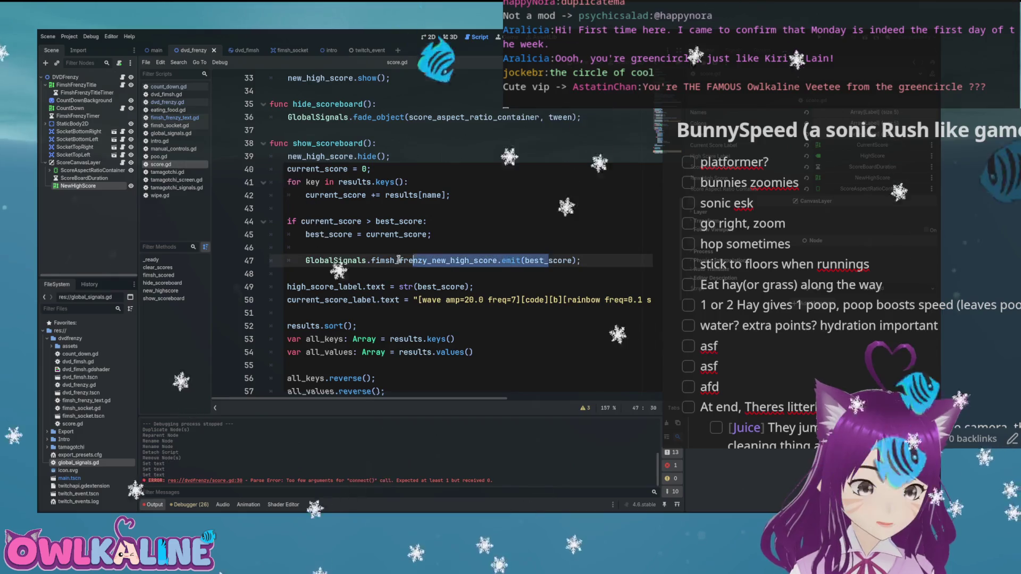
scroll(501, 207, "down", 8)
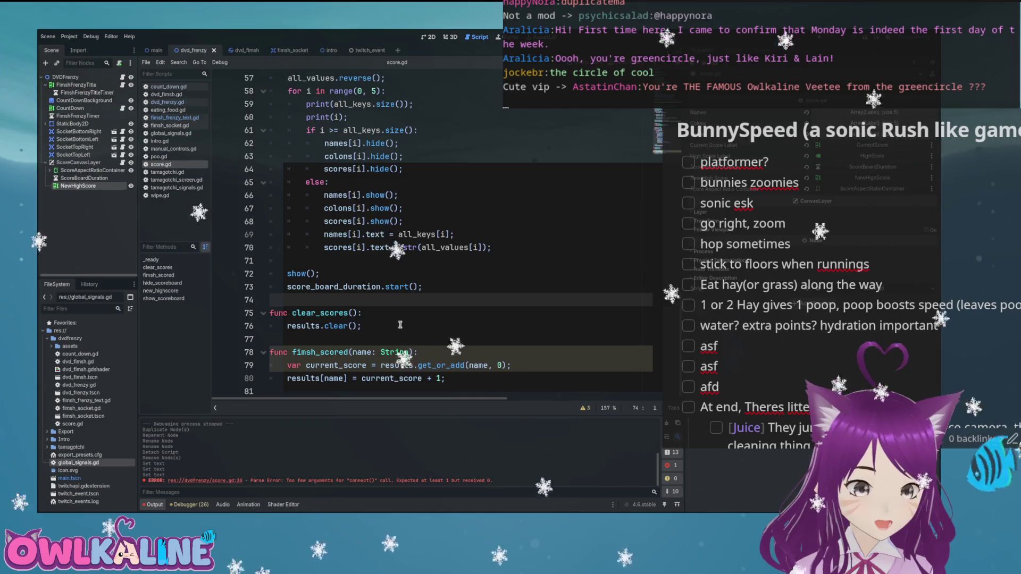
scroll(400, 325, "up", 11)
left_click(355, 274)
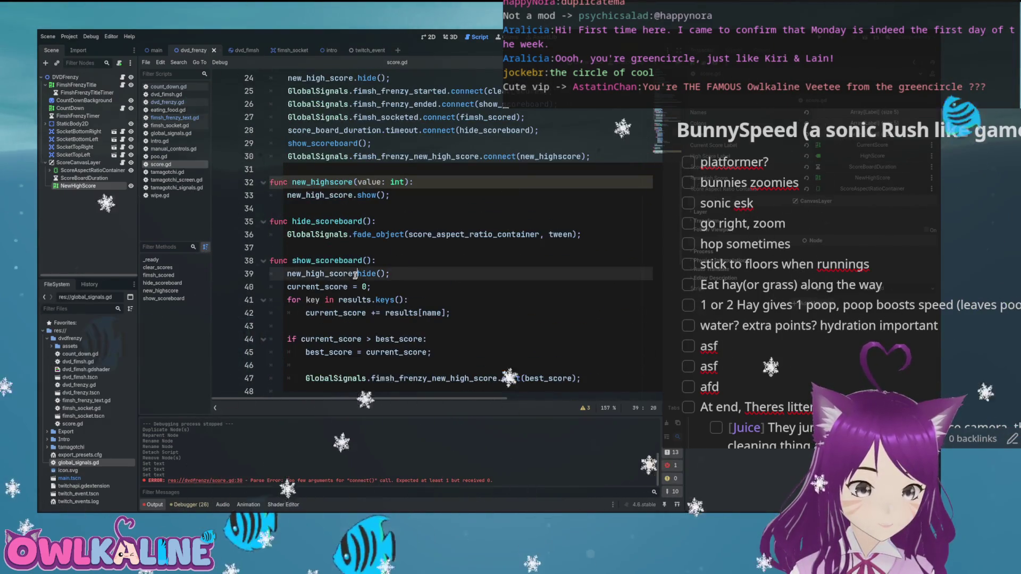
scroll(394, 296, "up", 2)
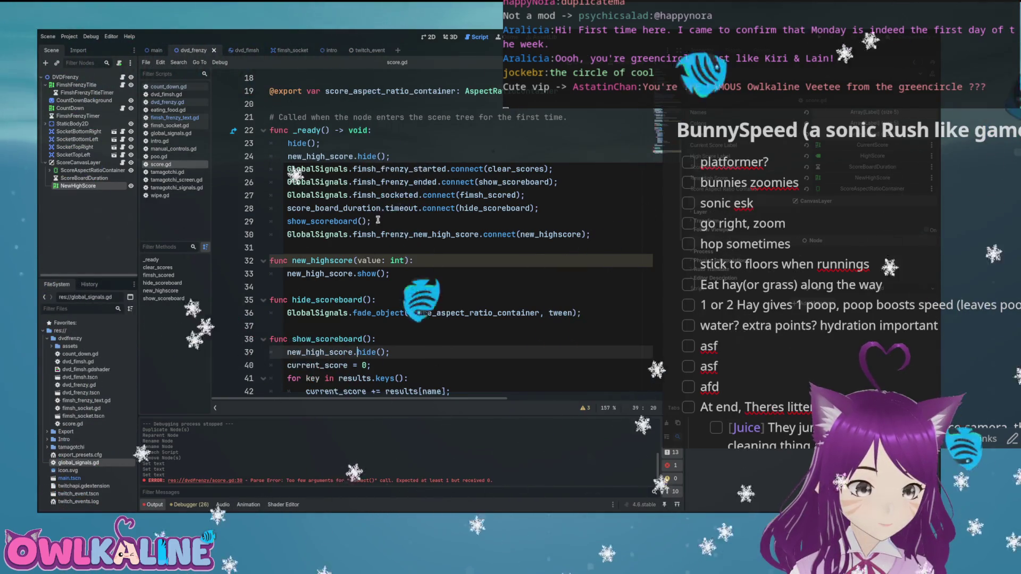
- Replace the show_scoreboard() call in _ready with new_high_score.show()
left_click_drag(376, 221, 270, 222)
key("alt+Down")
key("Tab")
type("new_high_score.hide();")
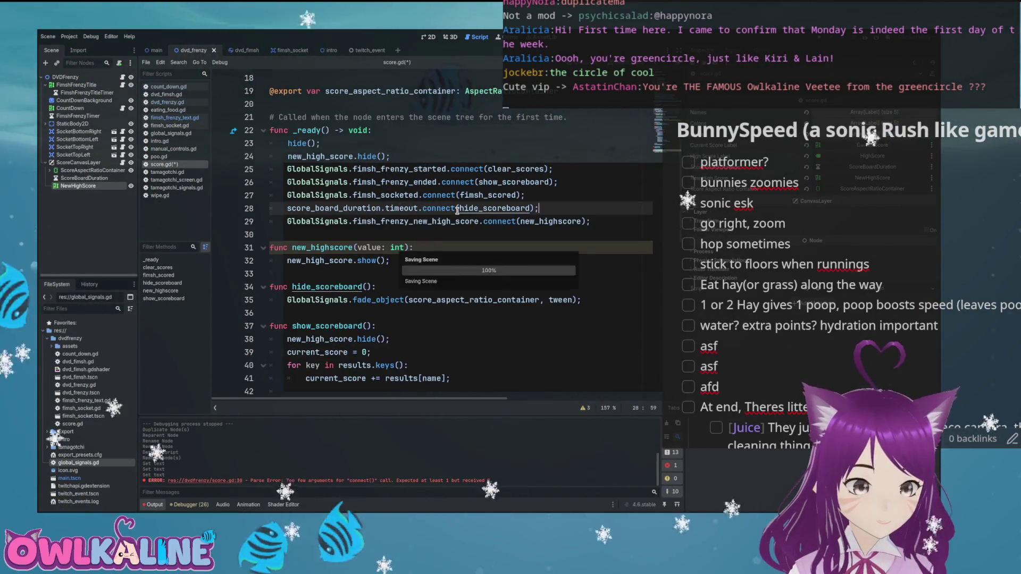
key("Left")
key("Left")
key("Left")
key("BackSpace")
key("BackSpace")
key("BackSpace")
type("show")
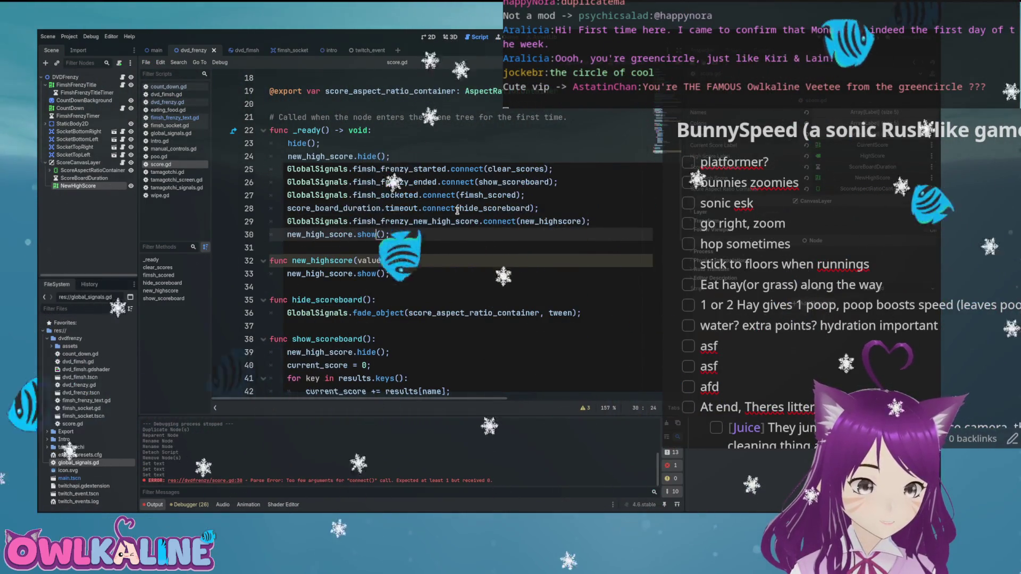
key("Escape")
key("End")
key("shift+Home")
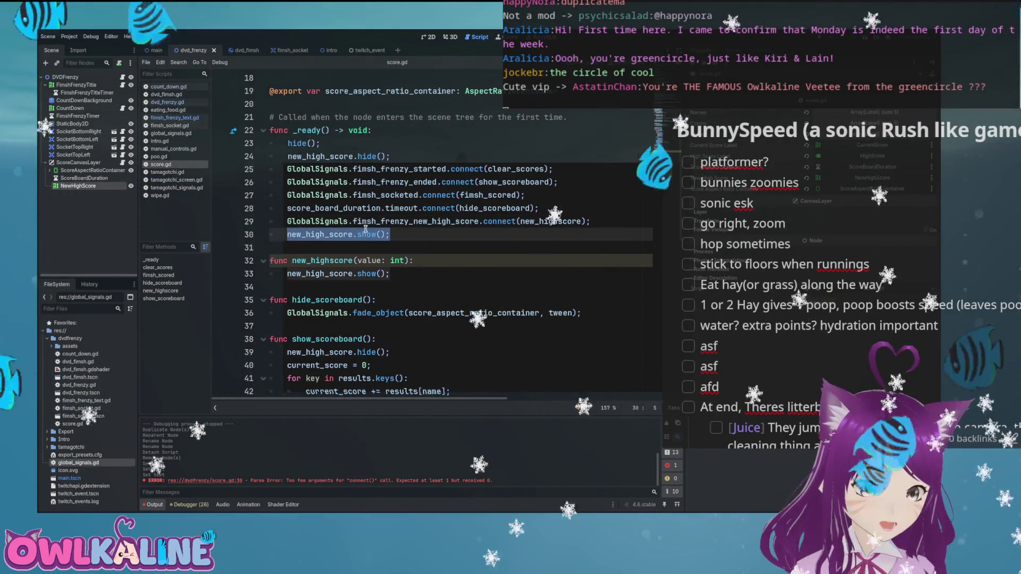
mouse_move(383, 239)
left_click(391, 288)
scroll(404, 293, "down", 13)
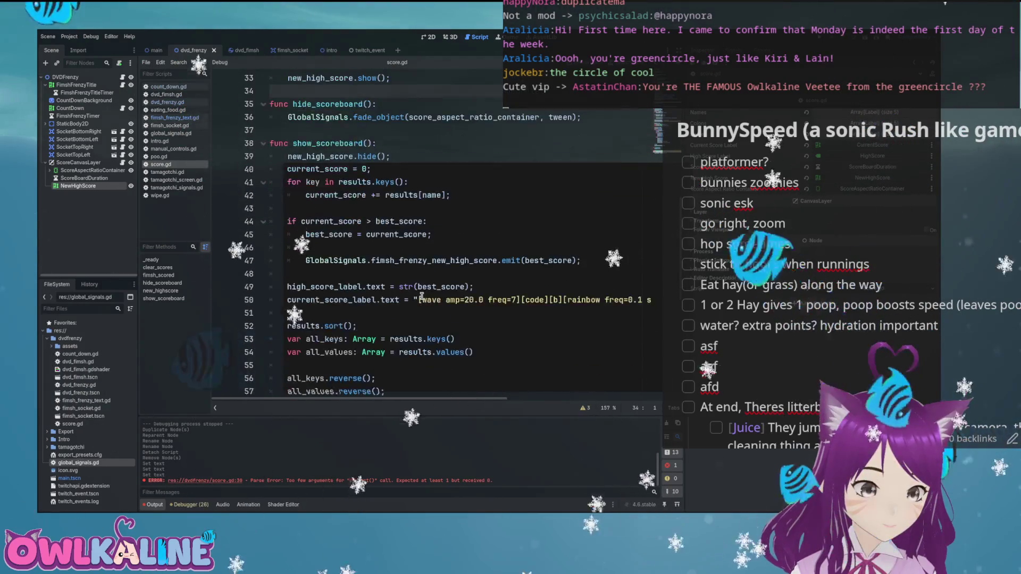
- Test-run the game twice to check the scoreboard and New High Score!!! label
key("BackSpace")
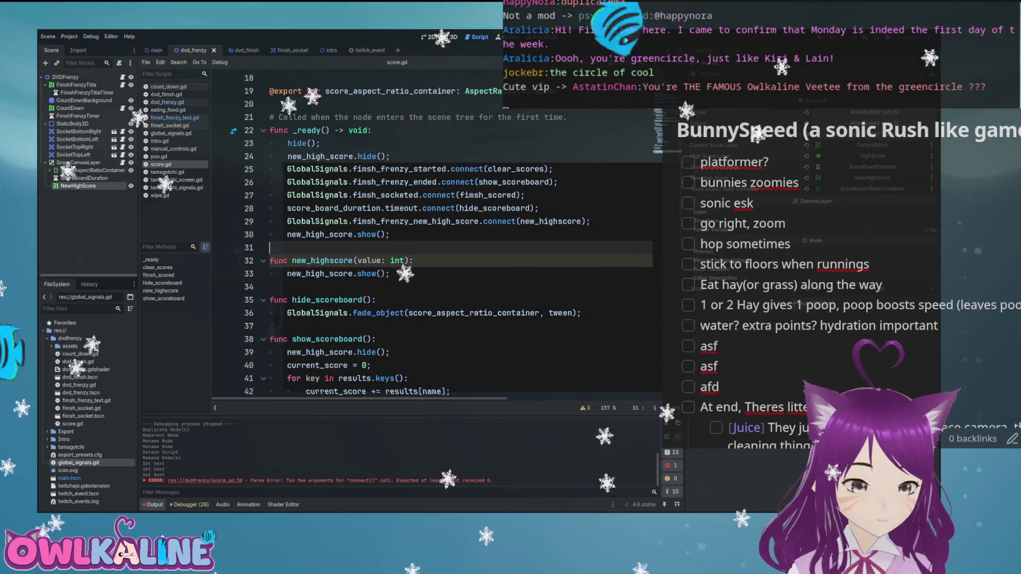
key("F5")
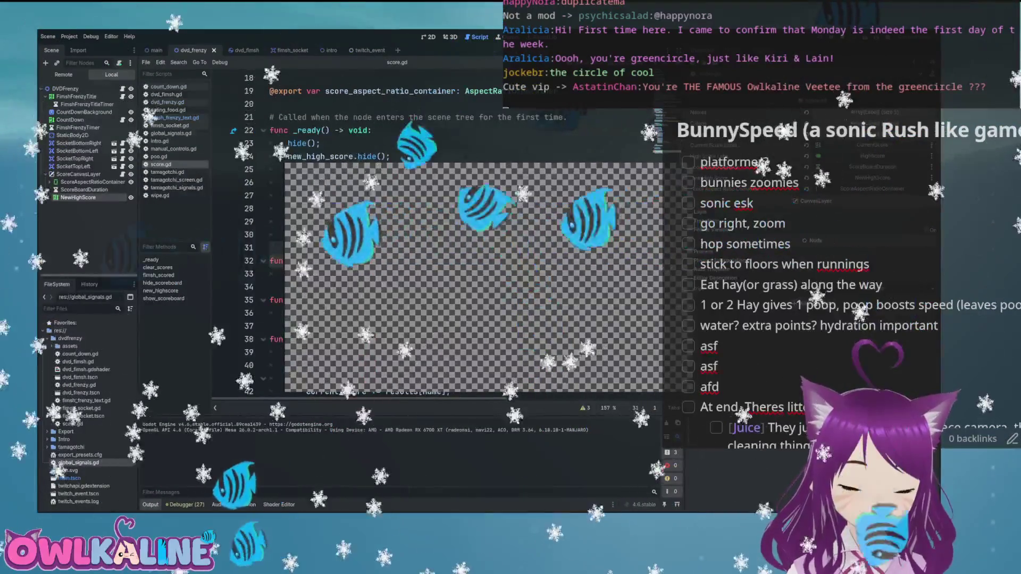
key("F8")
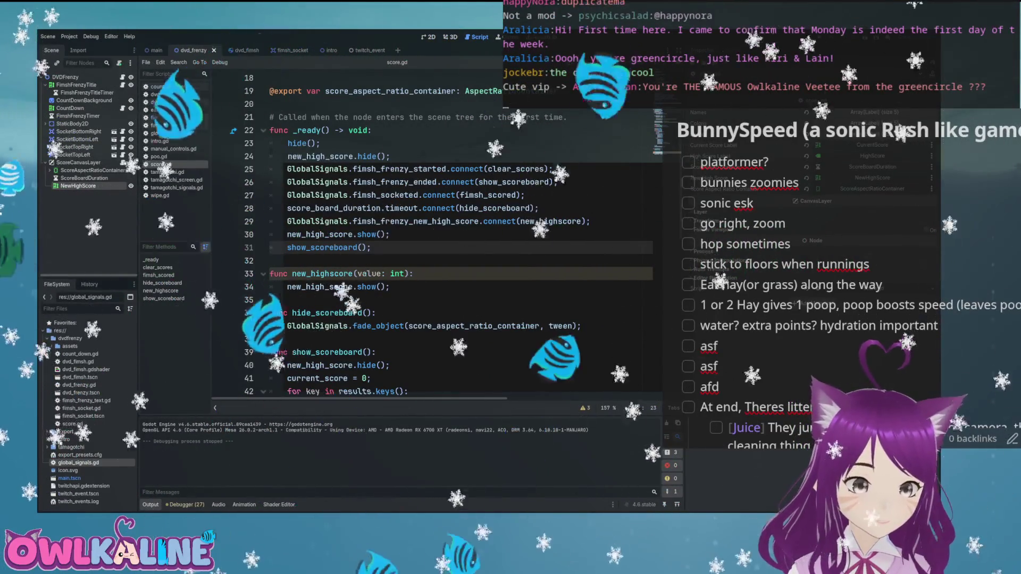
key("F5")
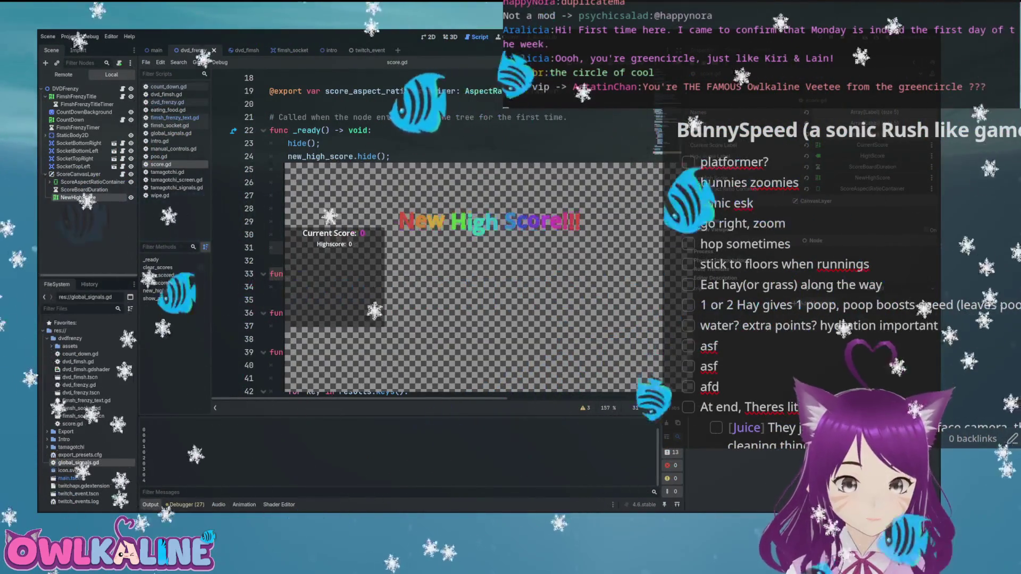
key("F8")
- Change best_score's starting value from -1 to 0 and test-run again
scroll(425, 240, "up", 5)
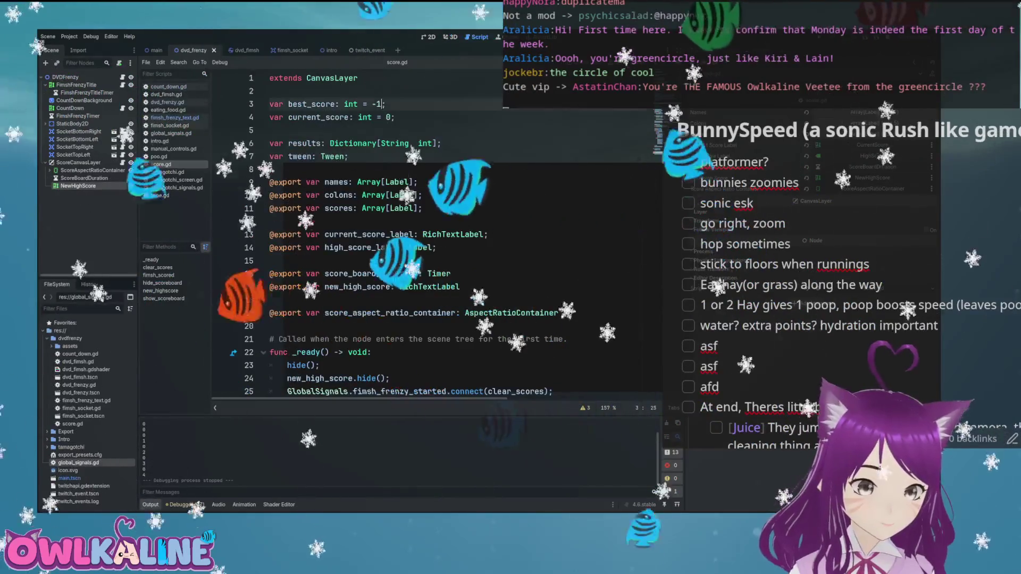
left_click_drag(377, 104, 372, 104)
type("0")
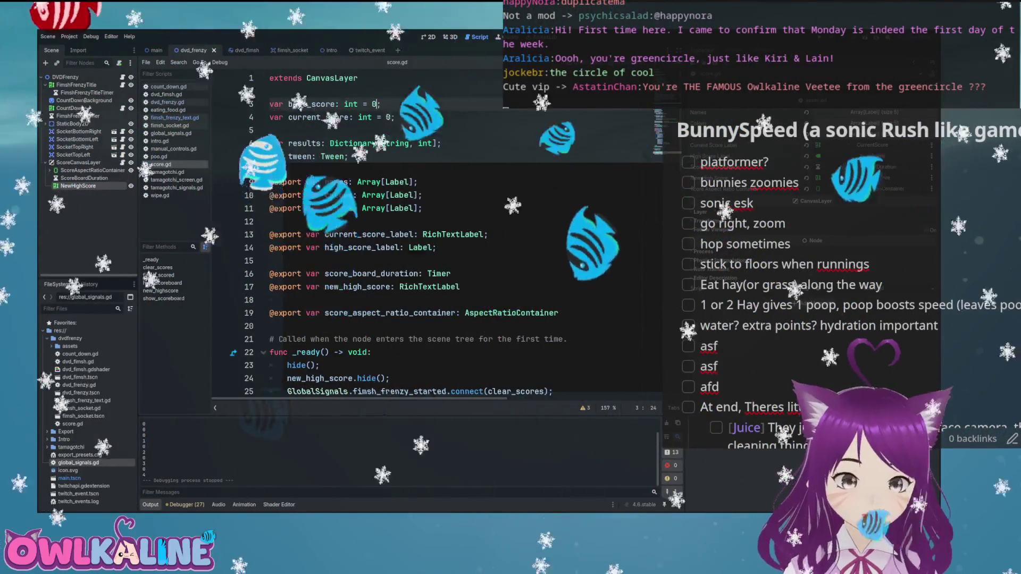
key("F5")
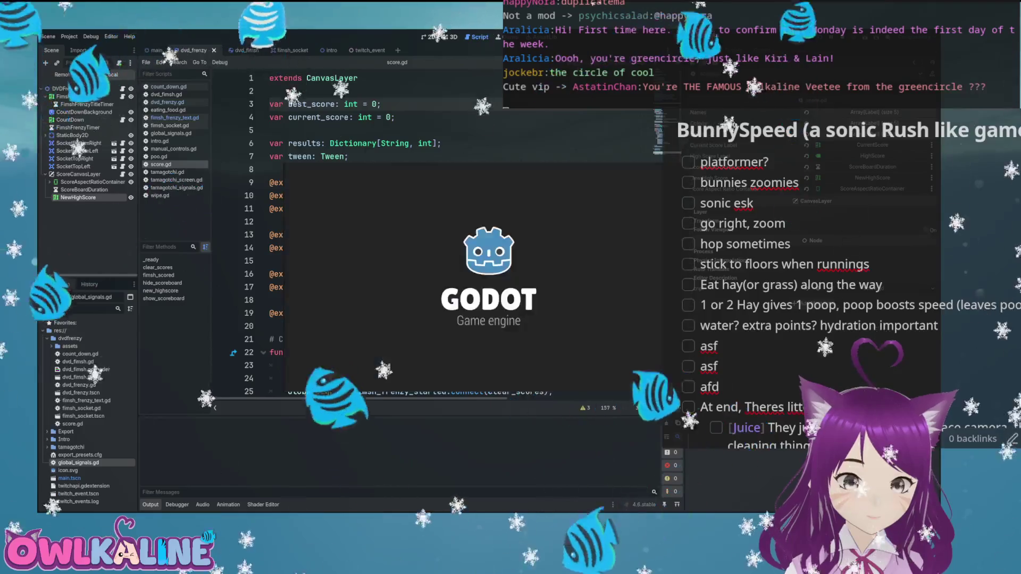
key("F8")
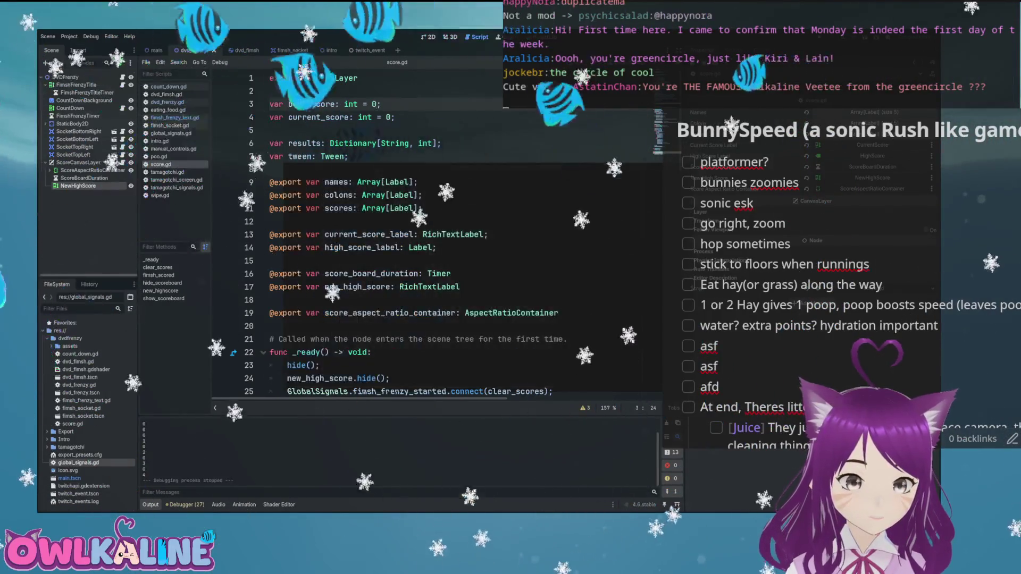
scroll(435, 190, "down", 8)
left_click(434, 190)
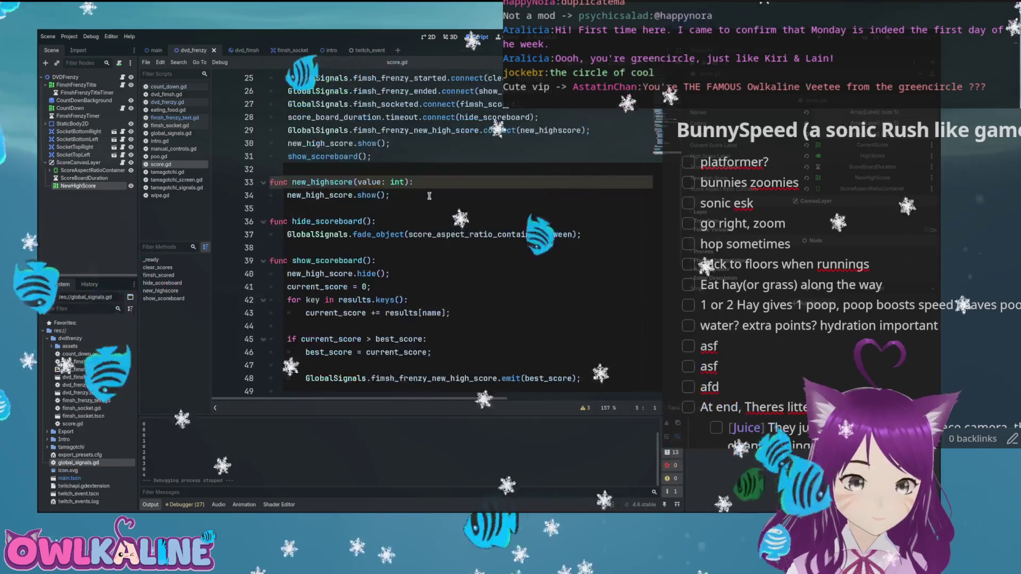
- Review score.gd's signal connections and the ScoreCanvasLayer and ScoreBoardDuration nodes
scroll(416, 205, "down", 11)
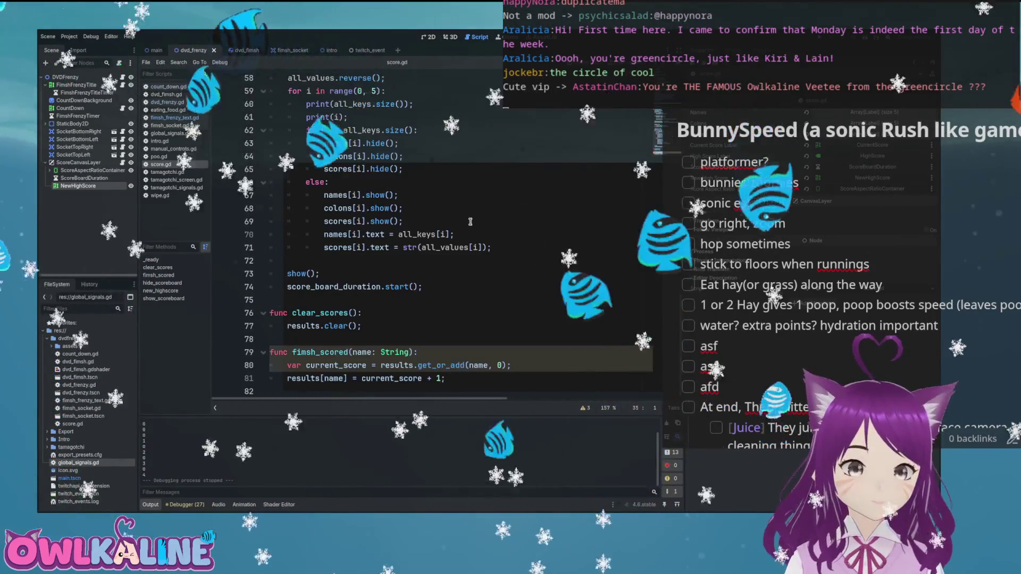
left_click(532, 234)
scroll(412, 221, "up", 15)
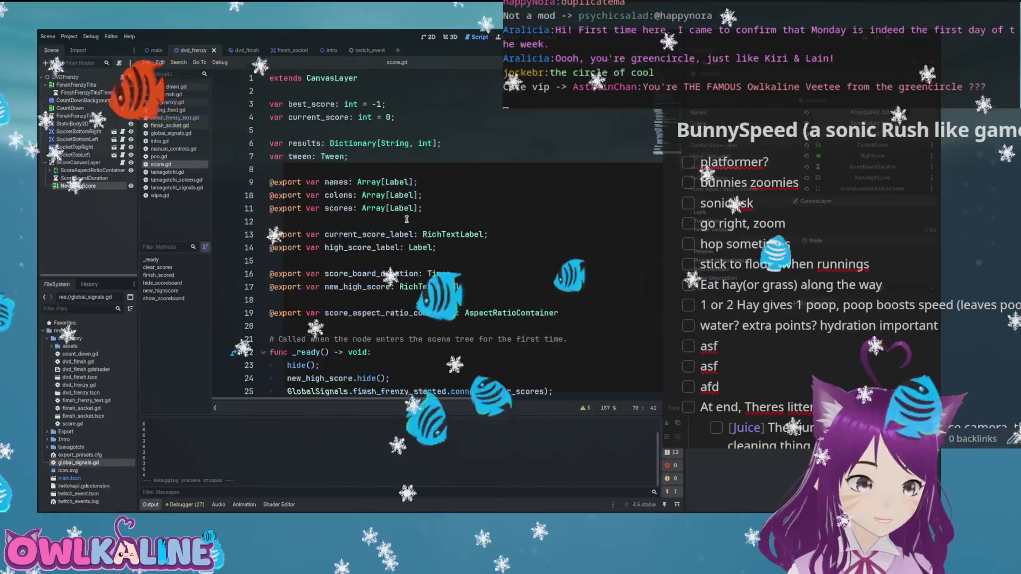
scroll(412, 221, "down", 1)
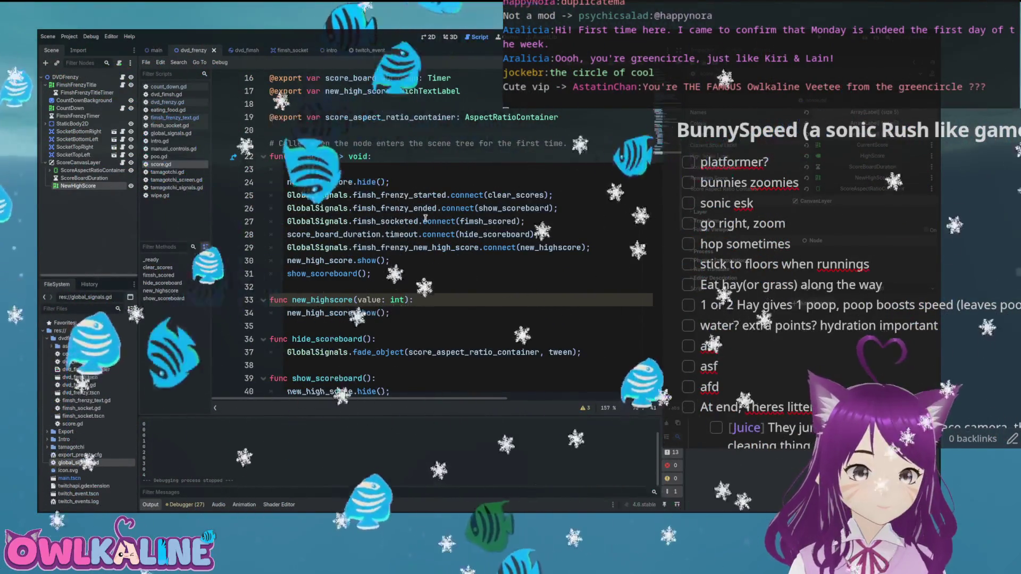
double_click(395, 208)
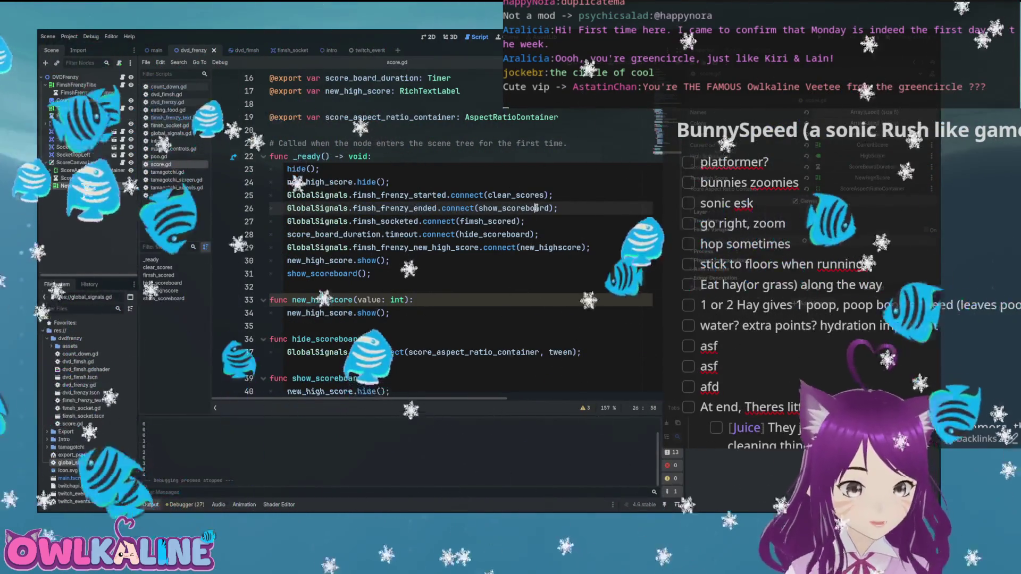
left_click(536, 208)
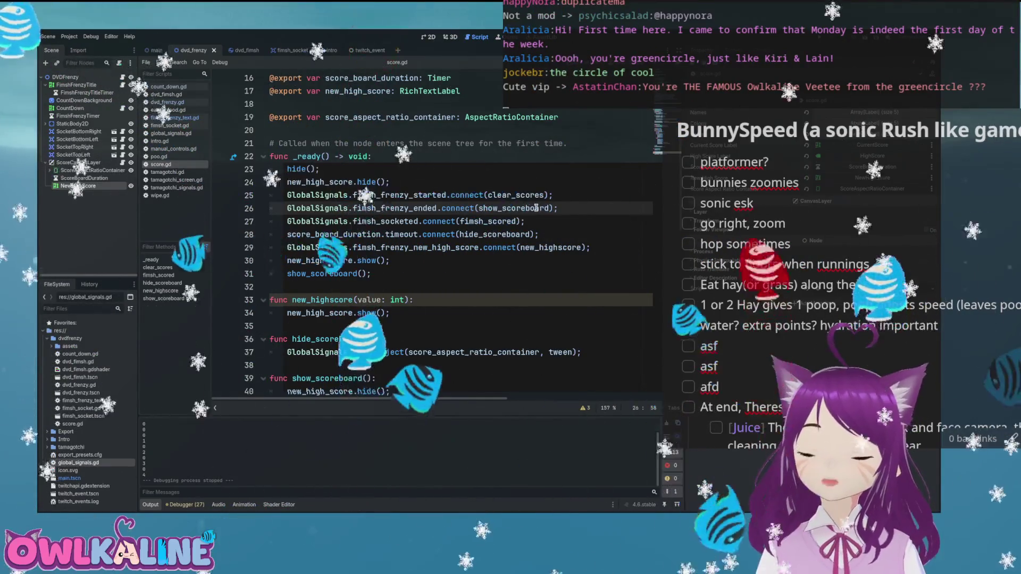
left_click(84, 178)
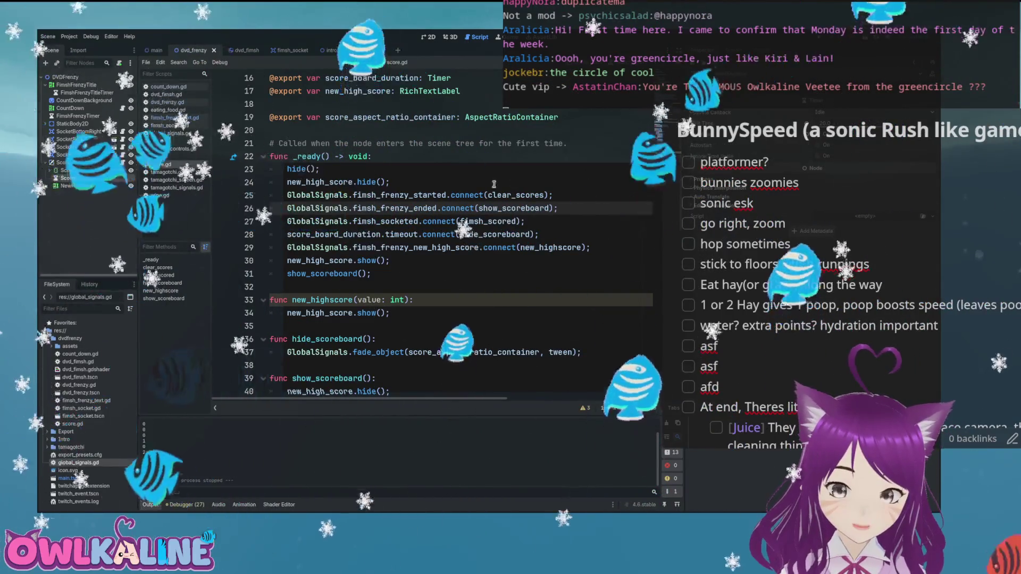
left_click(453, 181)
left_click(80, 162)
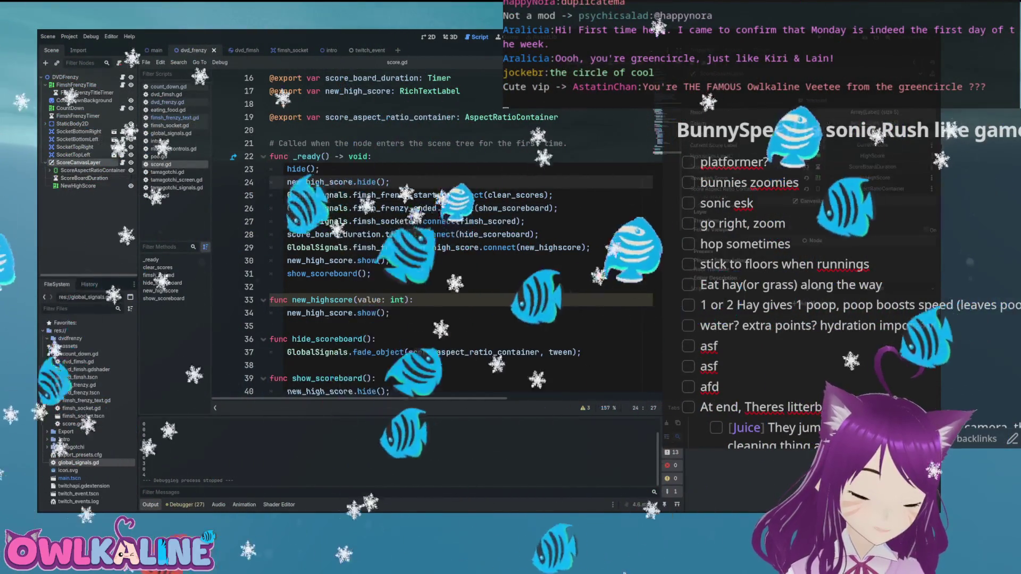
left_click(360, 50)
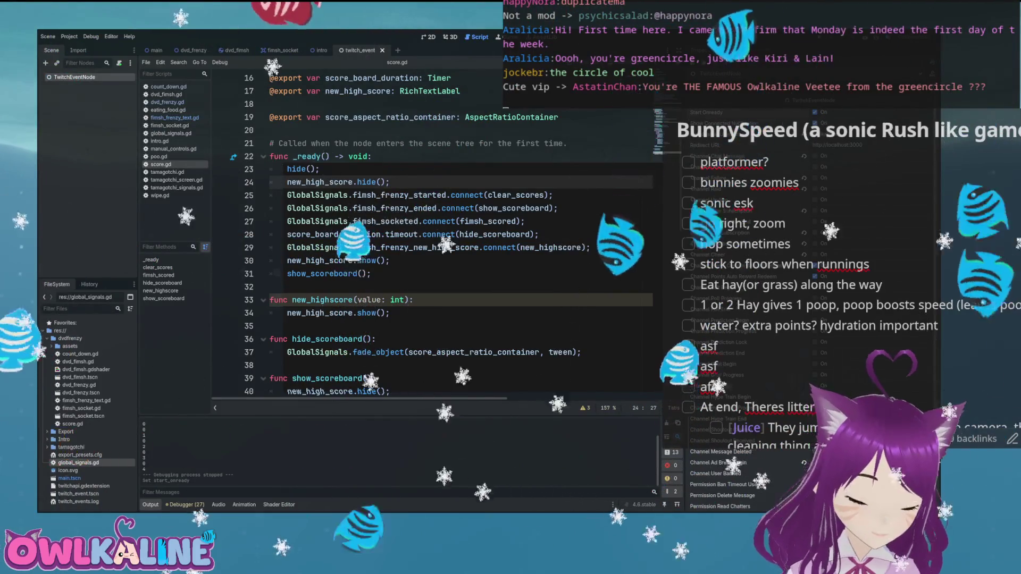
scroll(521, 174, "up", 2)
key("Up")
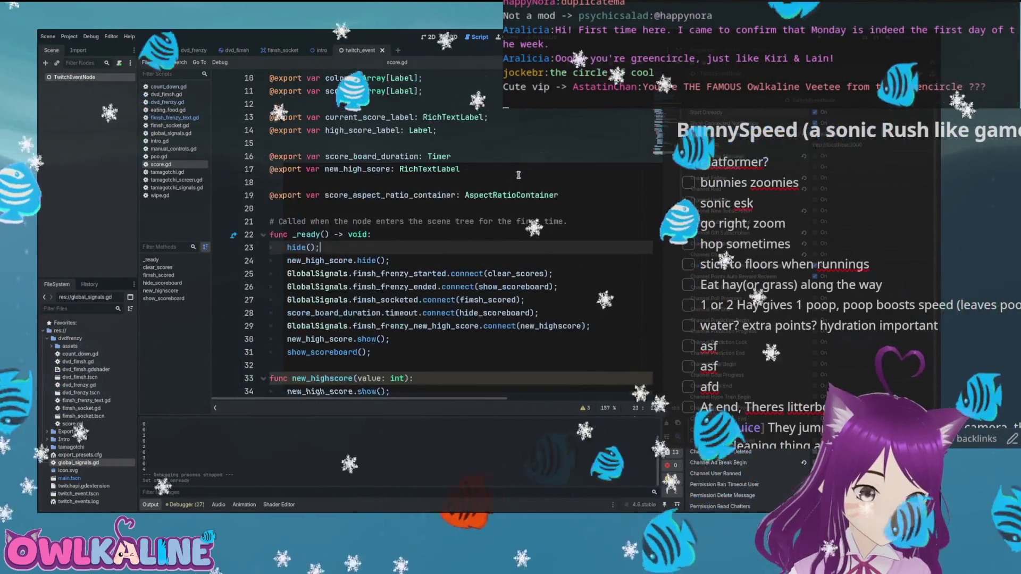
scroll(521, 189, "up", 2)
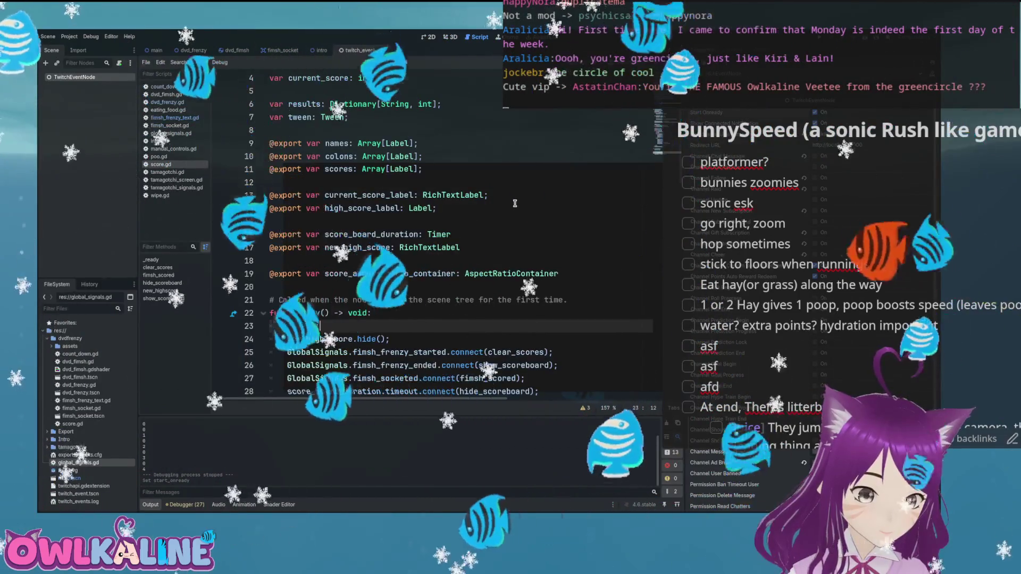
scroll(515, 199, "up", 1)
left_click(515, 208)
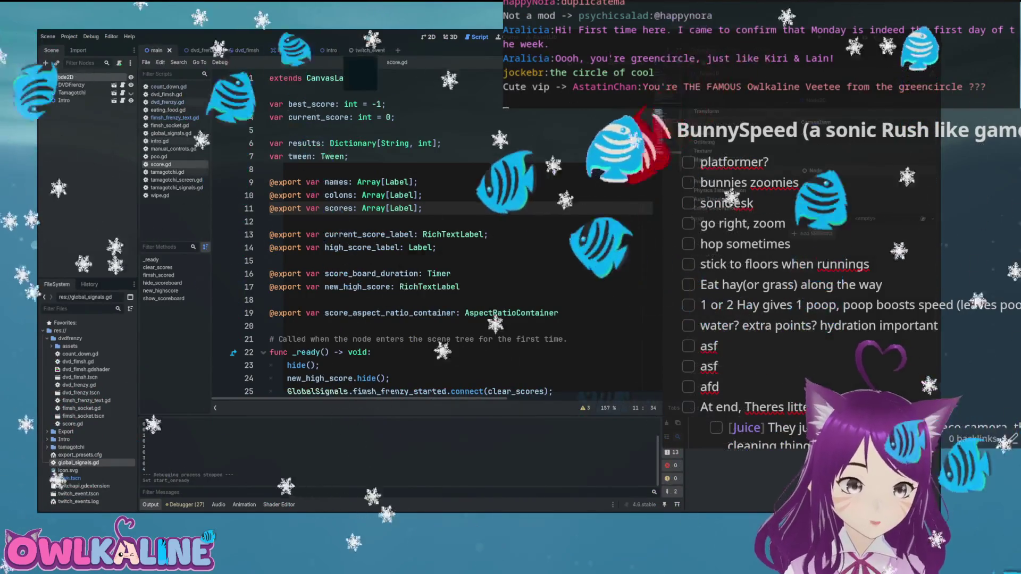
- Look over the main and dvd_frenzy scenes, then open fimsh_socket.gd
left_click(154, 50)
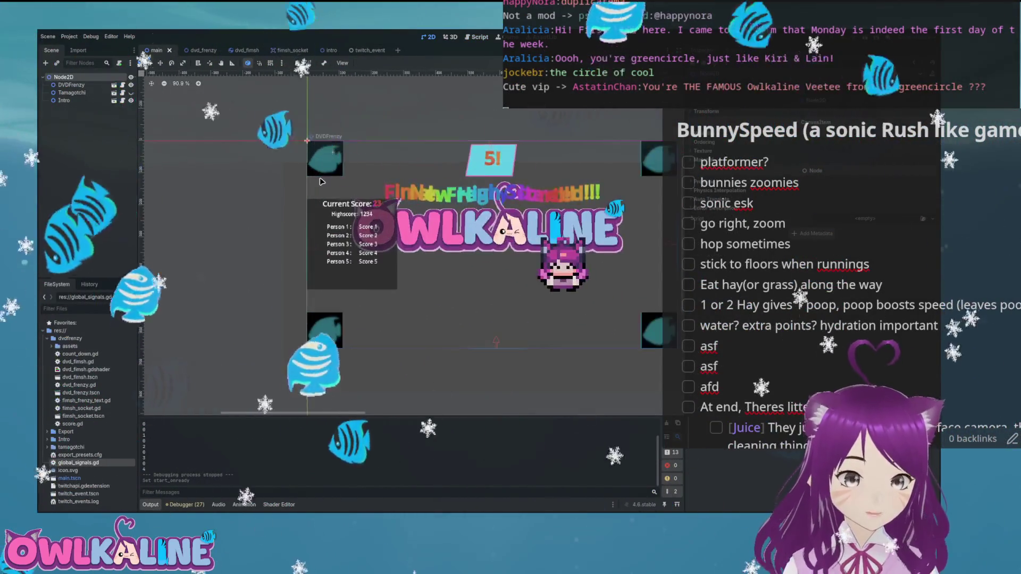
scroll(319, 178, "up", 4)
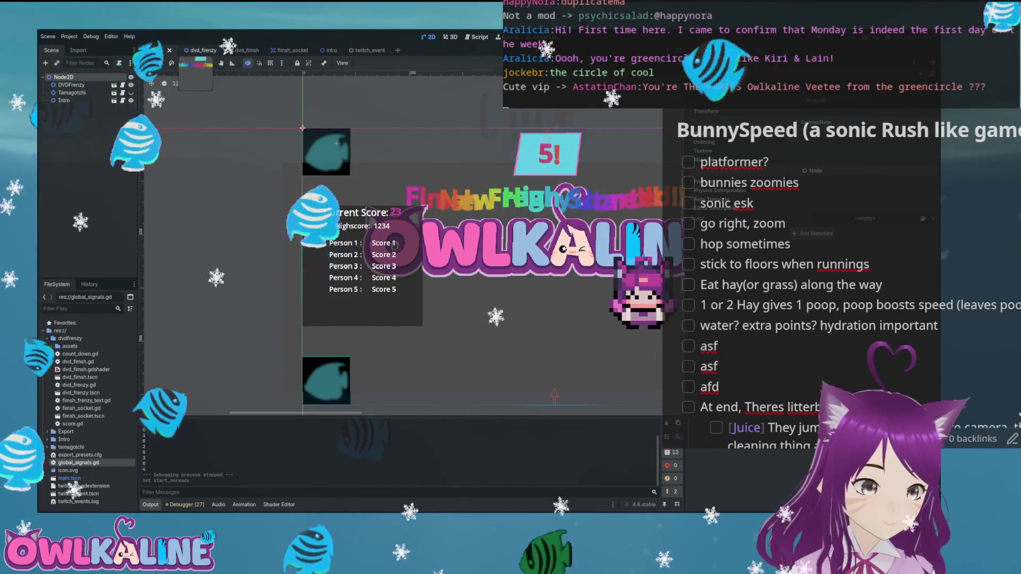
left_click(200, 50)
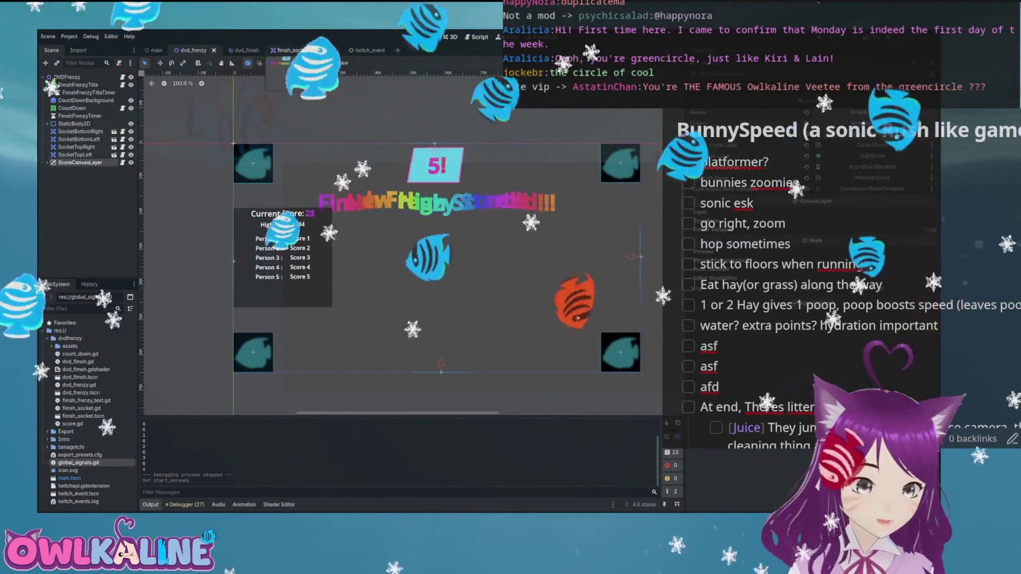
left_click(280, 50)
left_click(122, 77)
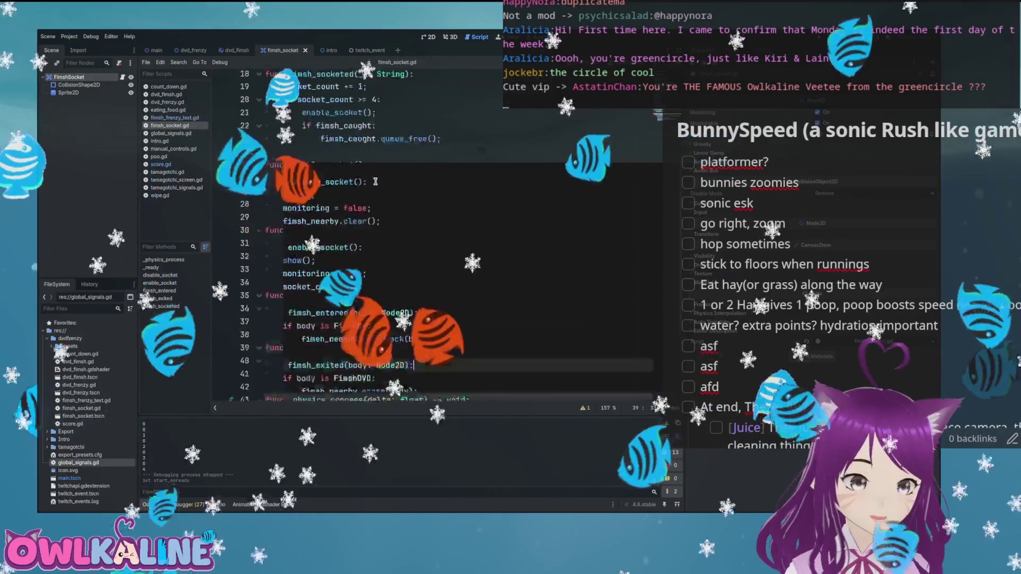
- In disable_socket, comment out hide() and add GlobalSignals.fade_object(self, tween), then save
scroll(372, 209, "up", 2)
left_click(288, 195)
type("#")
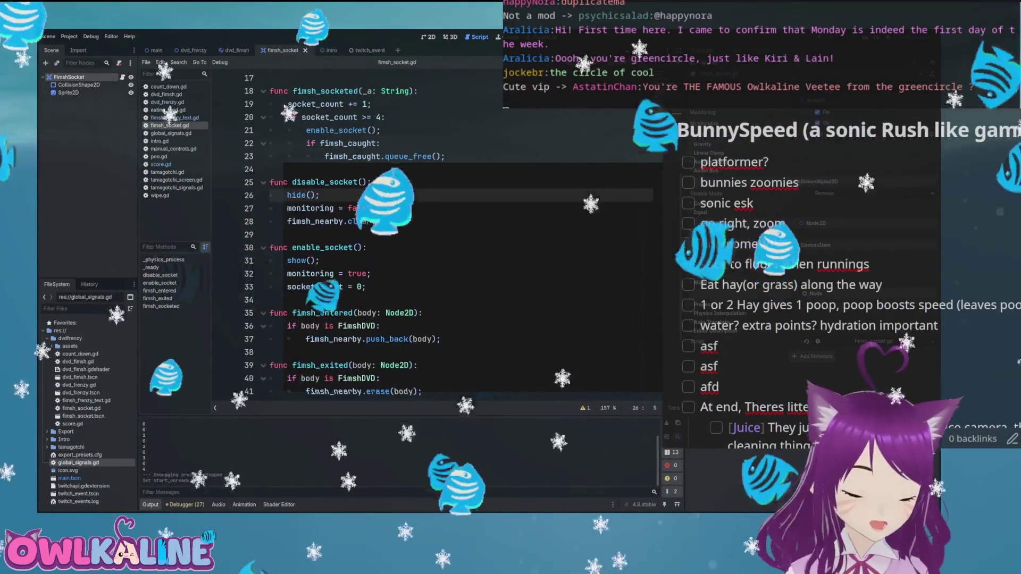
key("End")
key("Return")
type("Glib")
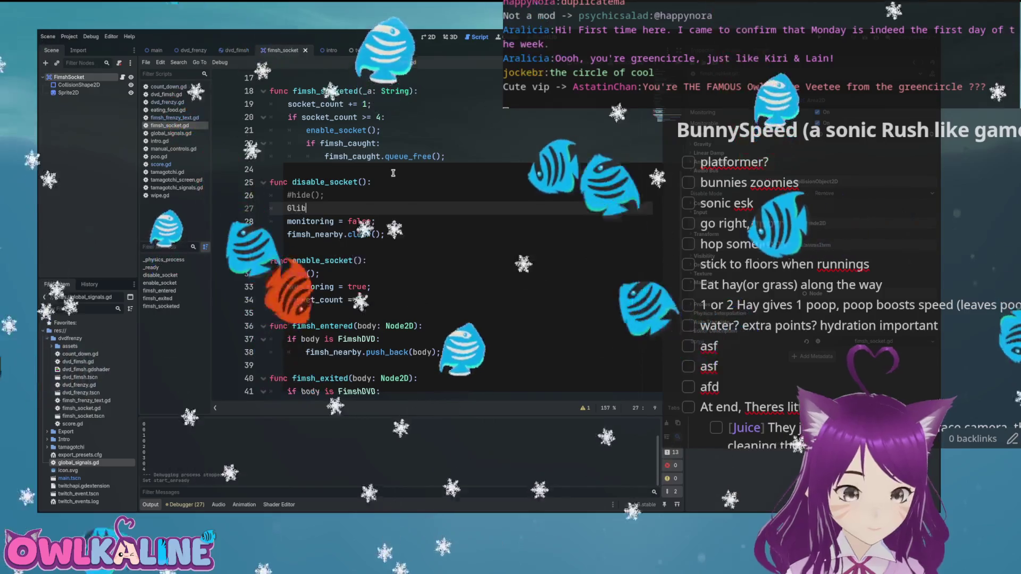
key("BackSpace")
key("BackSpace")
type("ob")
key("Return")
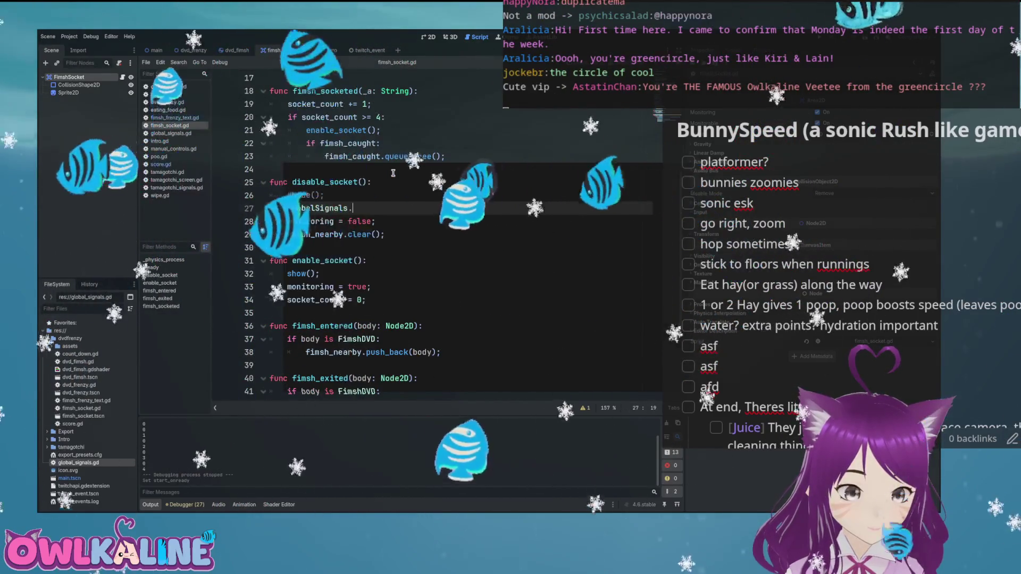
type(".")
key("Return")
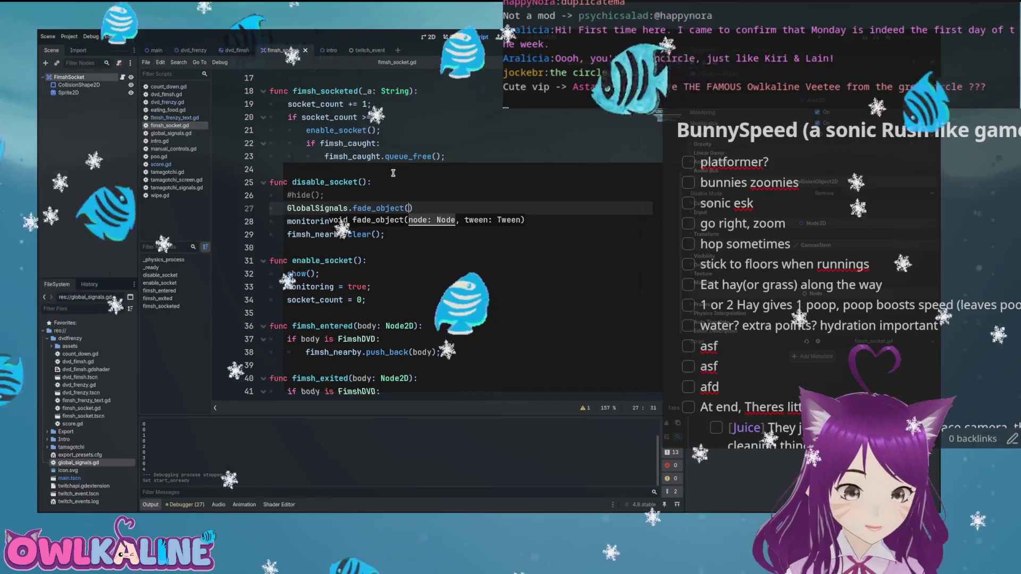
type("lf,")
type("en")
key("ctrl+s")
- Declare a var tween: Tween variable with the other fimsh_socket.gd variables
scroll(359, 214, "up", 5)
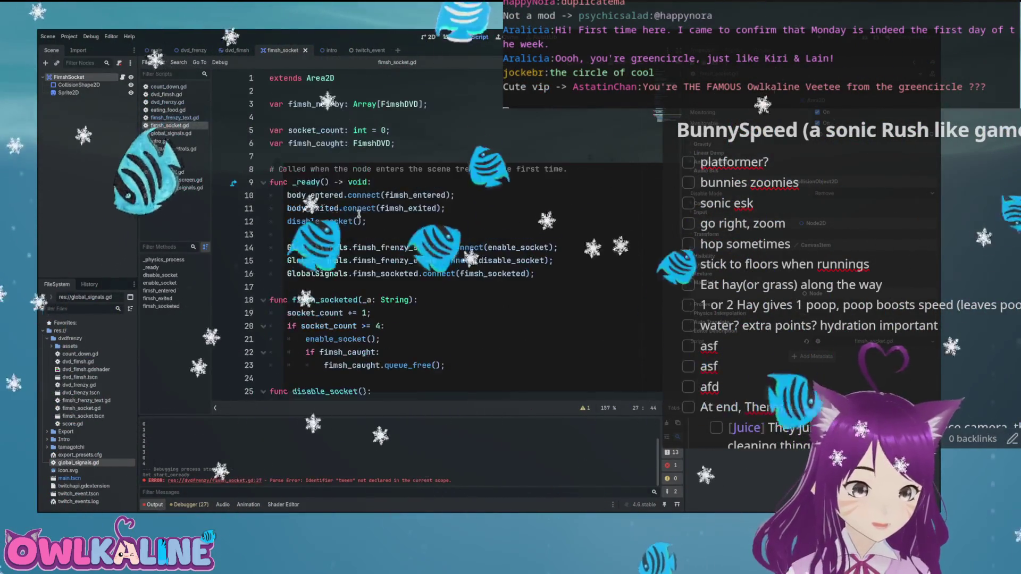
left_click(396, 143)
key("Return")
key("Return")
type("var twe")
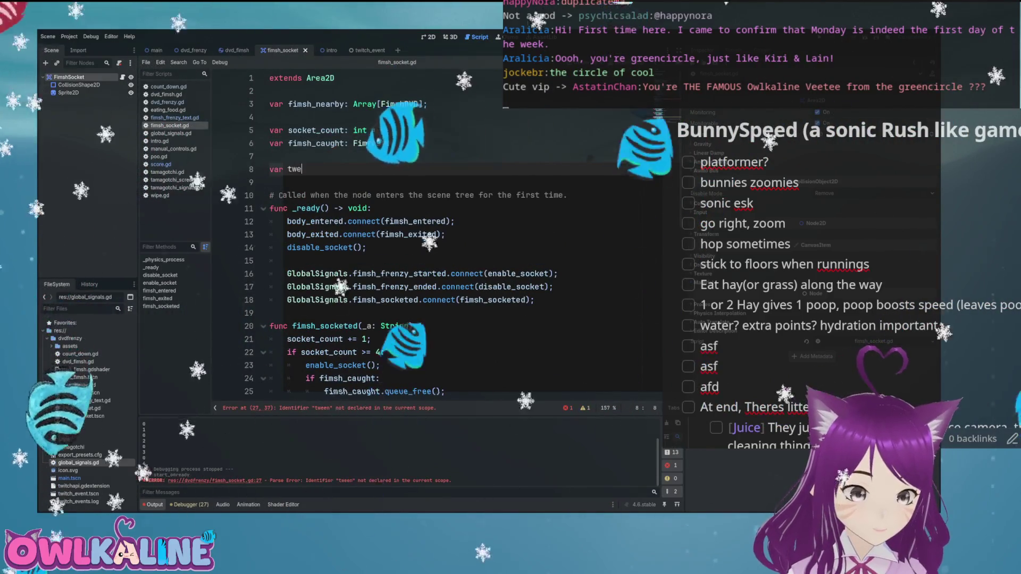
type("en: Tween;")
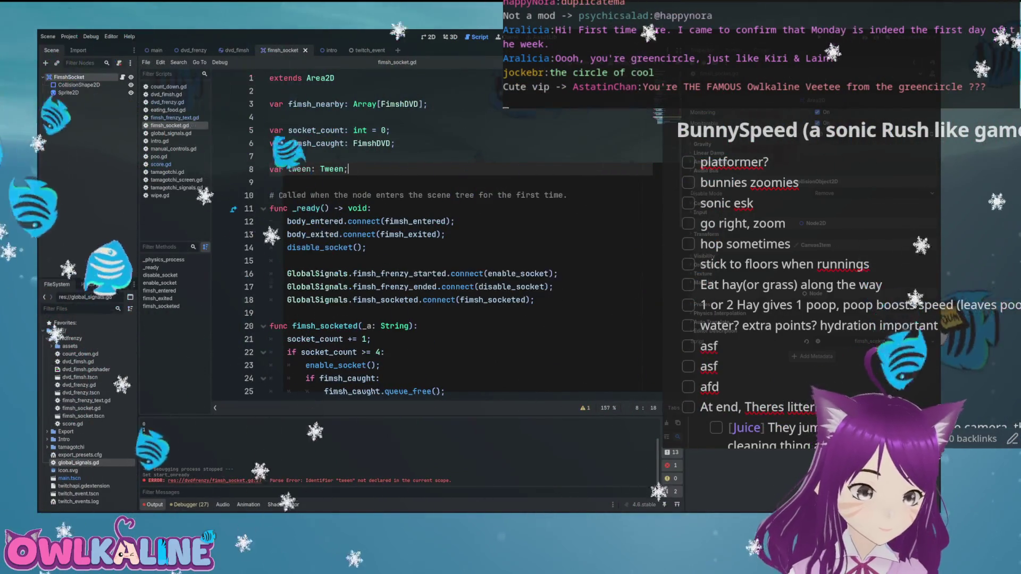
scroll(448, 189, "down", 7)
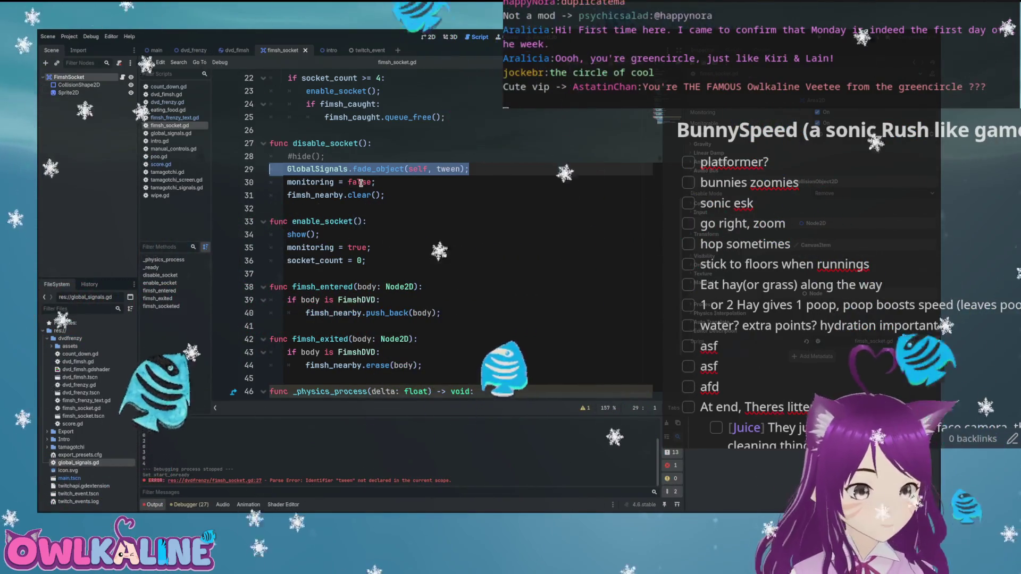
scroll(363, 187, "down", 2)
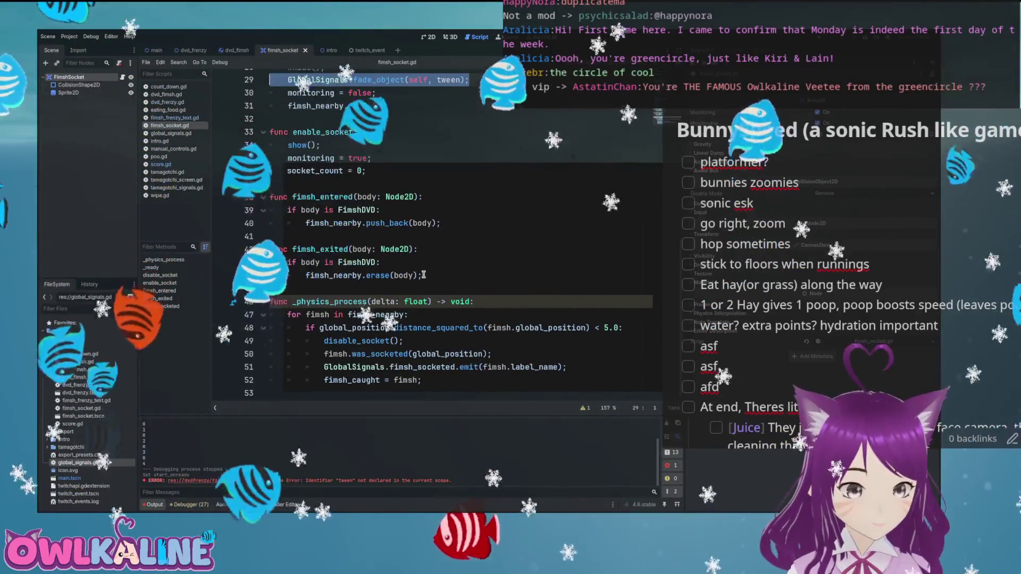
scroll(421, 262, "up", 4)
scroll(421, 262, "up", 2)
- Delete and then restore the fimsh_caught check lines, and return to the main scene
left_click(419, 245)
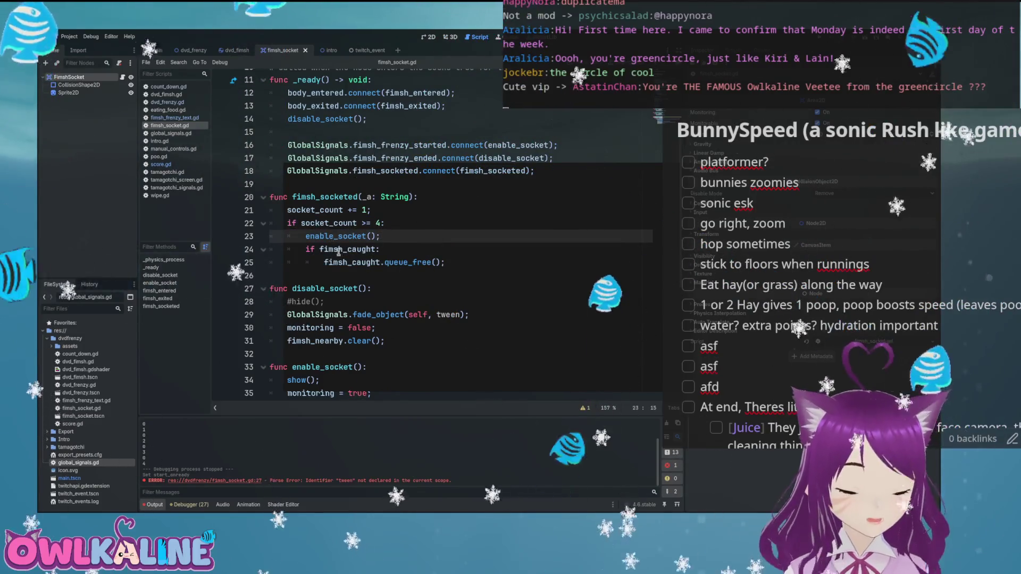
scroll(355, 245, "down", 6)
scroll(422, 237, "up", 6)
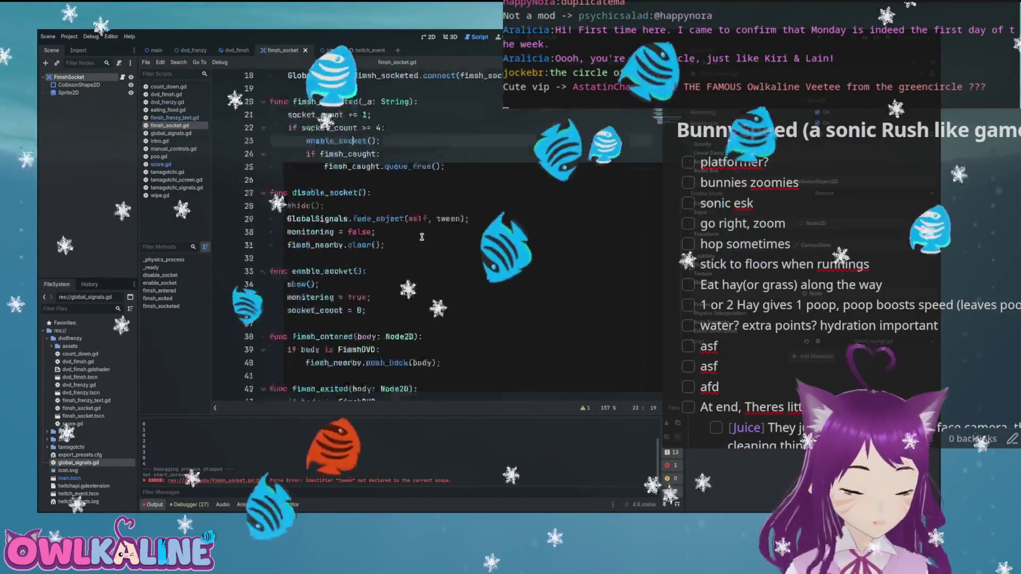
left_click(422, 236)
left_click_drag(447, 263, 382, 236)
key("BackSpace")
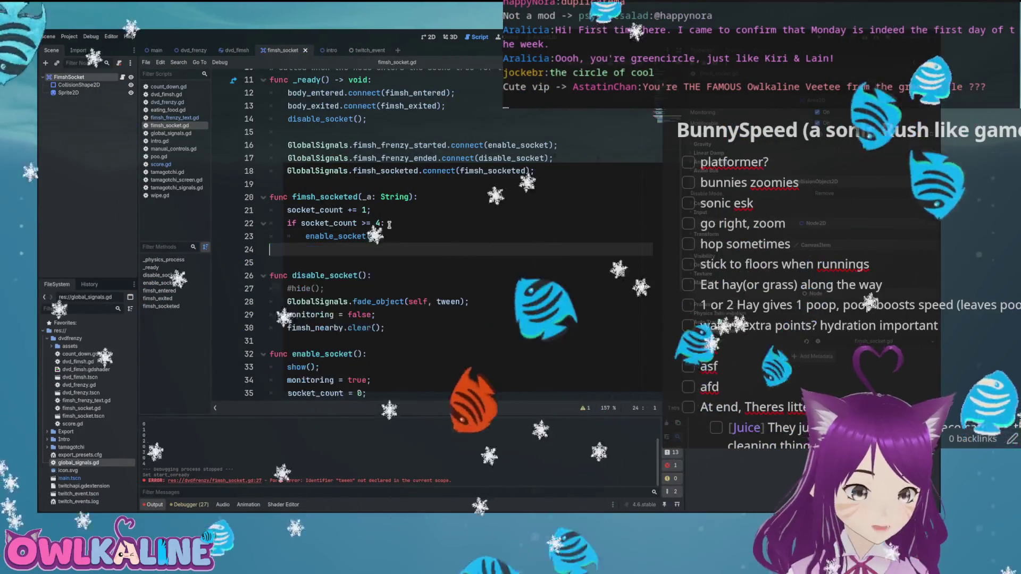
key("ctrl+z")
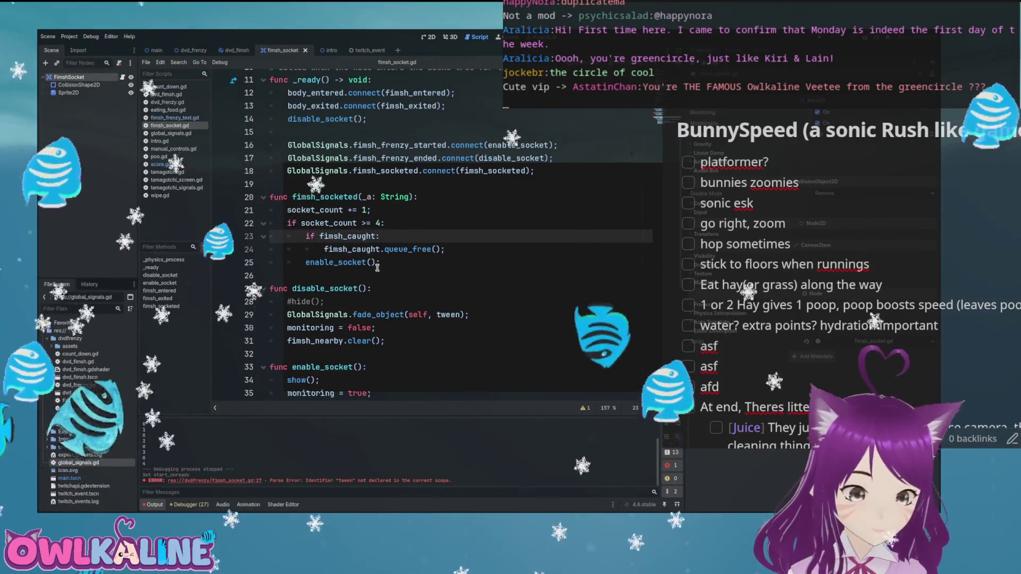
scroll(376, 265, "down", 6)
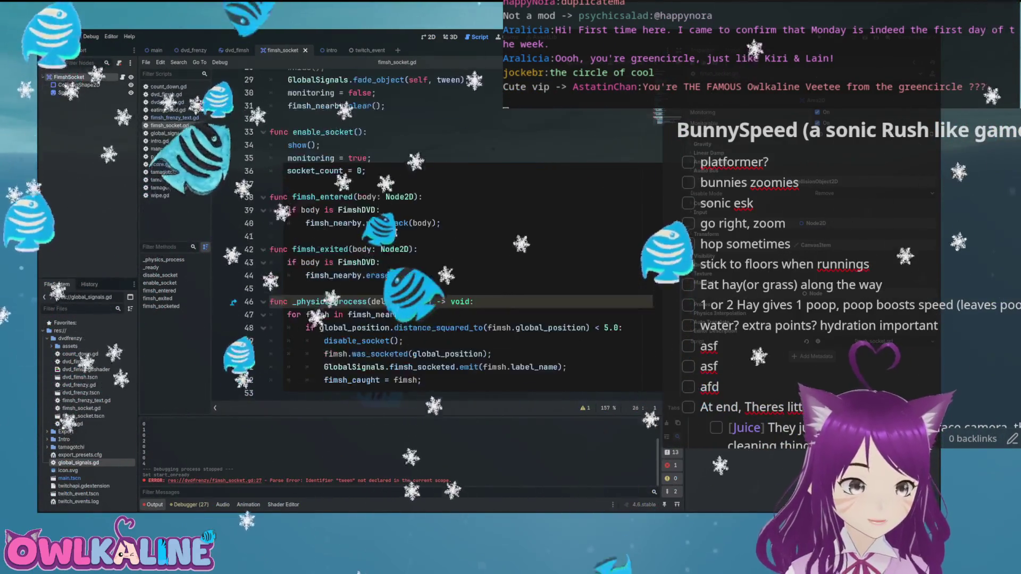
scroll(395, 235, "up", 7)
left_click(376, 367)
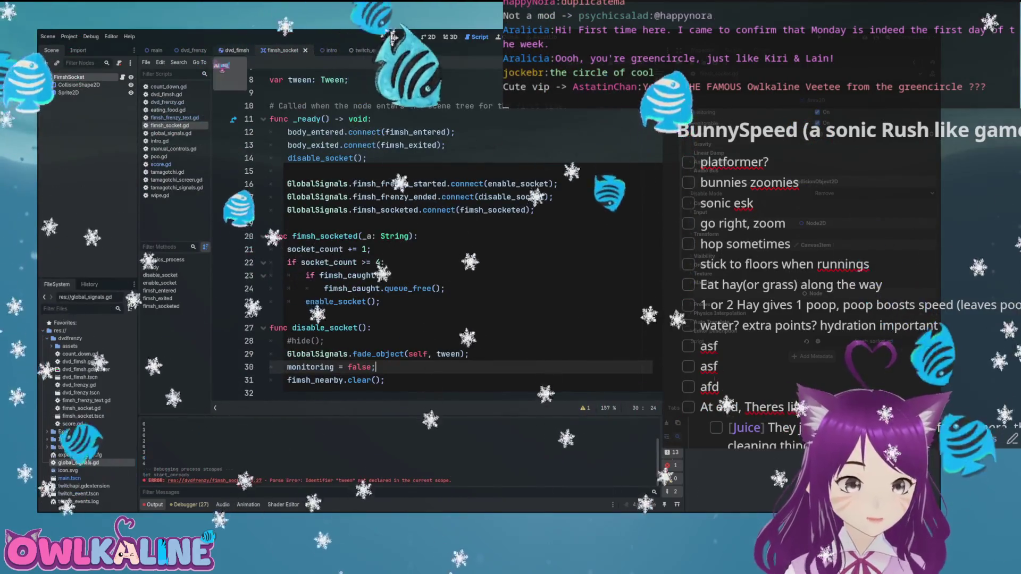
left_click(155, 50)
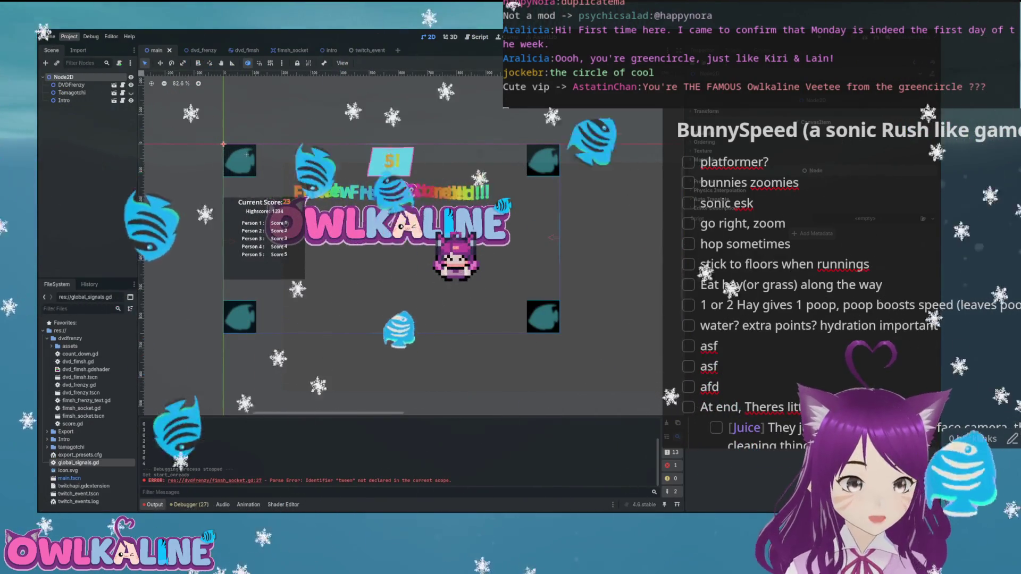
- Export the project as Export/DvdChatOverlay.x86_64, overwriting the previous build
left_click(519, 298)
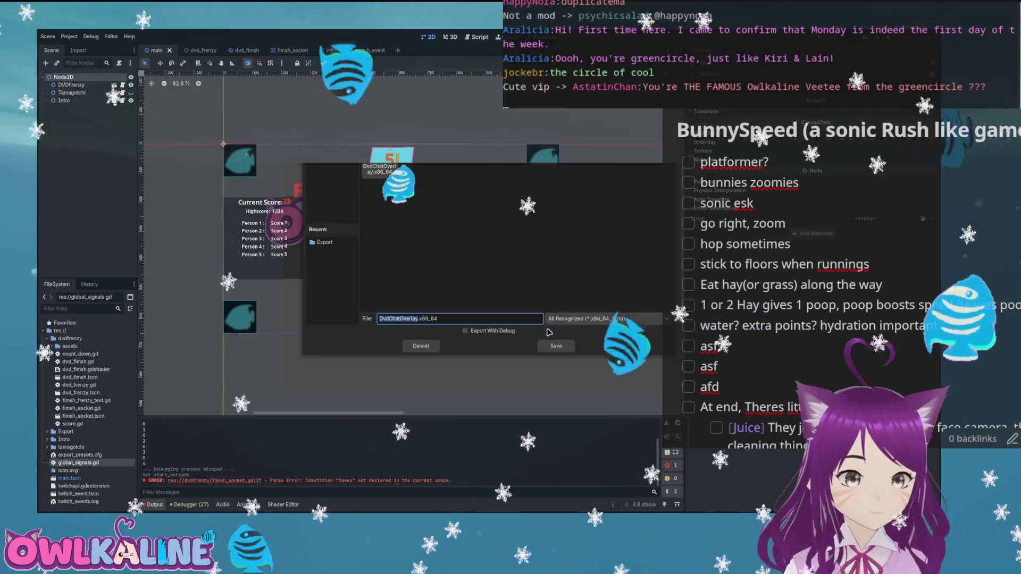
left_click(530, 210)
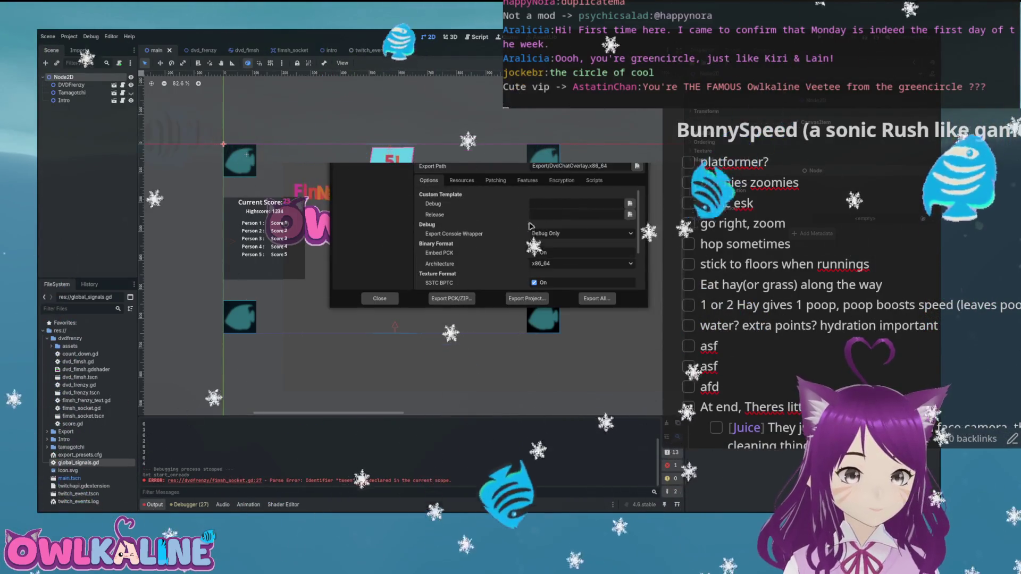